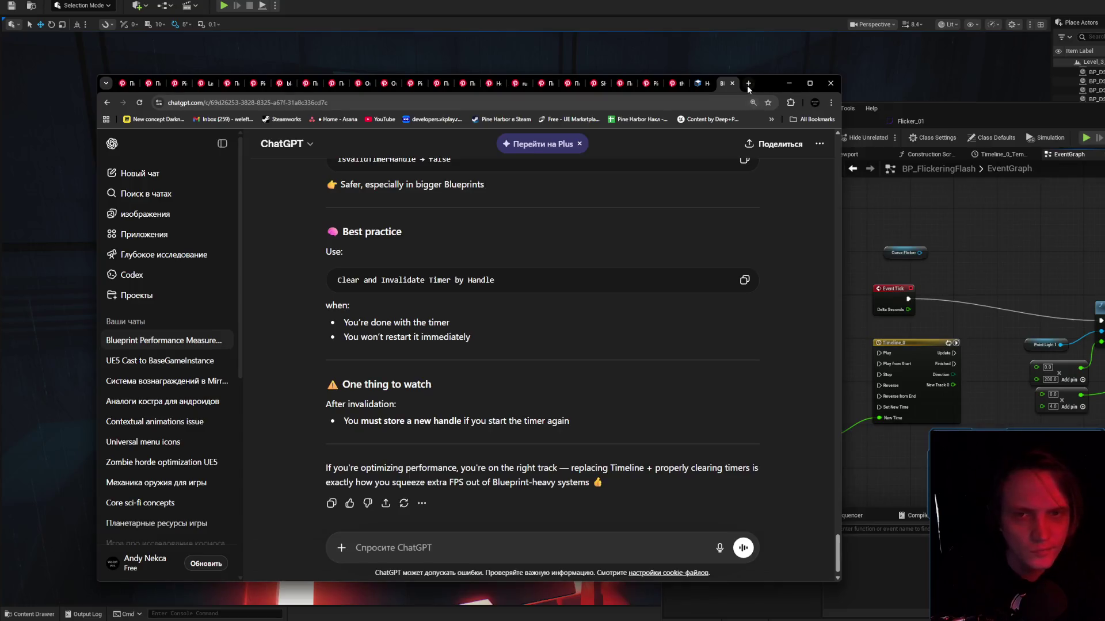
Ask ChatGPT how to feed the From Curve object into Set Intensity on Event Tick.
click(508, 551)
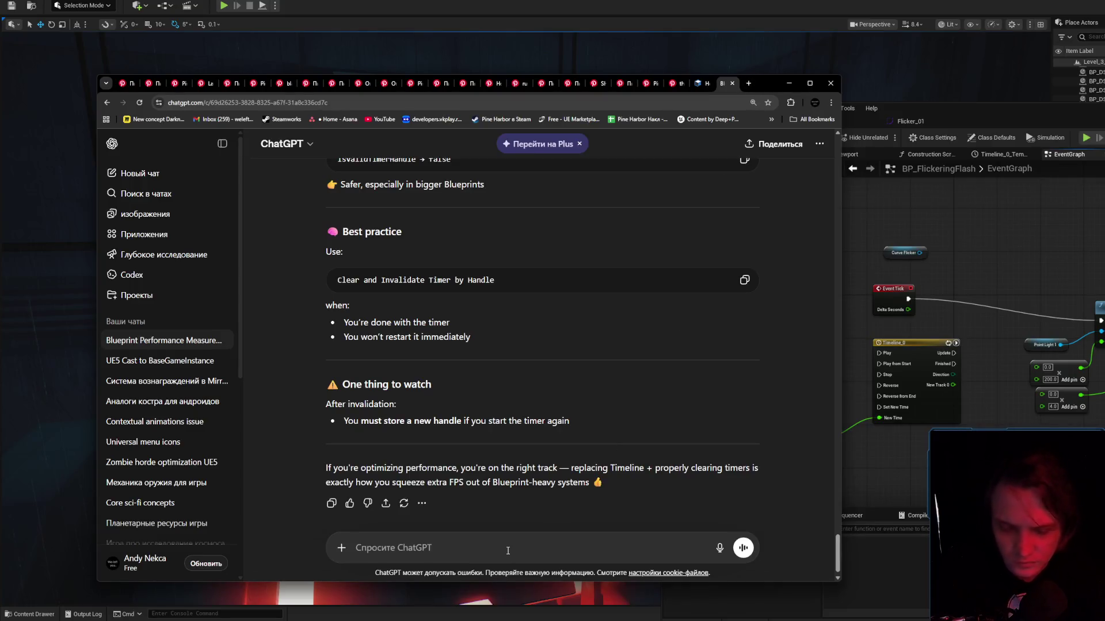
text(o)
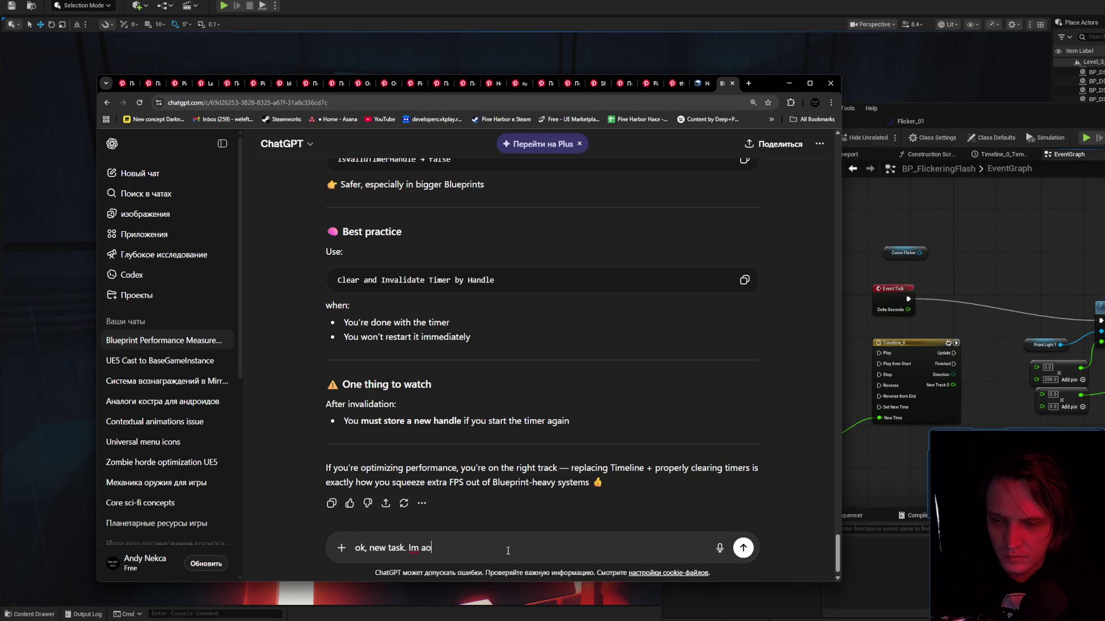
text(ing to )
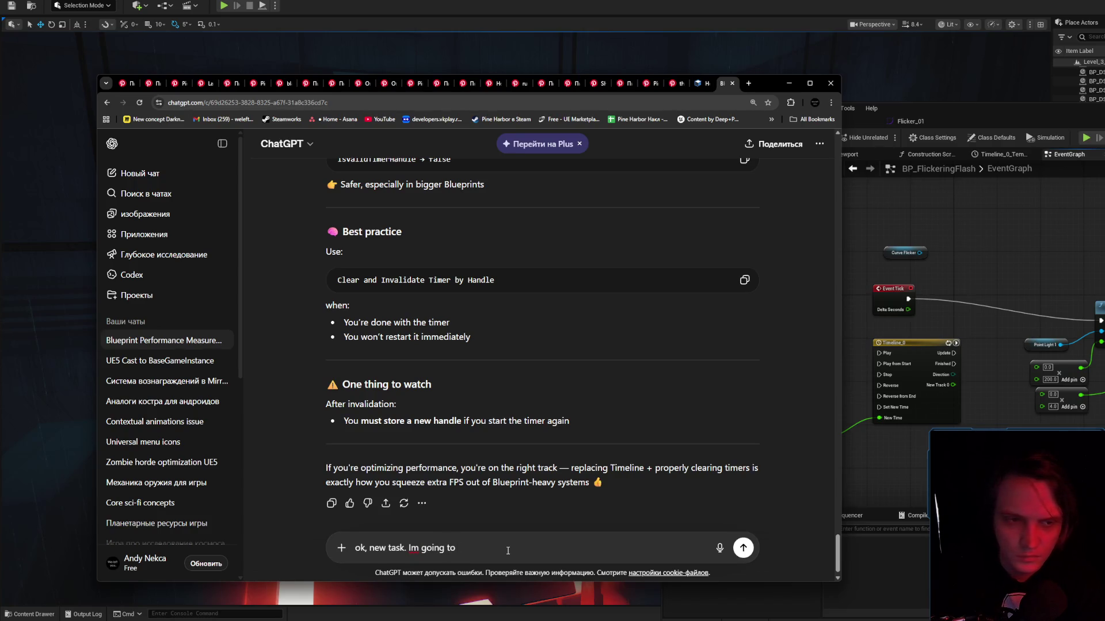
text(change)
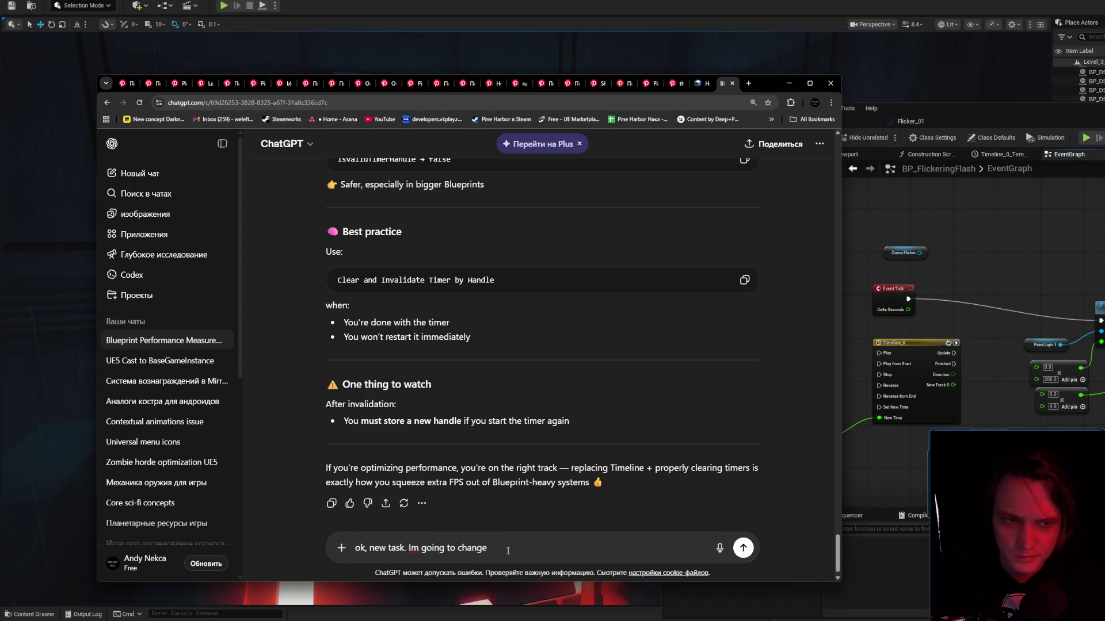
text( Set Intensity with C)
text(urve.)
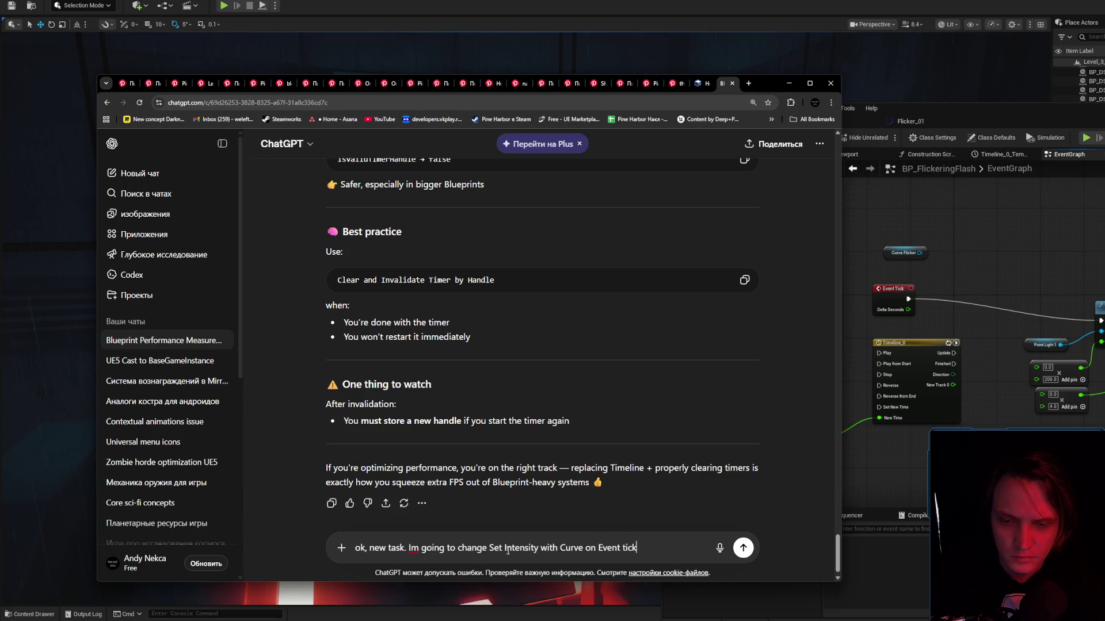
text(I dont get how t)
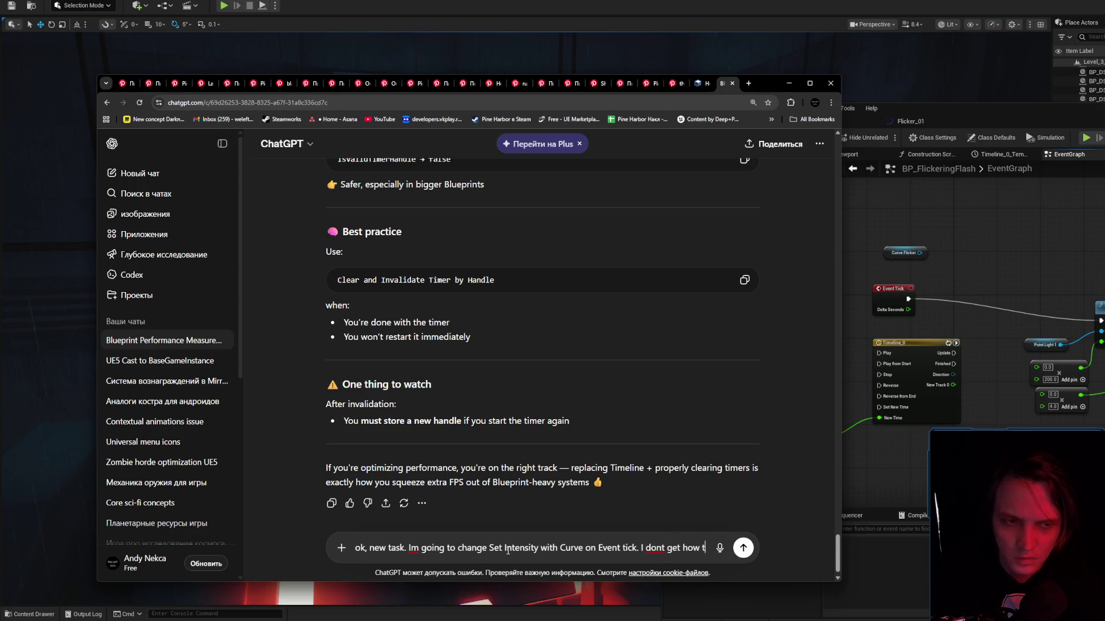
text(o pass Cu)
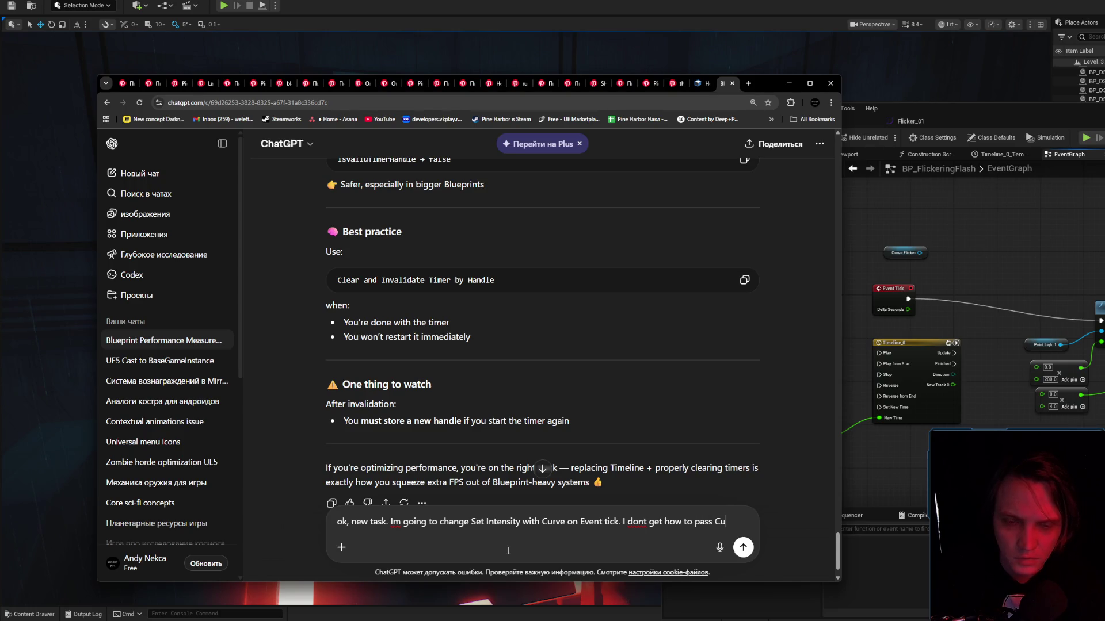
key(BackSpace)
text(From )
text(Curve object)
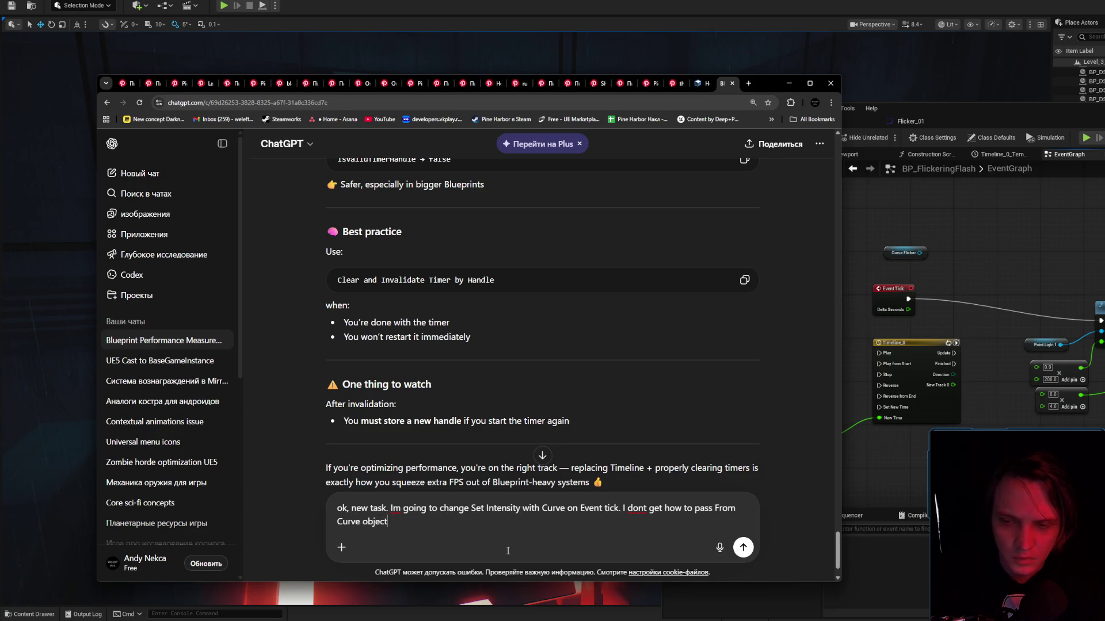
text( to Set intensity)
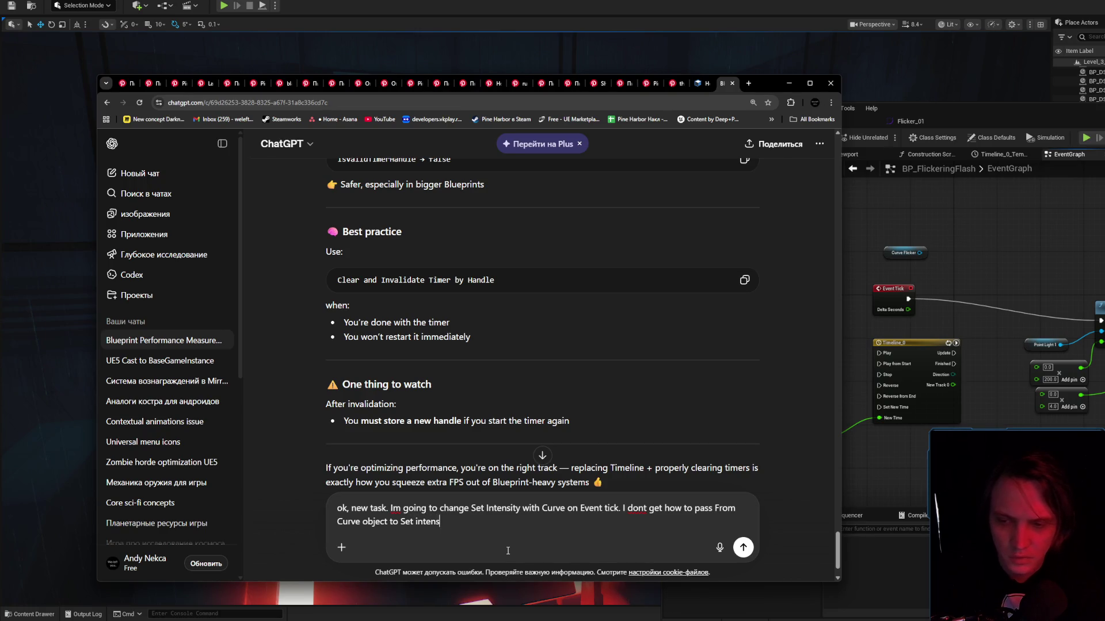
key(Return)
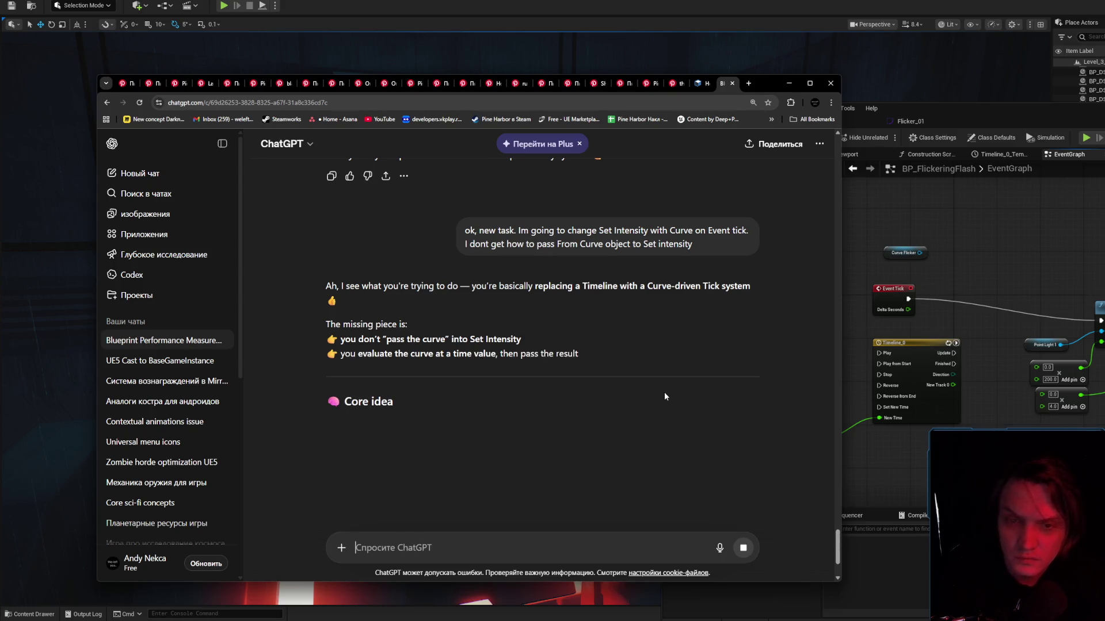
Read through ChatGPT's reply and select its On Tick pseudocode using Get Float Value.
scroll(530, 346, down, 2)
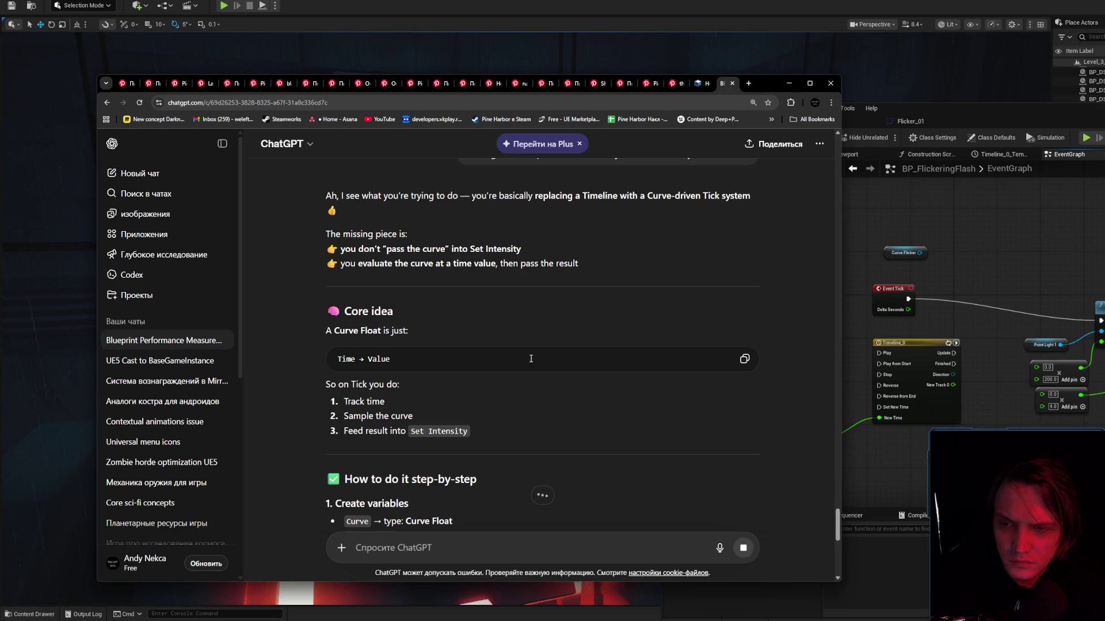
scroll(530, 359, down, 1)
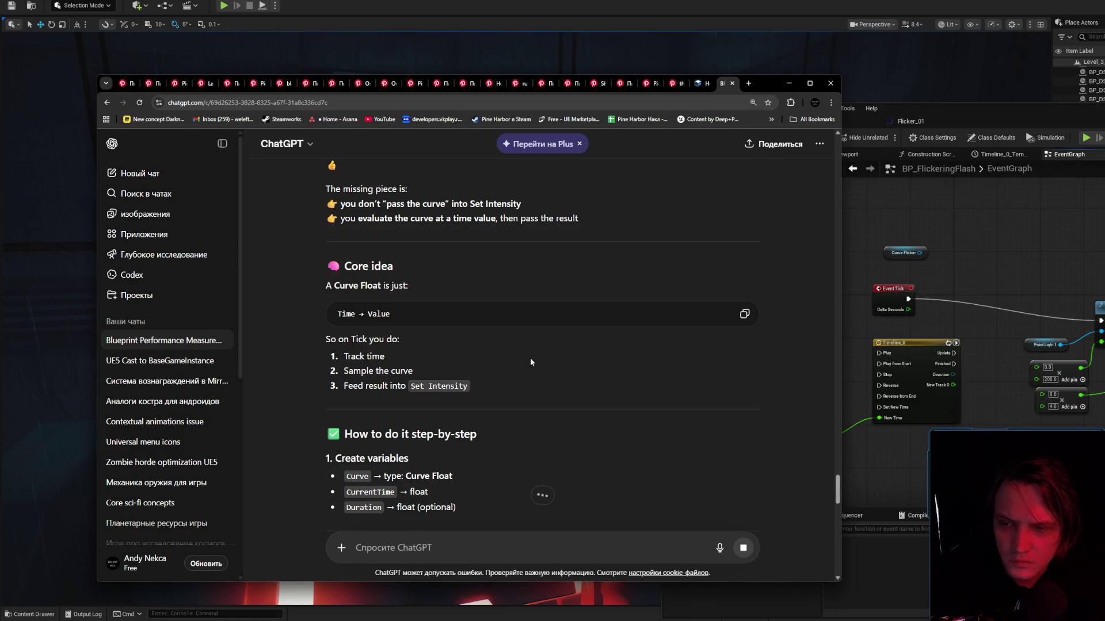
scroll(531, 361, down, 1)
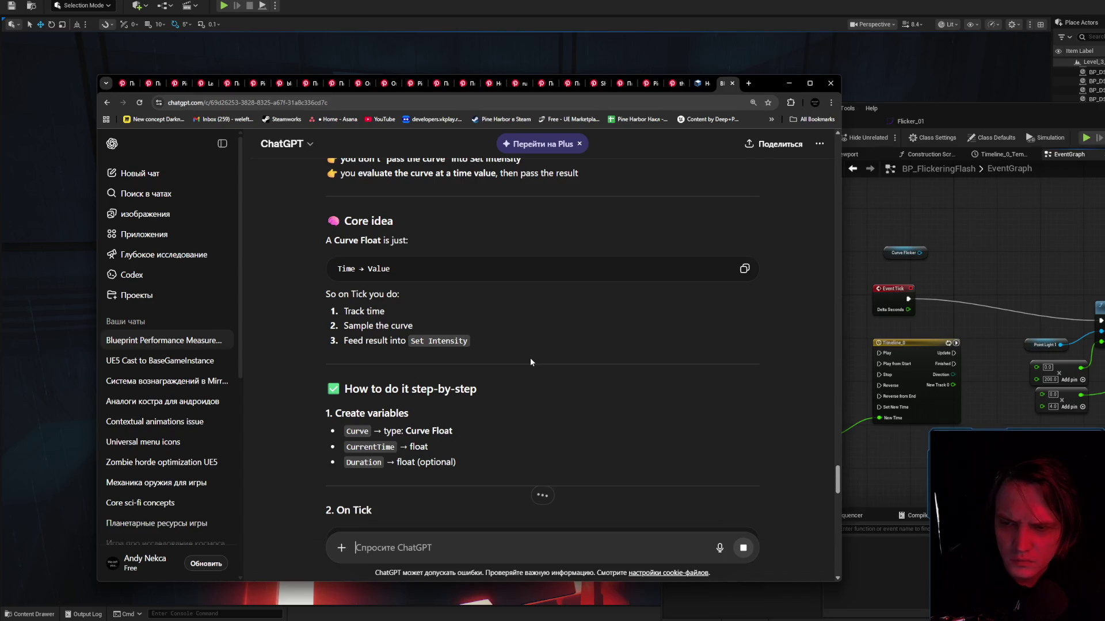
scroll(530, 357, down, 2)
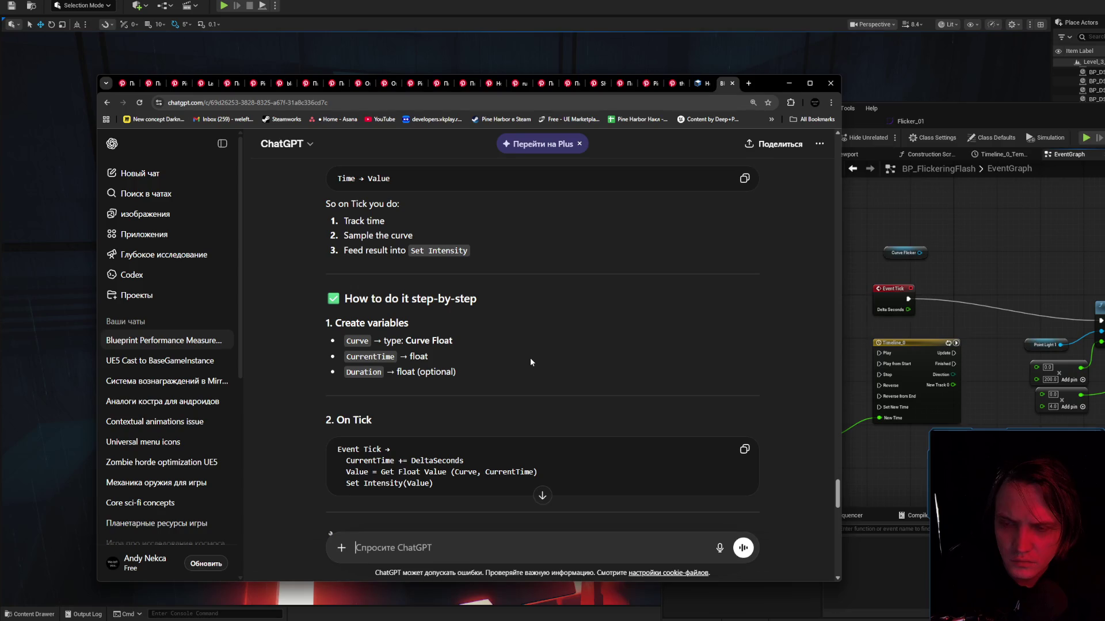
scroll(530, 361, down, 1)
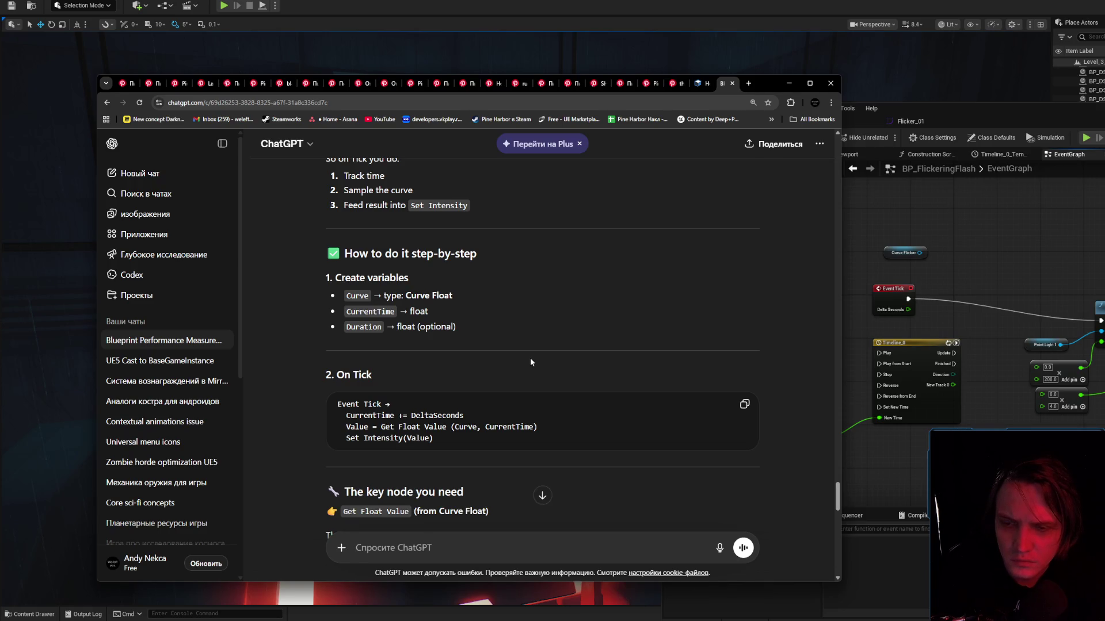
scroll(531, 361, down, 2)
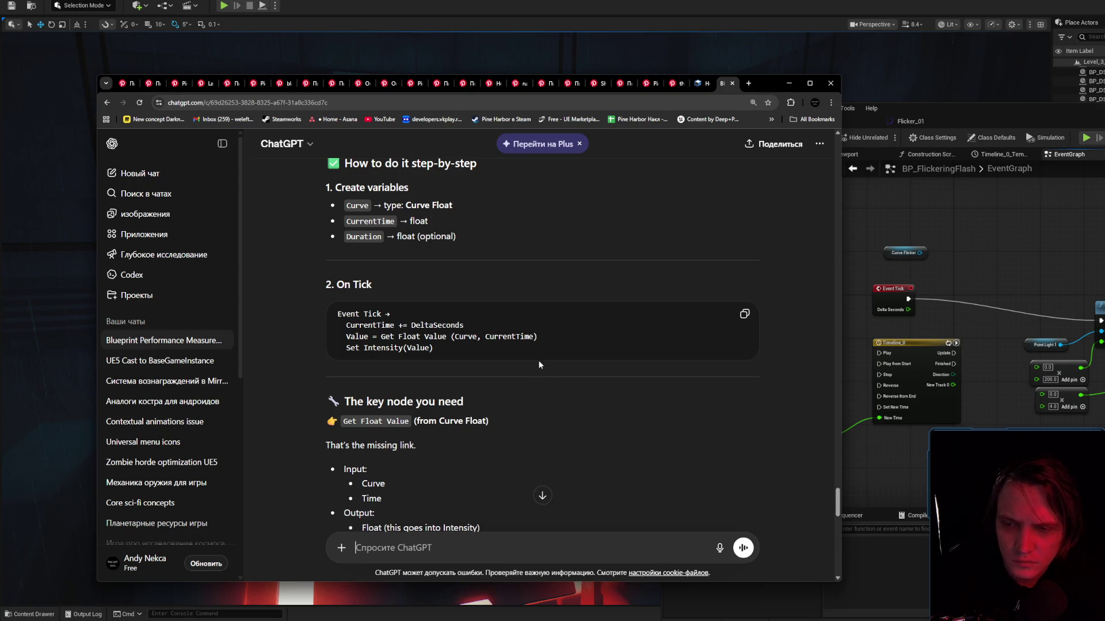
scroll(540, 364, down, 1)
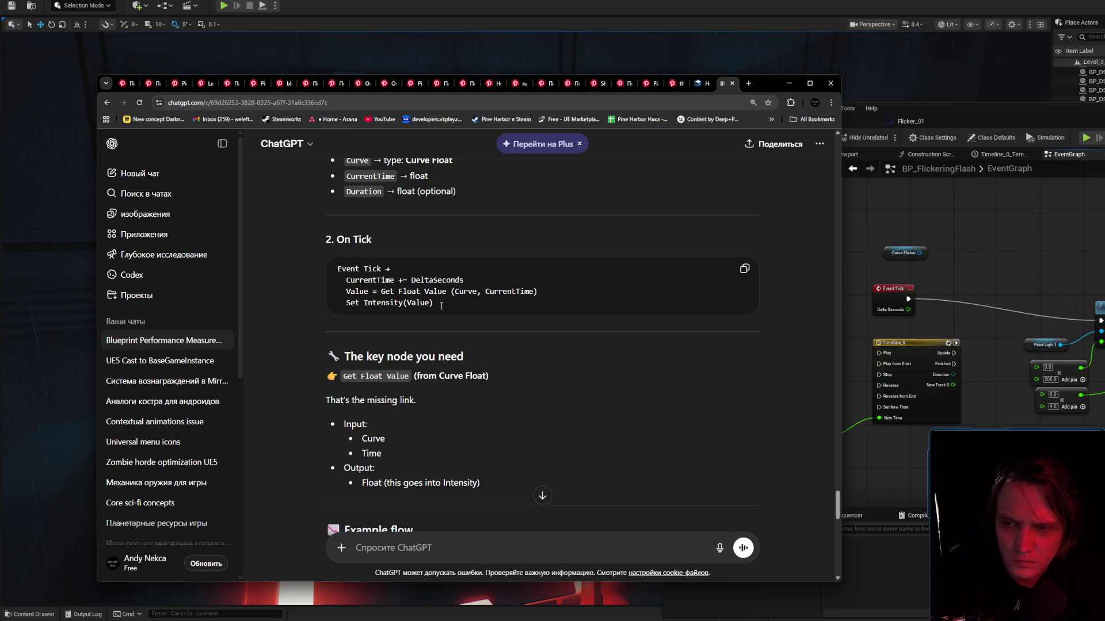
scroll(520, 328, down, 2)
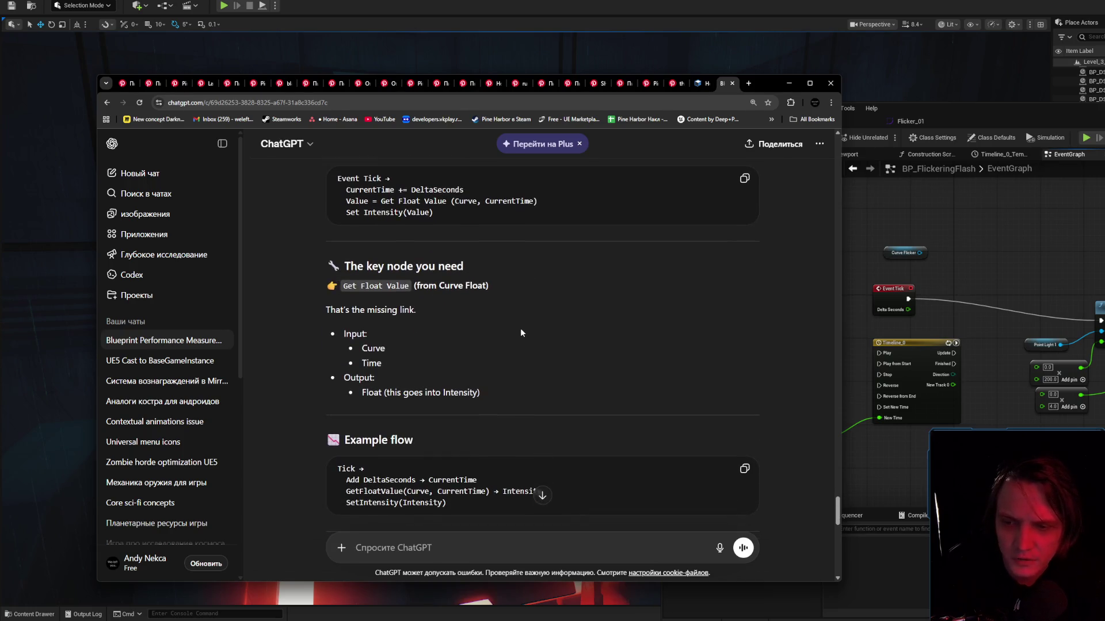
scroll(500, 320, up, 2)
drag(496, 315, 337, 268)
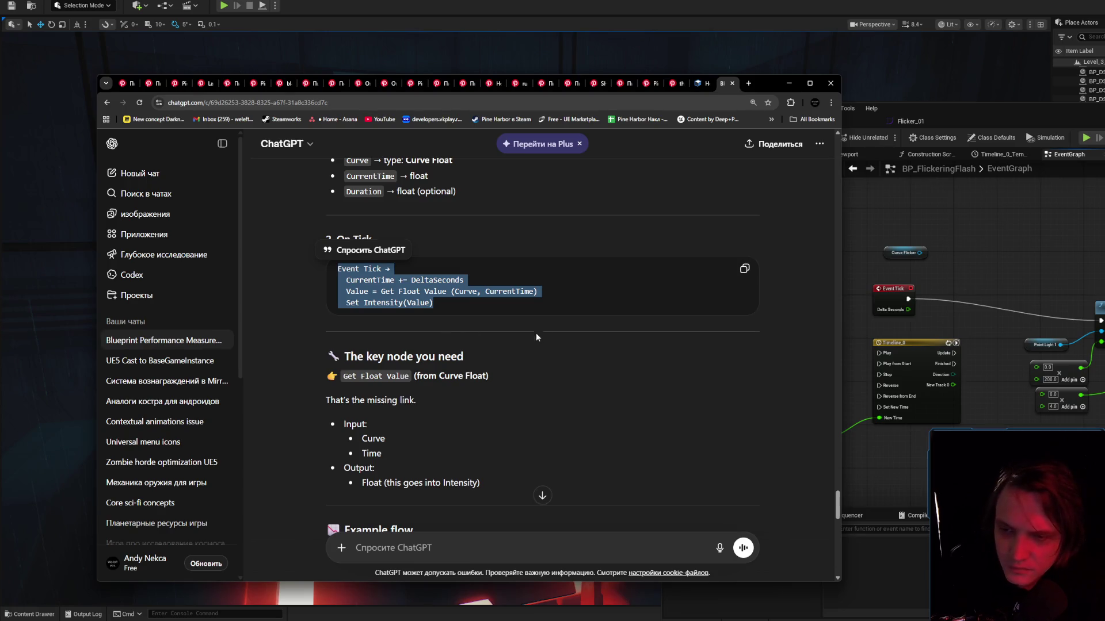
scroll(555, 354, down, 1)
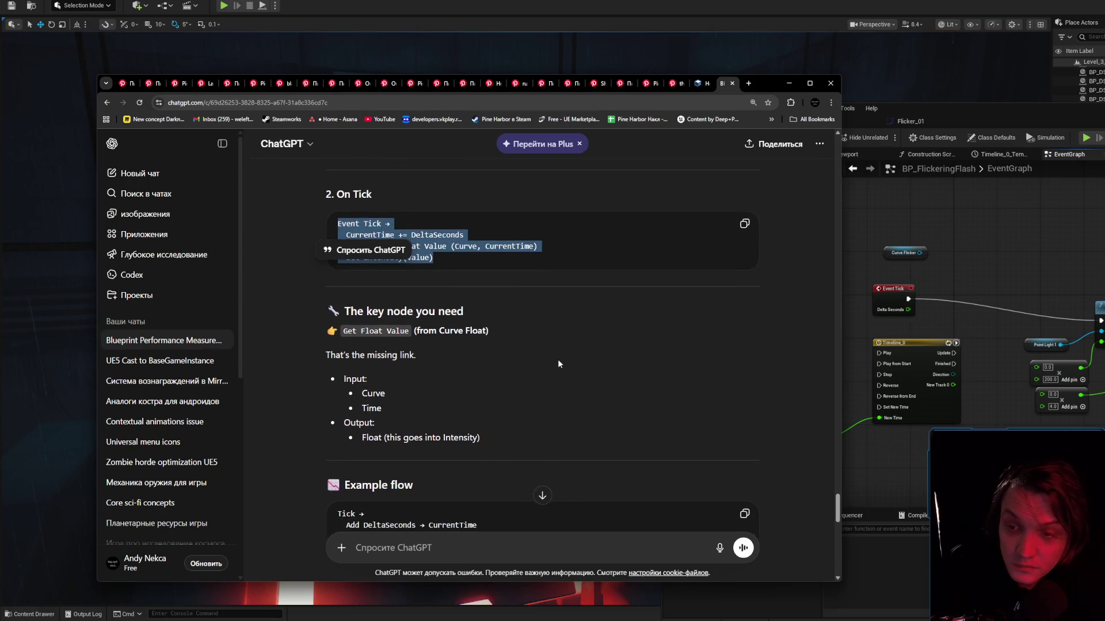
Sample Curve Flicker with Get Float Value at Delta Seconds, wire it into multiply and add, and compile.
drag(921, 253, 936, 250)
text(get float)
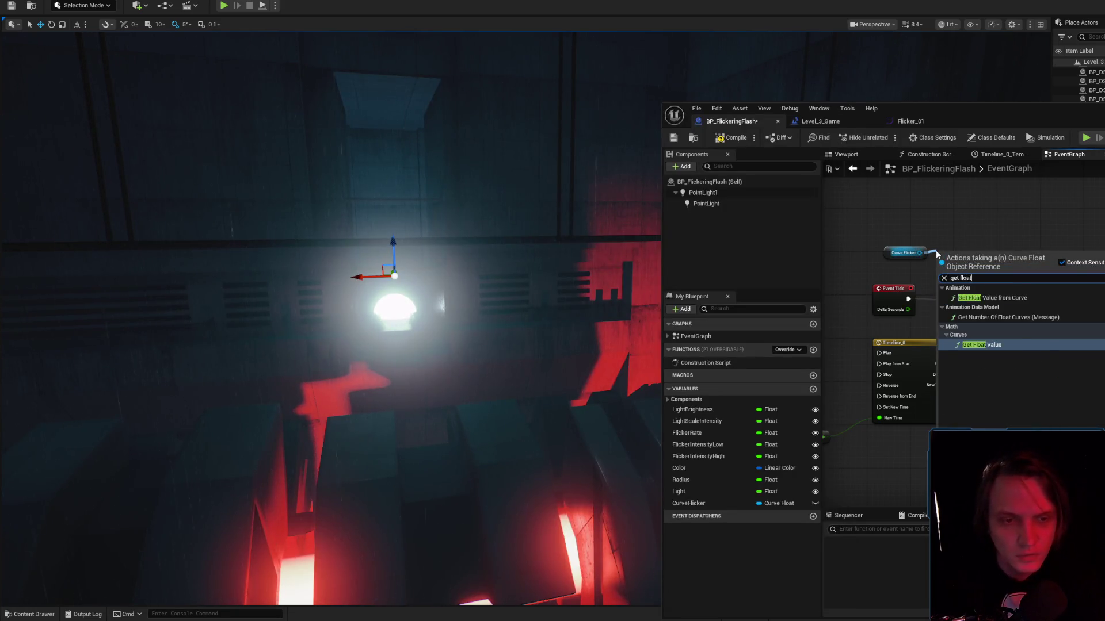
key(Return)
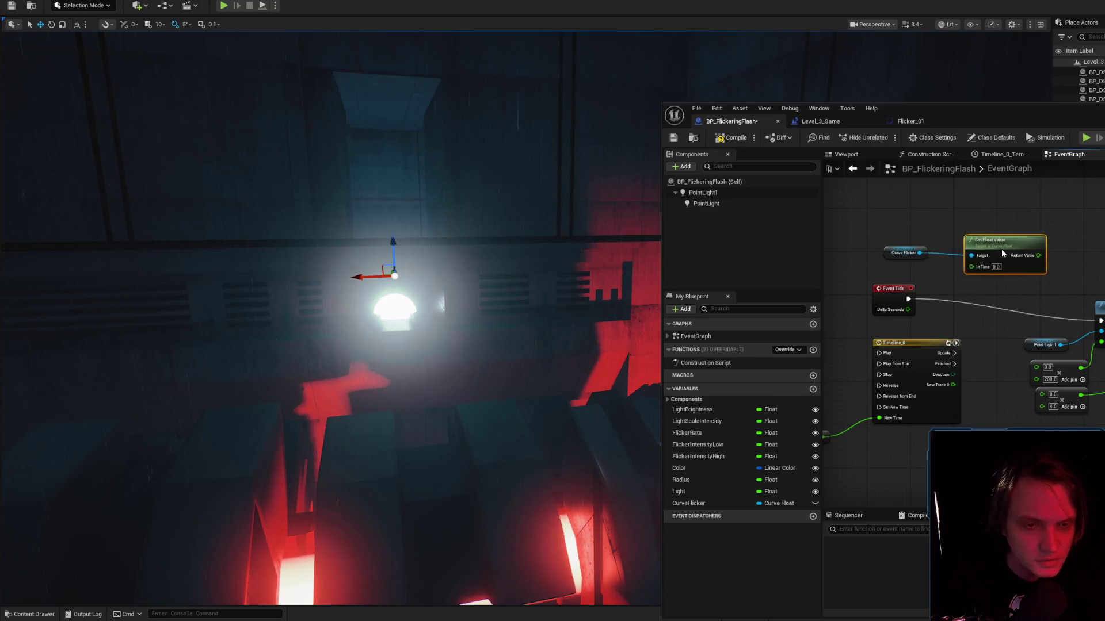
drag(972, 266, 909, 310)
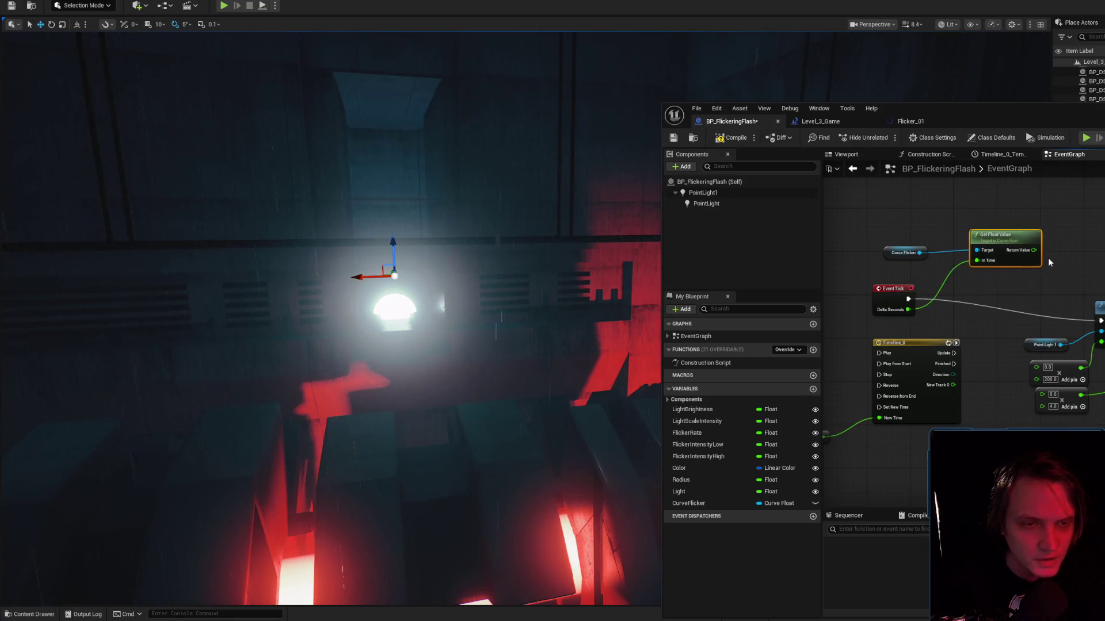
mouse_move(1034, 250)
mouse_down()
mouse_move(1082, 345)
mouse_move(1031, 354)
mouse_move(1036, 366)
mouse_up()
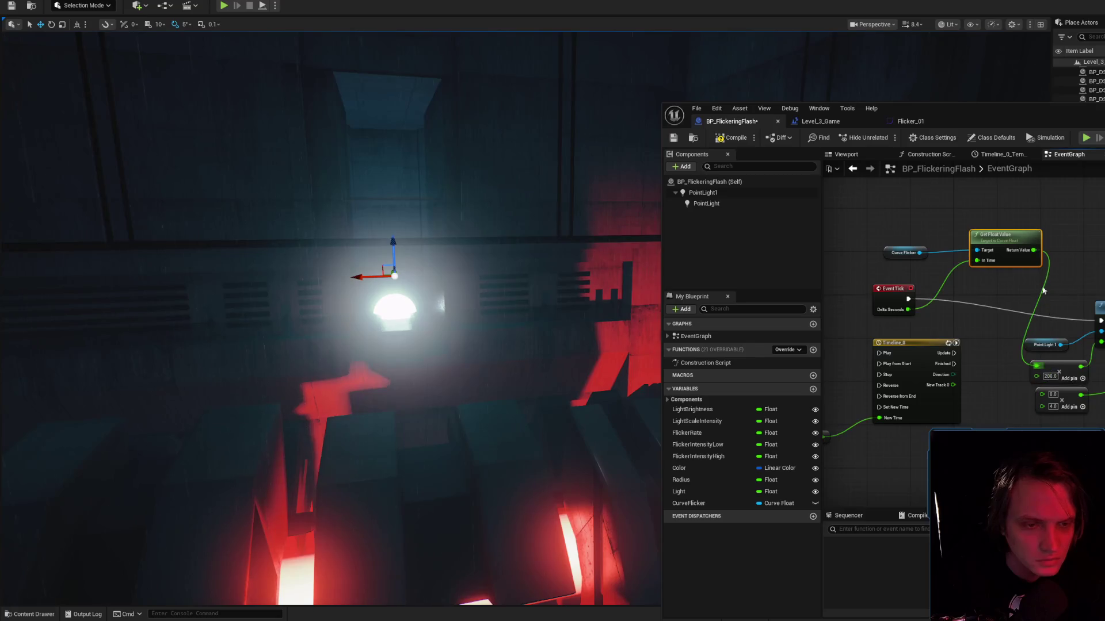
drag(1034, 249, 1042, 394)
click(741, 136)
drag(578, 185, 569, 202)
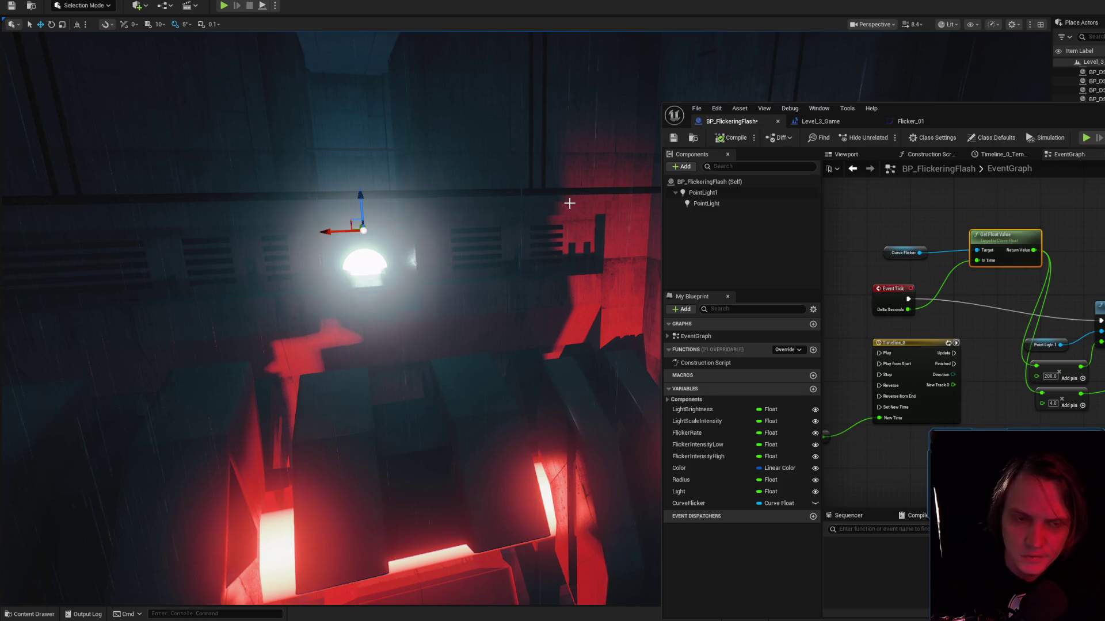
Briefly simulate the level to watch the light flicker.
key(alt+s)
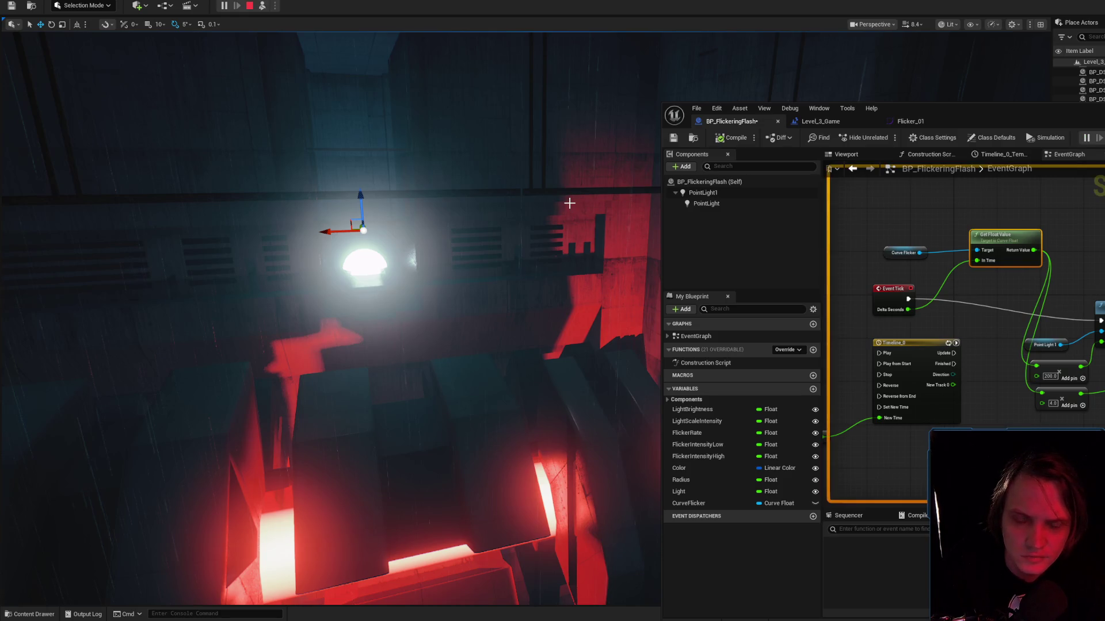
drag(570, 244, 567, 245)
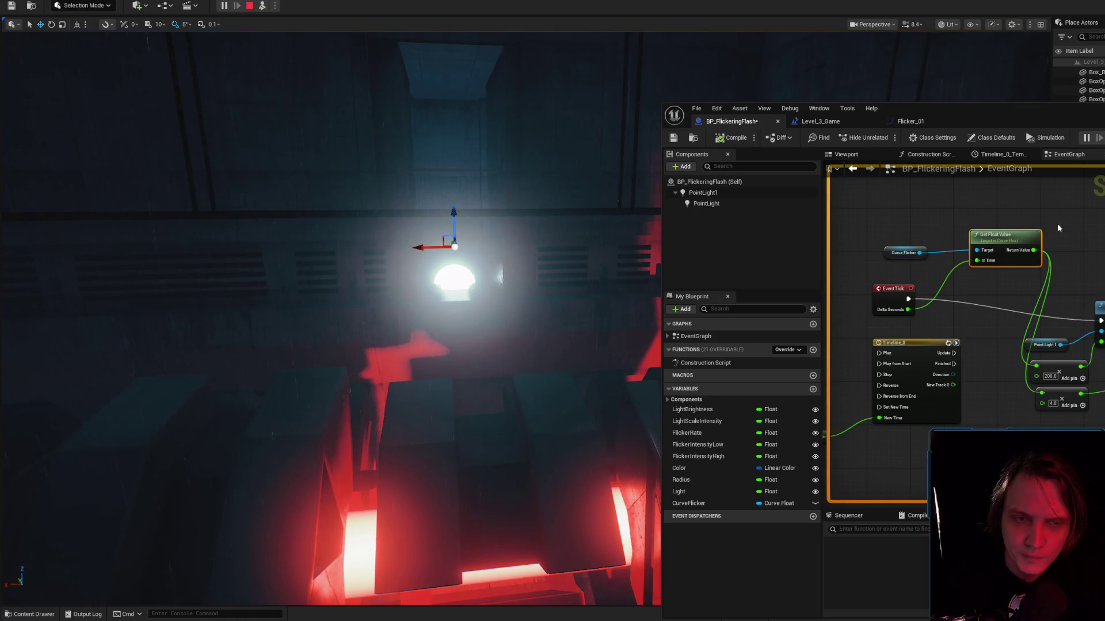
key(Escape)
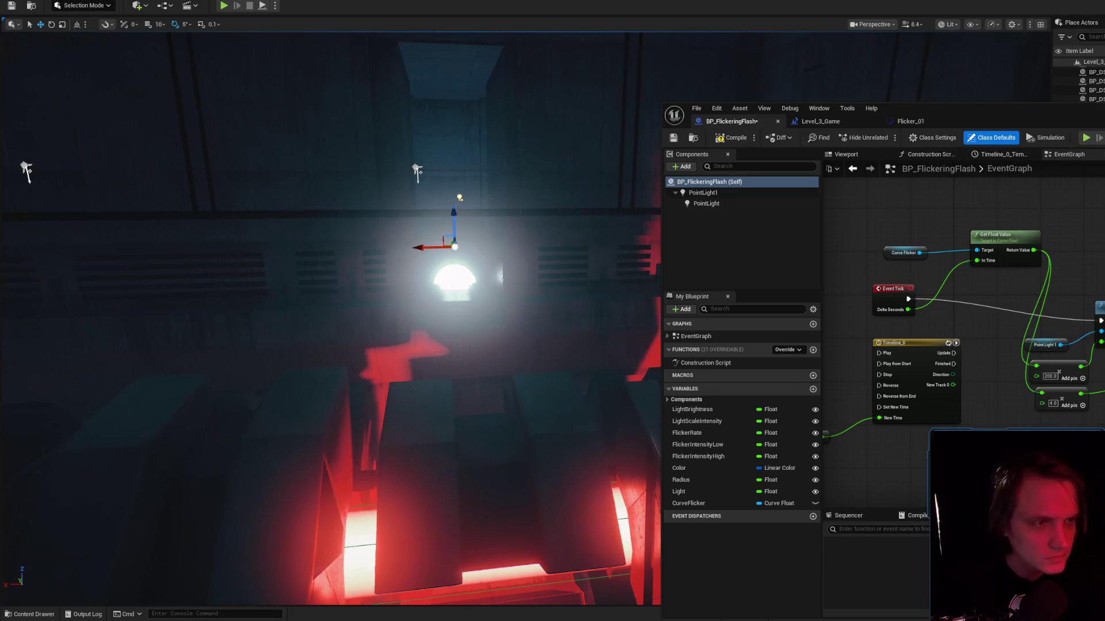
Select PointLight1, frame it in the viewport, and test-play the level before stopping.
scroll(330, 319, down, 2)
scroll(330, 319, down, 2)
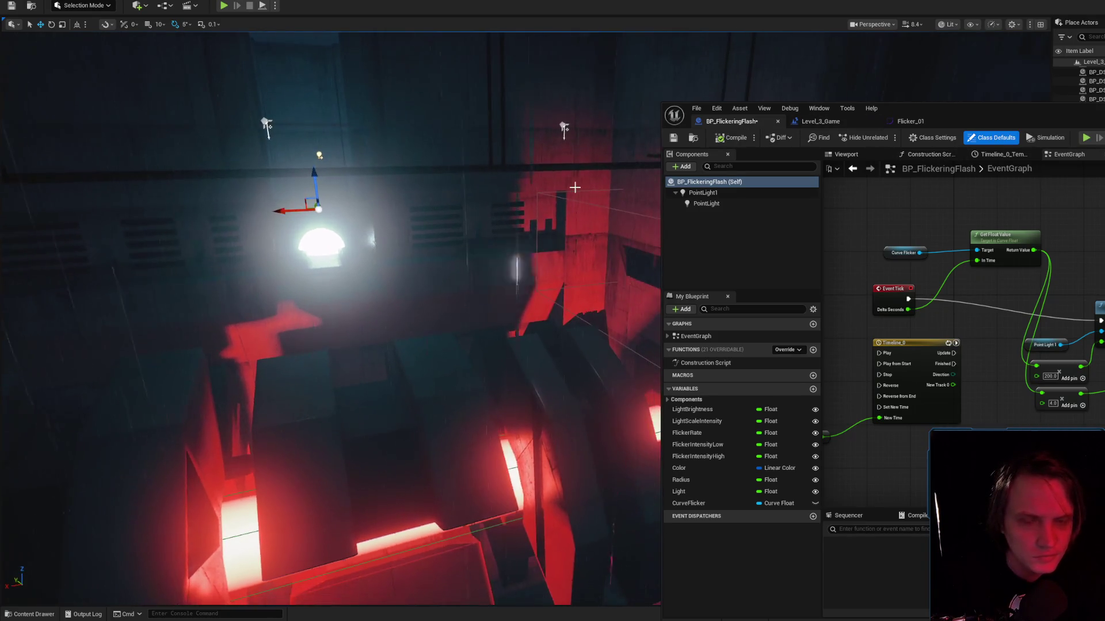
click(704, 192)
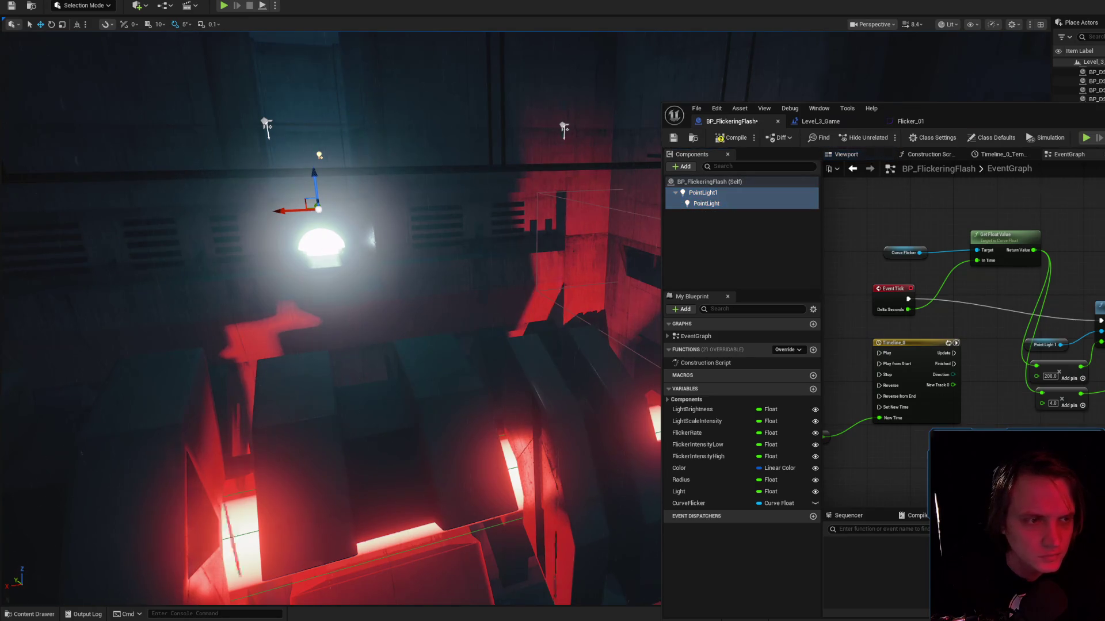
scroll(330, 319, up, 2)
drag(472, 157, 452, 134)
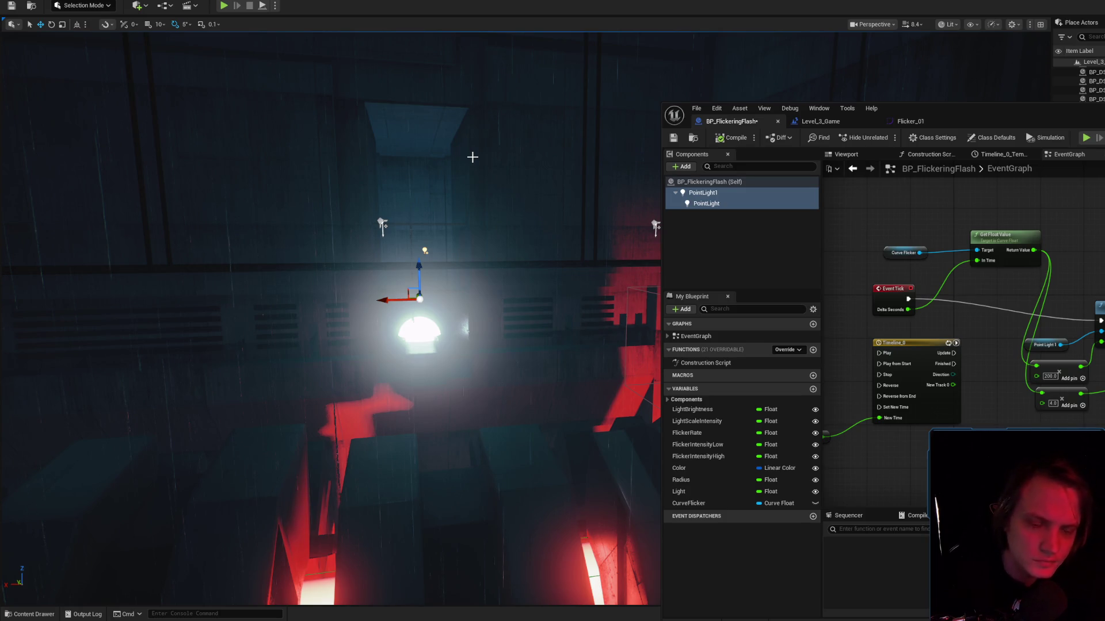
key(alt+p)
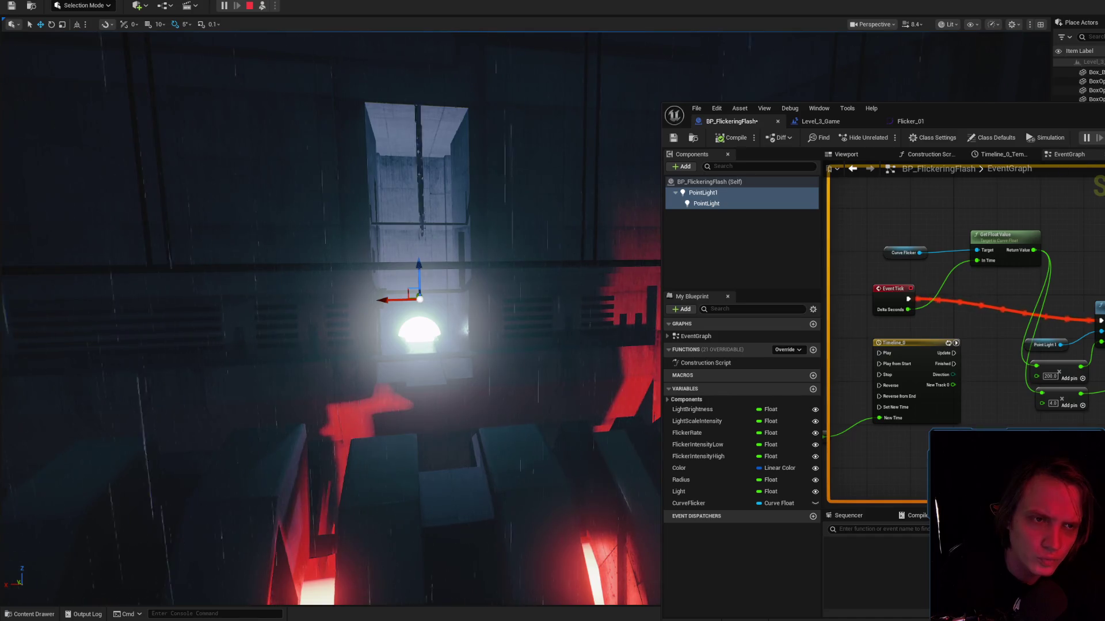
key(Escape)
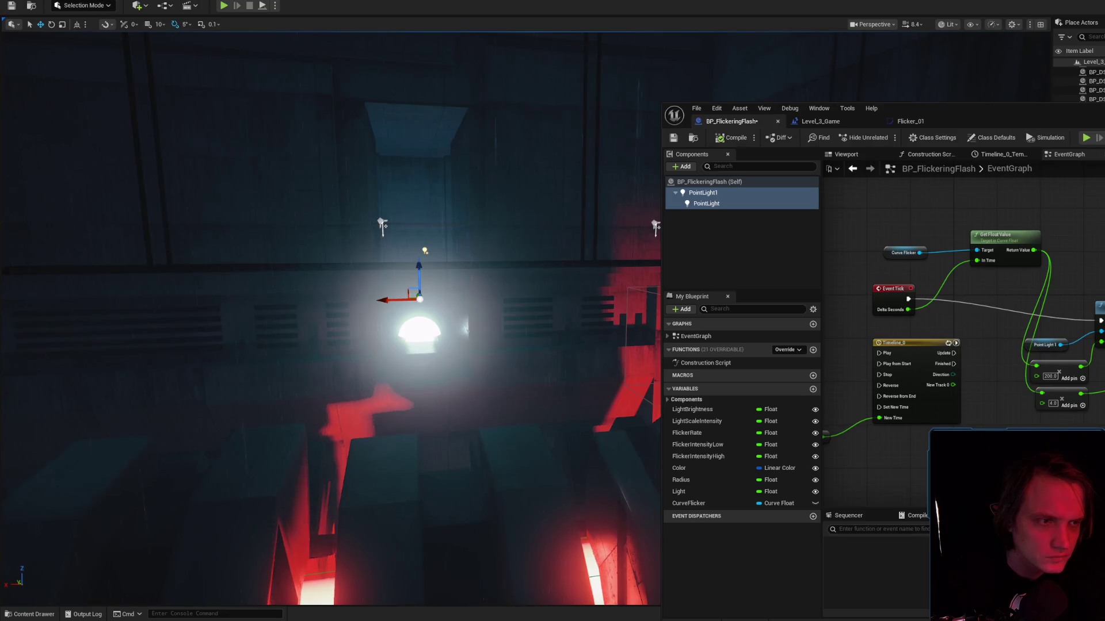
Compile BP_FlickeringFlash, inspect a key on the Flicker_01 curve, and return to the graph.
click(732, 137)
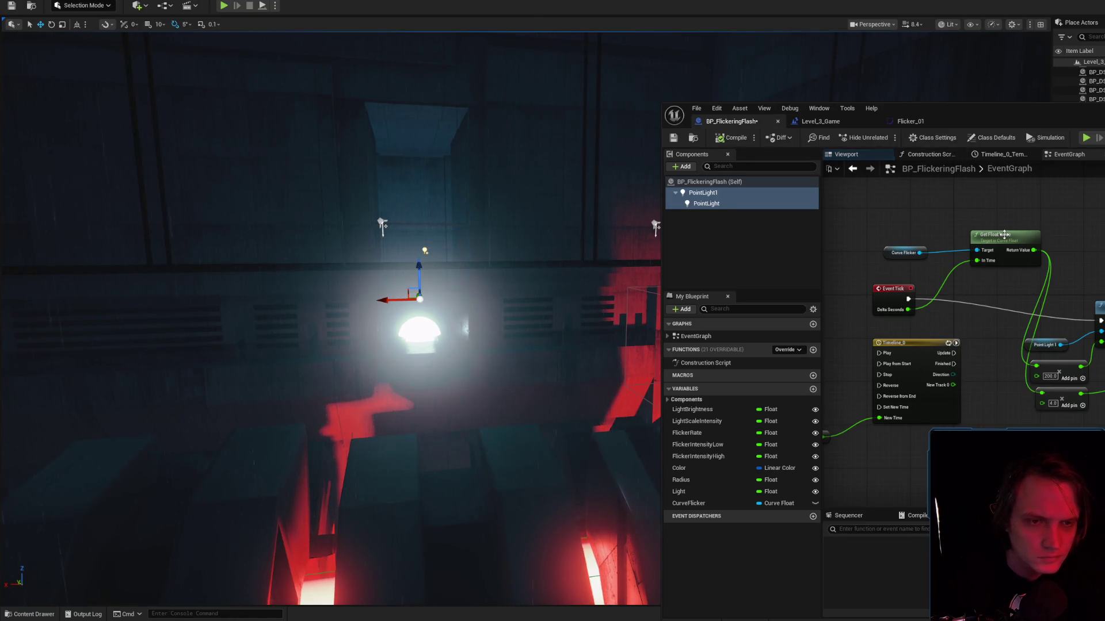
click(903, 253)
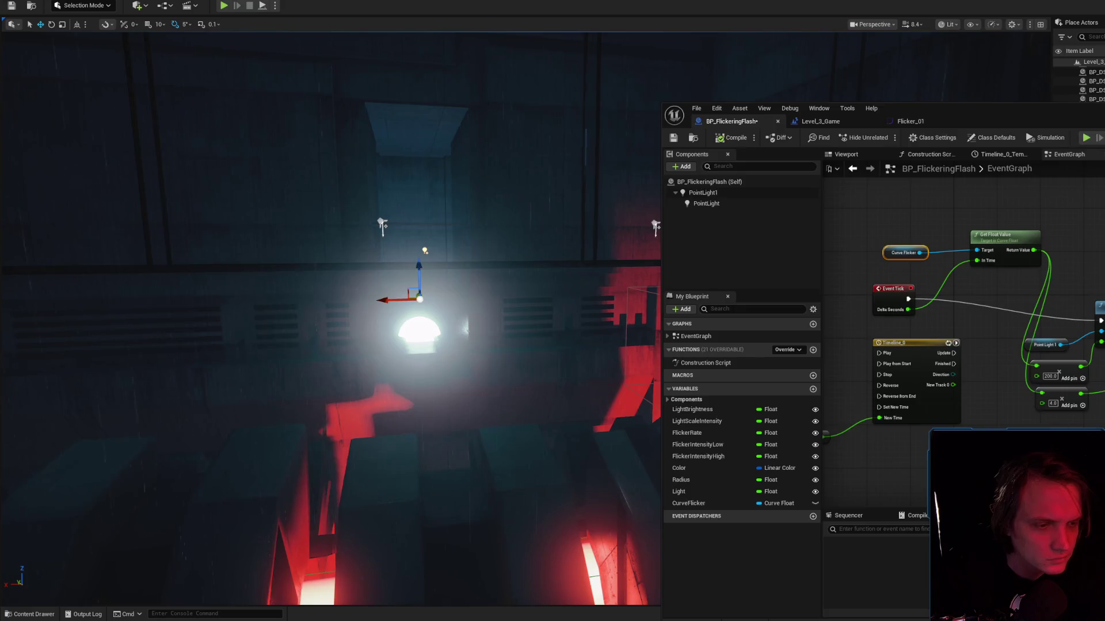
click(910, 121)
click(1001, 525)
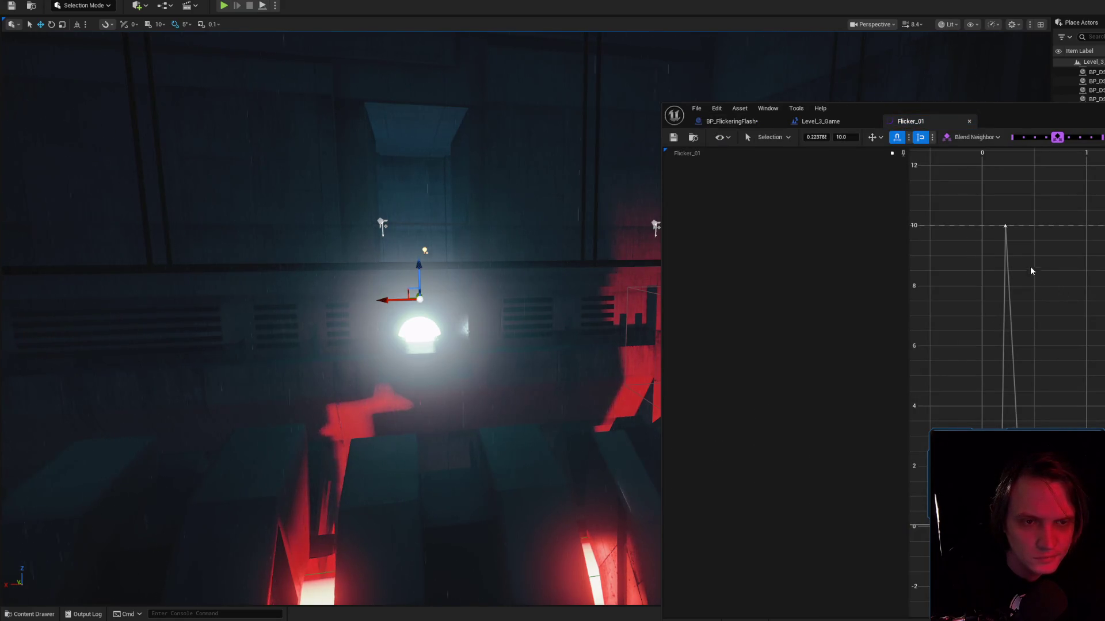
click(736, 121)
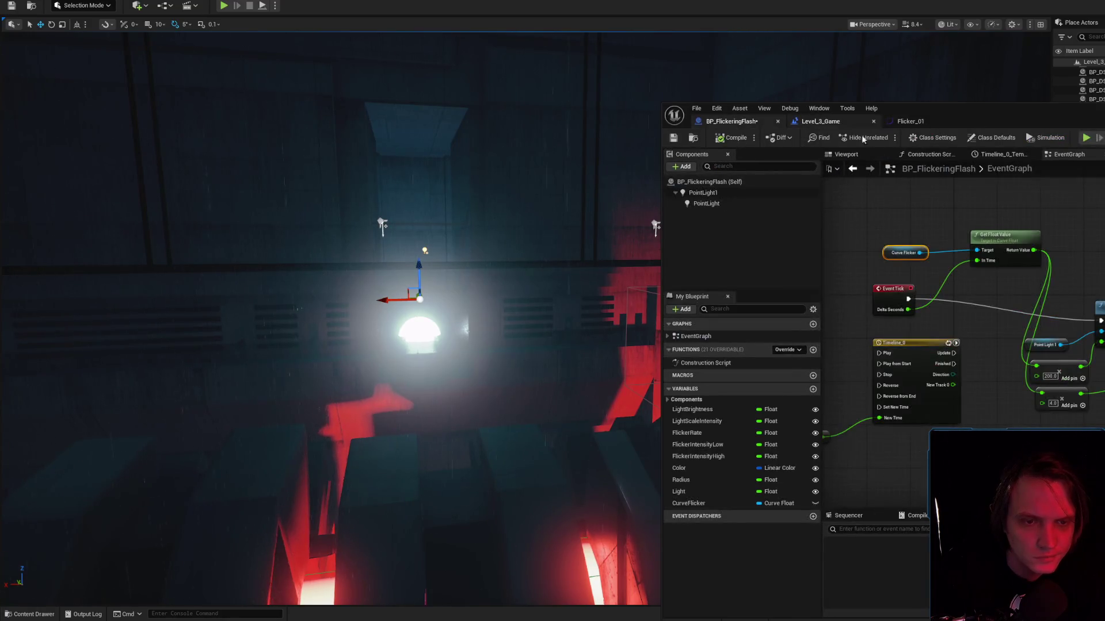
mouse_move(936, 463)
mouse_down()
mouse_move(945, 435)
mouse_move(1048, 361)
mouse_move(915, 248)
mouse_up()
Rearrange Timeline_0, Flicker Rate, Event Tick, Curve Flicker and Get Float Value in the graph.
drag(1030, 282, 949, 352)
click(841, 408)
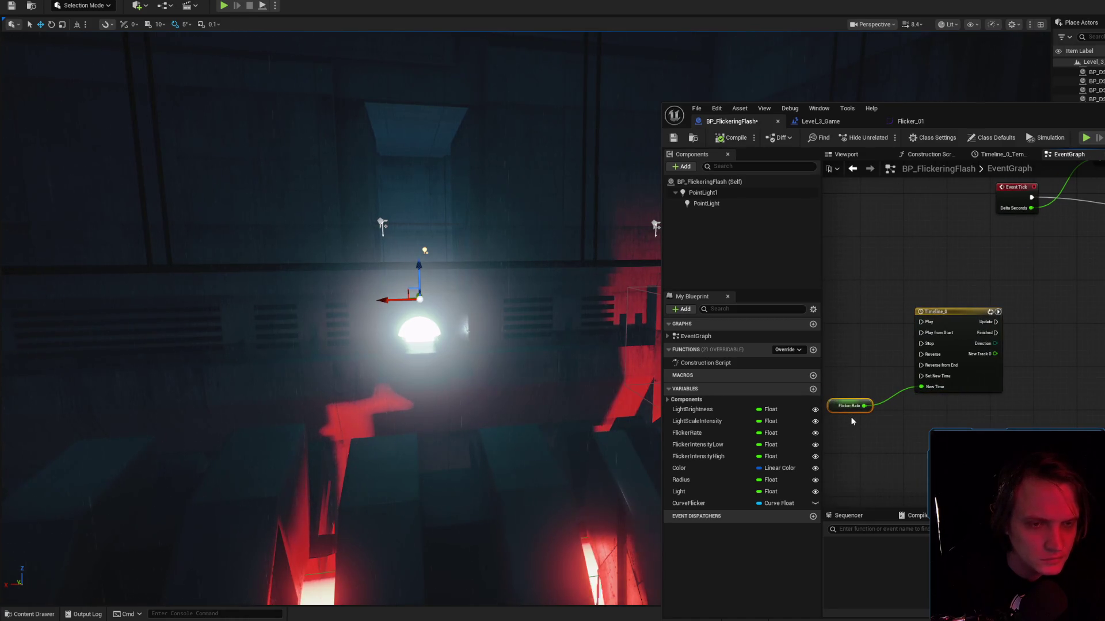
mouse_move(851, 417)
mouse_down()
mouse_move(839, 479)
mouse_move(819, 499)
mouse_up()
drag(1091, 221, 1046, 367)
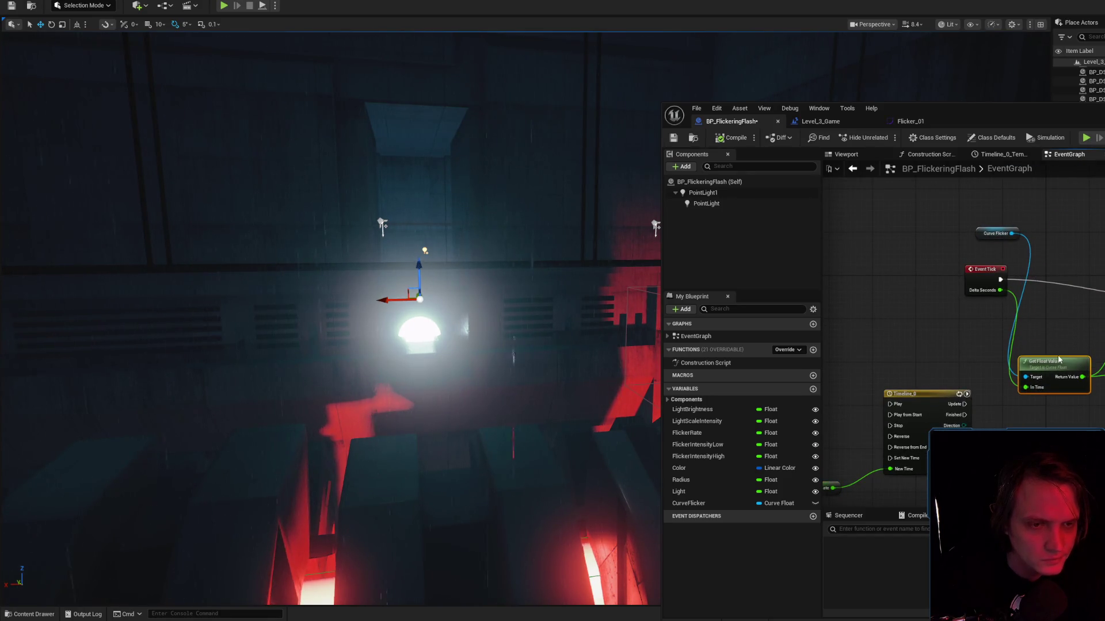
drag(986, 277, 910, 276)
drag(978, 237, 944, 233)
drag(1053, 360, 1020, 350)
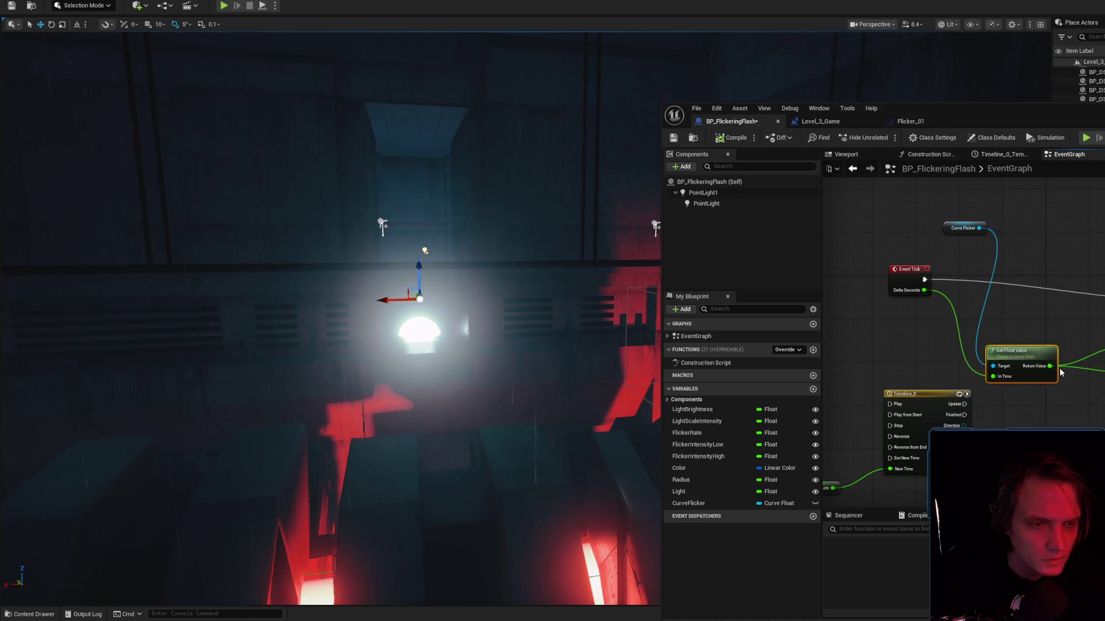
Add a Print String driven by Event Tick and test-play to see the value stay 0.05.
right_click(1073, 412)
text(print)
key(Return)
mouse_move(1052, 365)
mouse_down()
mouse_move(904, 297)
mouse_move(926, 367)
mouse_move(952, 271)
mouse_move(949, 230)
mouse_move(1028, 247)
mouse_up()
drag(861, 229, 1008, 251)
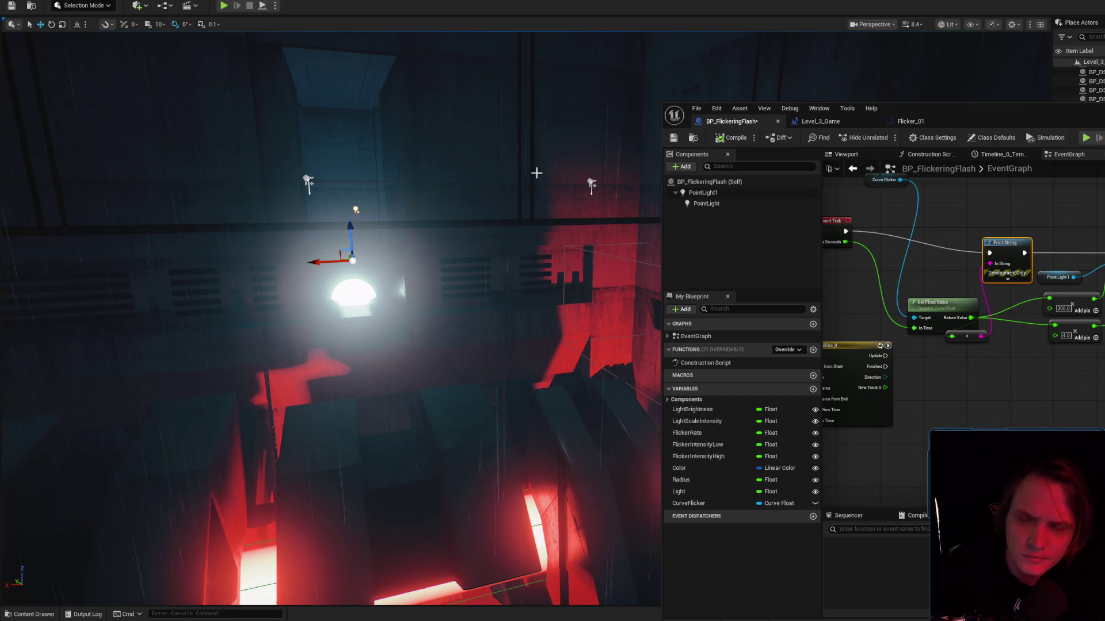
key(alt+p)
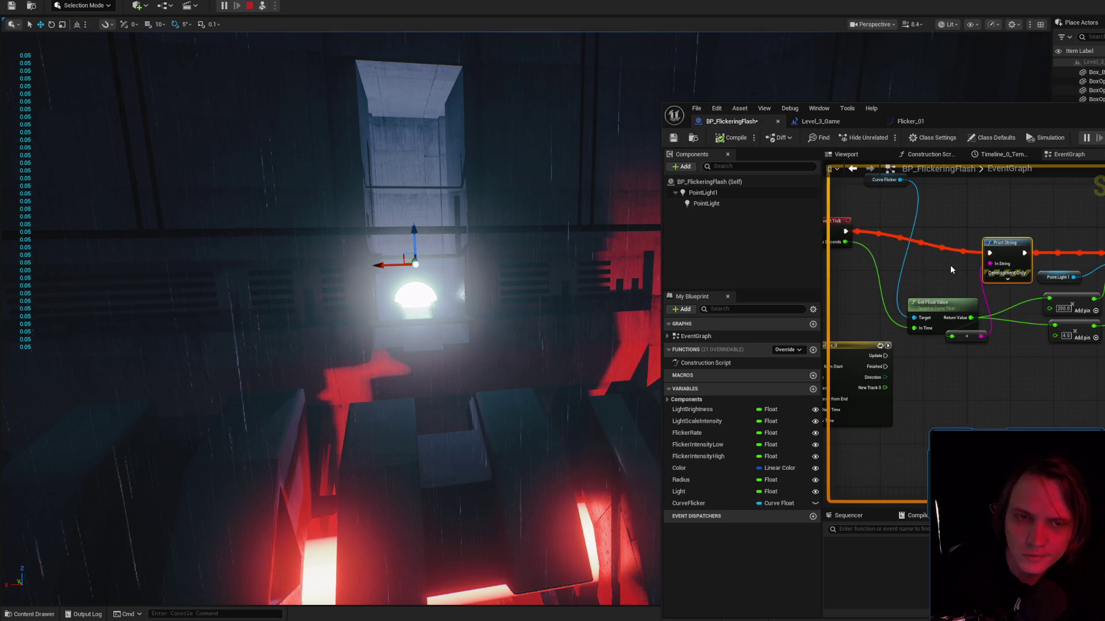
key(Escape)
mouse_move(925, 226)
mouse_down()
mouse_move(899, 345)
mouse_move(915, 221)
mouse_up()
key(alt+Tab)
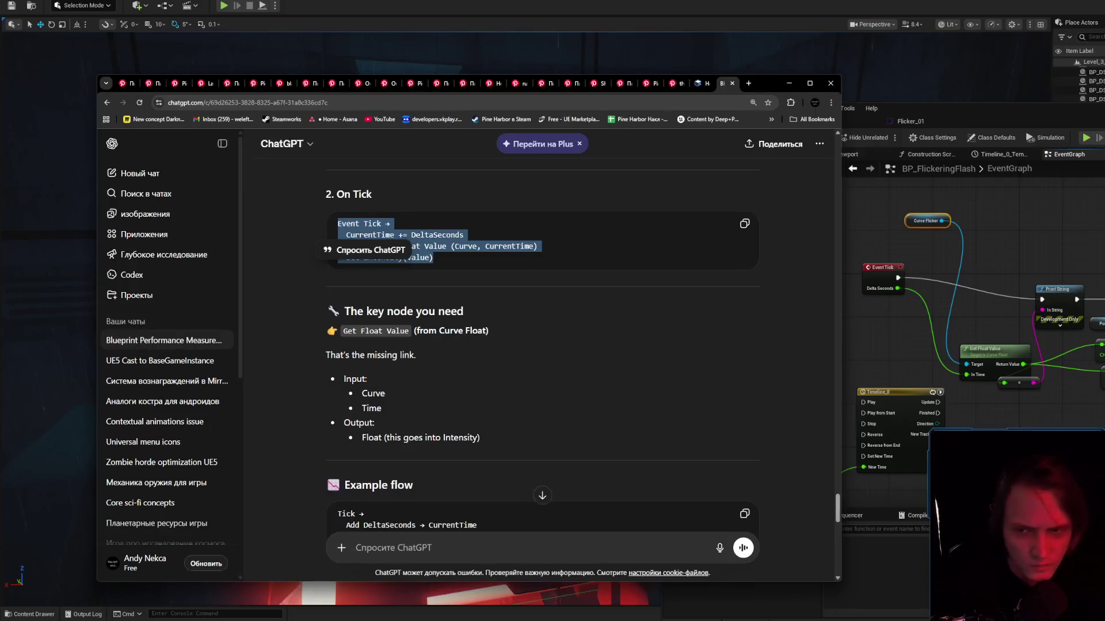
Reread ChatGPT's reply on sampling the curve through to the Fmod looping-time advice.
click(606, 319)
scroll(607, 284, up, 3)
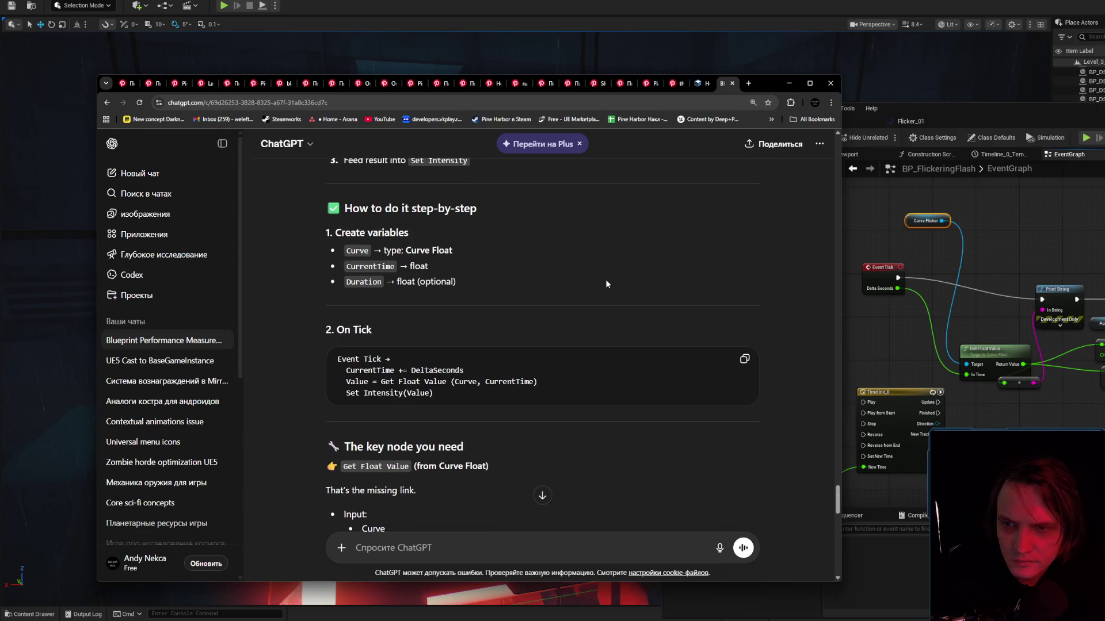
scroll(606, 284, up, 3)
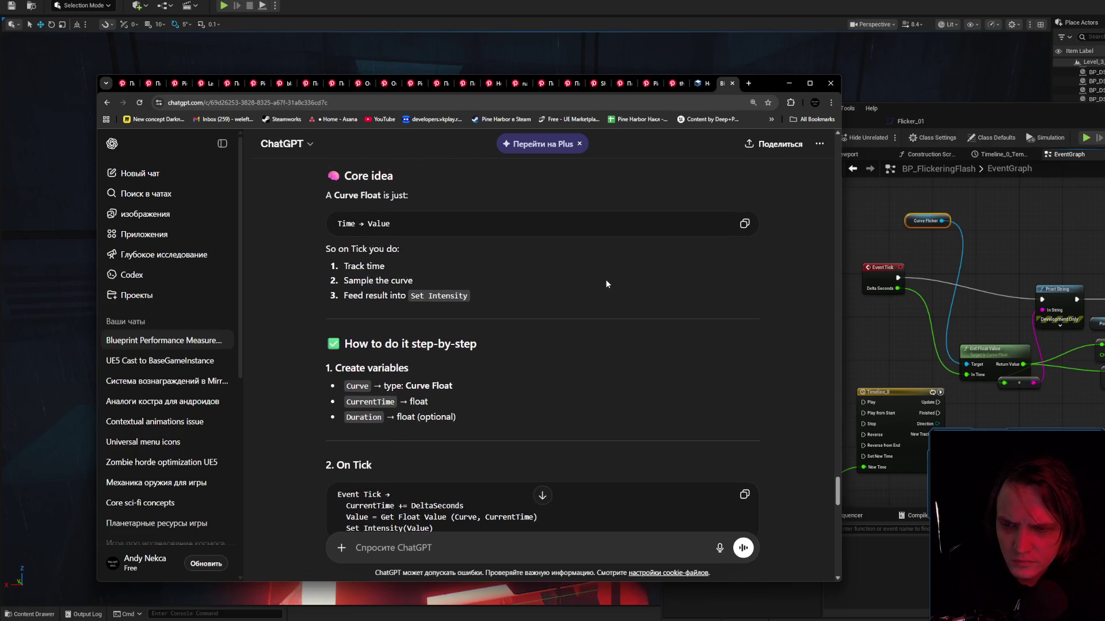
scroll(606, 284, up, 2)
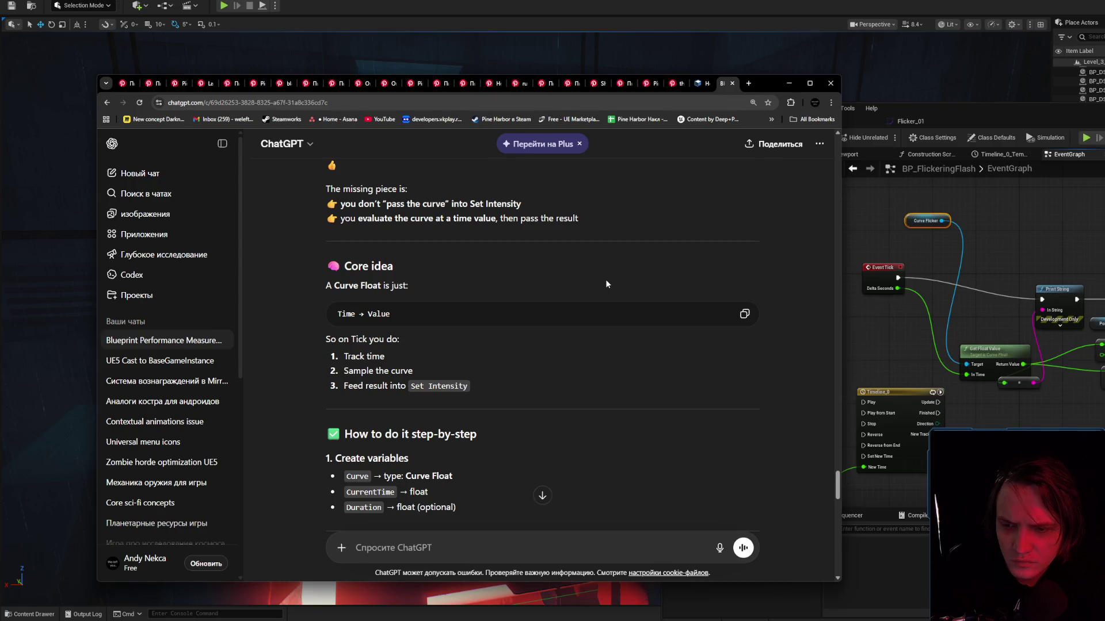
scroll(606, 283, up, 4)
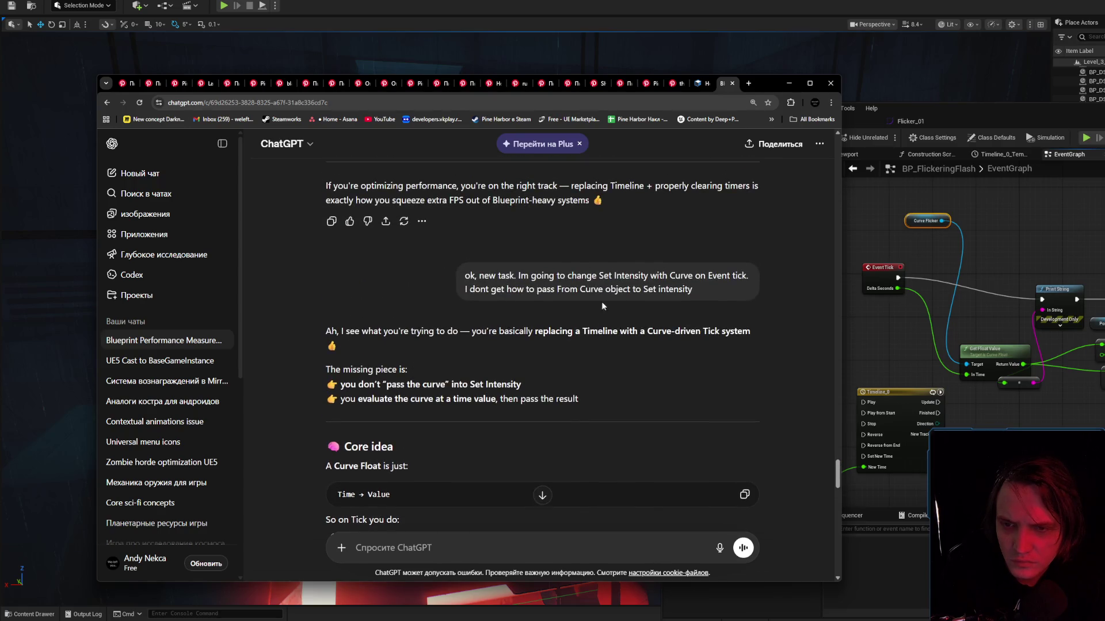
scroll(590, 374, down, 15)
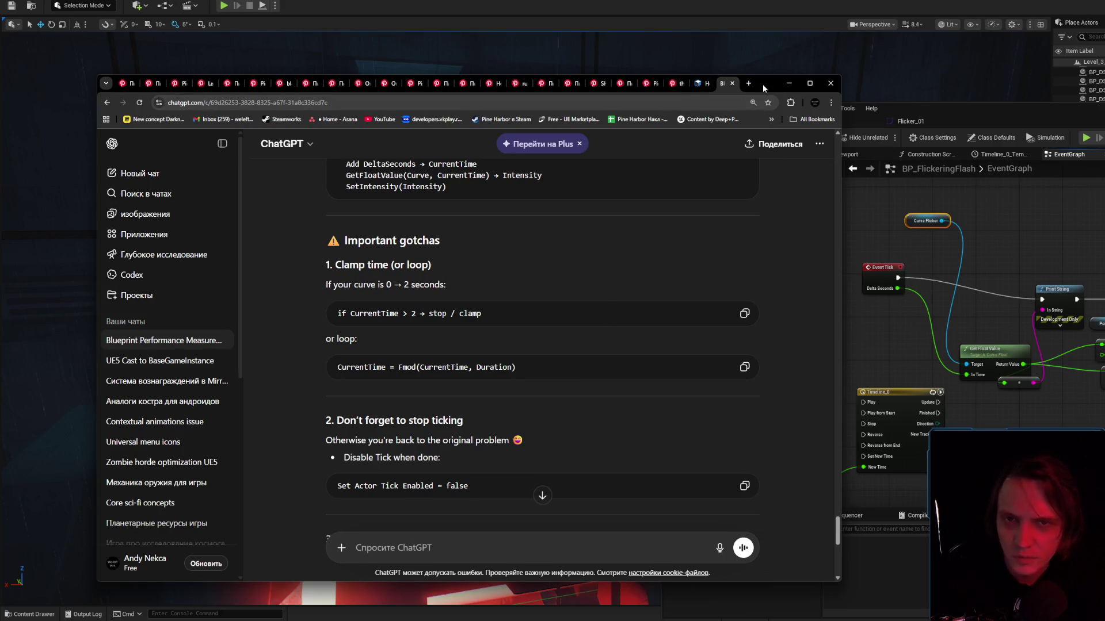
click(748, 83)
key(alt+Tab)
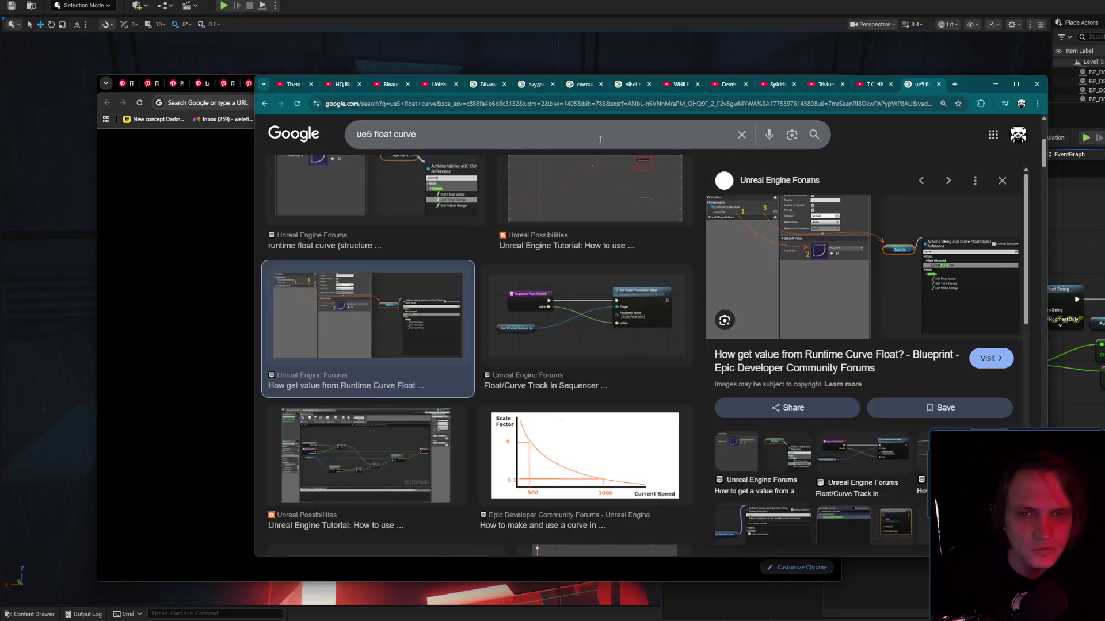
Refine the image search to 'ue5 float curve flicker' and minimize the browser.
click(451, 135)
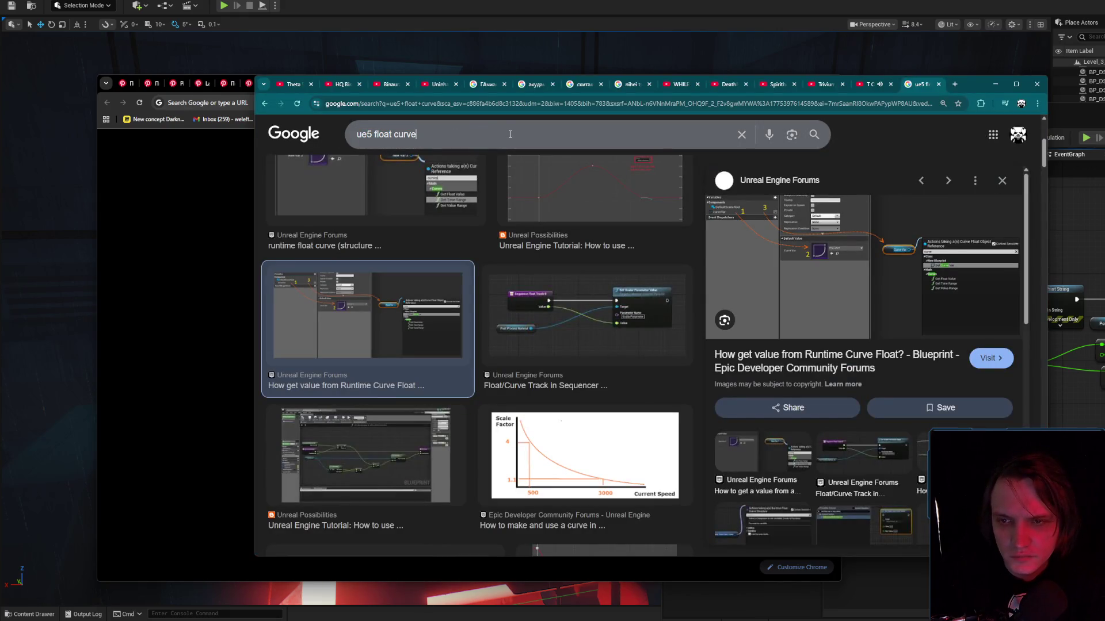
text( fl)
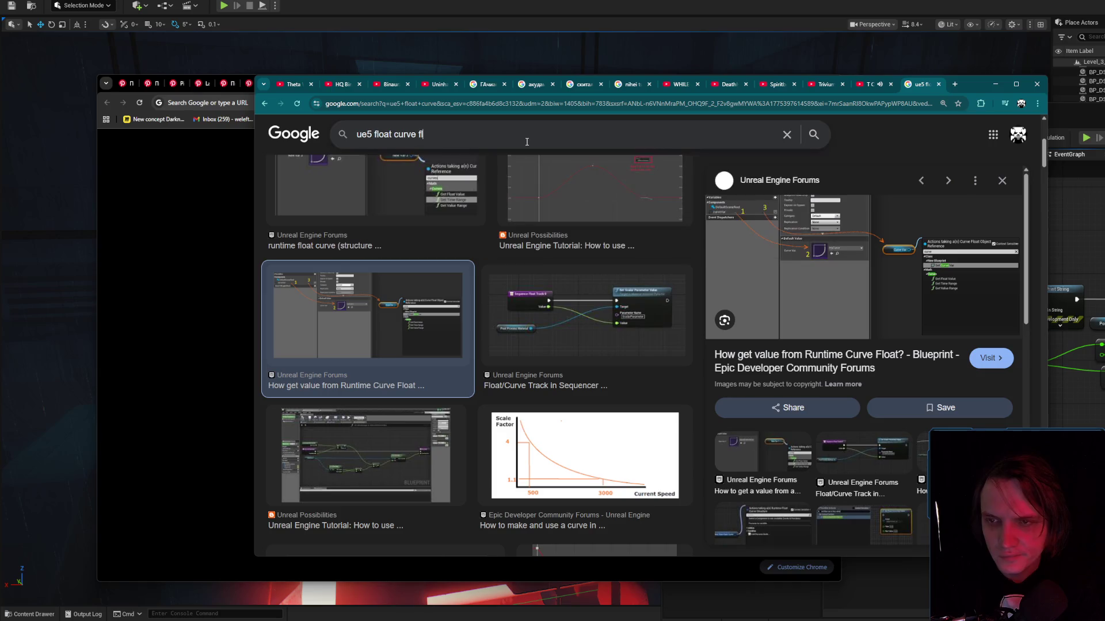
text(icker)
key(Return)
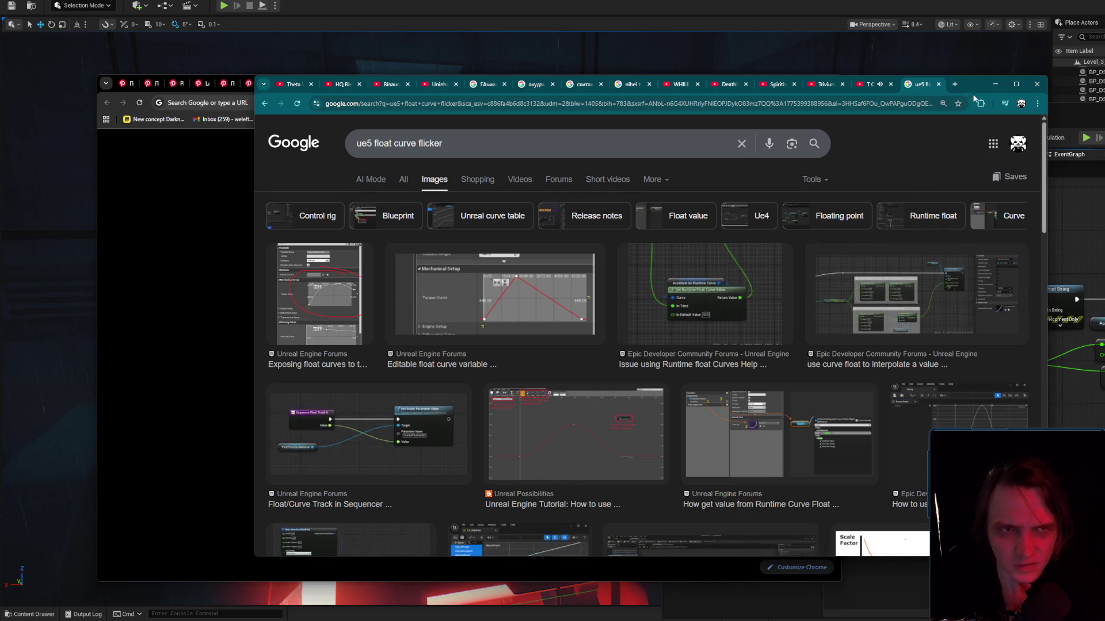
click(994, 84)
click(955, 295)
Search Curve Flicker's actions for 'get run', cancel, and preview the Runtime Float Curves forum image.
drag(941, 221, 970, 217)
text(get run)
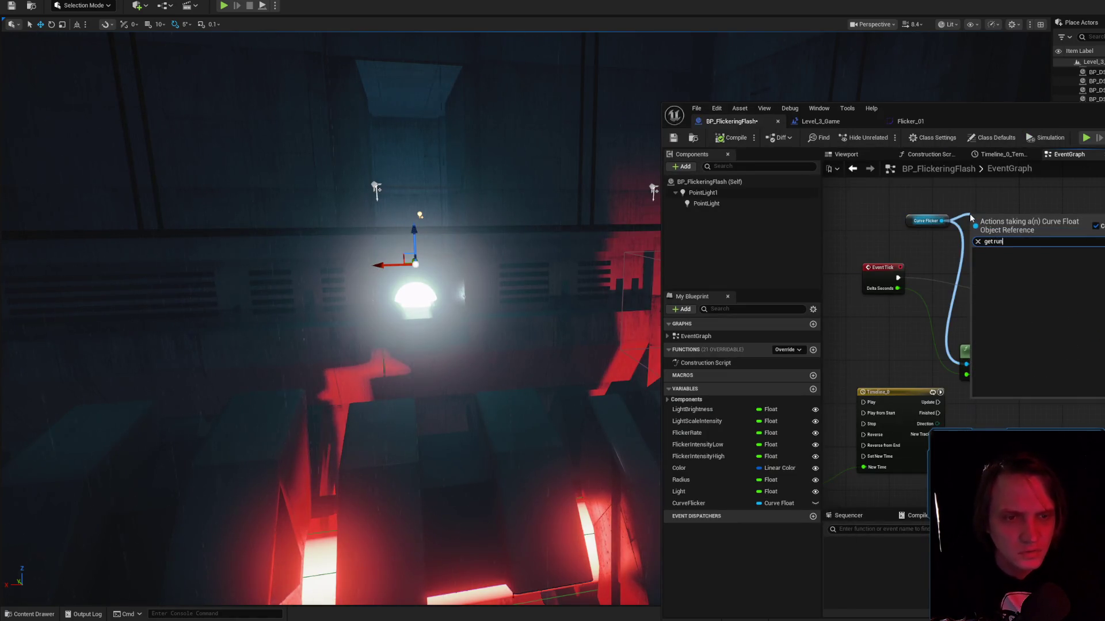
key(Escape)
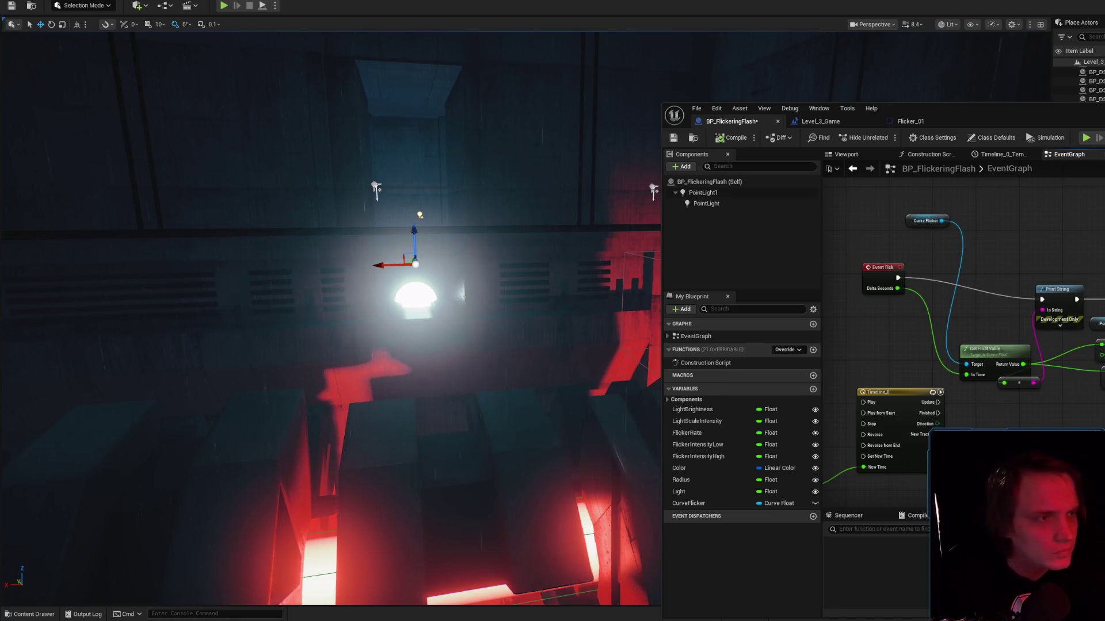
key(alt+Tab)
click(705, 291)
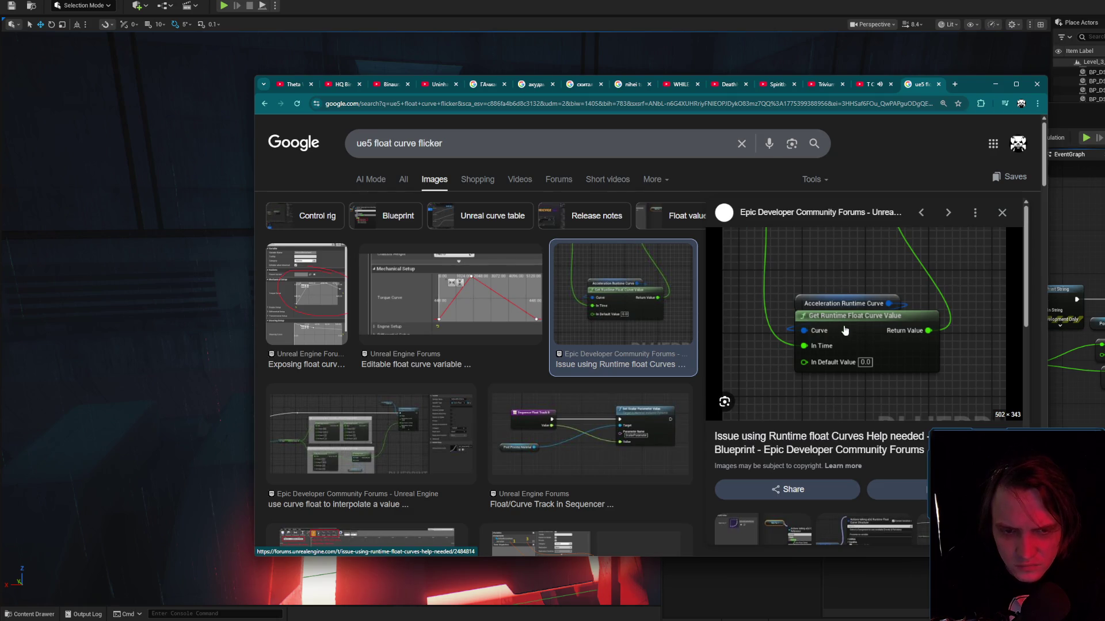
Open the runtime float curves forum thread in a background tab and return to Unreal.
middle_click(864, 454)
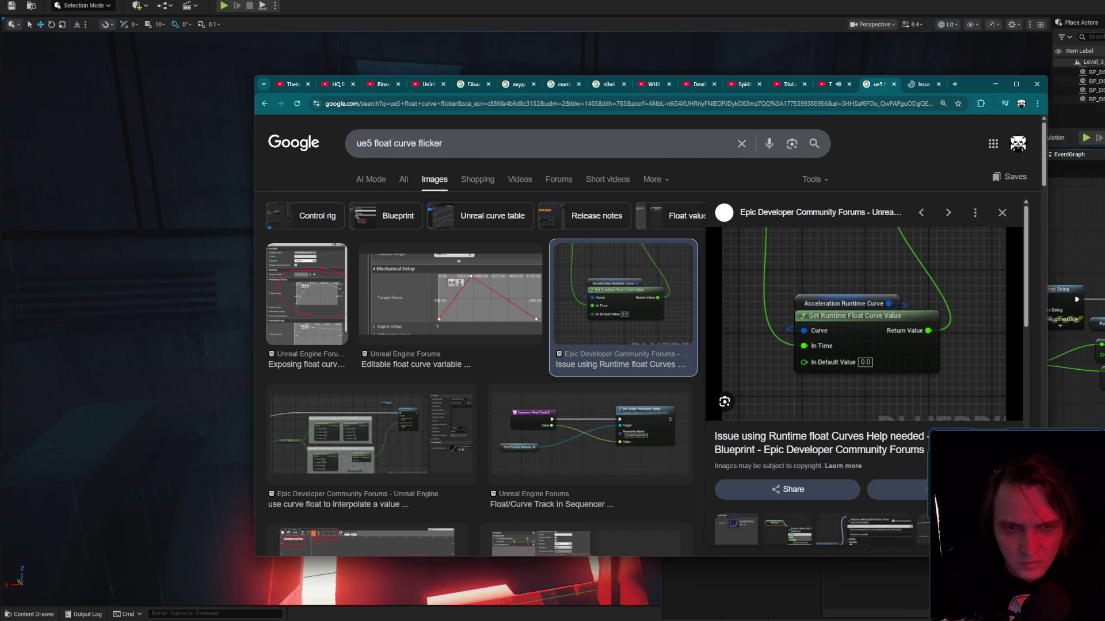
key(alt+Tab)
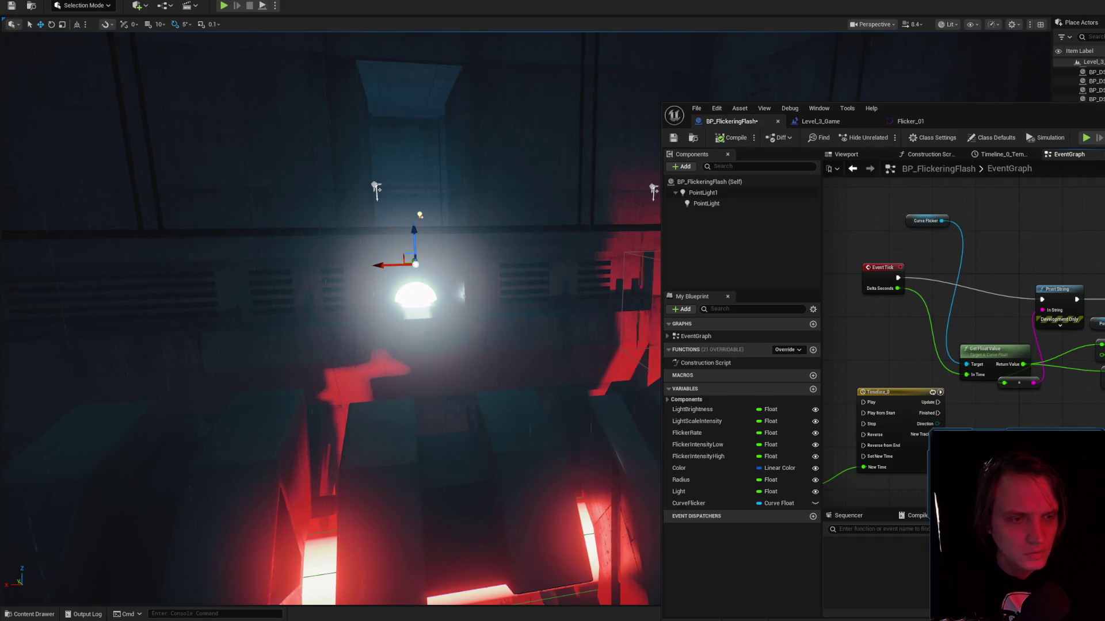
Add a Get Runtime Float Curve Value node and wire CurveFlicker toward it.
key(ctrl+v)
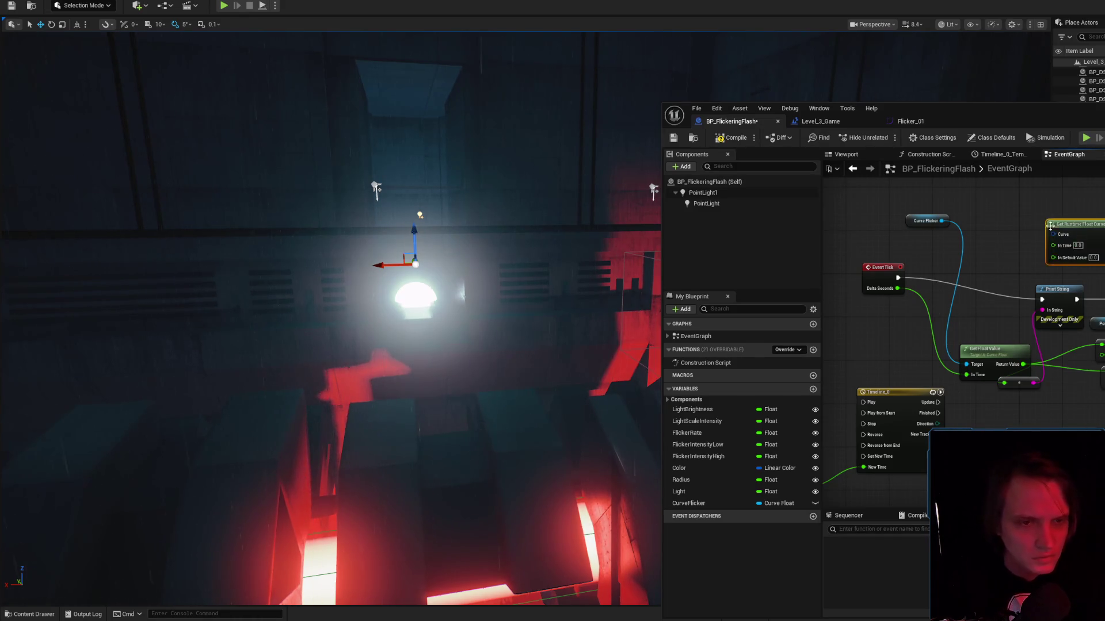
drag(941, 221, 1047, 234)
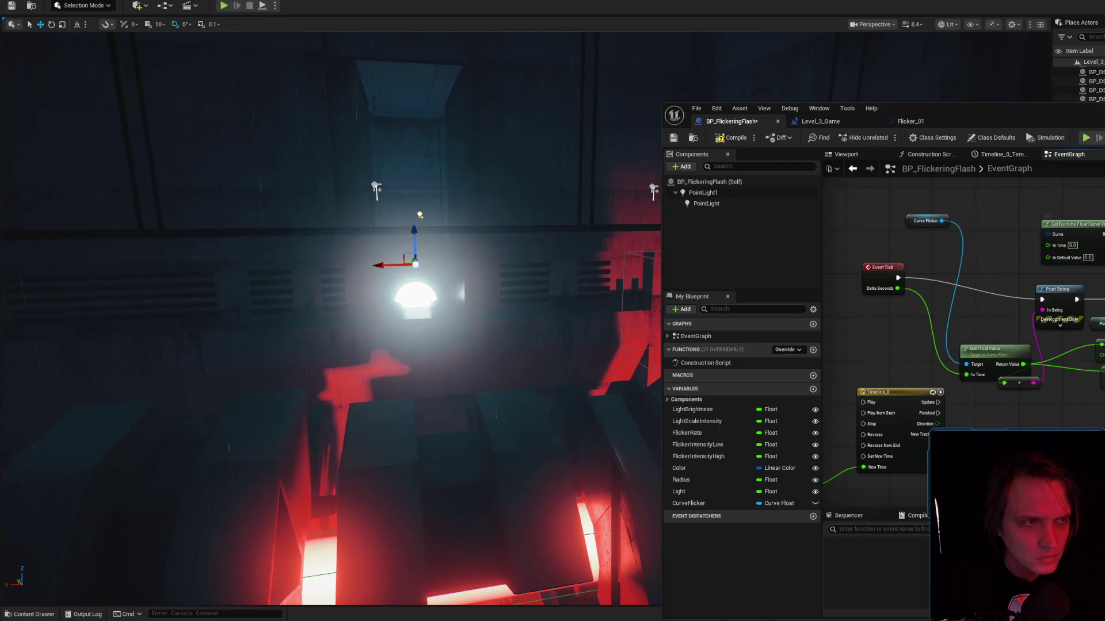
key(alt+Tab)
key(alt+Tab)
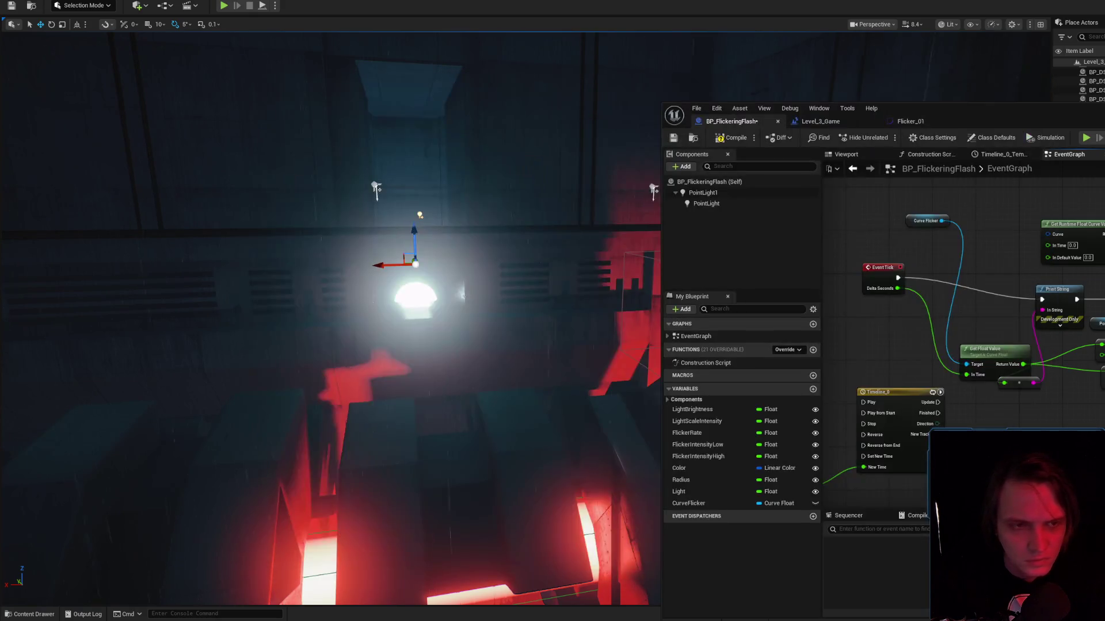
drag(1070, 225, 1052, 229)
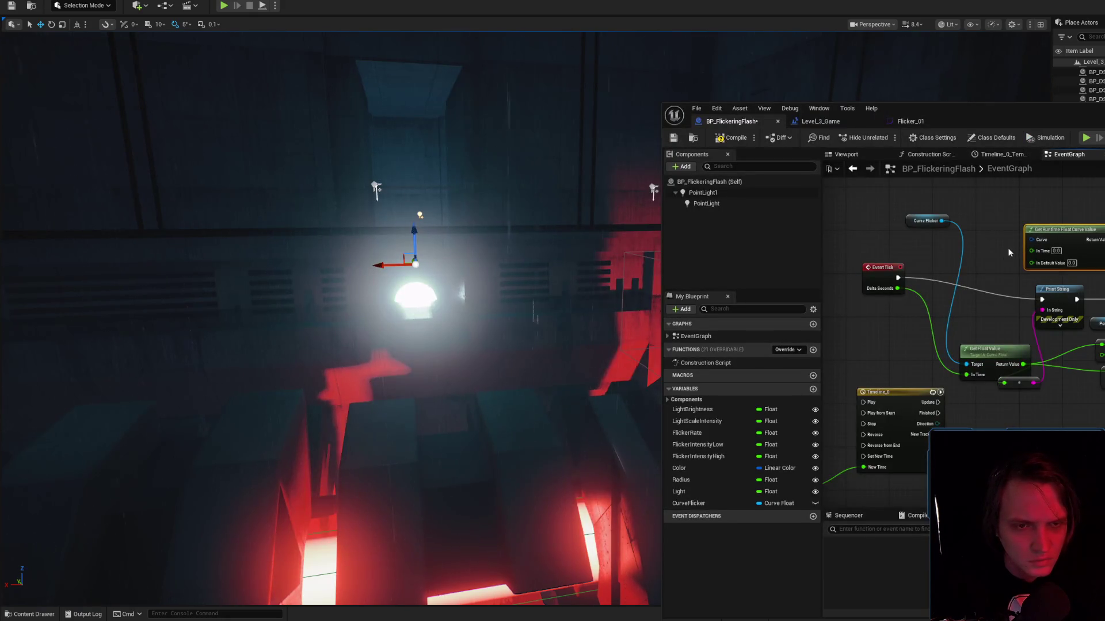
Promote the node's Curve input to a variable, then delete both the Curve getter and variable.
click(739, 505)
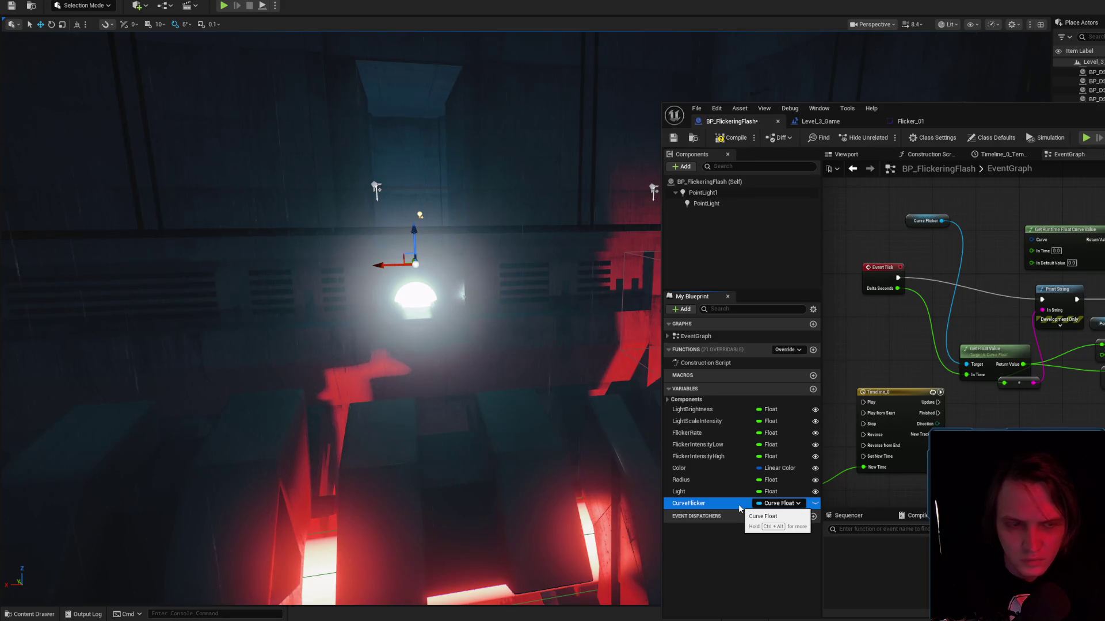
right_click(1030, 241)
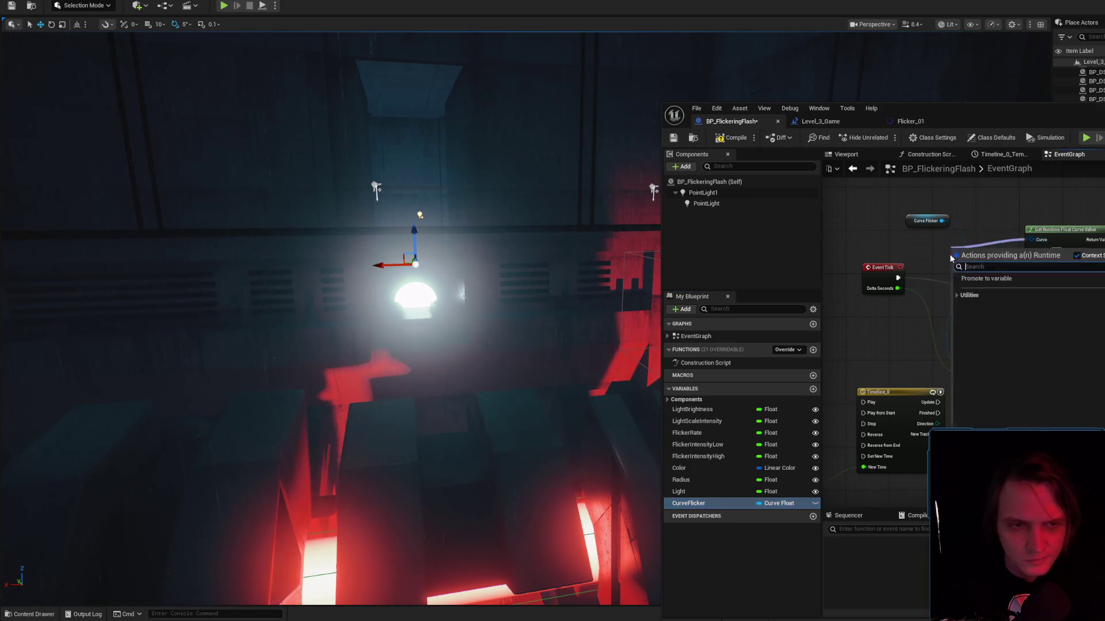
click(986, 292)
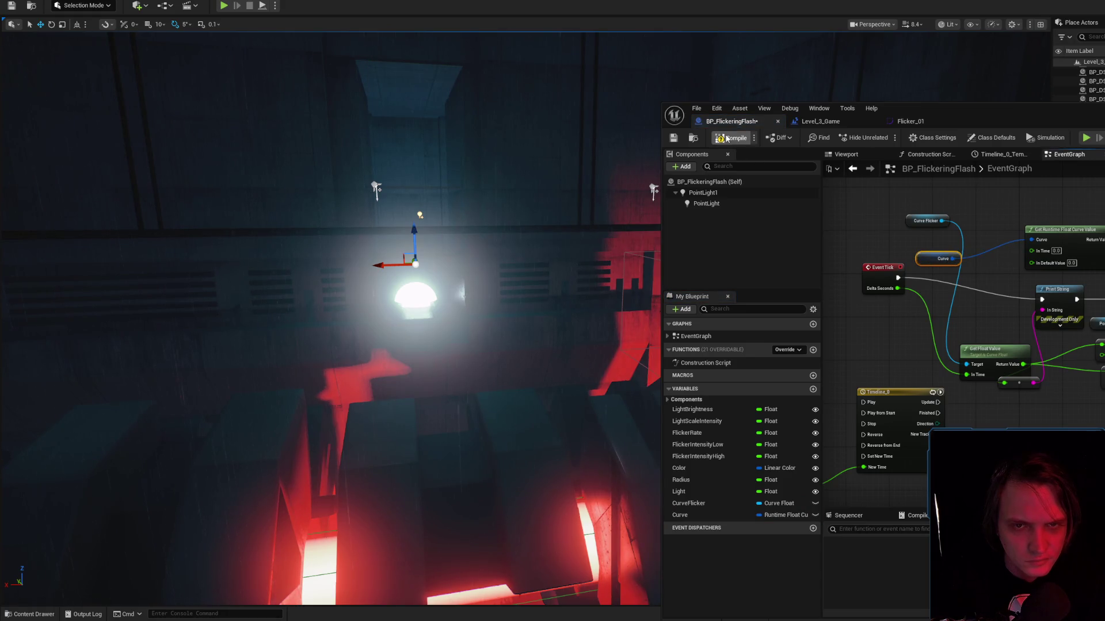
drag(923, 253, 917, 248)
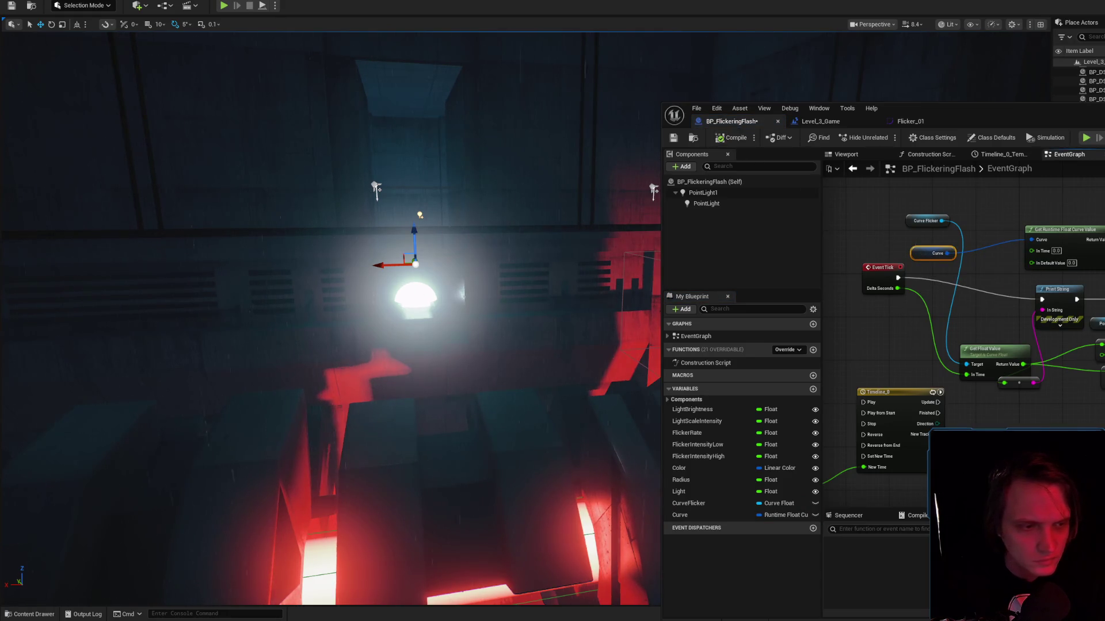
key(Delete)
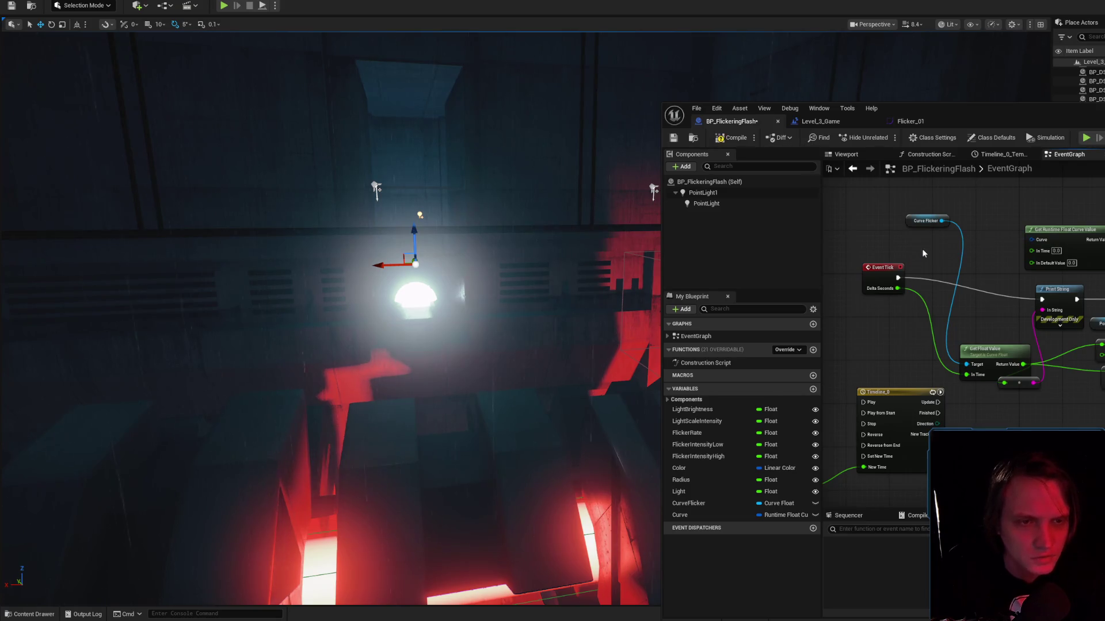
click(766, 515)
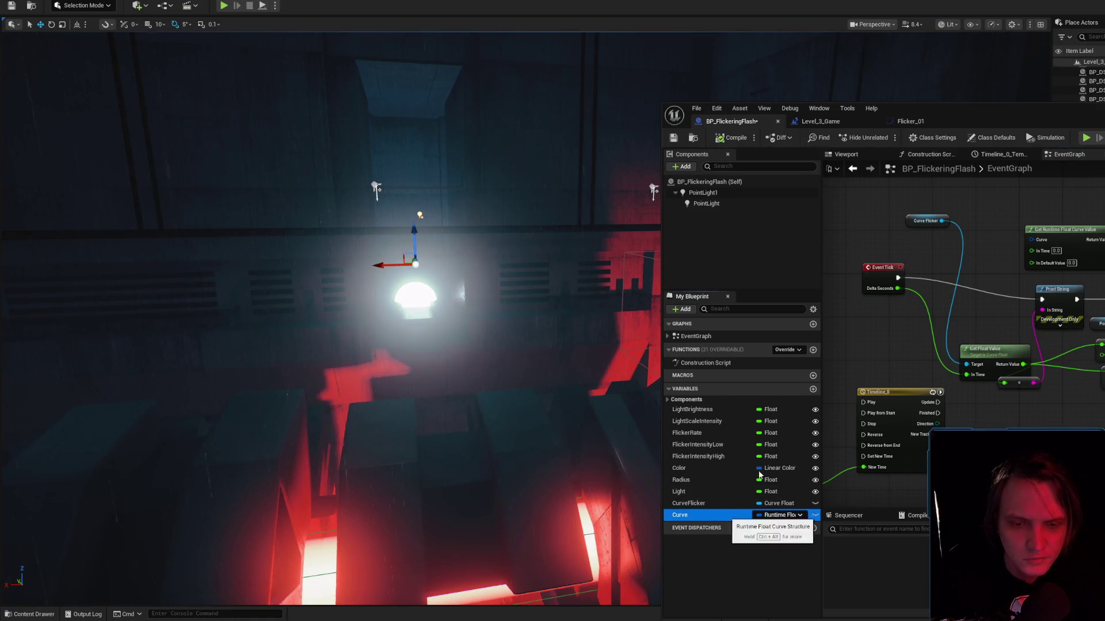
key(Delete)
Compile and save, then tidy the curve node, Event Tick and Get Float Value positions.
key(ctrl+s)
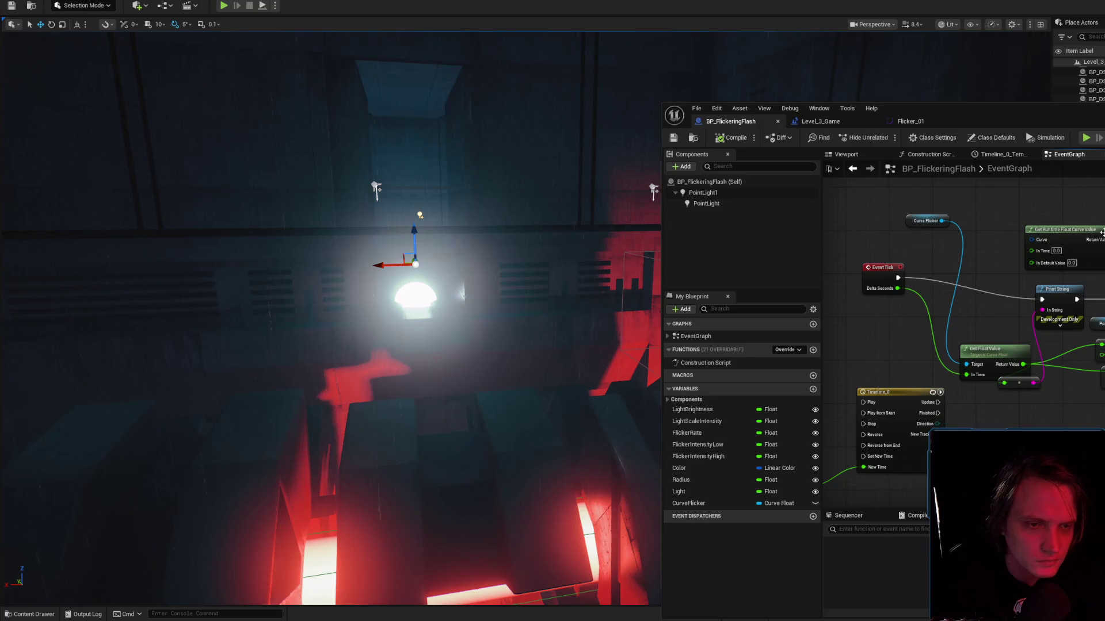
drag(1069, 242, 1061, 228)
drag(872, 272, 875, 294)
drag(999, 360, 987, 354)
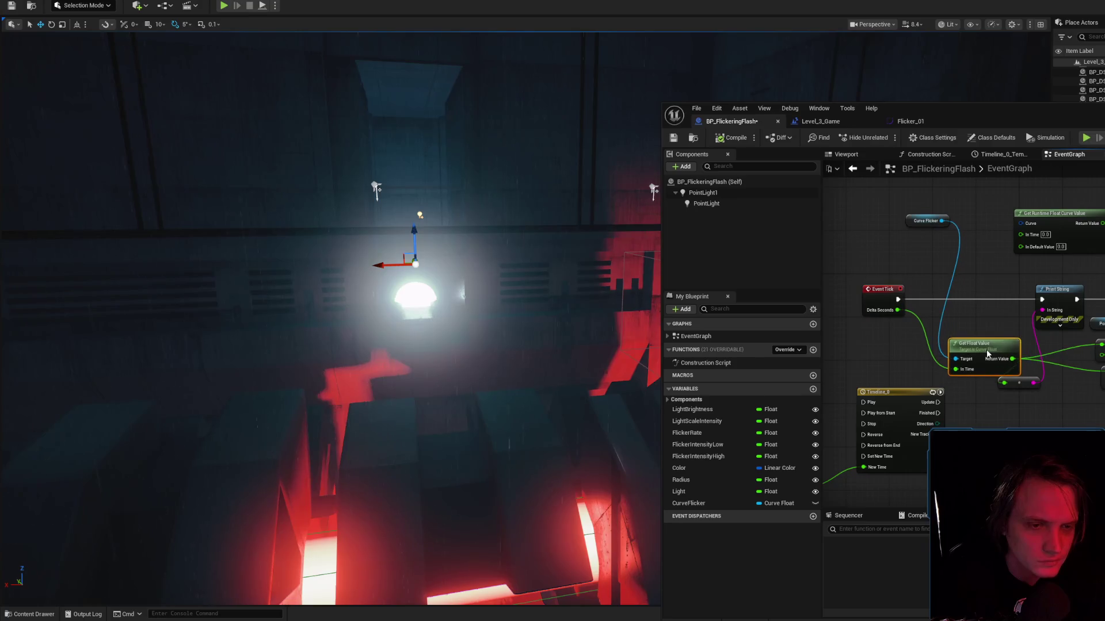
key(alt+Tab)
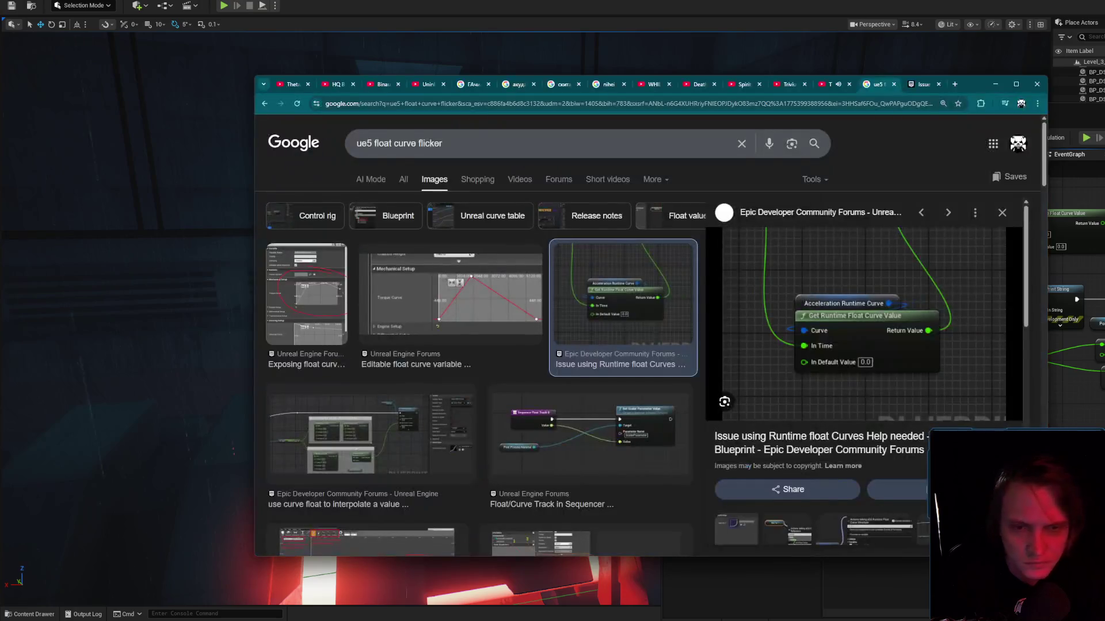
Preview image results on Sequencer curve tracks, exposed float curves, curve keyframes and Control Rig curves.
click(600, 439)
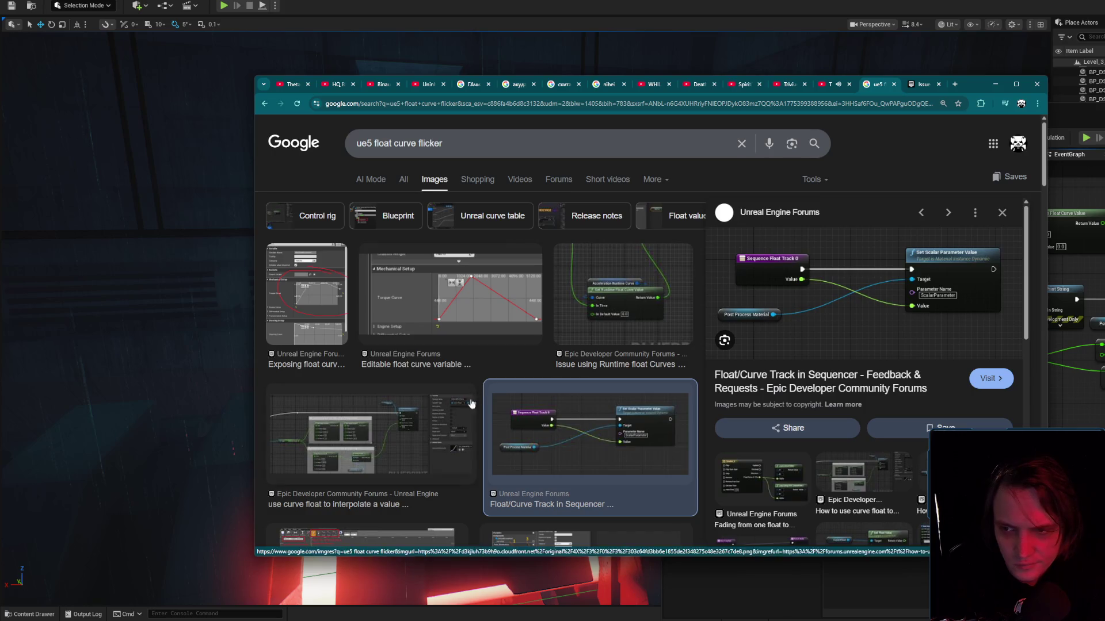
click(308, 296)
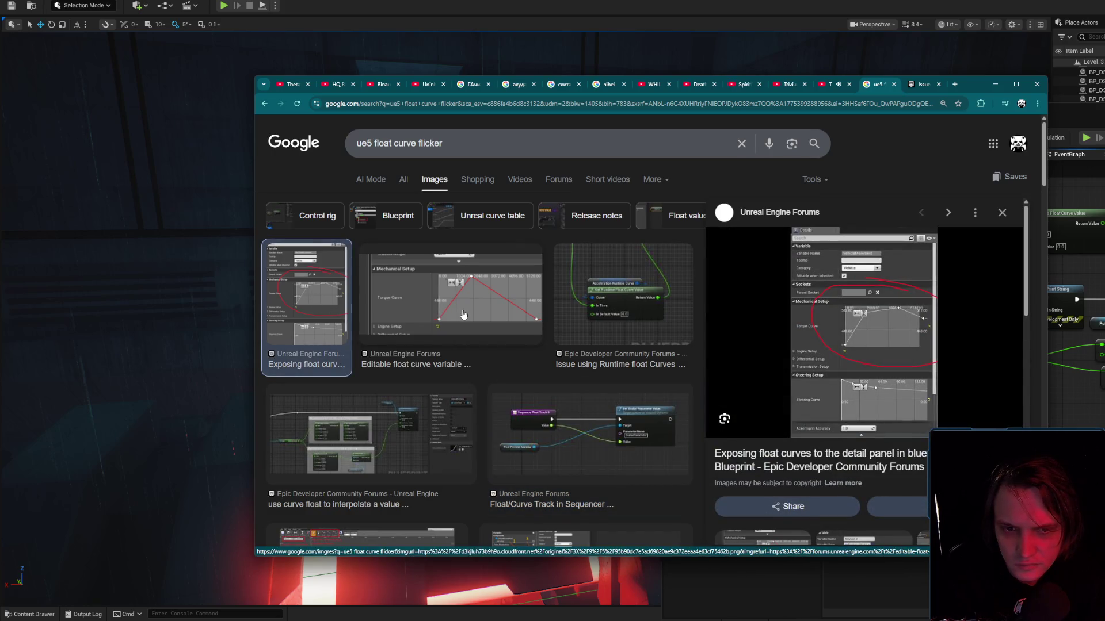
scroll(498, 310, down, 4)
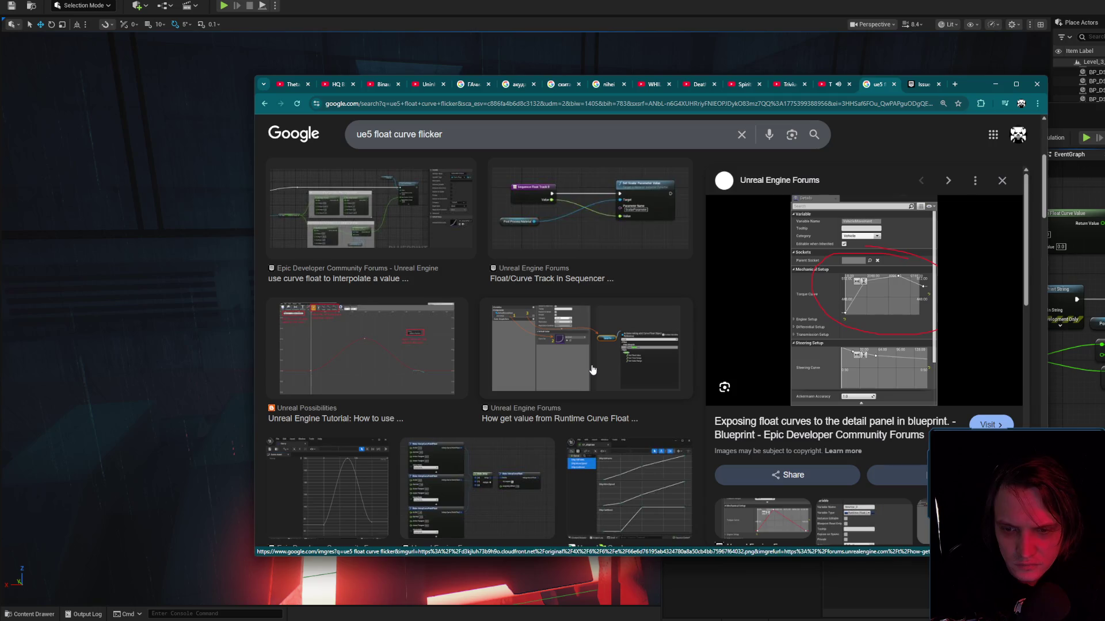
scroll(575, 357, down, 3)
click(515, 325)
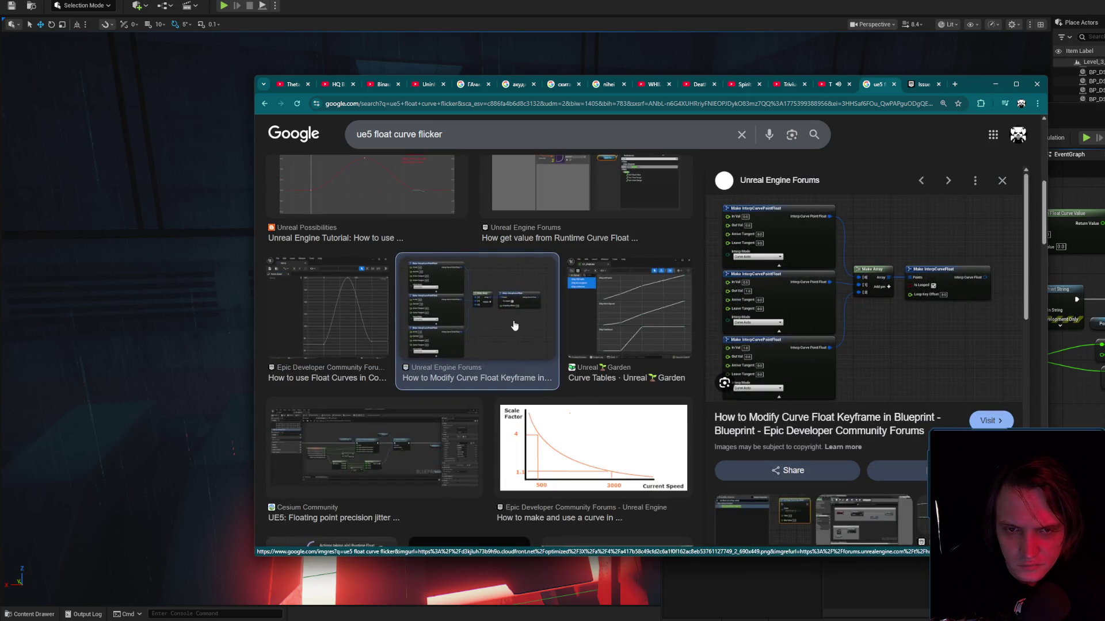
scroll(514, 326, down, 3)
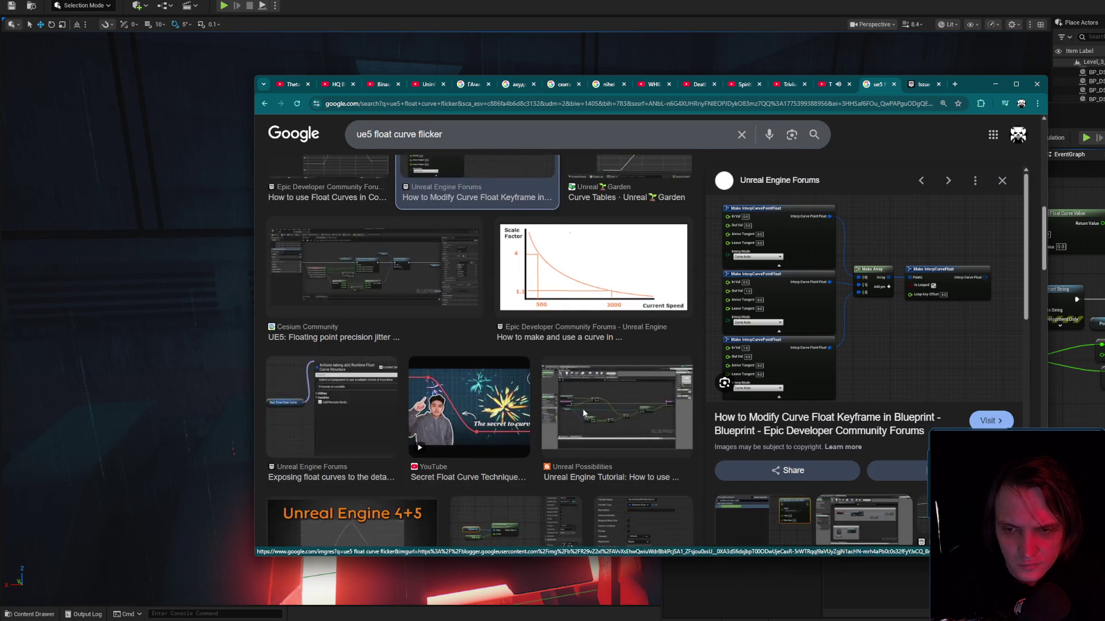
click(583, 411)
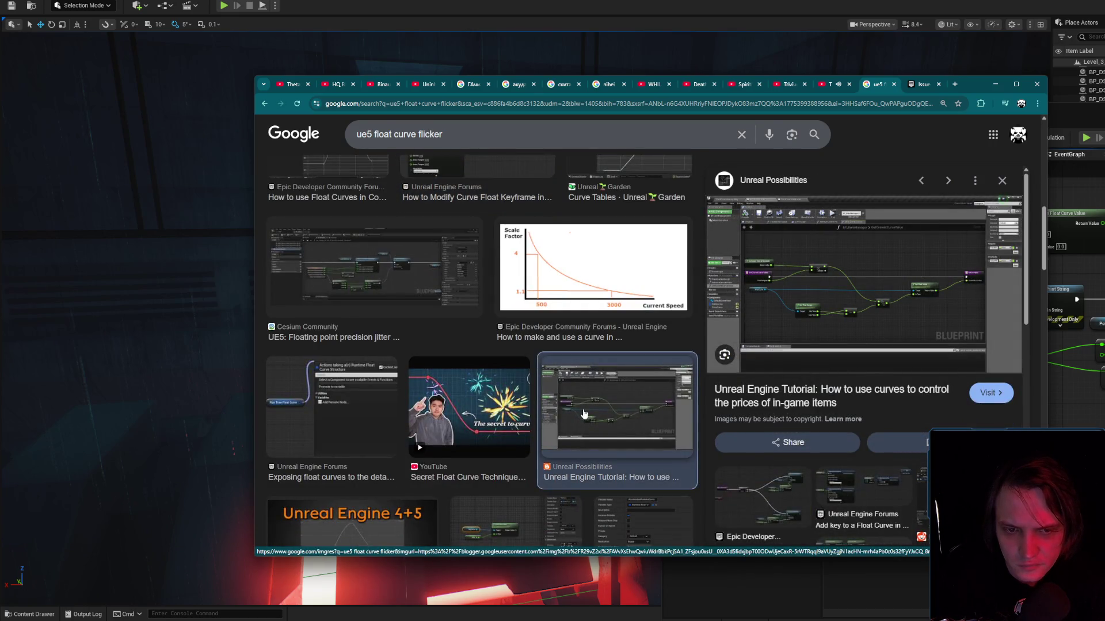
click(458, 302)
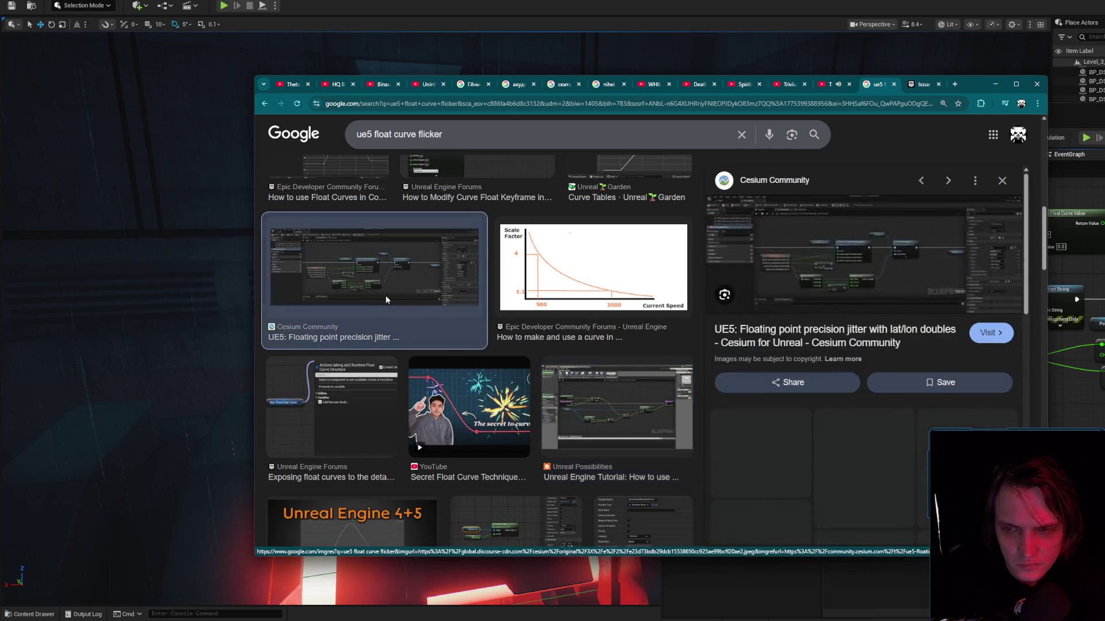
scroll(503, 320, down, 3)
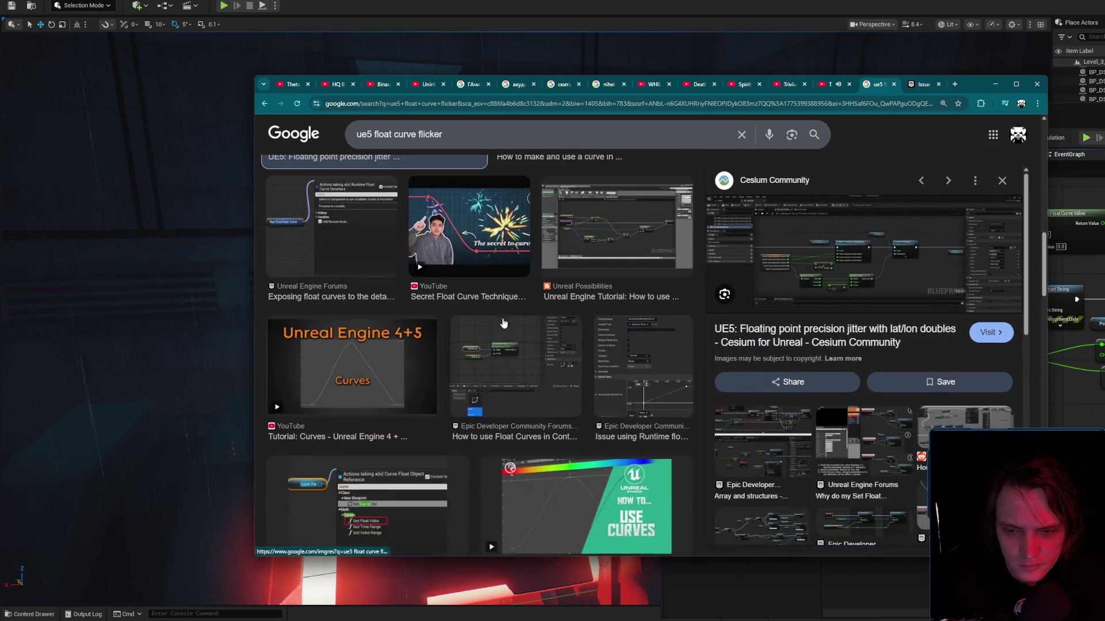
click(533, 371)
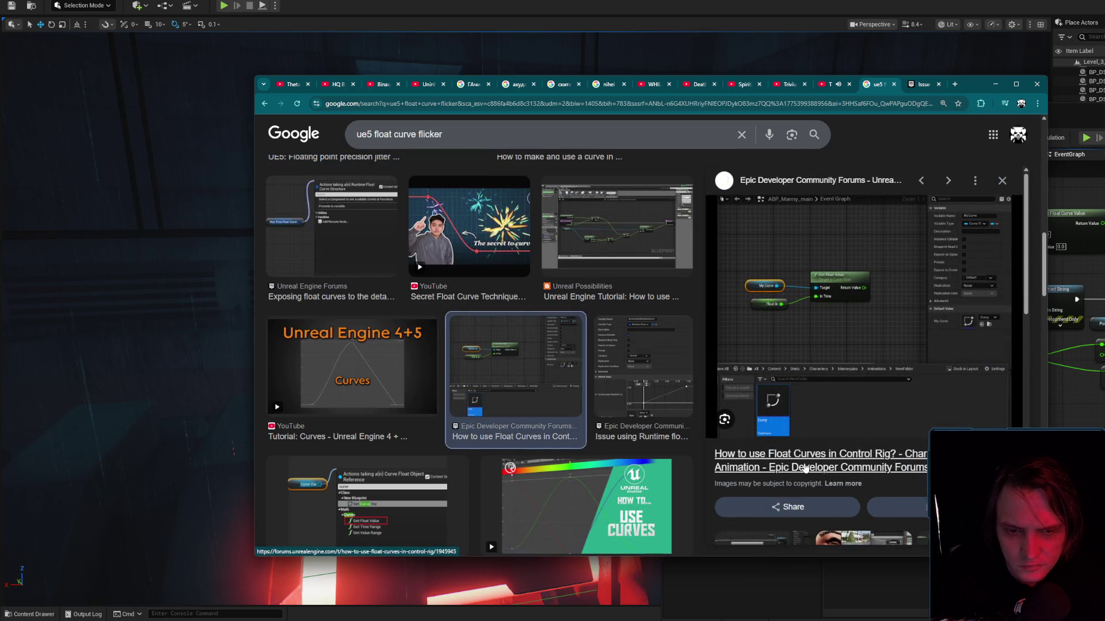
scroll(651, 288, down, 2)
Preview runtime float curve, curves tutorial and flickering Light Function results, then select Event Tick.
click(648, 273)
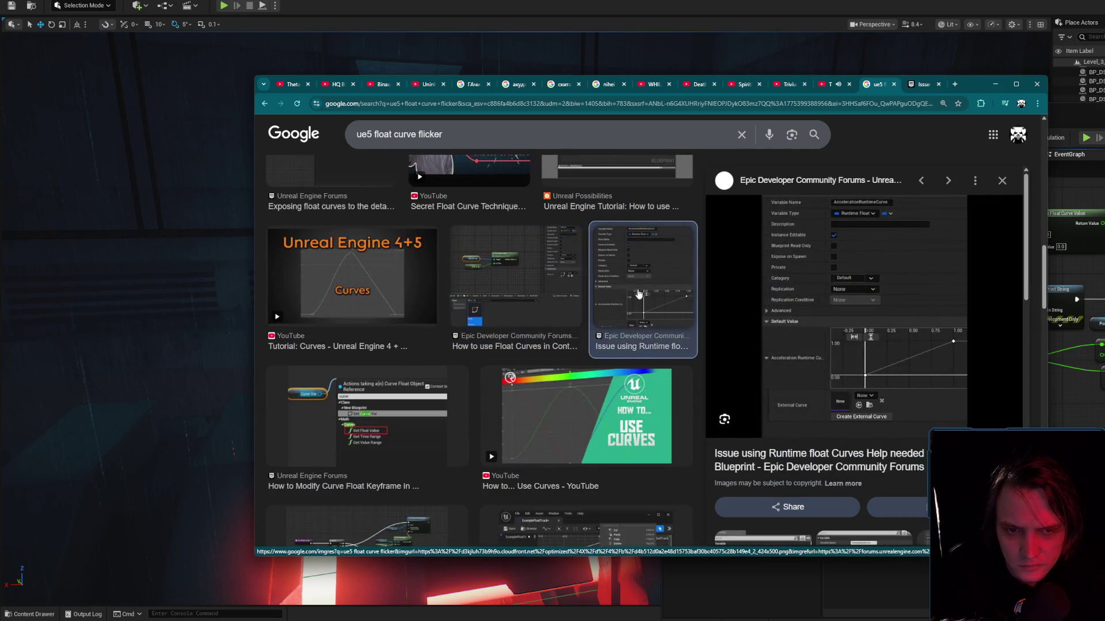
click(352, 276)
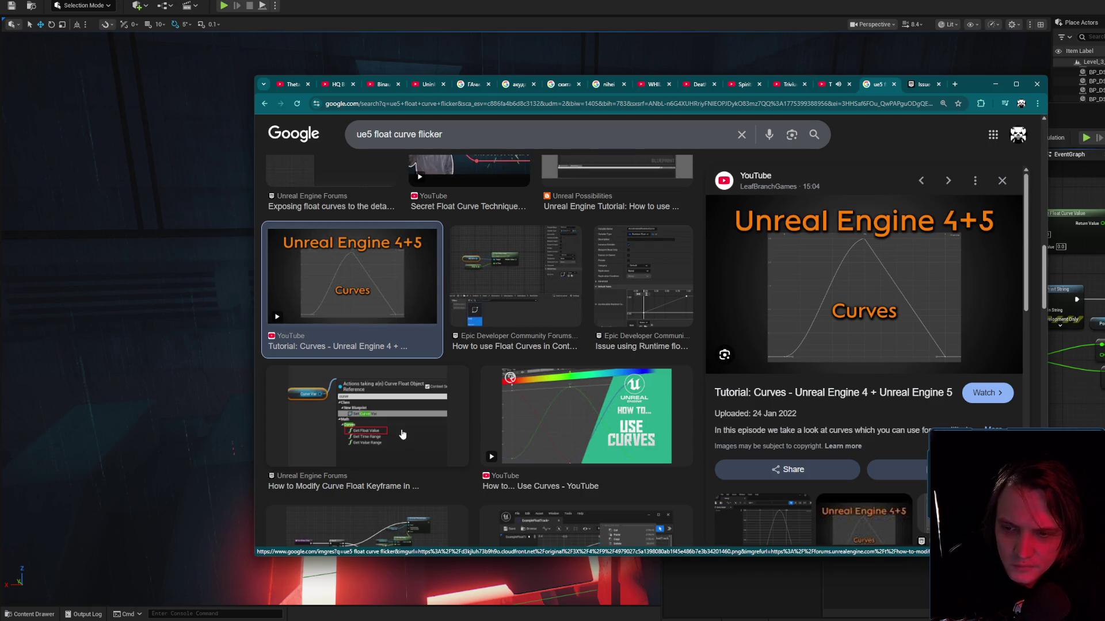
scroll(403, 435, down, 2)
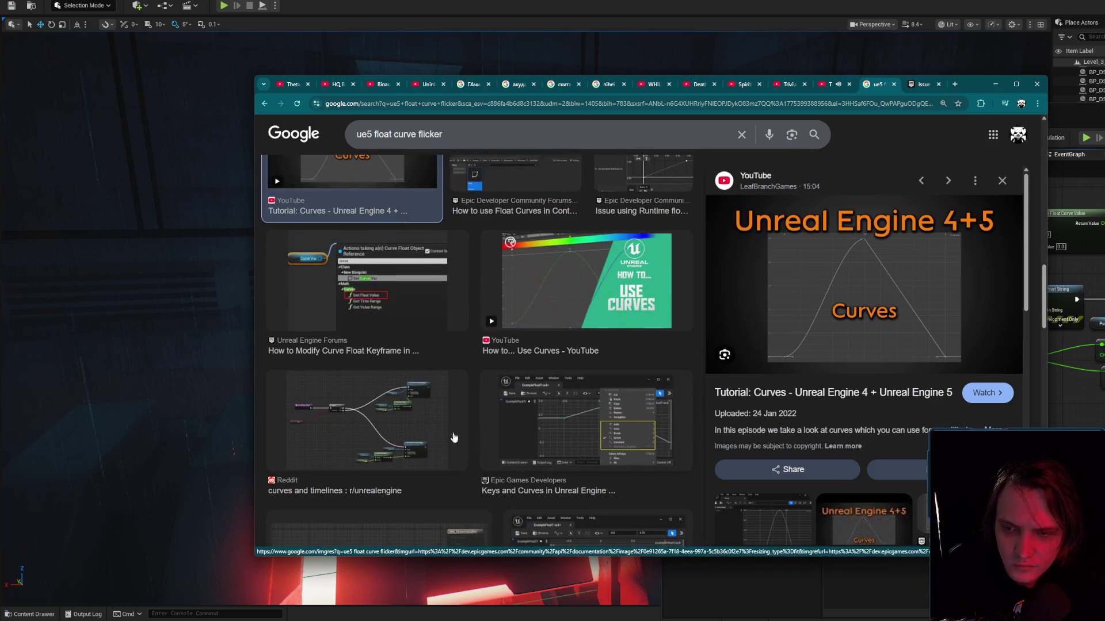
scroll(412, 423, down, 3)
scroll(416, 408, down, 2)
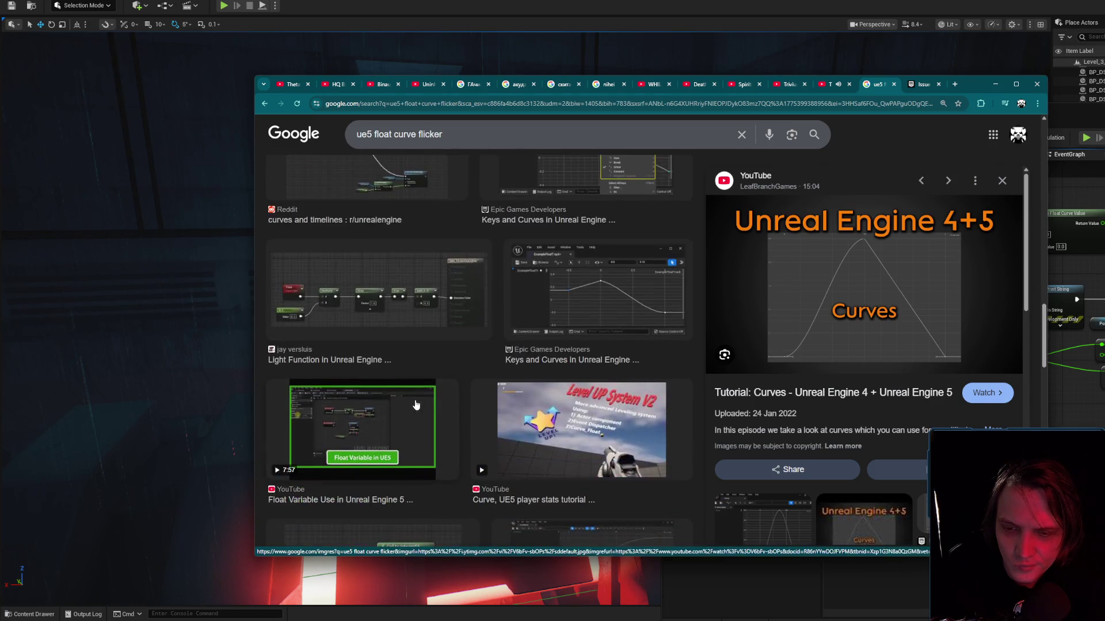
click(418, 311)
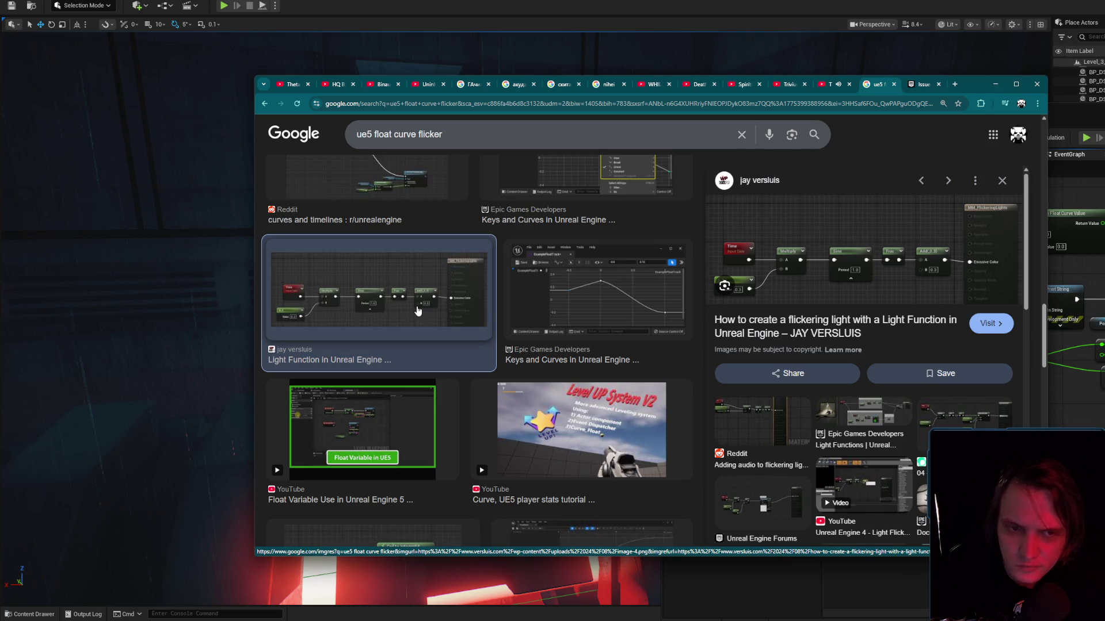
click(415, 418)
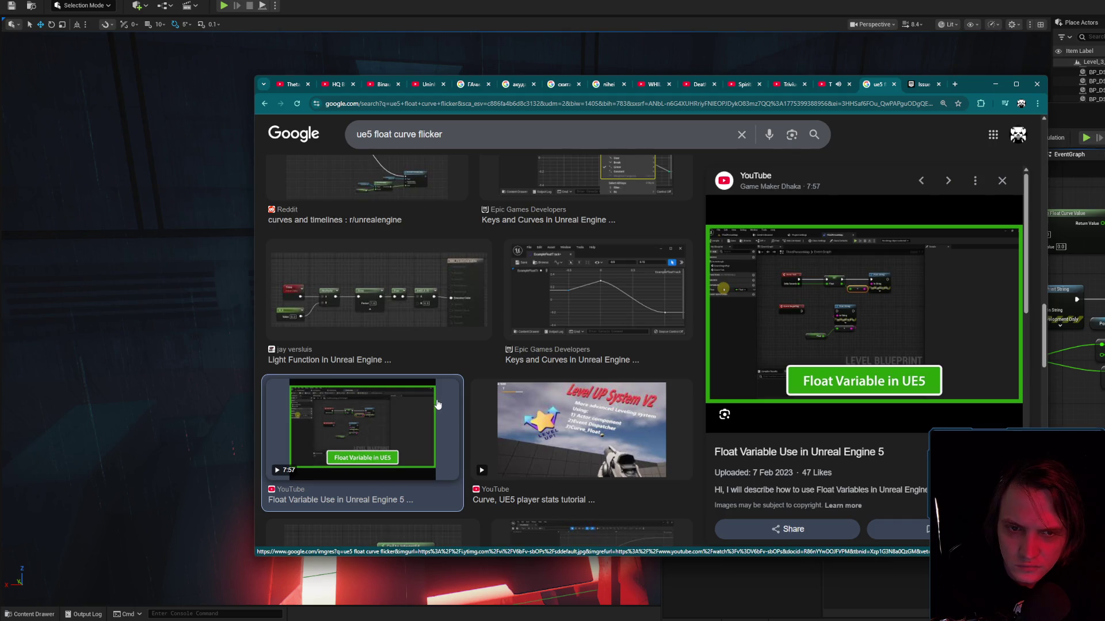
scroll(437, 405, down, 3)
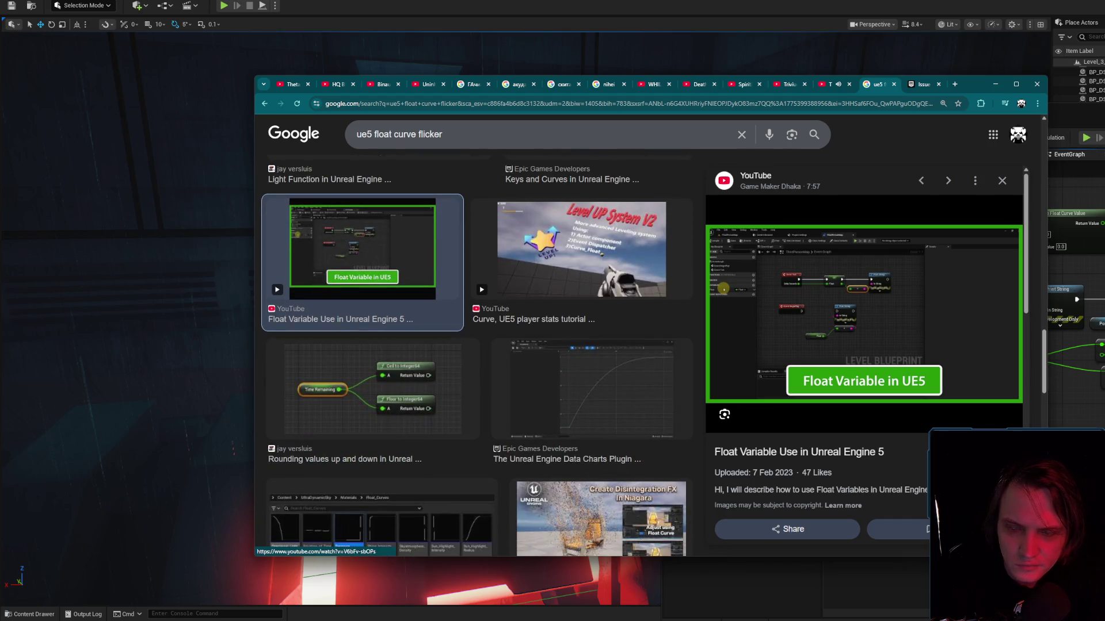
key(alt+Tab)
click(870, 290)
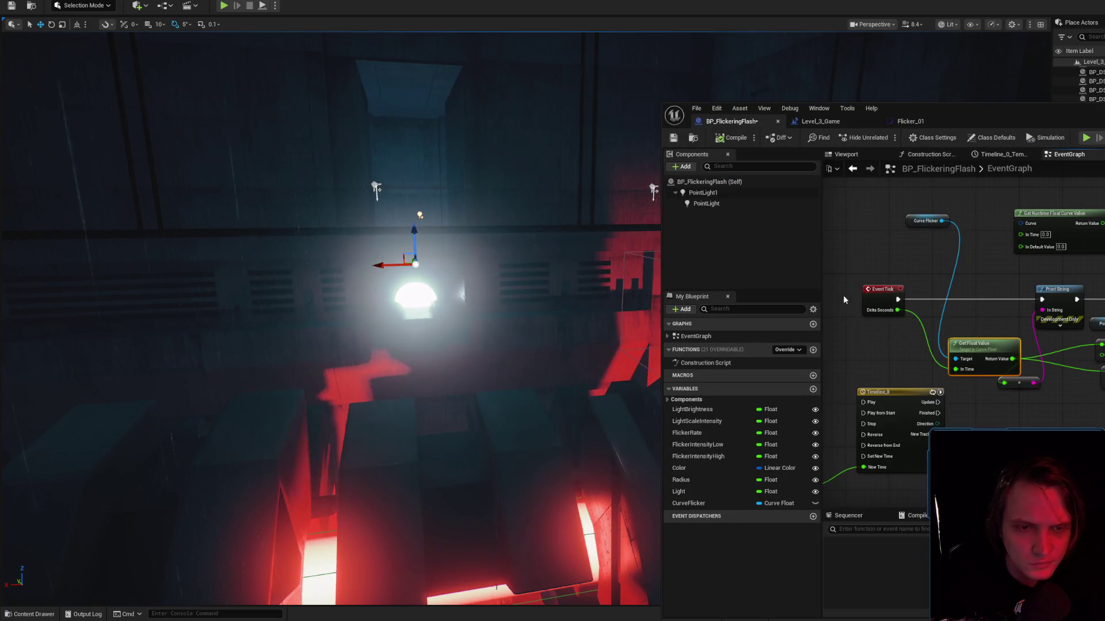
Move the Timeline_0 node down-left and the Event Tick node left.
scroll(903, 395, up, 2)
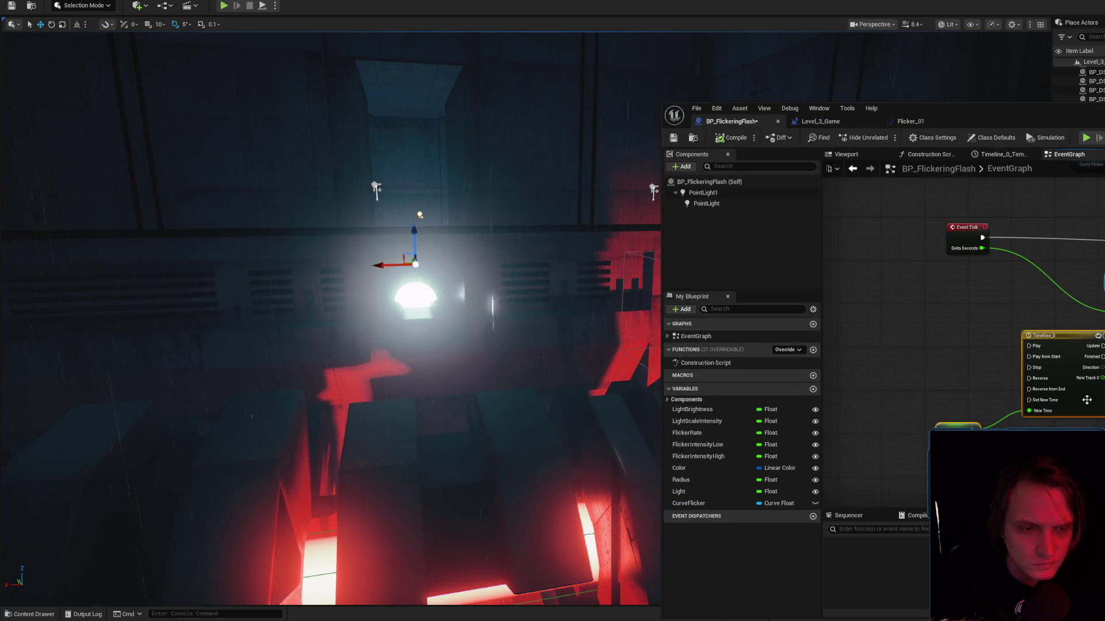
drag(1041, 335, 901, 357)
scroll(1025, 281, down, 2)
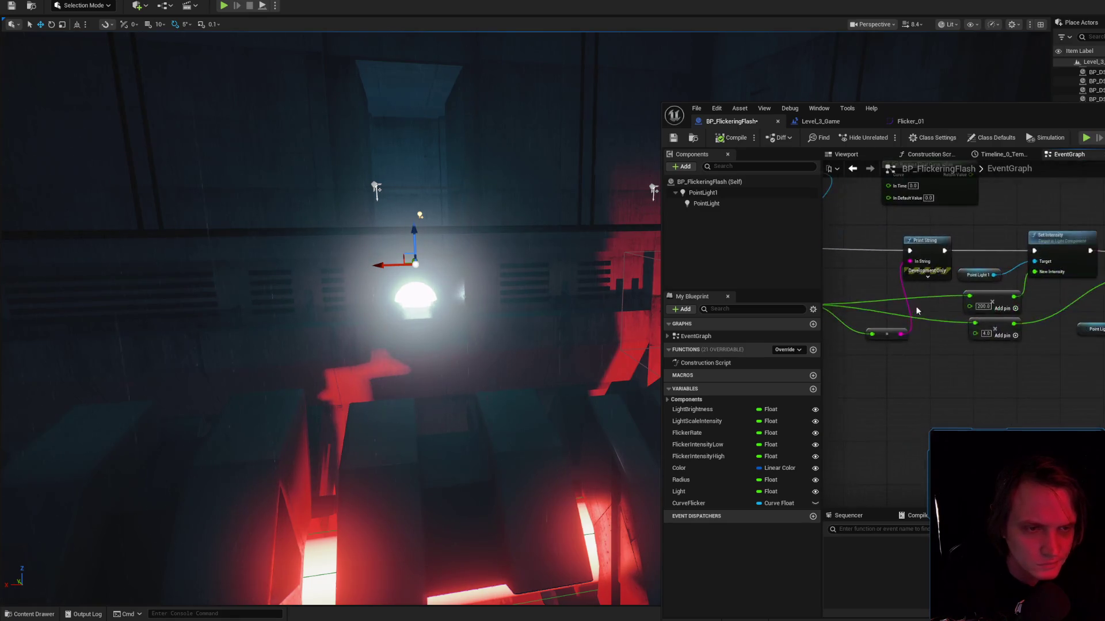
scroll(1024, 282, up, 1)
scroll(1024, 282, up, 1)
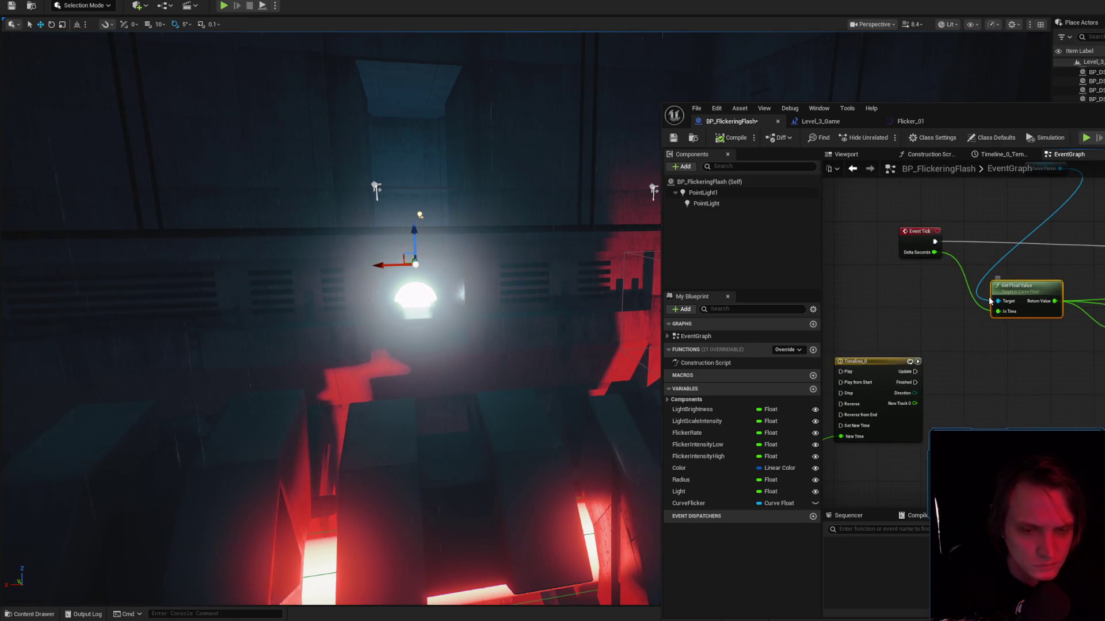
click(731, 501)
drag(912, 277, 879, 282)
Reposition the Curve Flicker and Get Float Value nodes, then view the Flicker_01 curve.
drag(1030, 216, 942, 233)
drag(1013, 332, 1011, 327)
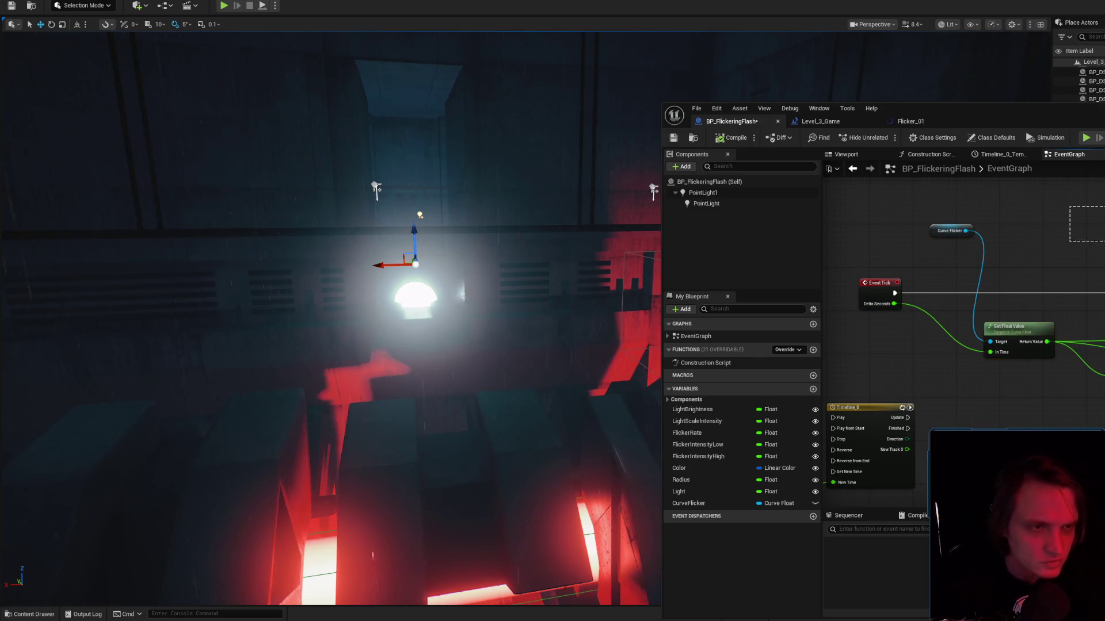
drag(1075, 266, 932, 261)
click(869, 331)
drag(869, 332, 882, 298)
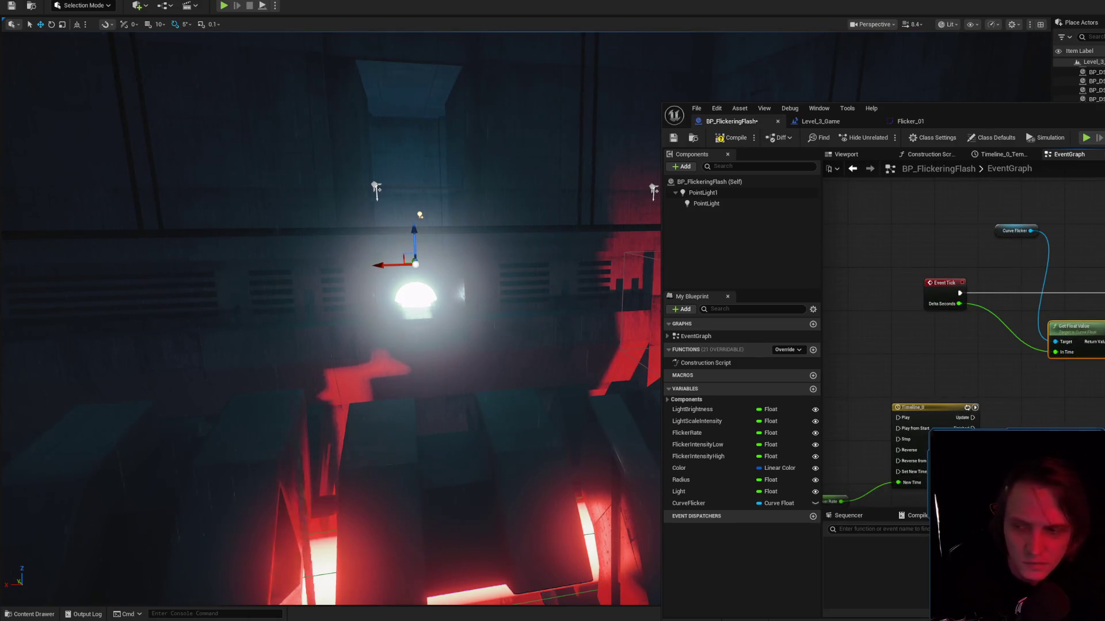
drag(1021, 244, 885, 233)
click(880, 221)
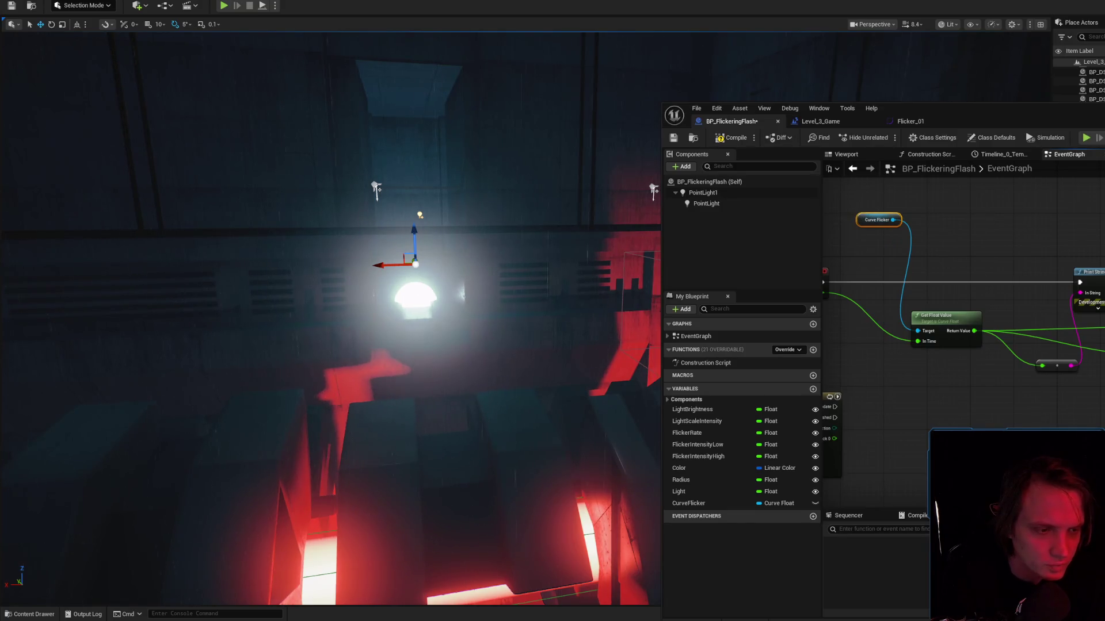
click(911, 121)
drag(910, 120, 811, 121)
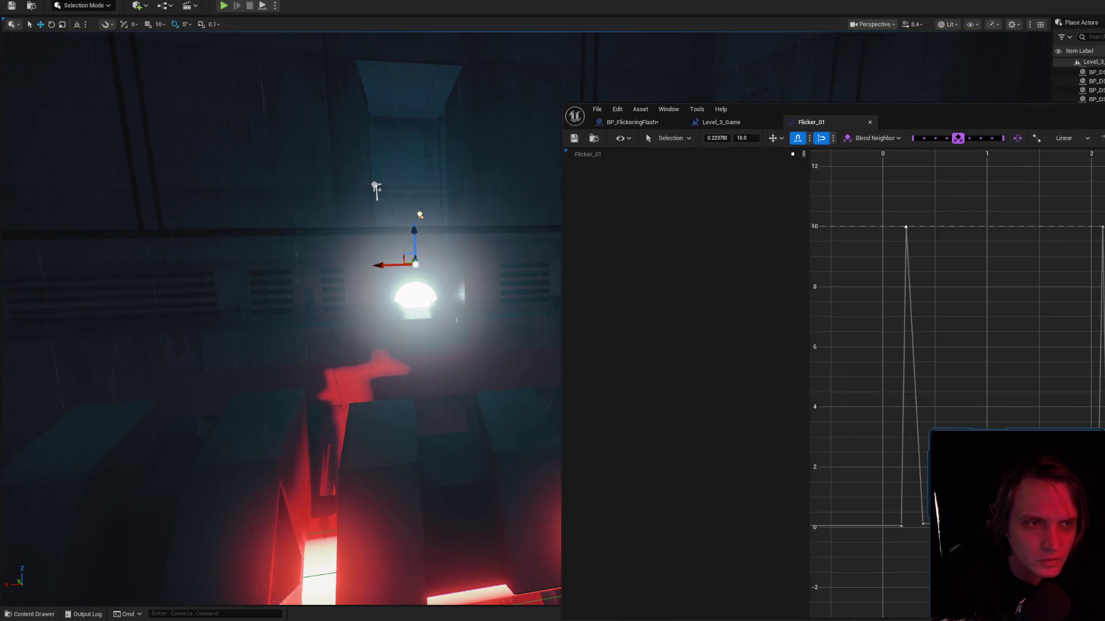
Close Flicker_01 and pan the BP_FlickeringFlash graph to show Event Tick, Timeline_0 and Print String.
middle_click(829, 124)
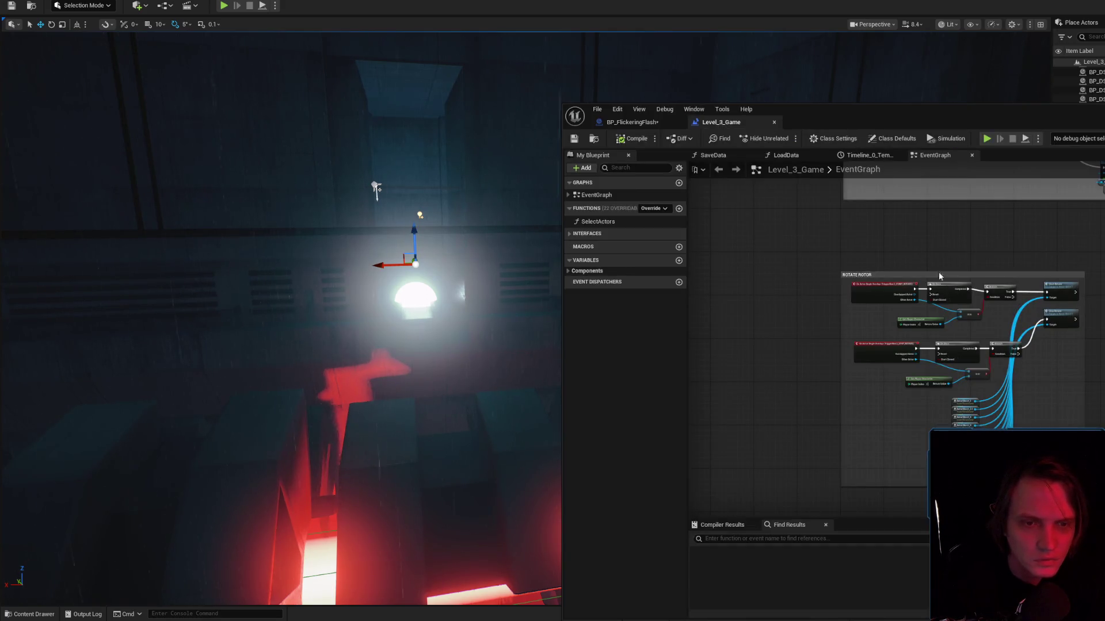
click(618, 124)
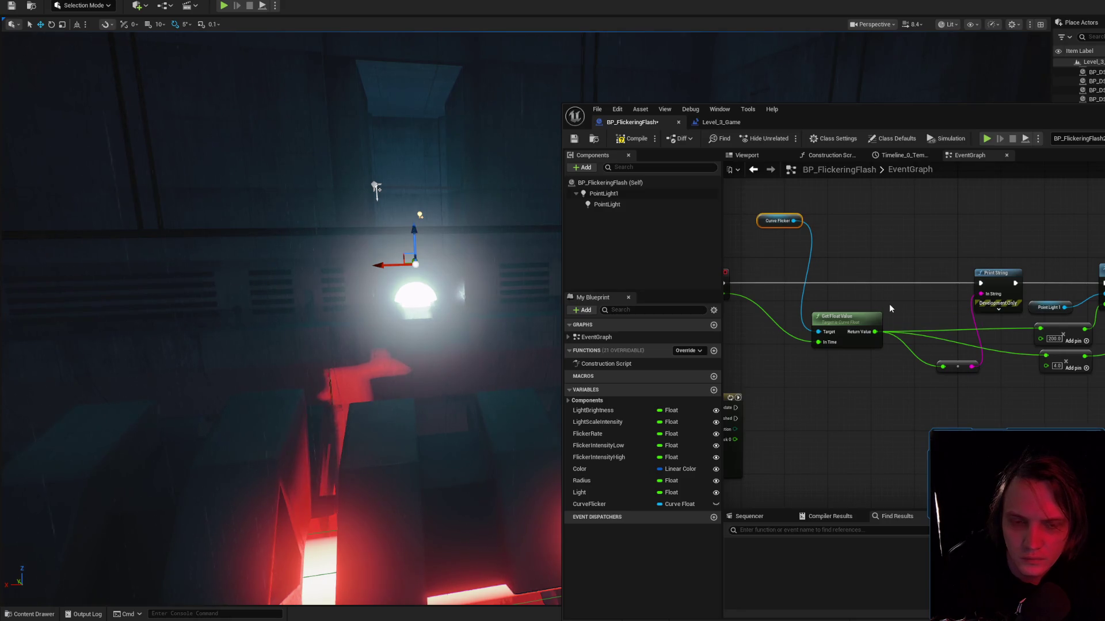
drag(889, 304, 931, 313)
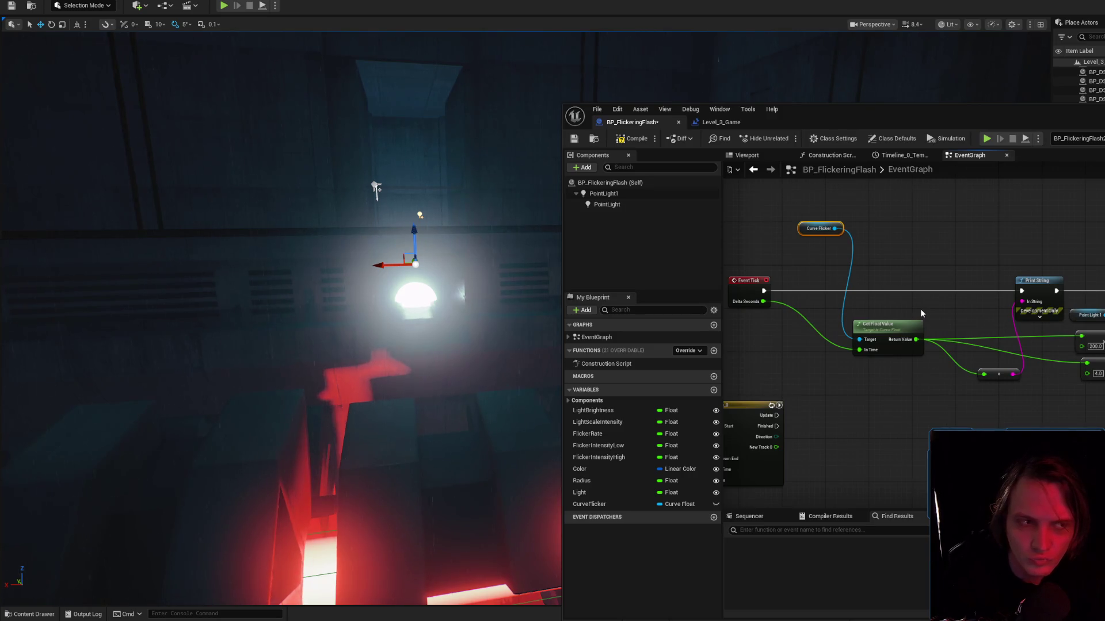
drag(920, 309, 1042, 256)
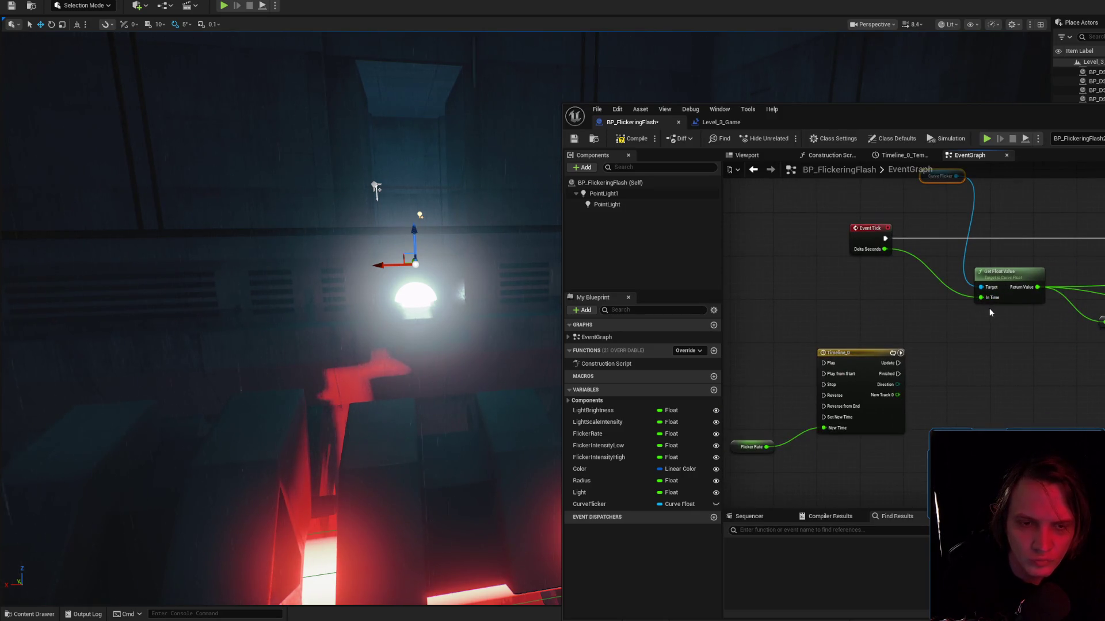
drag(989, 312, 888, 348)
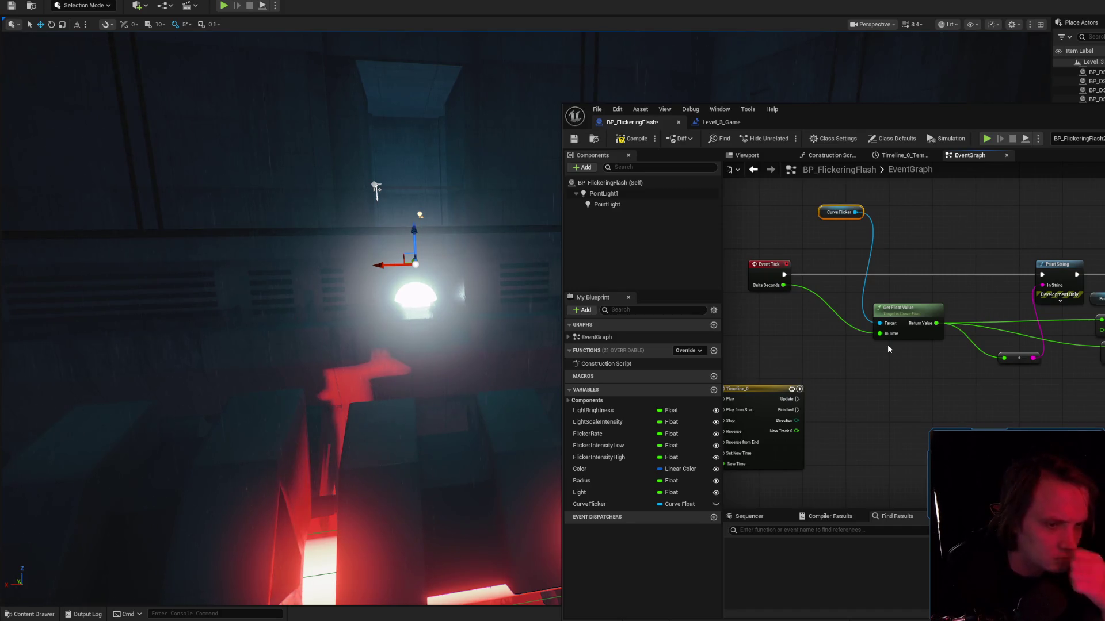
key(alt+Tab)
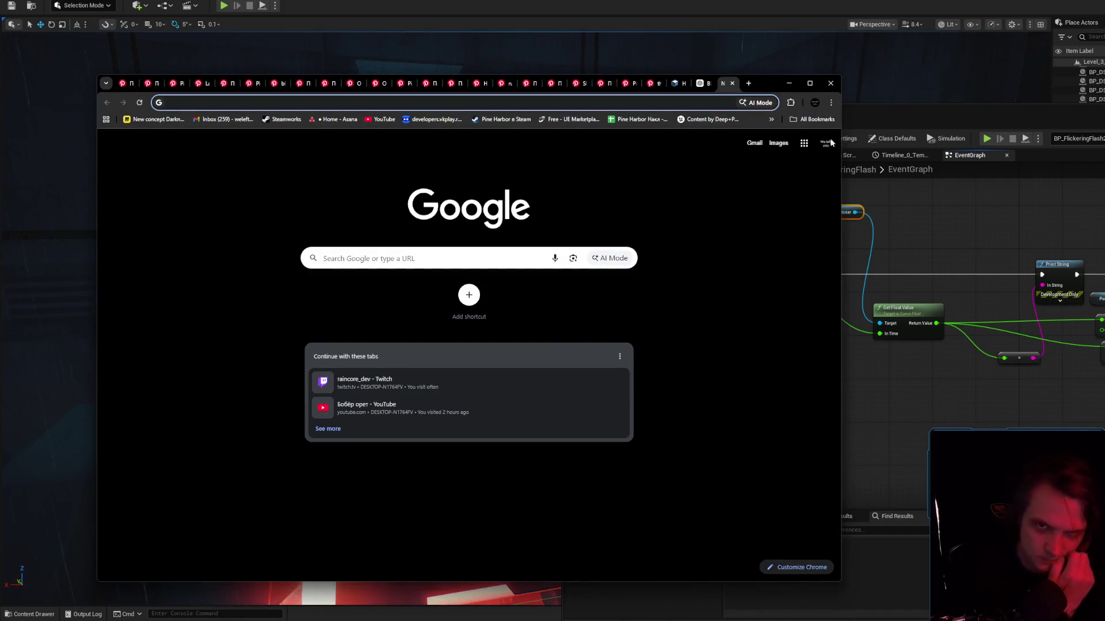
Read ChatGPT's answer on sampling the curve each tick, highlighting the Fmod line.
click(695, 87)
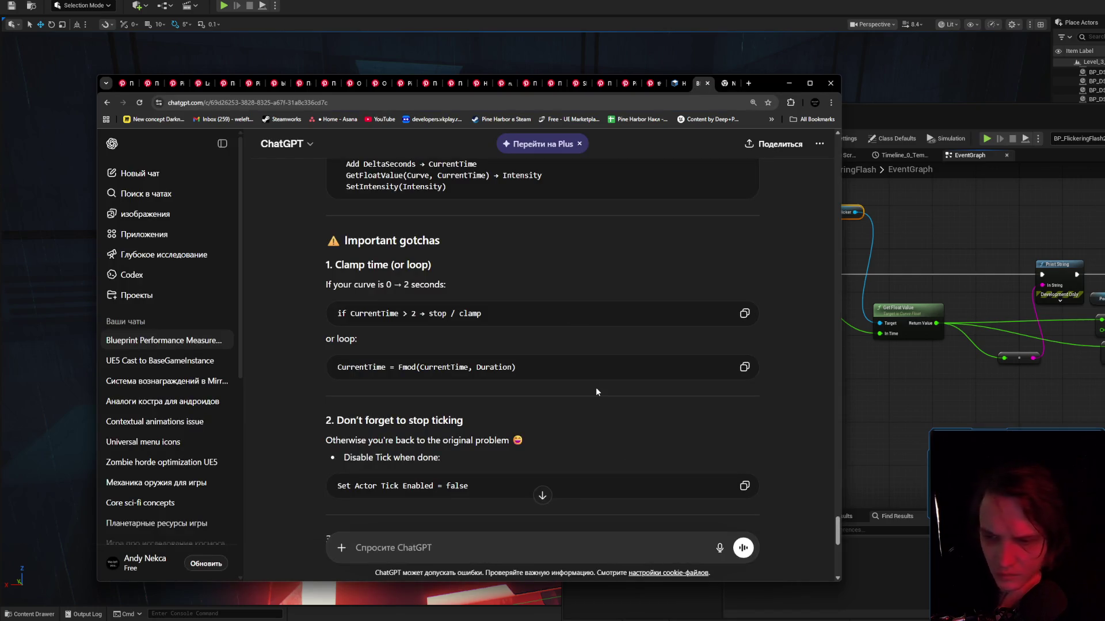
scroll(630, 406, down, 2)
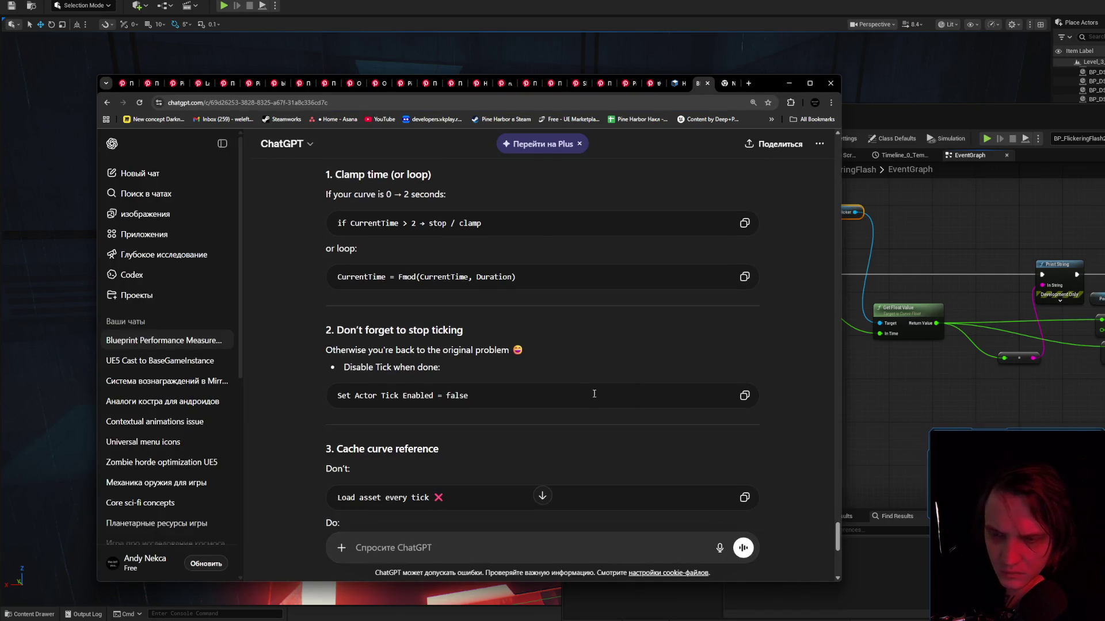
scroll(572, 393, up, 1)
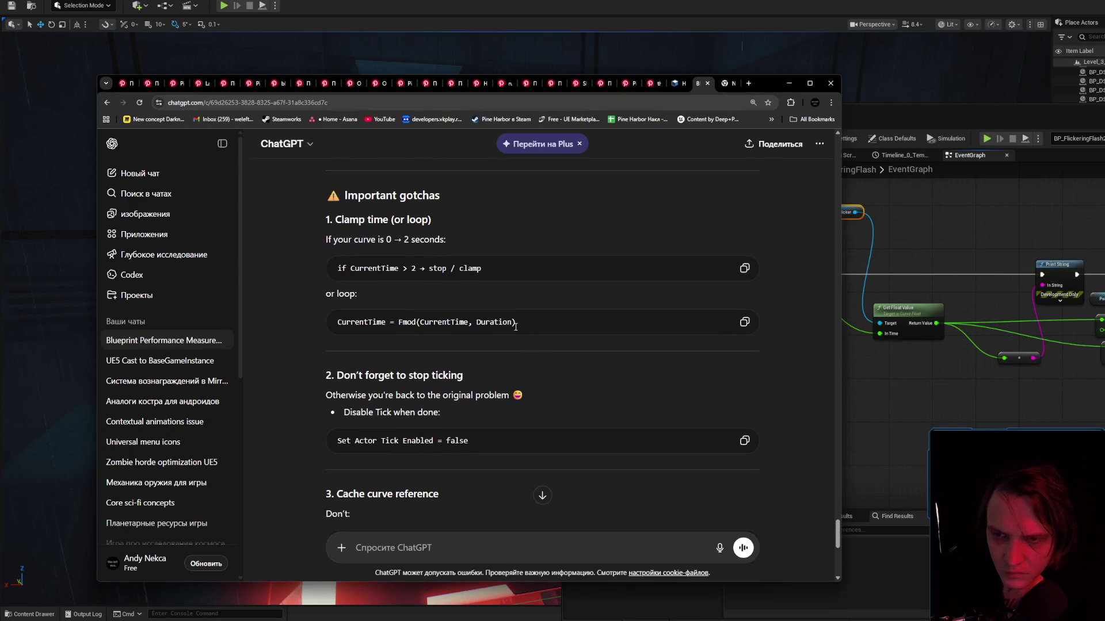
drag(516, 327, 429, 329)
click(492, 343)
scroll(492, 345, up, 3)
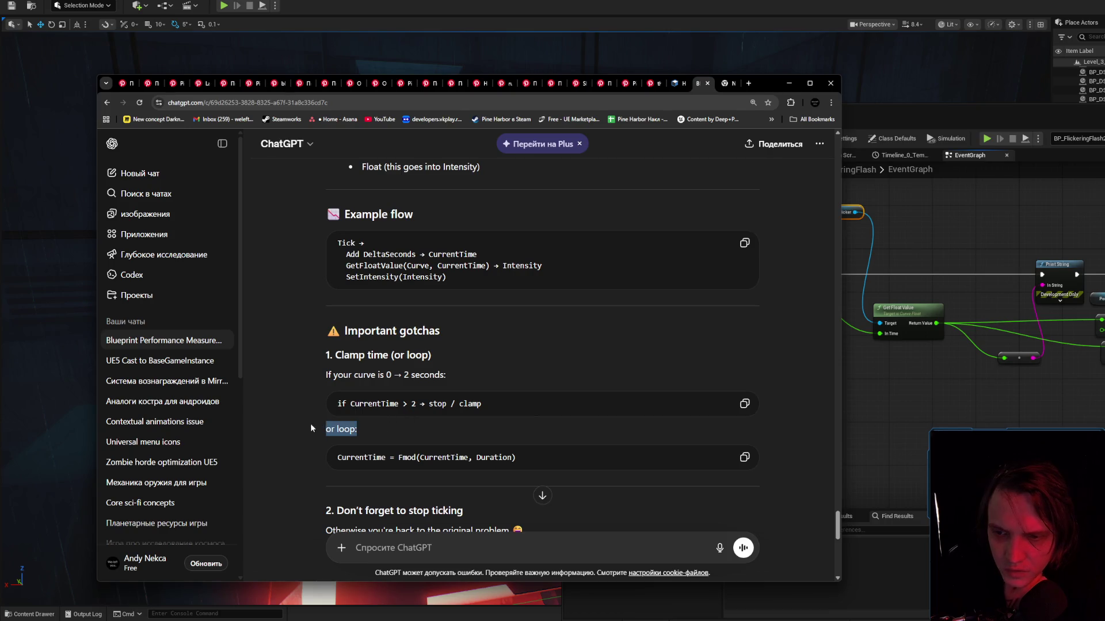
scroll(475, 408, up, 3)
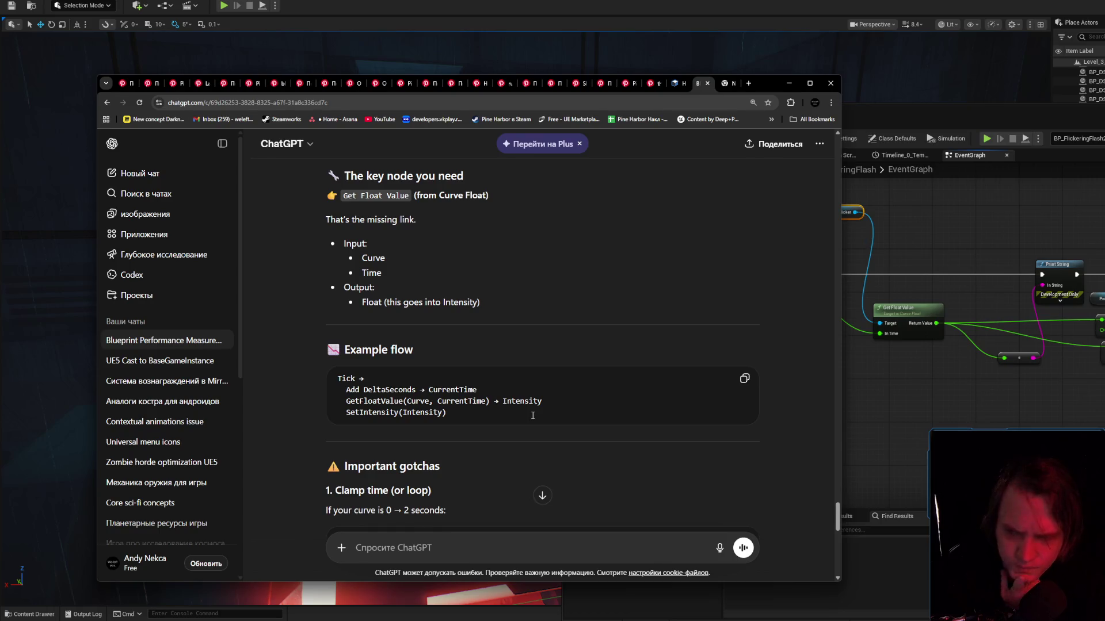
scroll(532, 415, up, 2)
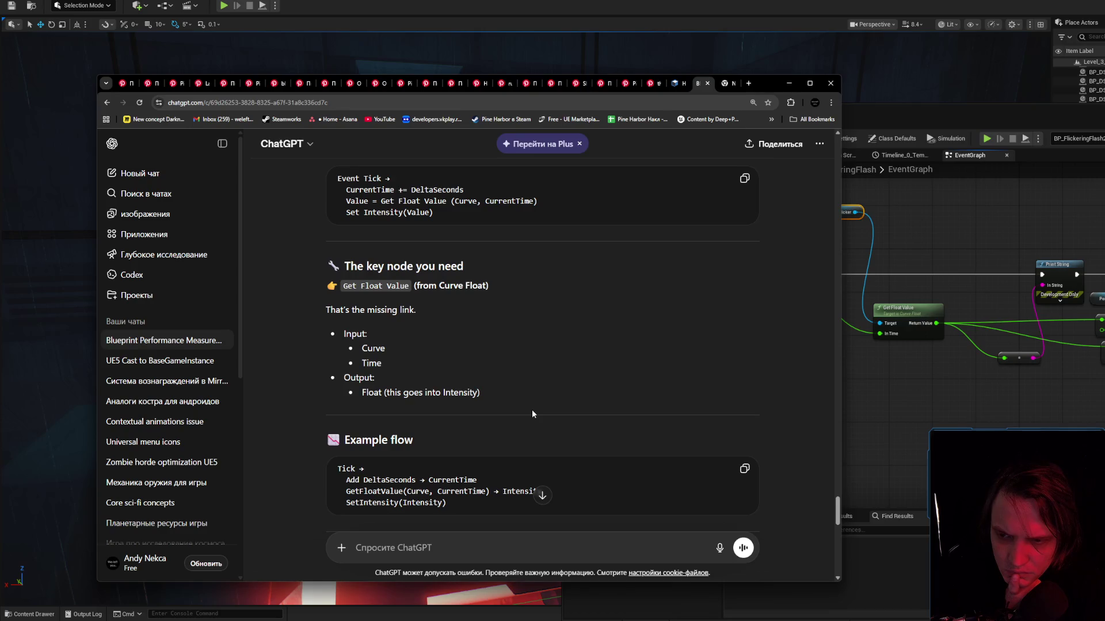
Flip between the ChatGPT and new Google tabs, then return to the float curve image results.
click(727, 85)
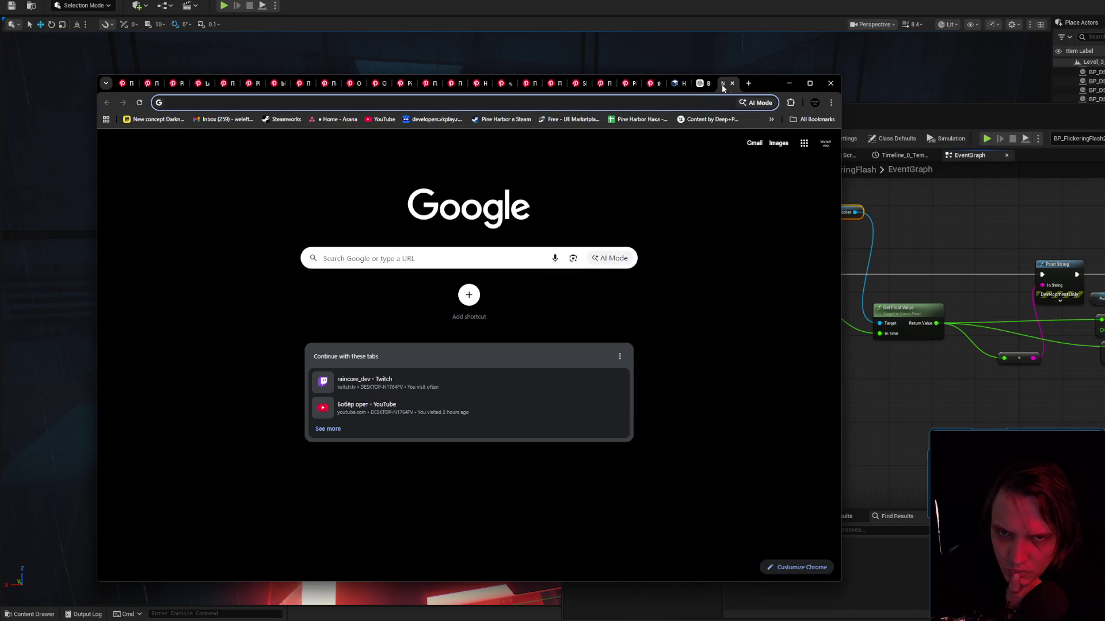
click(699, 85)
scroll(678, 281, up, 6)
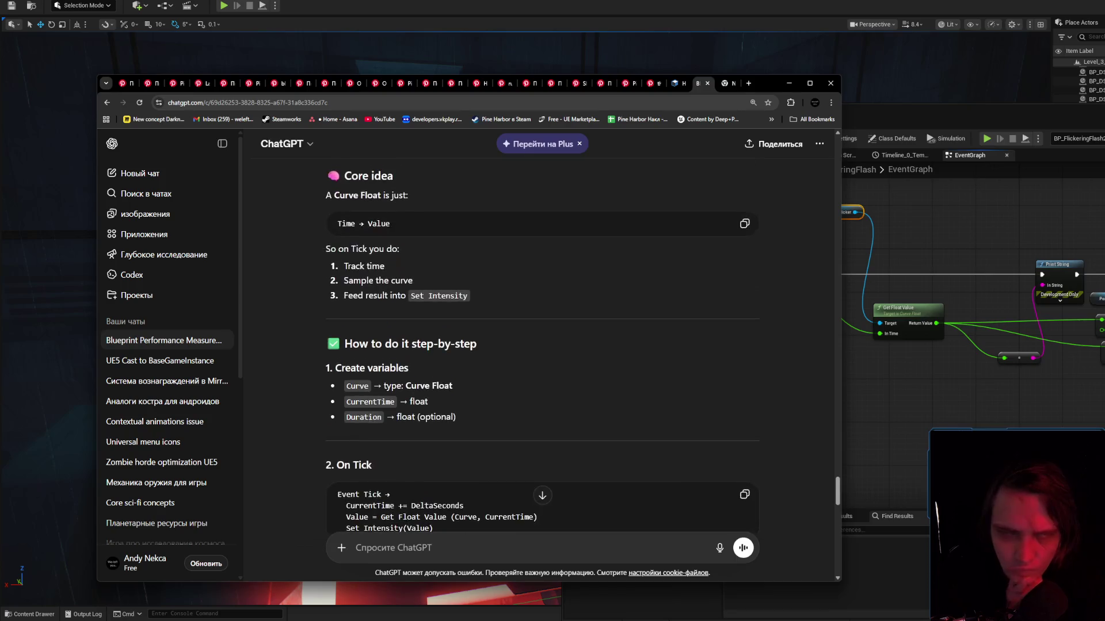
click(726, 84)
key(alt+Tab)
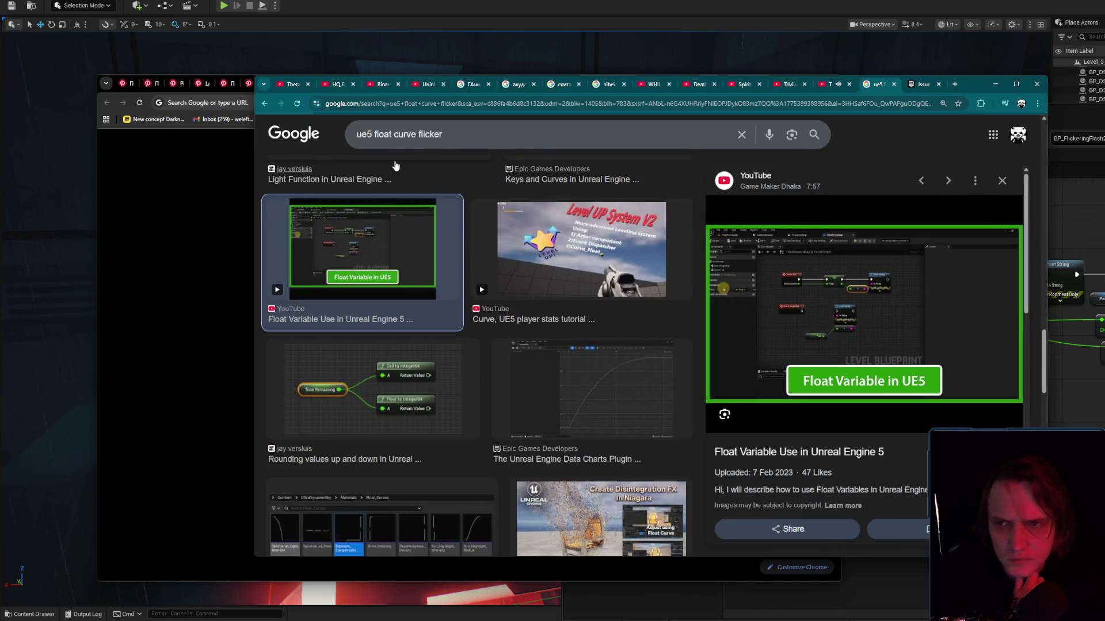
Show All results for 'ue5 float curve flicker' and read the expanded AI Overview's troubleshooting checklist.
scroll(919, 143, up, 10)
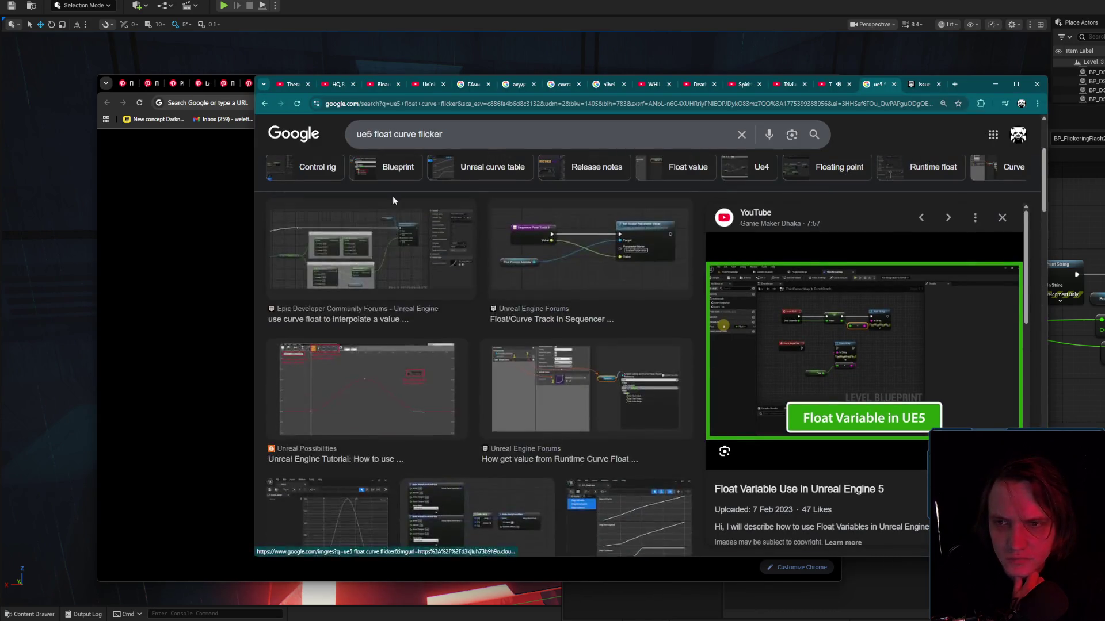
click(403, 180)
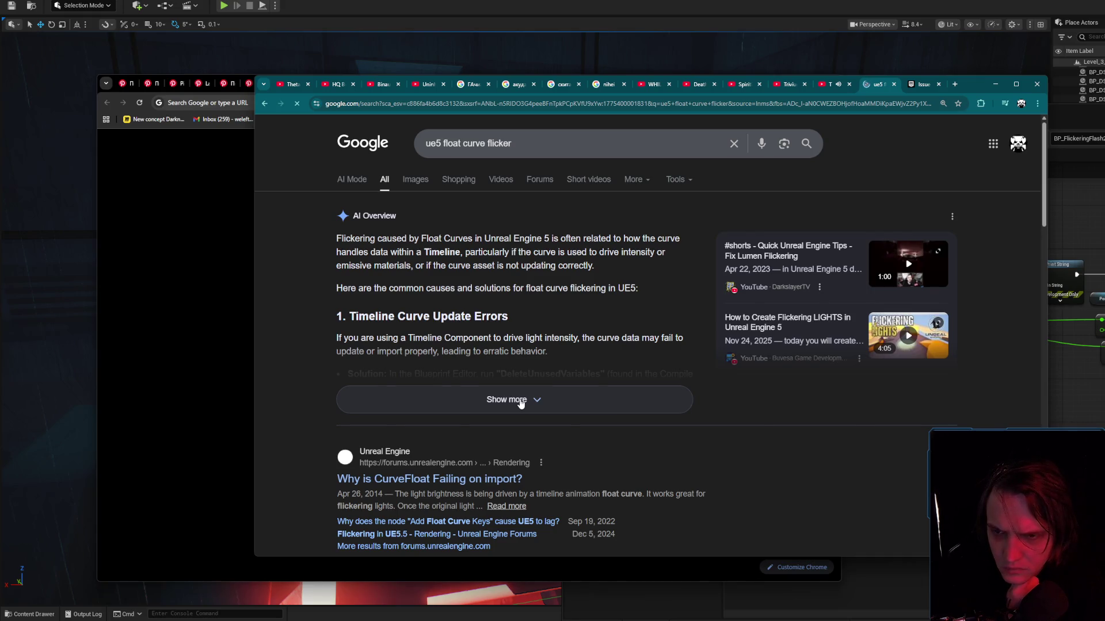
click(521, 401)
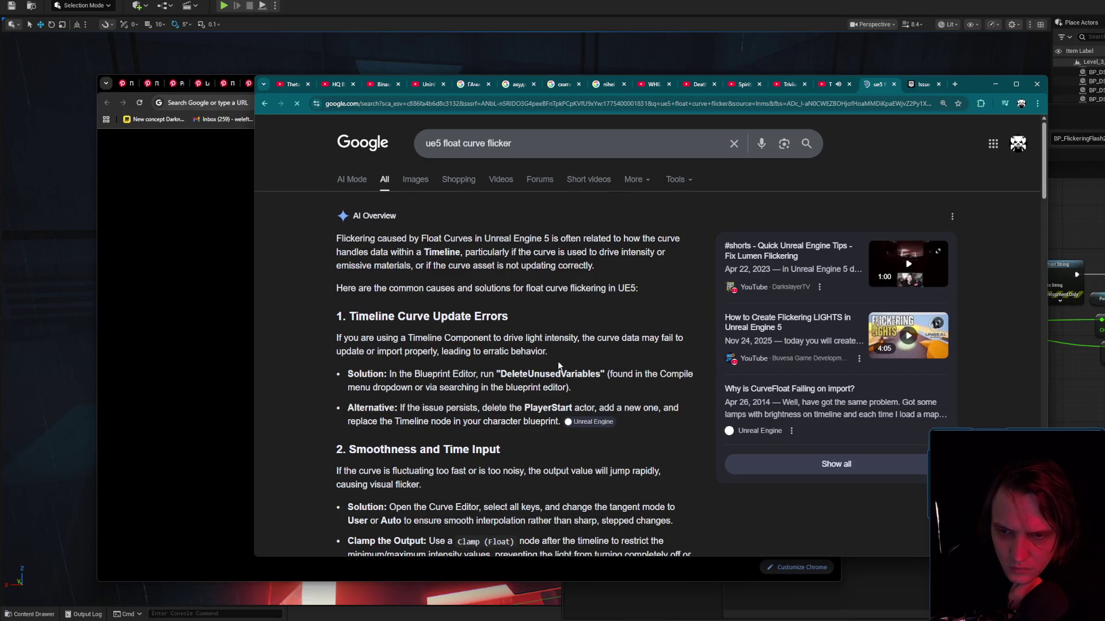
scroll(547, 374, down, 2)
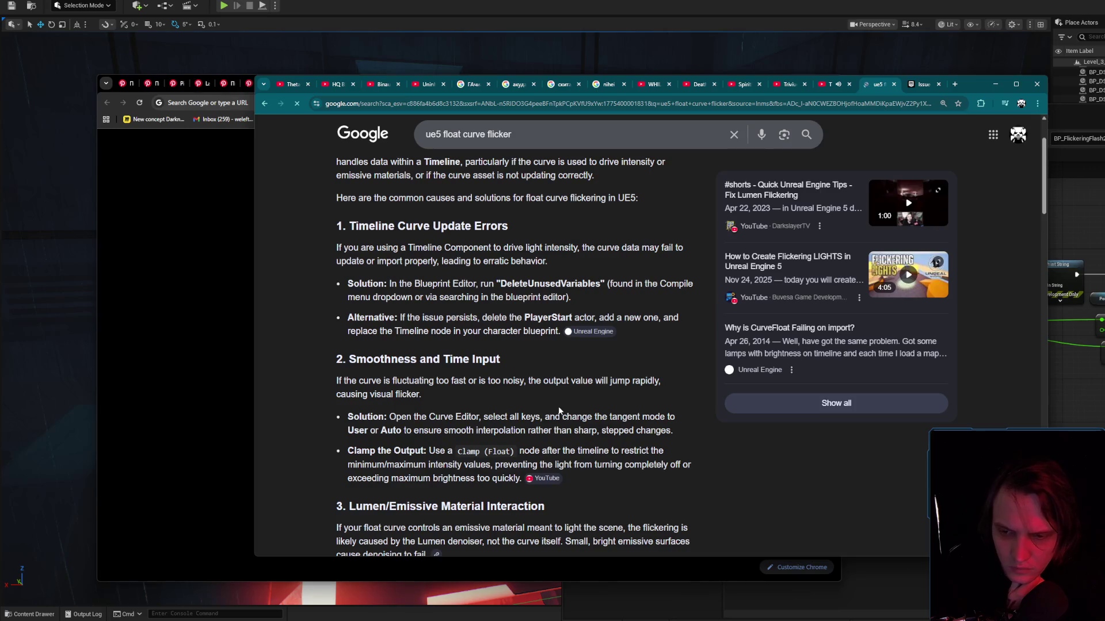
scroll(559, 411, down, 1)
scroll(558, 409, down, 2)
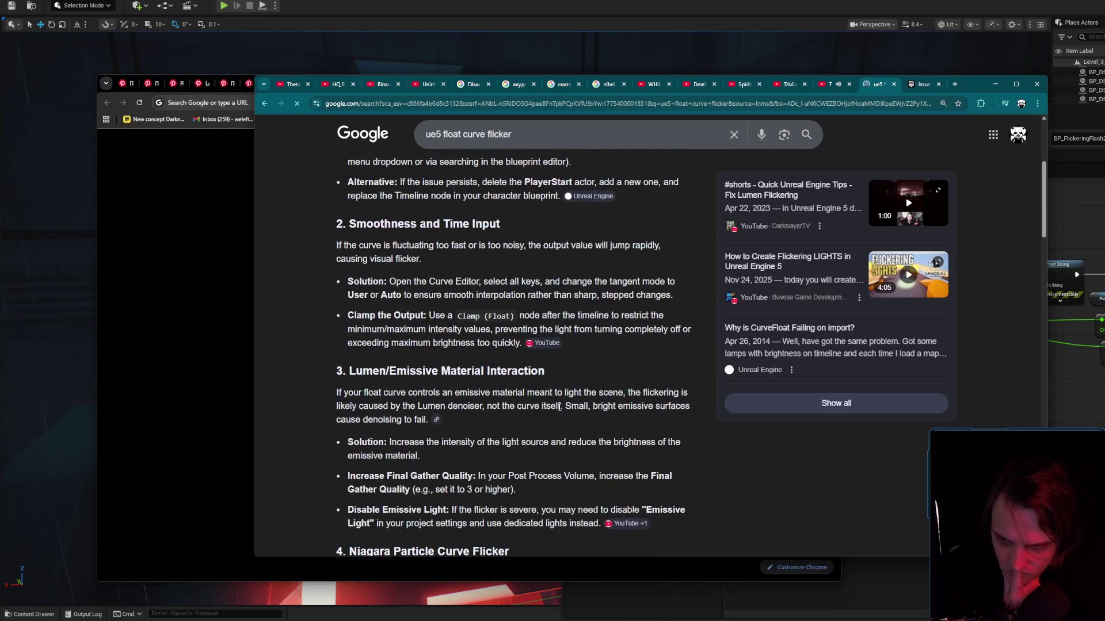
scroll(559, 408, down, 1)
scroll(559, 408, down, 2)
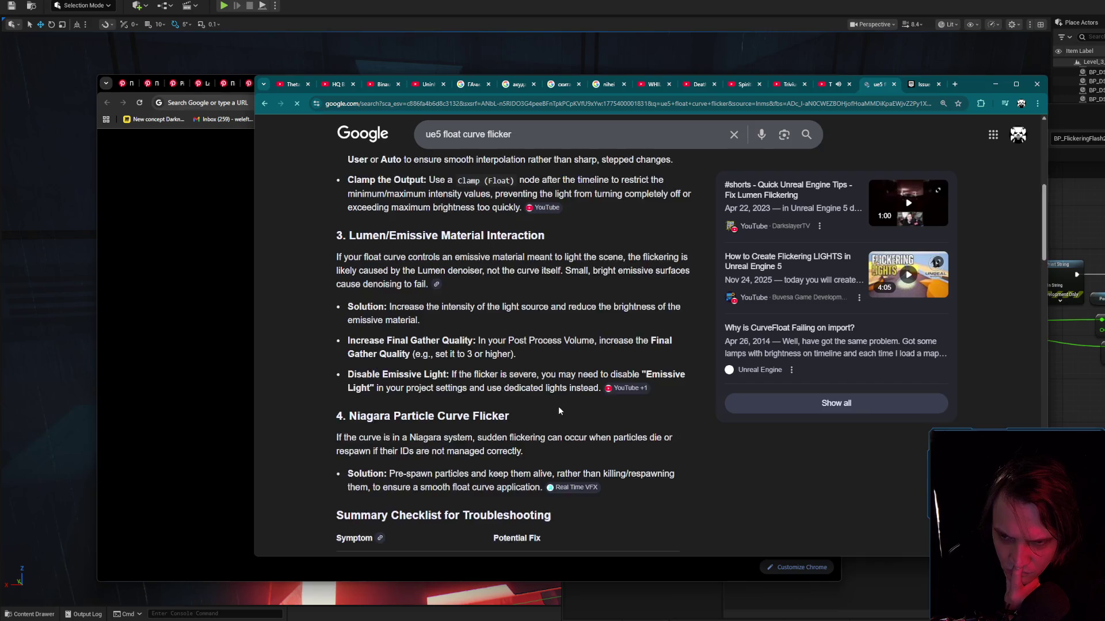
scroll(558, 411, up, 8)
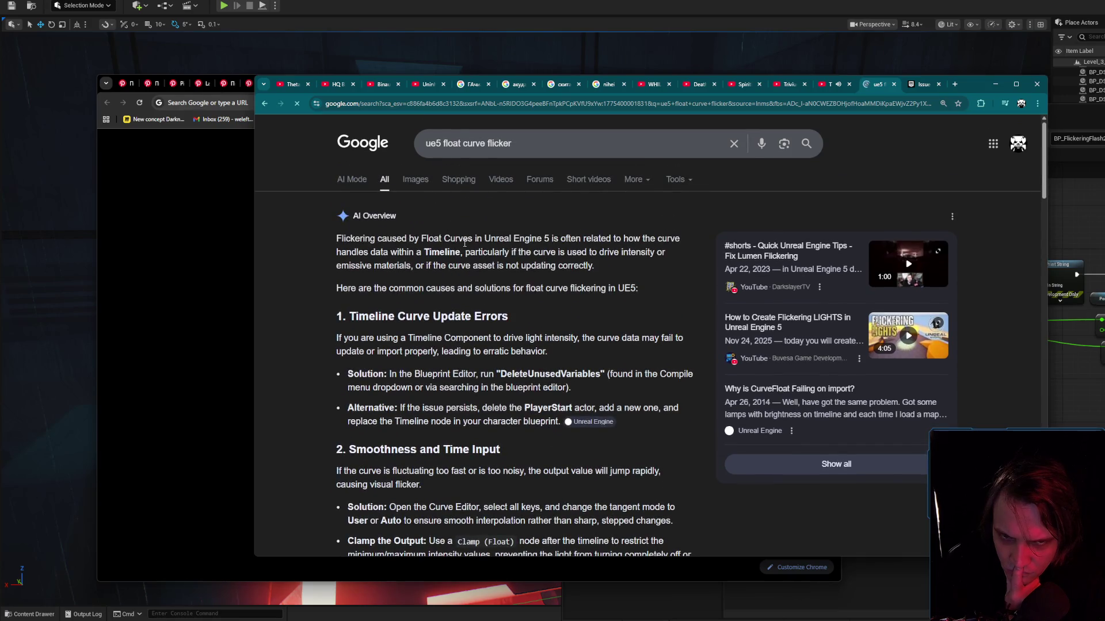
scroll(464, 243, down, 8)
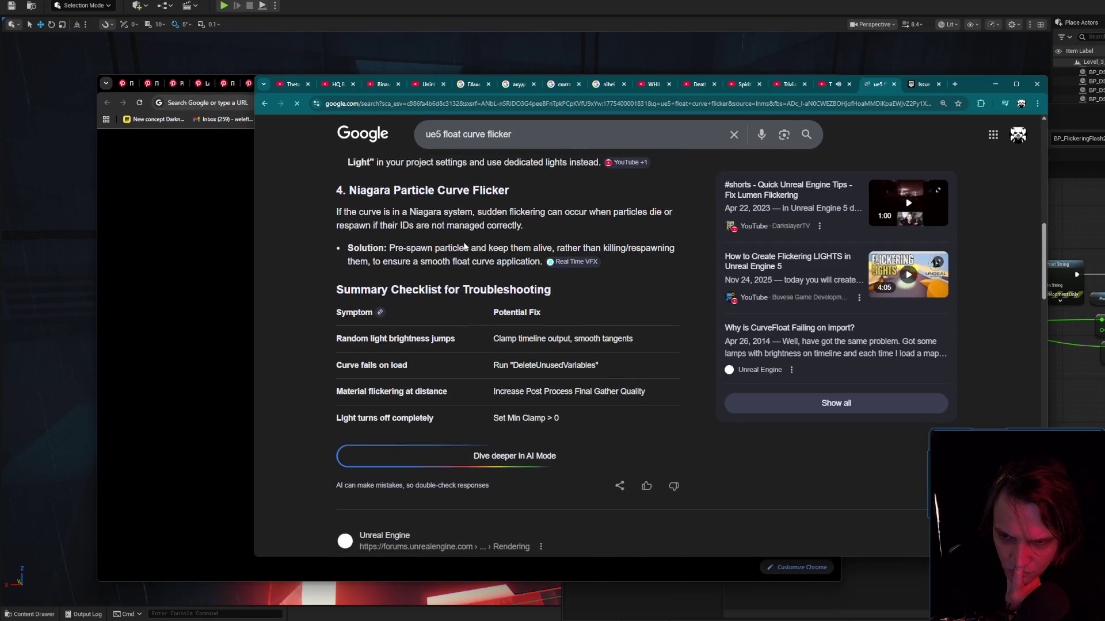
click(575, 134)
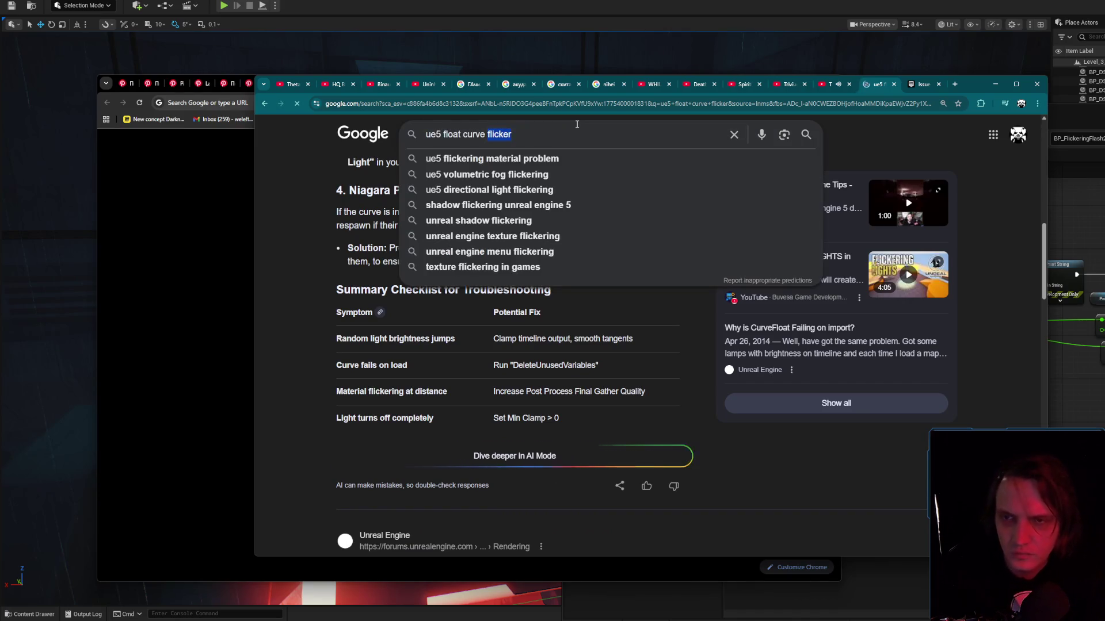
Change the search to 'ue5 float curve tick' and switch to image results.
key(Return)
drag(483, 143, 525, 138)
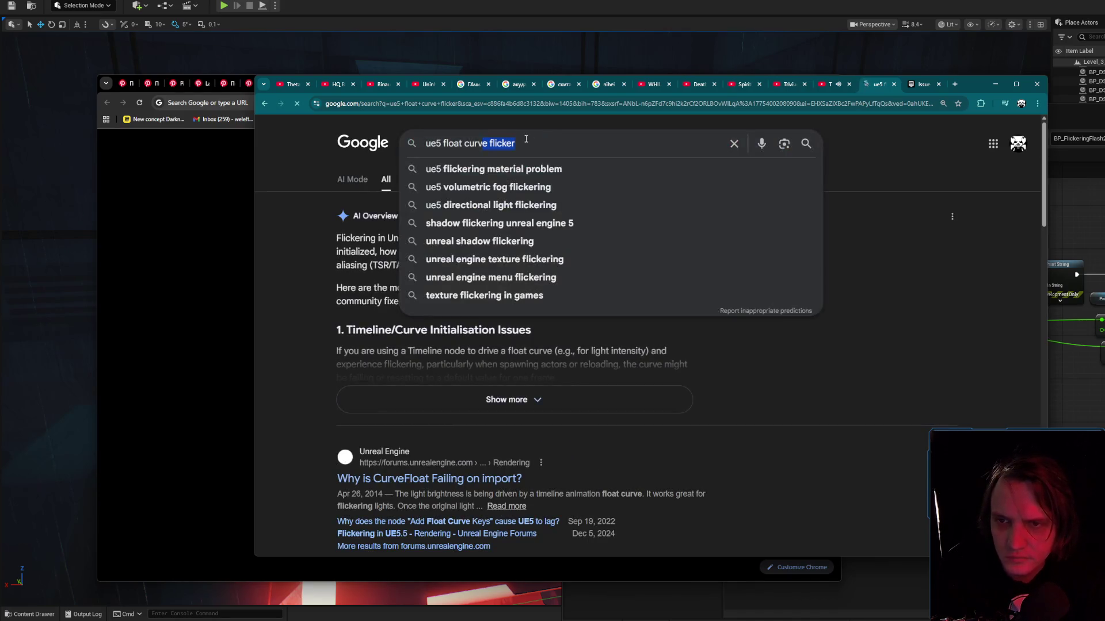
key(ctrl+BackSpace)
text(tick)
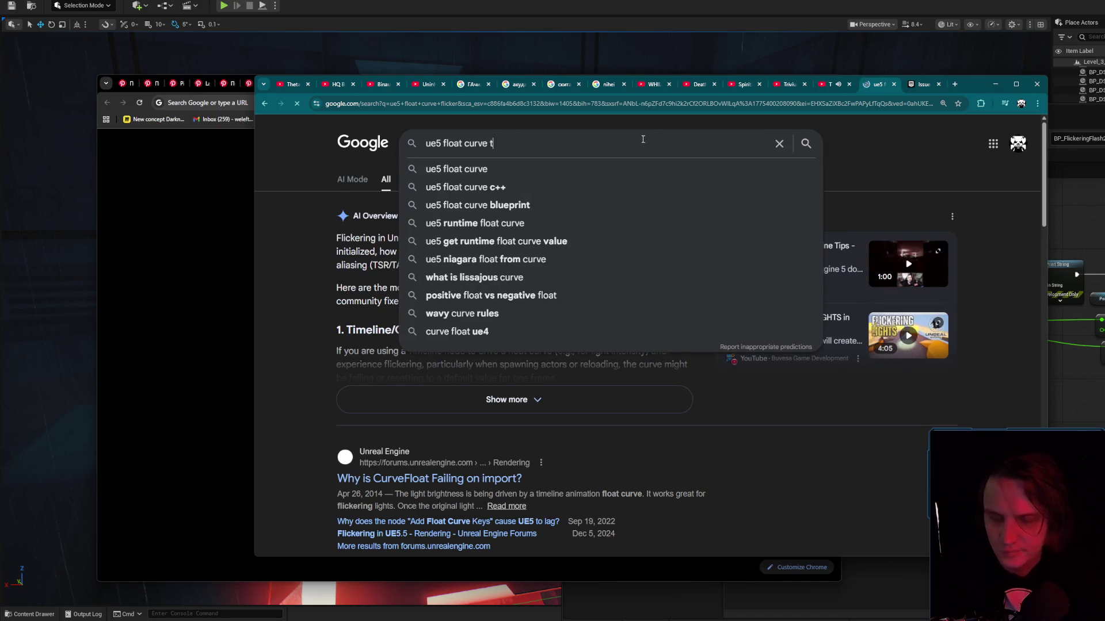
key(Return)
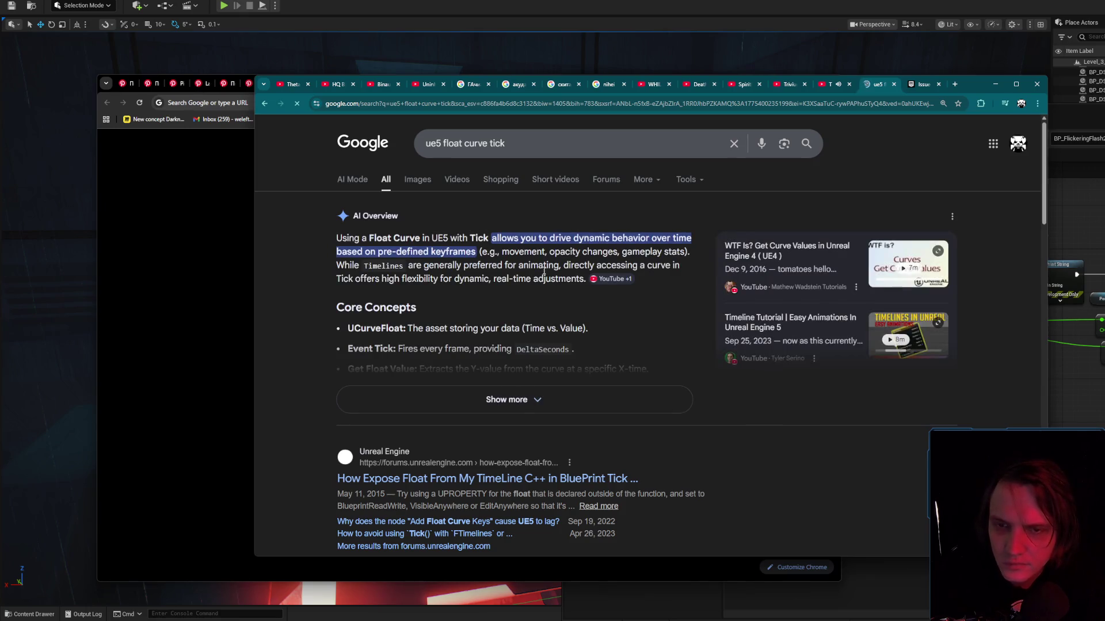
click(558, 399)
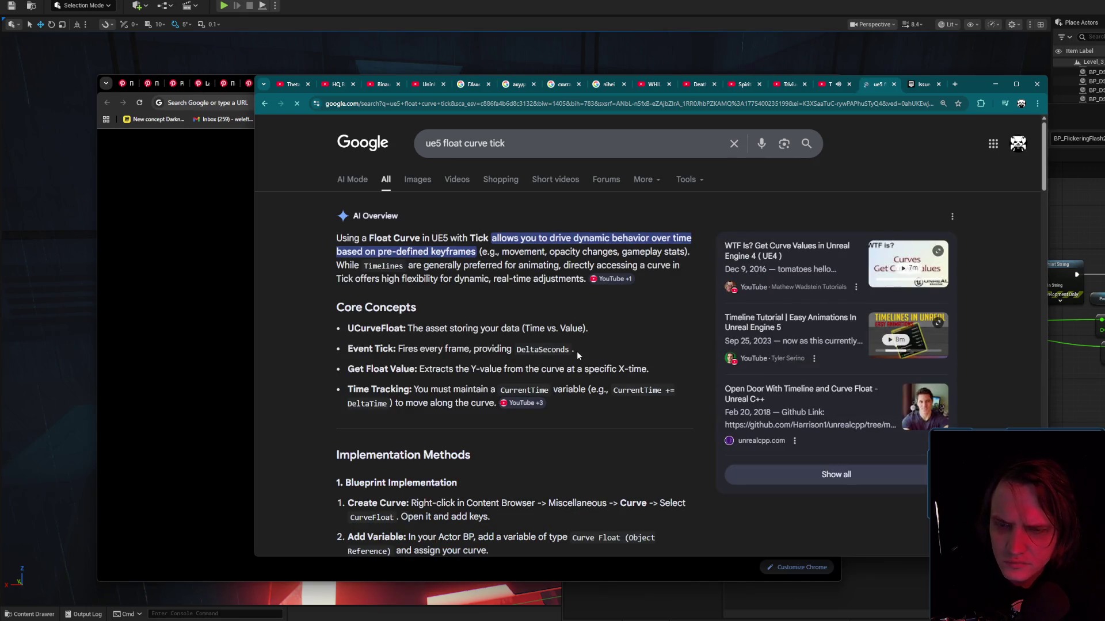
click(418, 178)
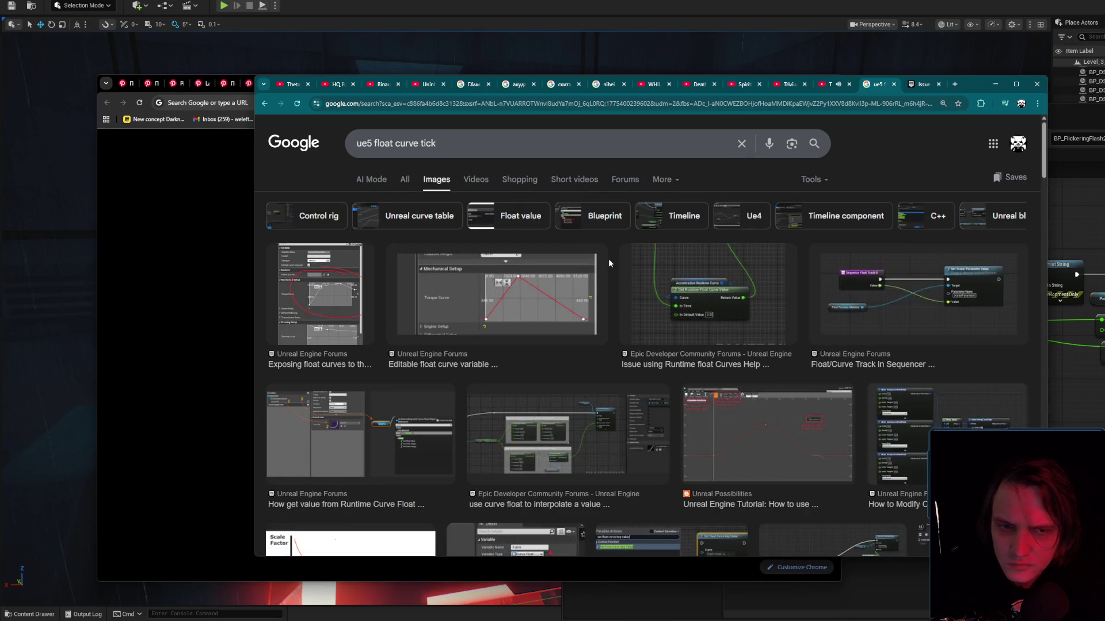
Preview the YouTube Curves tutorial and Control Rig float curves results, trying a visual search.
scroll(619, 273, down, 5)
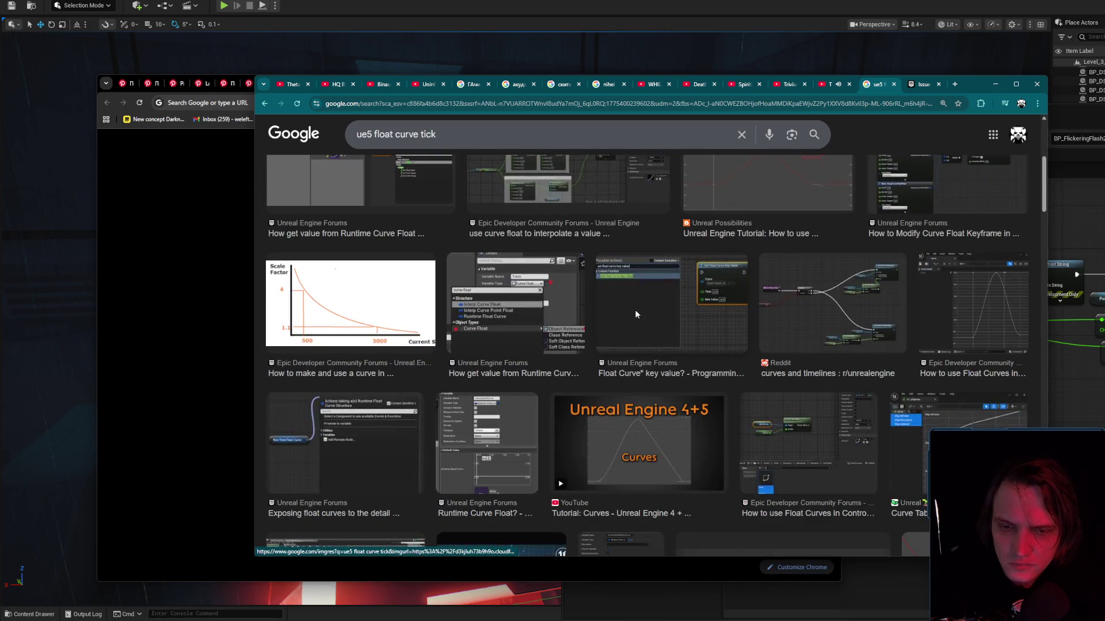
scroll(636, 314, down, 3)
click(631, 272)
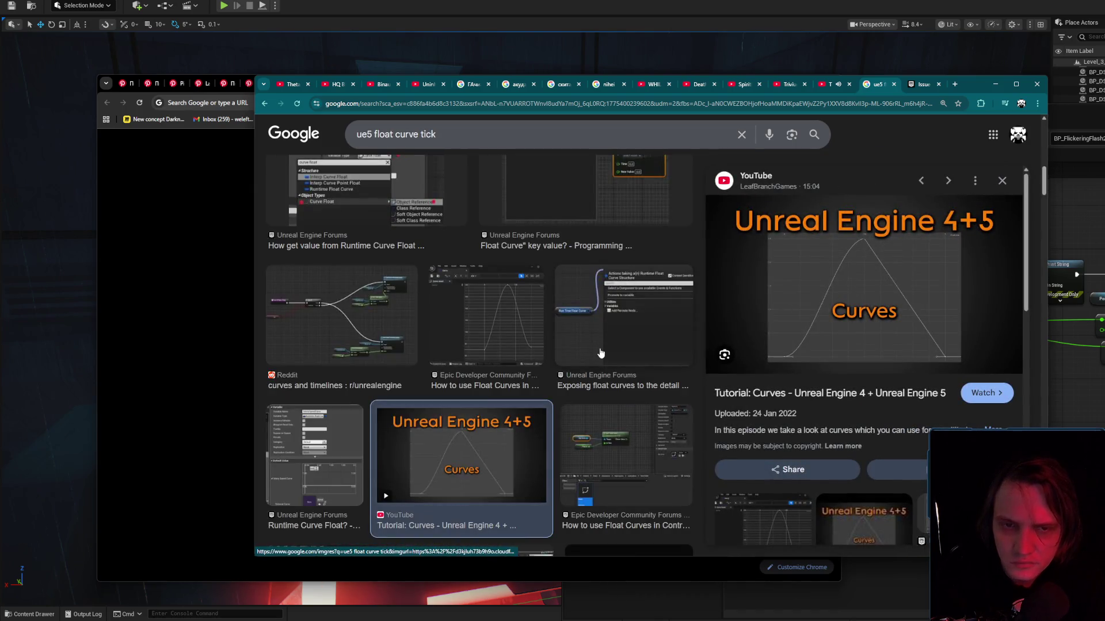
click(589, 445)
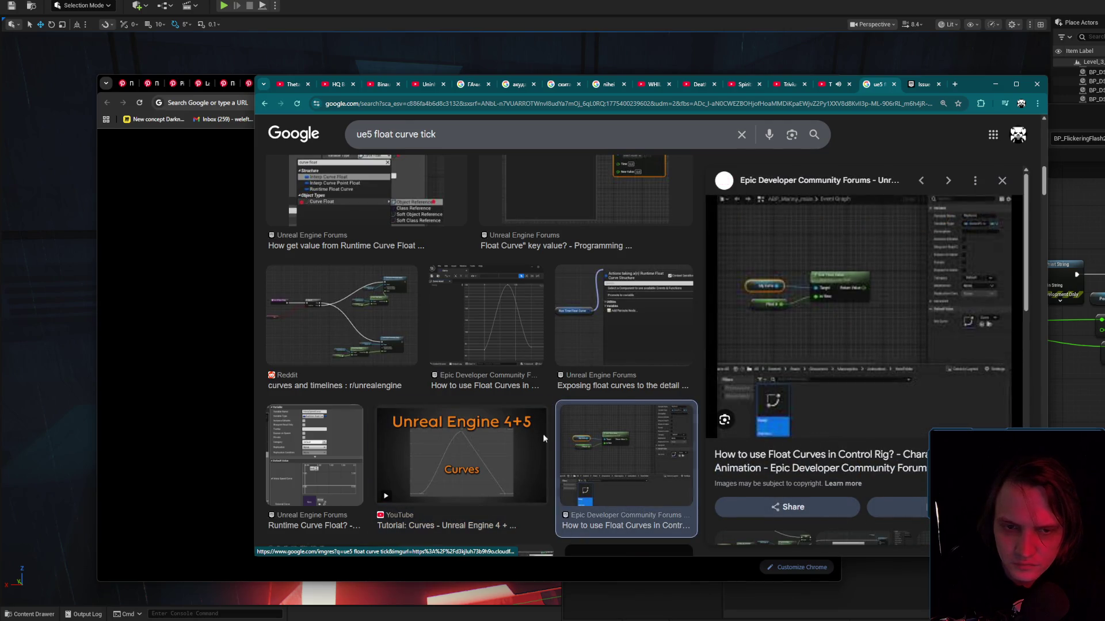
drag(482, 434, 476, 449)
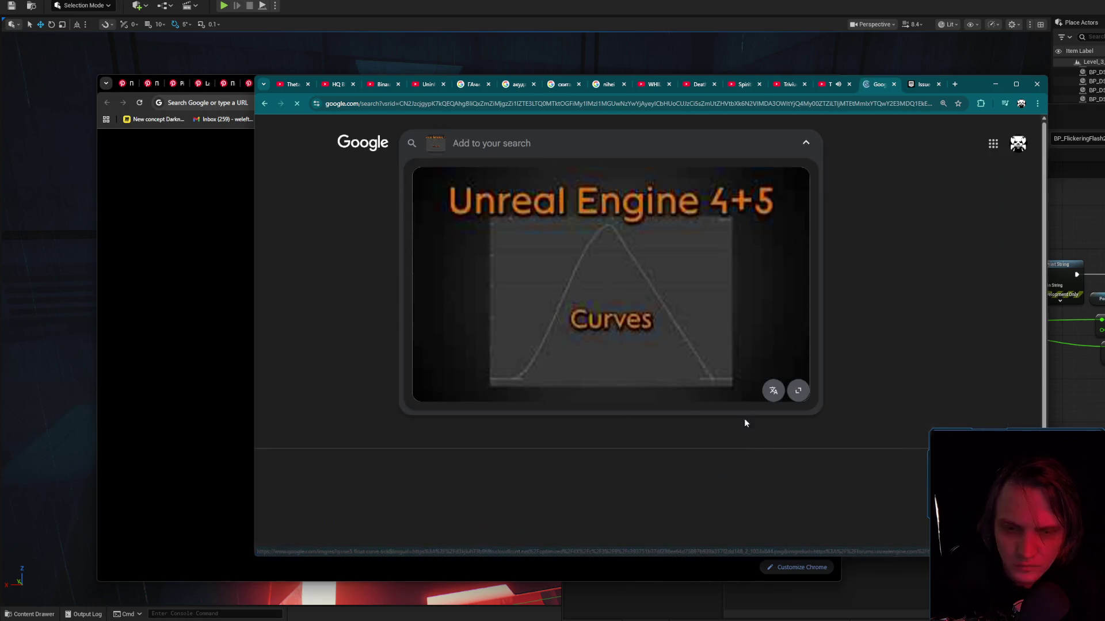
key(alt+Left)
scroll(455, 364, down, 3)
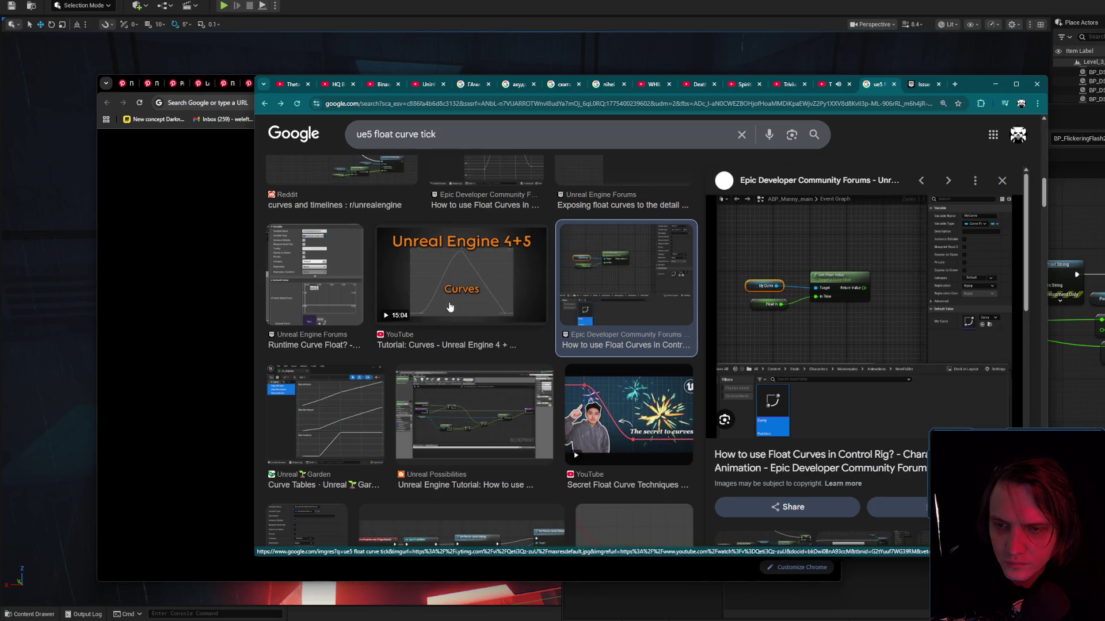
scroll(448, 316, down, 5)
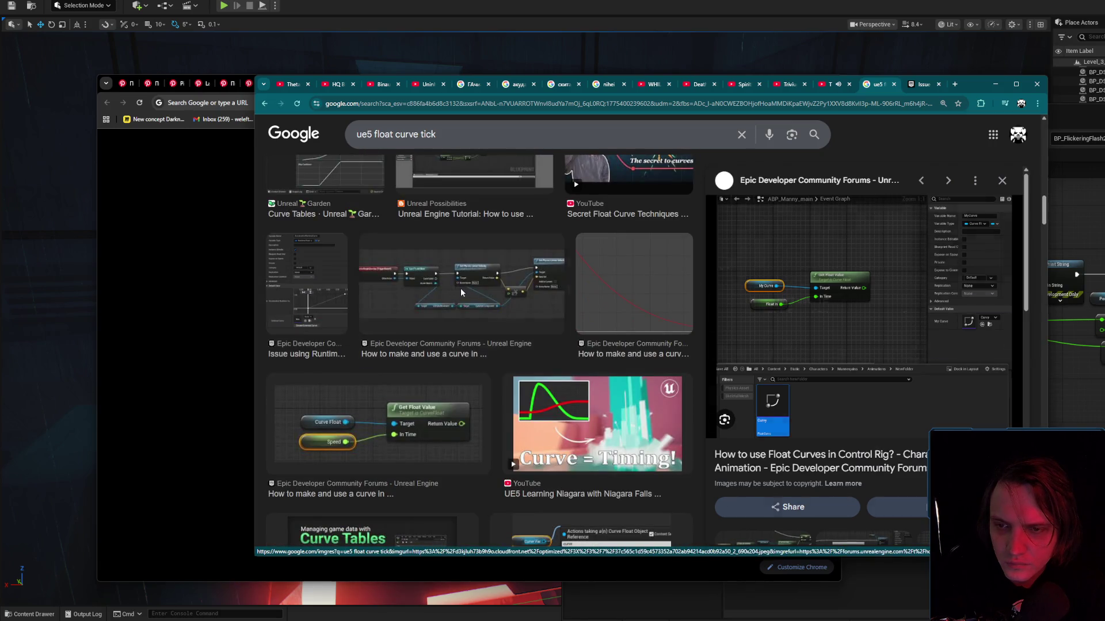
Preview curve tutorial results and open the Control Rig float curves thread in a background tab.
click(460, 293)
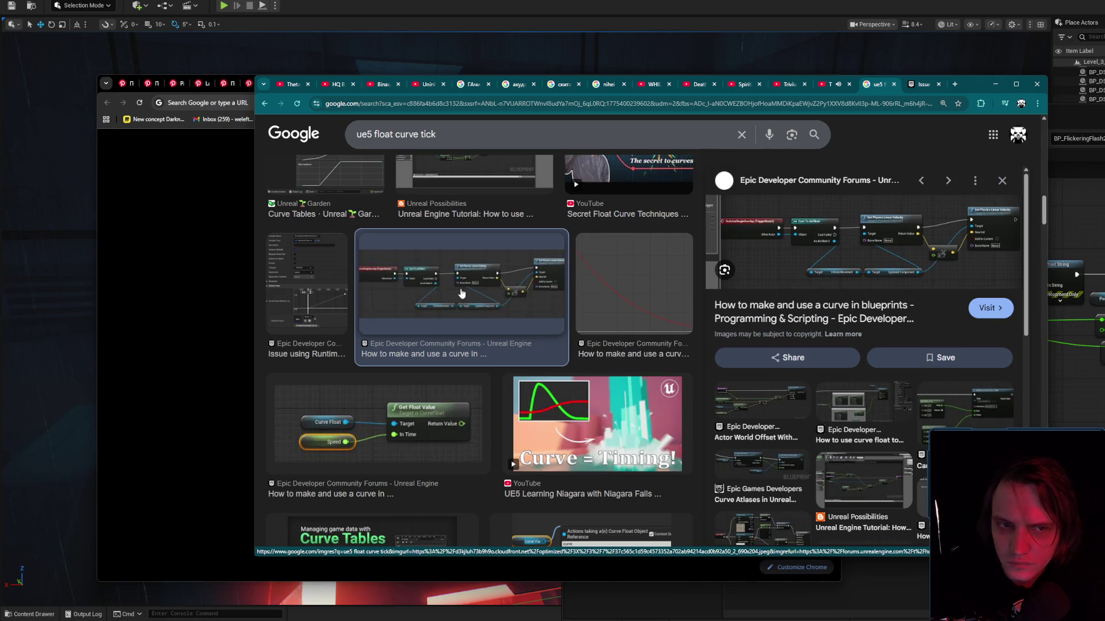
key(XF86AudioLowerVolume)
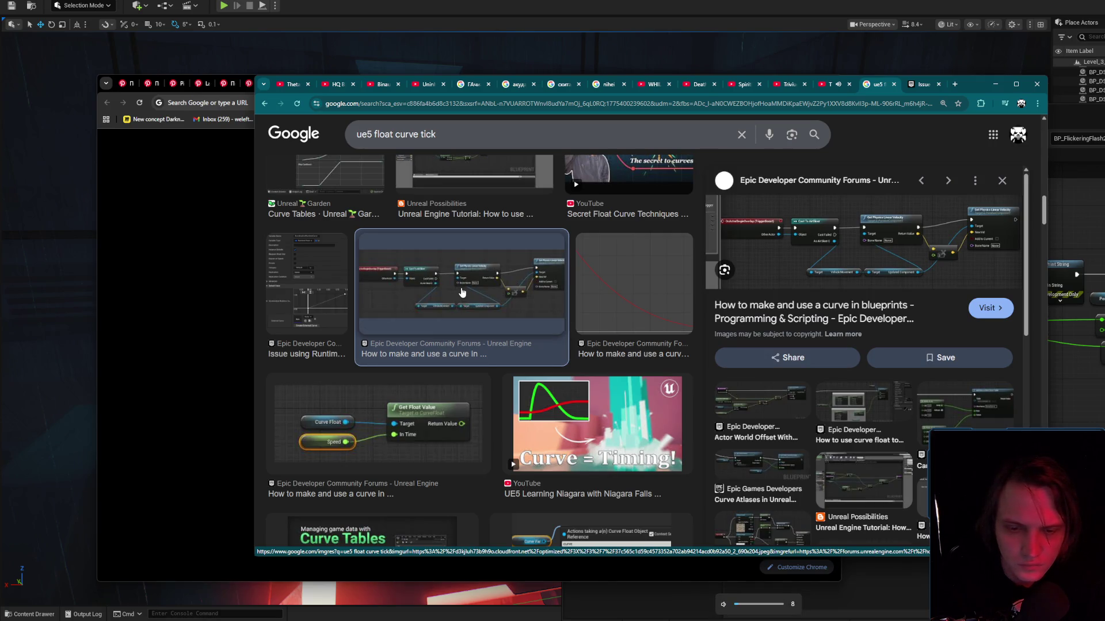
click(591, 412)
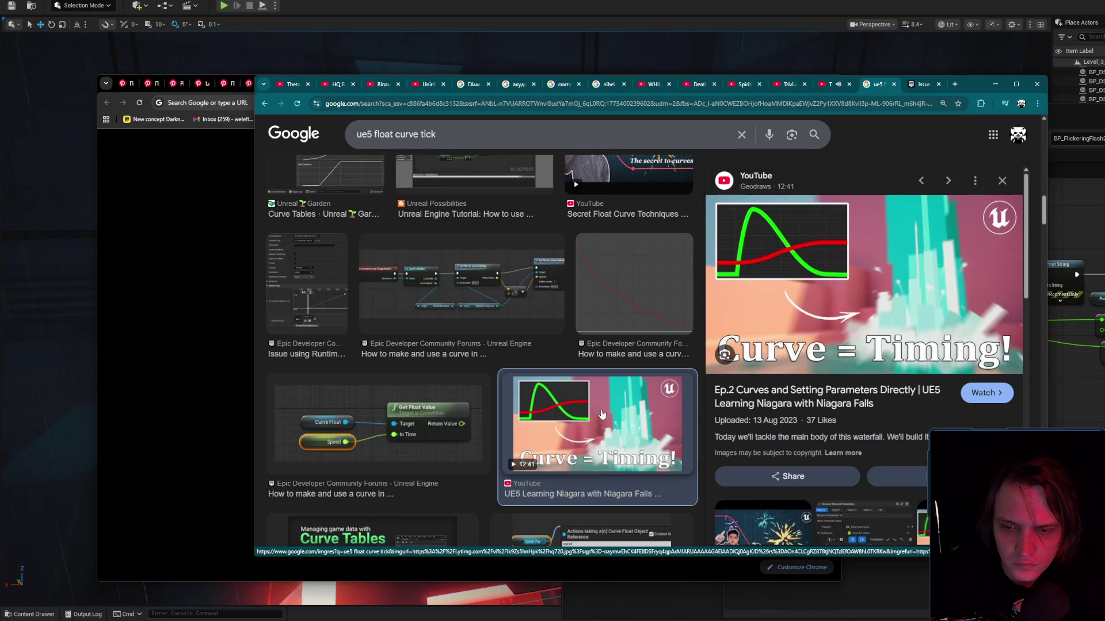
scroll(637, 298, up, 5)
click(638, 299)
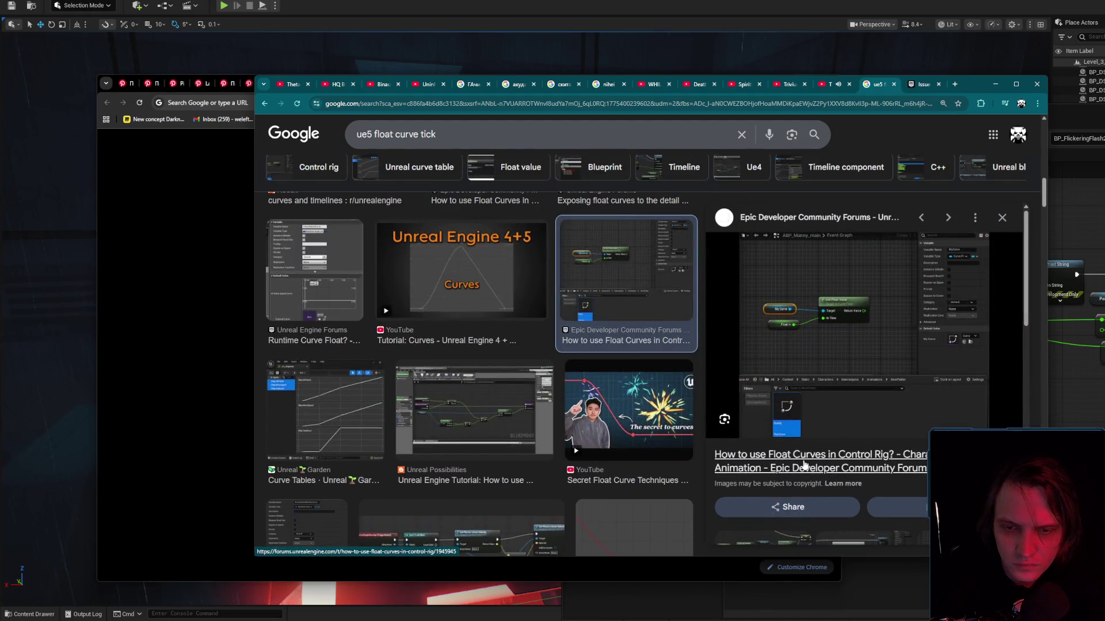
middle_click(804, 464)
Preview Sequencer and editable float curve results, then open the Exposing float curves thread in a new tab.
scroll(546, 387, up, 5)
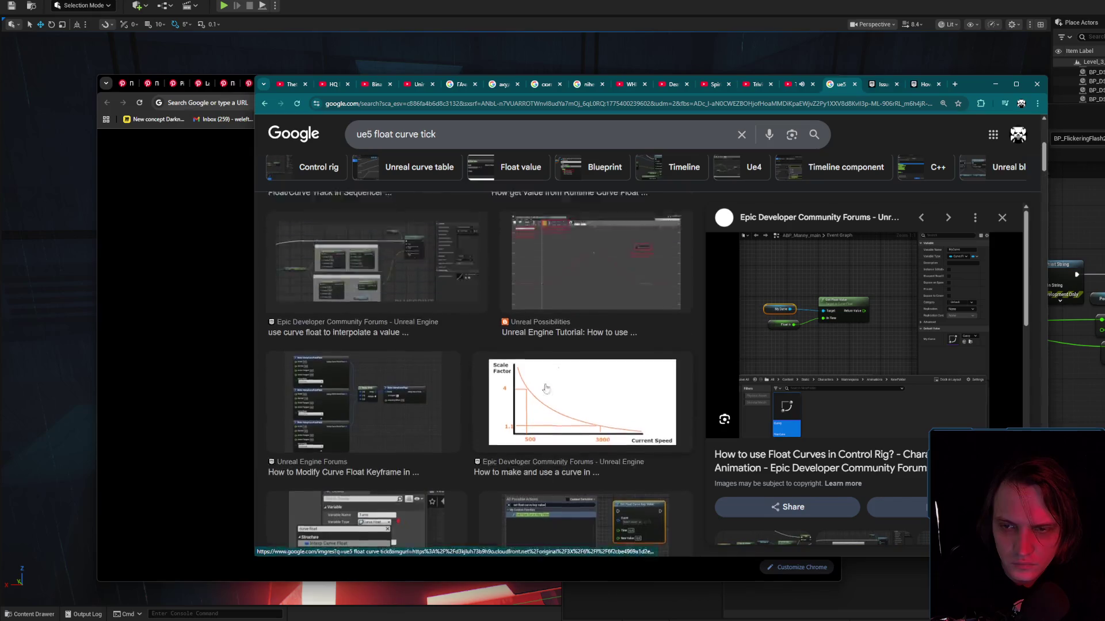
scroll(546, 388, up, 5)
click(444, 405)
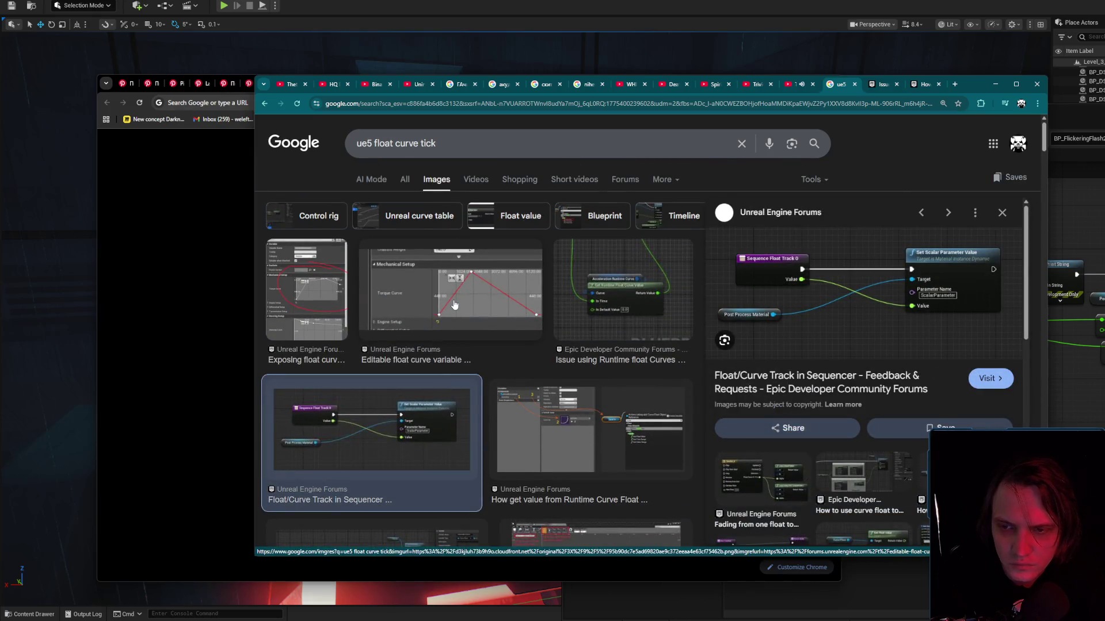
click(454, 302)
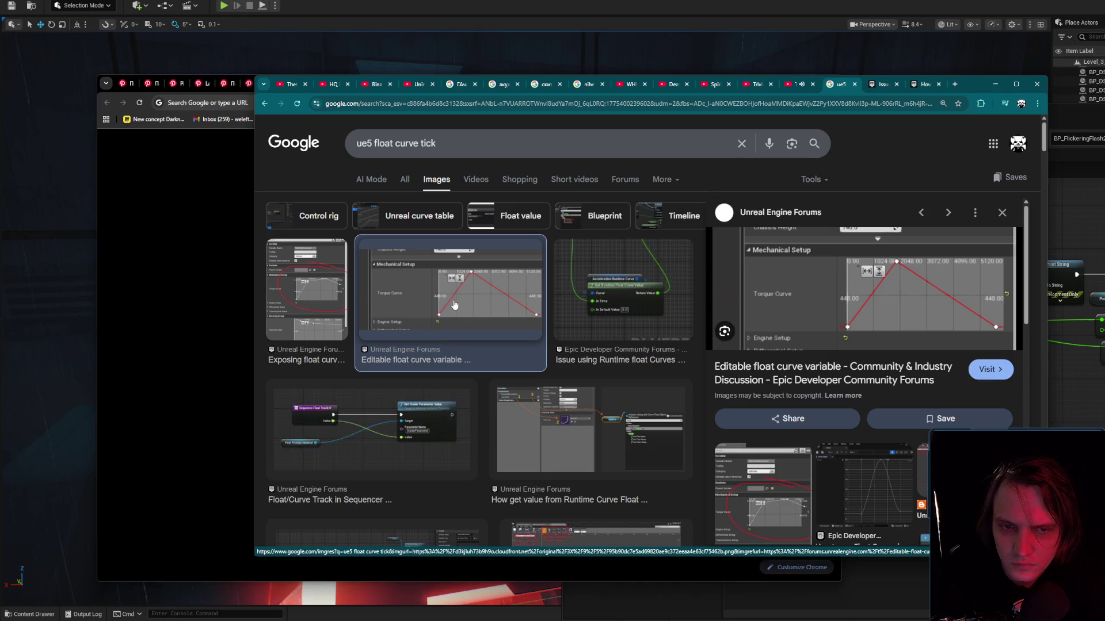
click(363, 458)
click(331, 320)
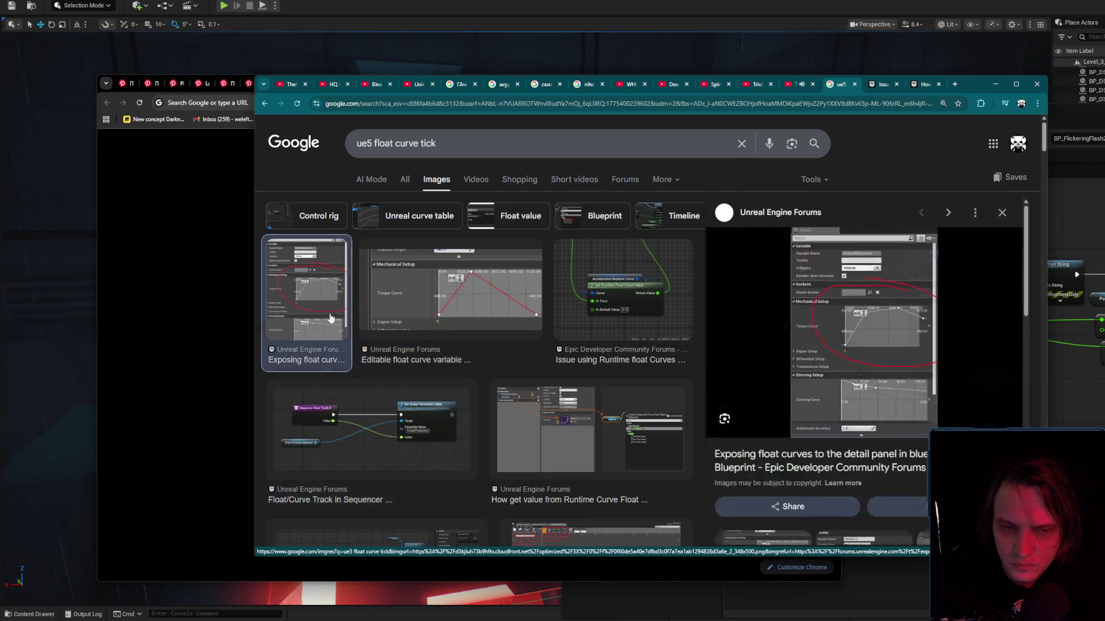
click(781, 475)
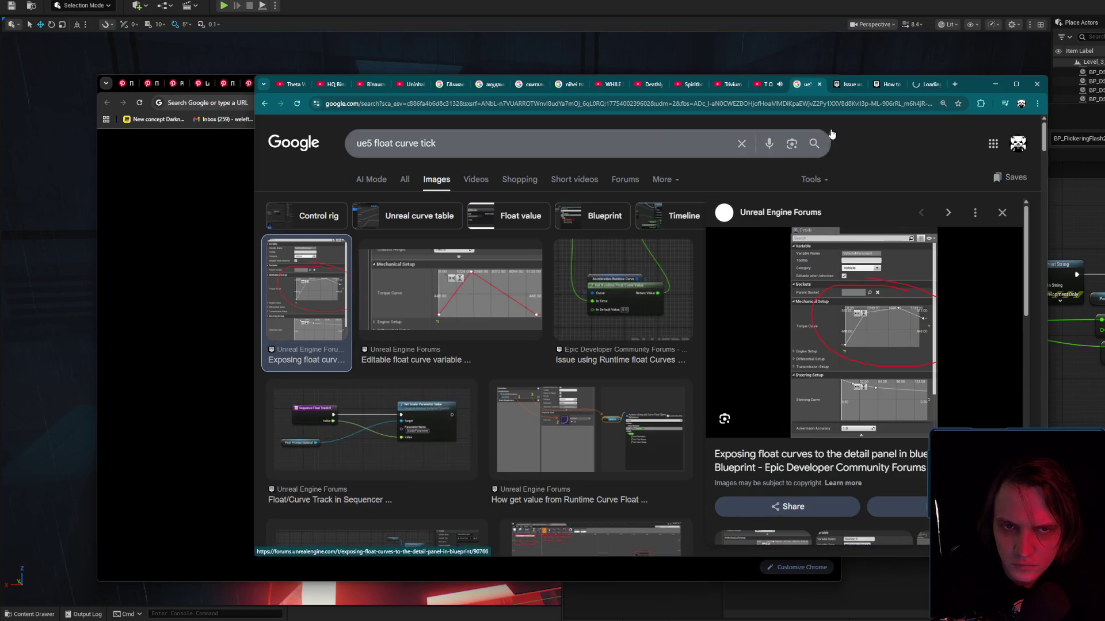
Skim the runtime float curves thread, closing the Control Rig and Exposing float curves tabs.
click(848, 85)
scroll(803, 296, down, 5)
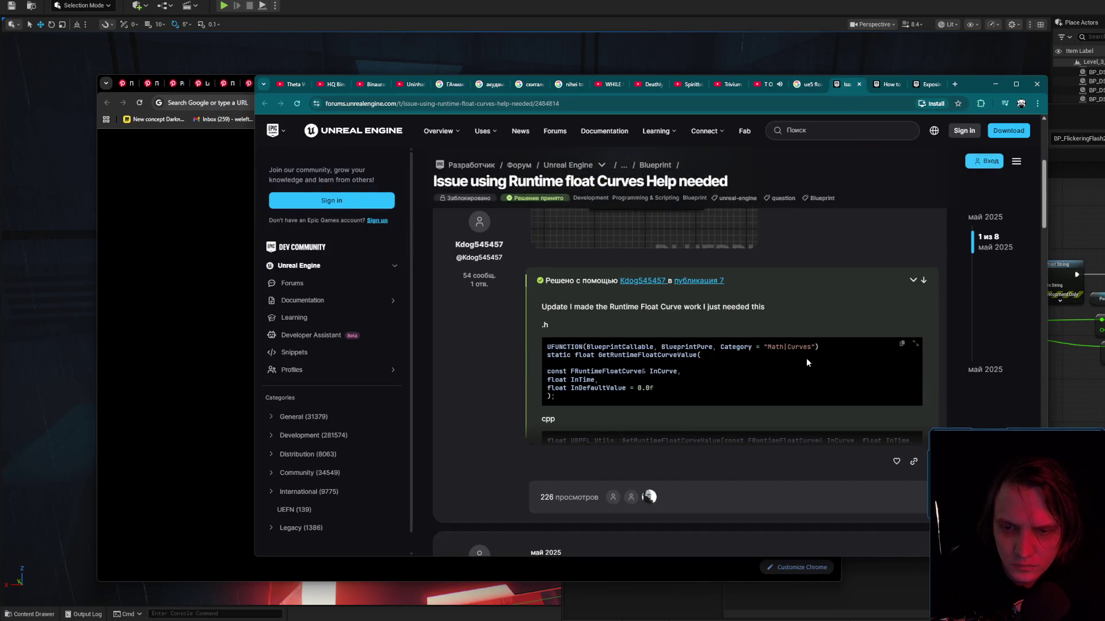
click(886, 85)
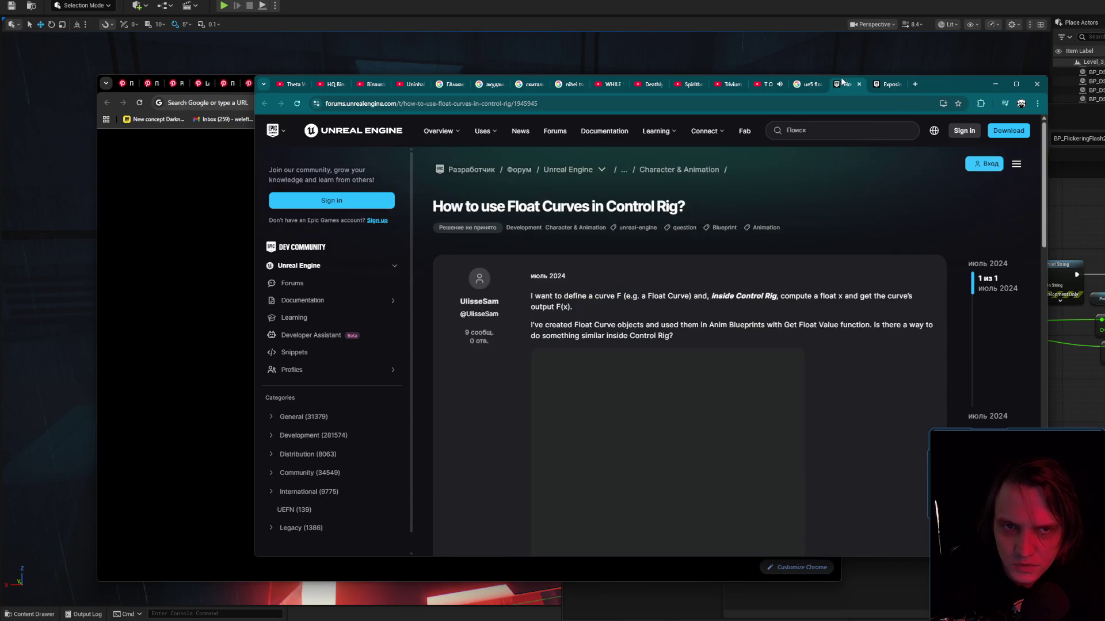
scroll(820, 223, down, 3)
scroll(844, 236, down, 5)
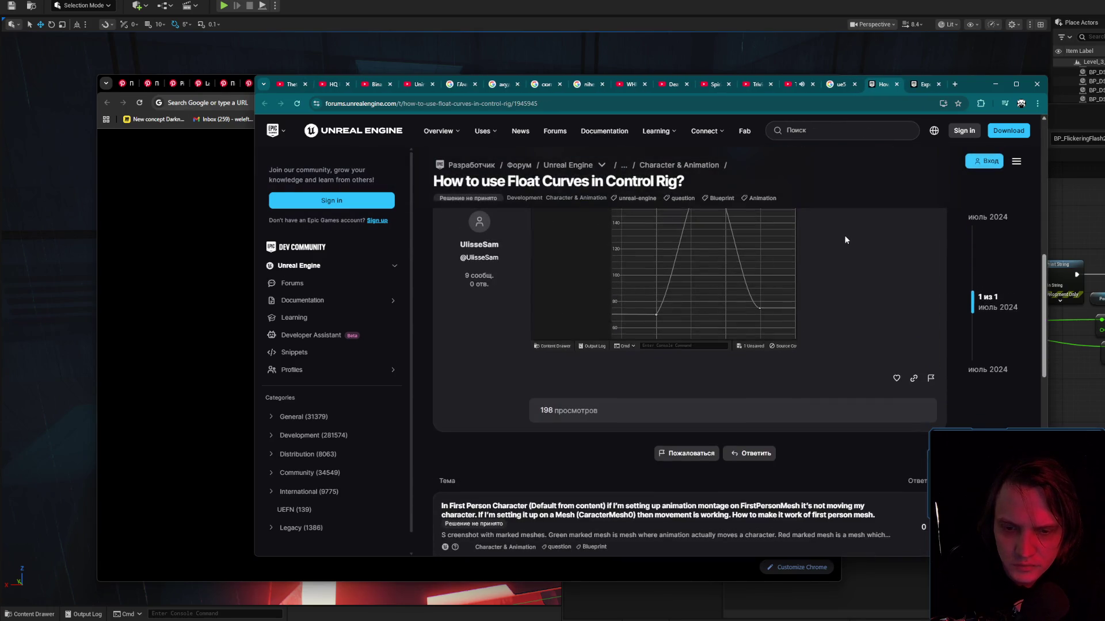
middle_click(876, 85)
scroll(872, 247, down, 5)
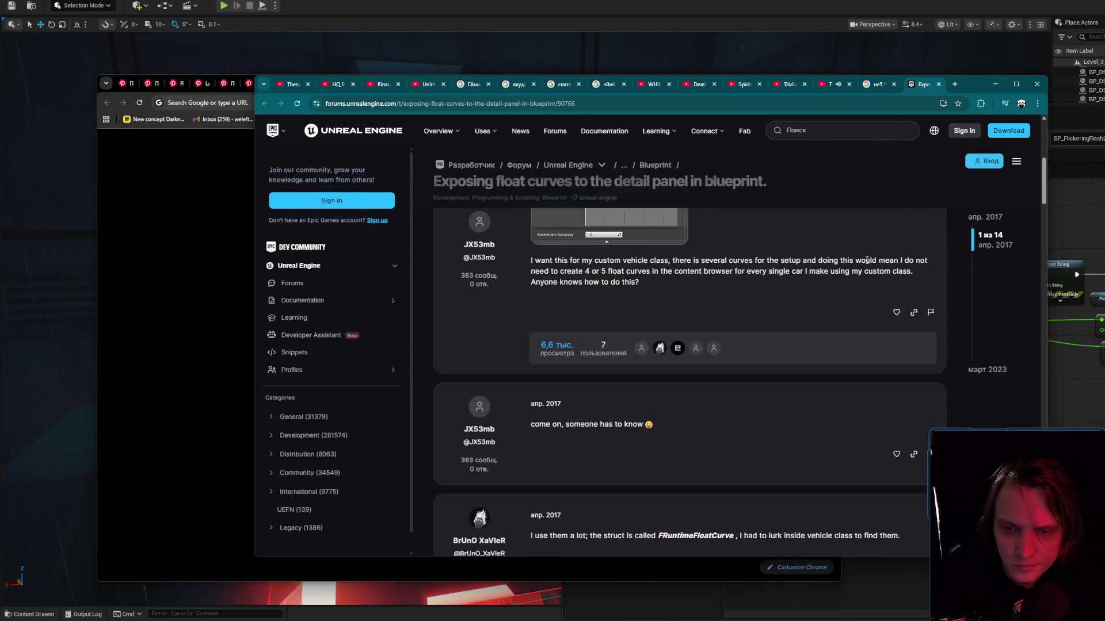
scroll(866, 256, down, 5)
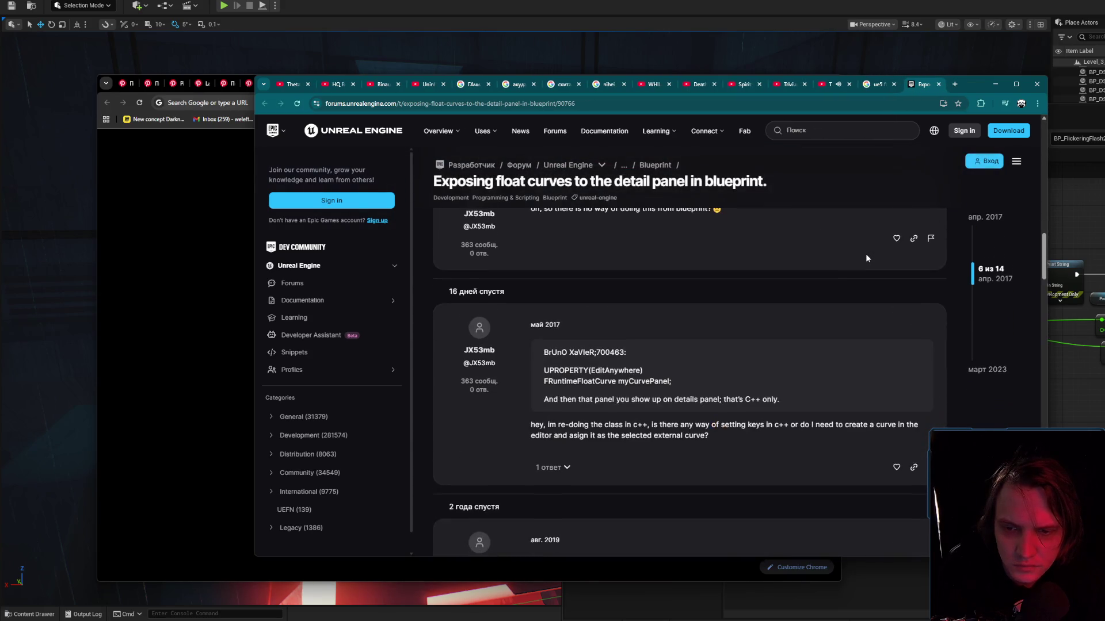
middle_click(920, 85)
click(832, 86)
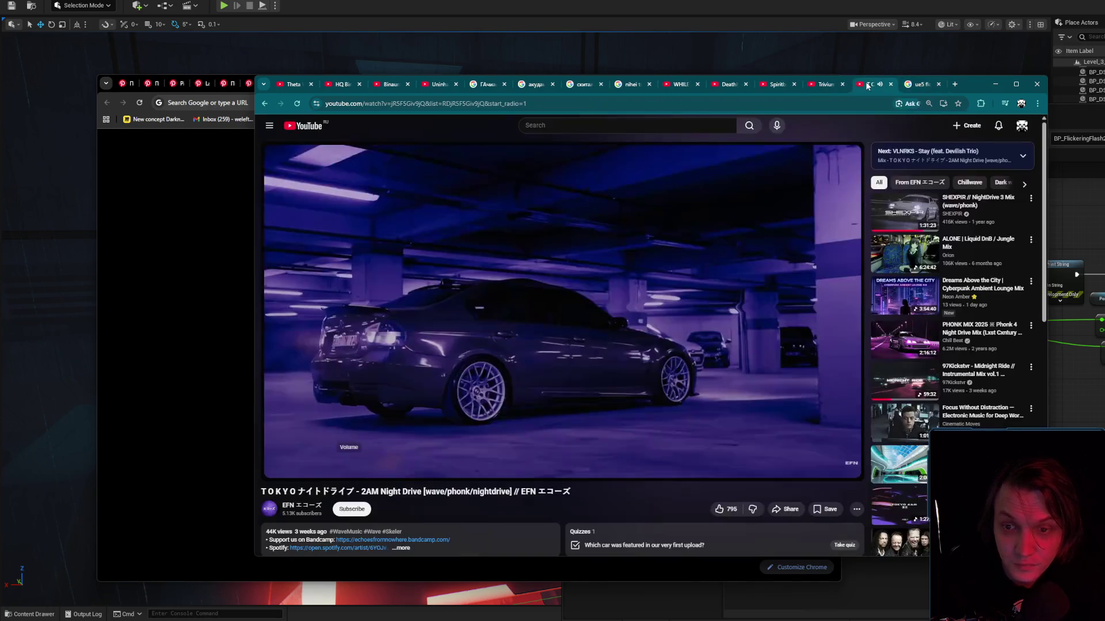
Manage the music video tabs, closing Tokyo Night Drive, and adjust the system volume.
click(820, 87)
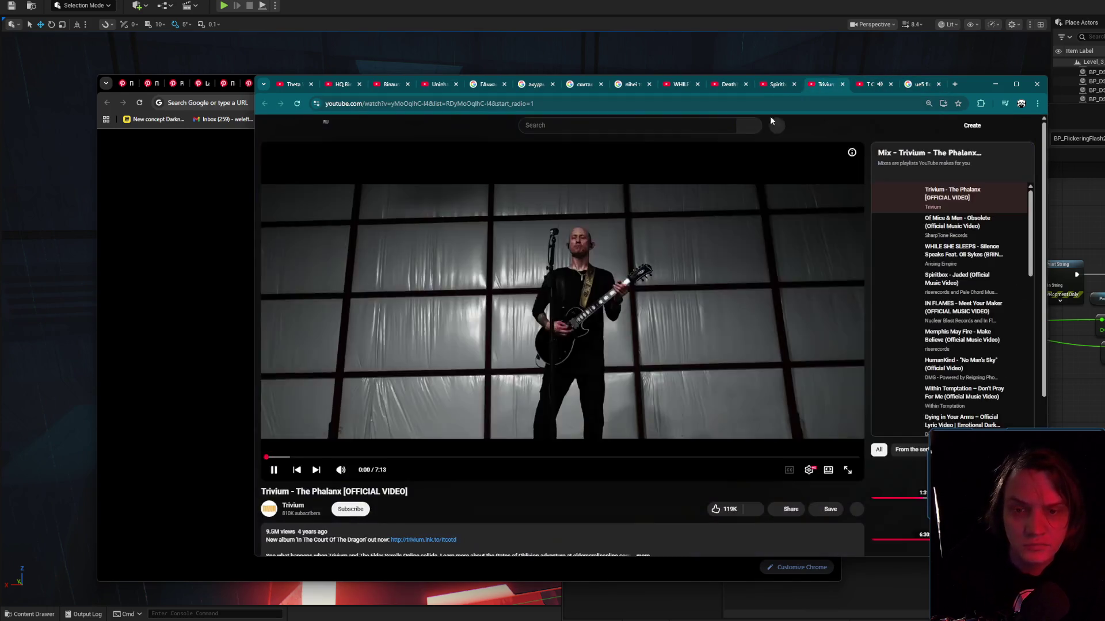
click(700, 211)
middle_click(864, 86)
middle_click(314, 127)
click(386, 212)
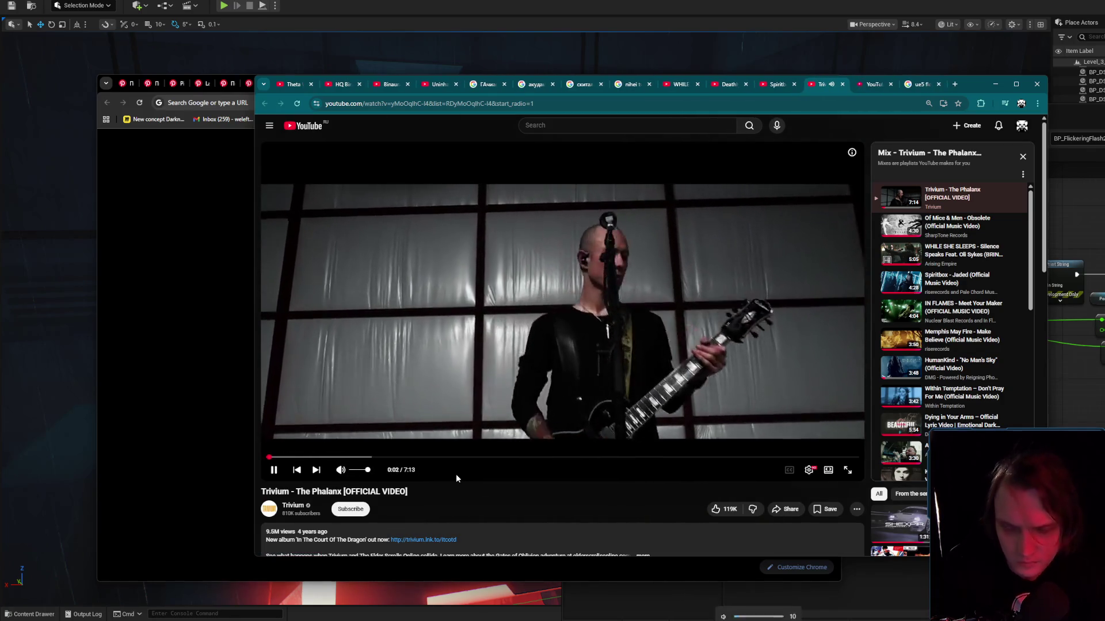
key(XF86AudioLowerVolume)
key(XF86AudioRaiseVolume)
key(XF86AudioRaiseVolume)
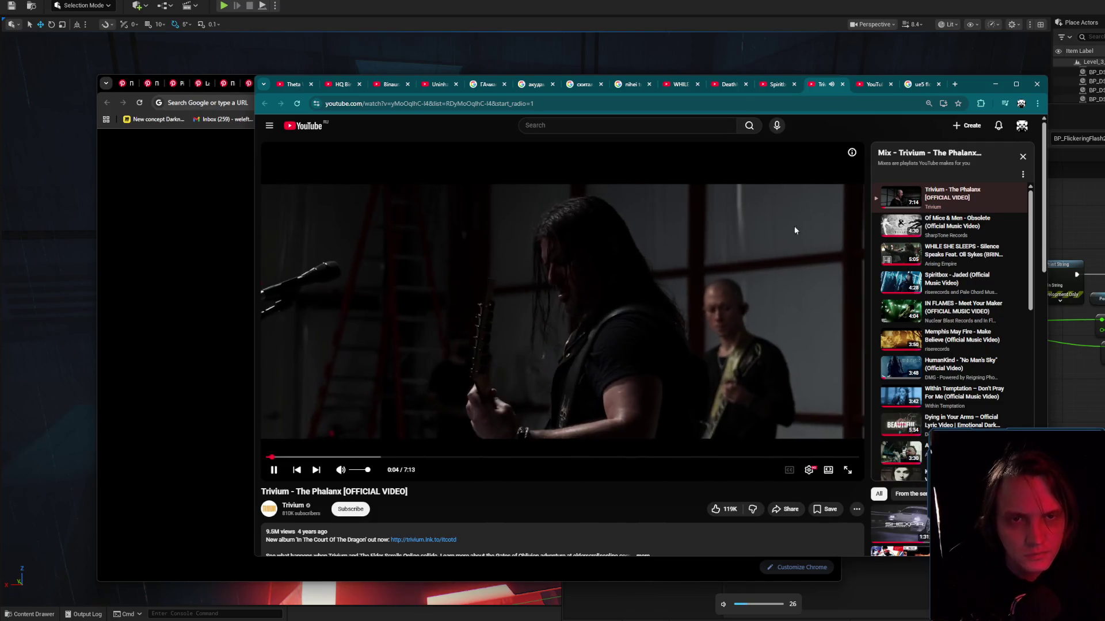
Search YouTube for 'ue5 curve float' and open two curve tutorials in new tabs.
click(868, 84)
click(647, 126)
text(ue)
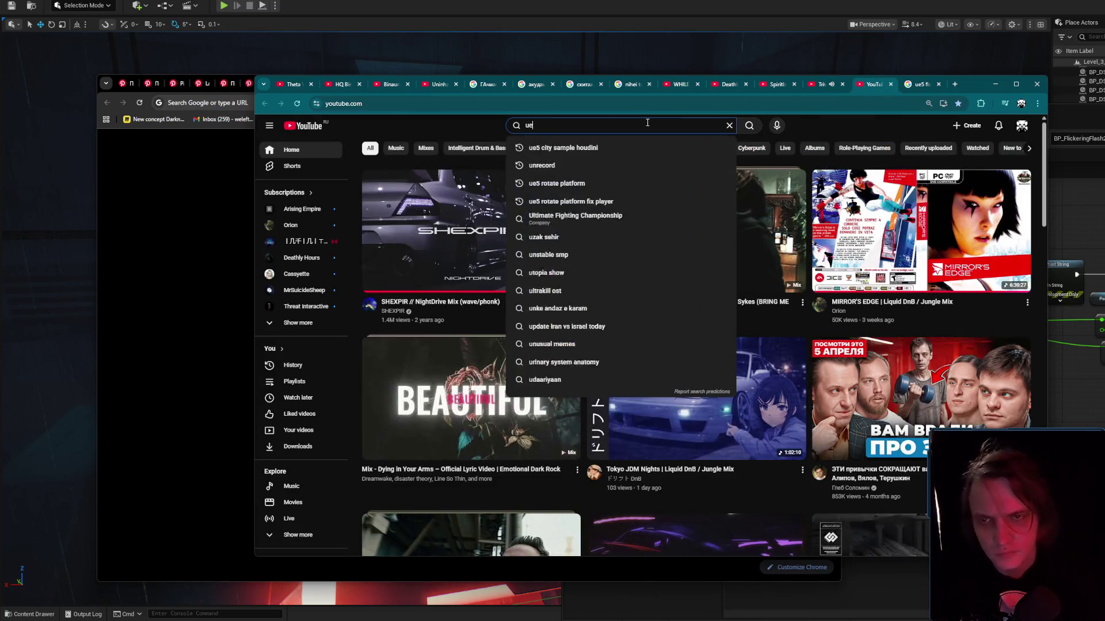
text(5 curve float)
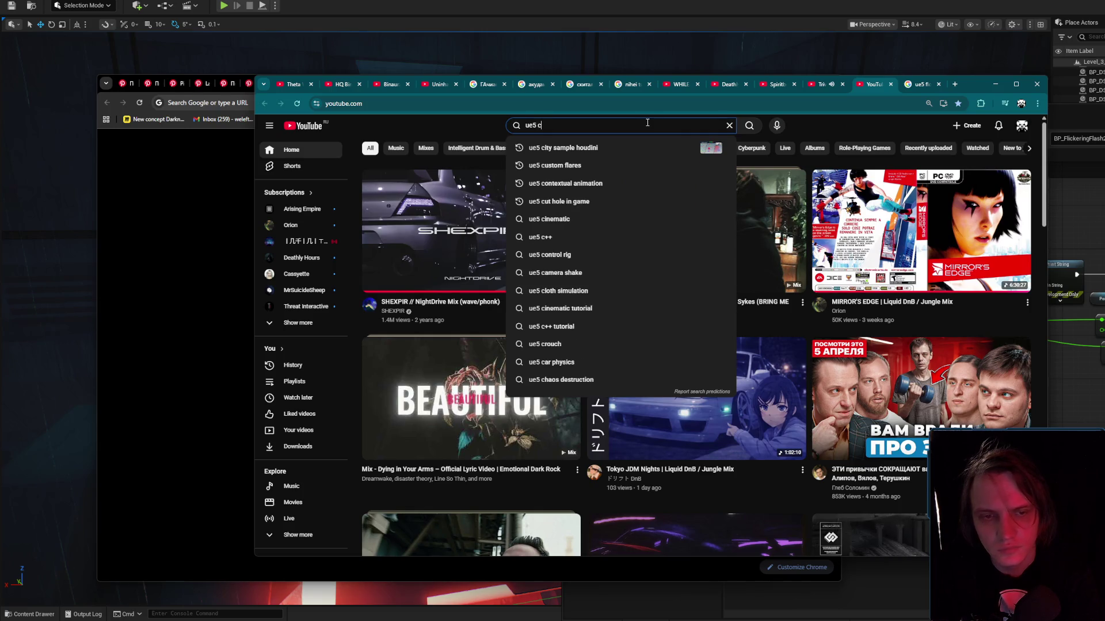
key(Return)
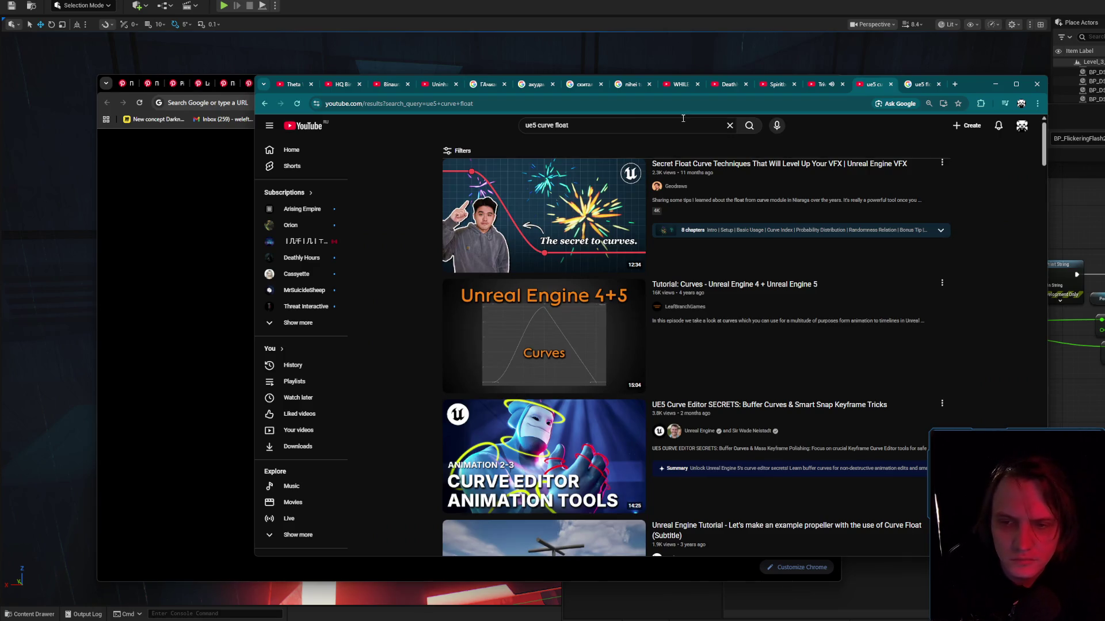
middle_click(604, 325)
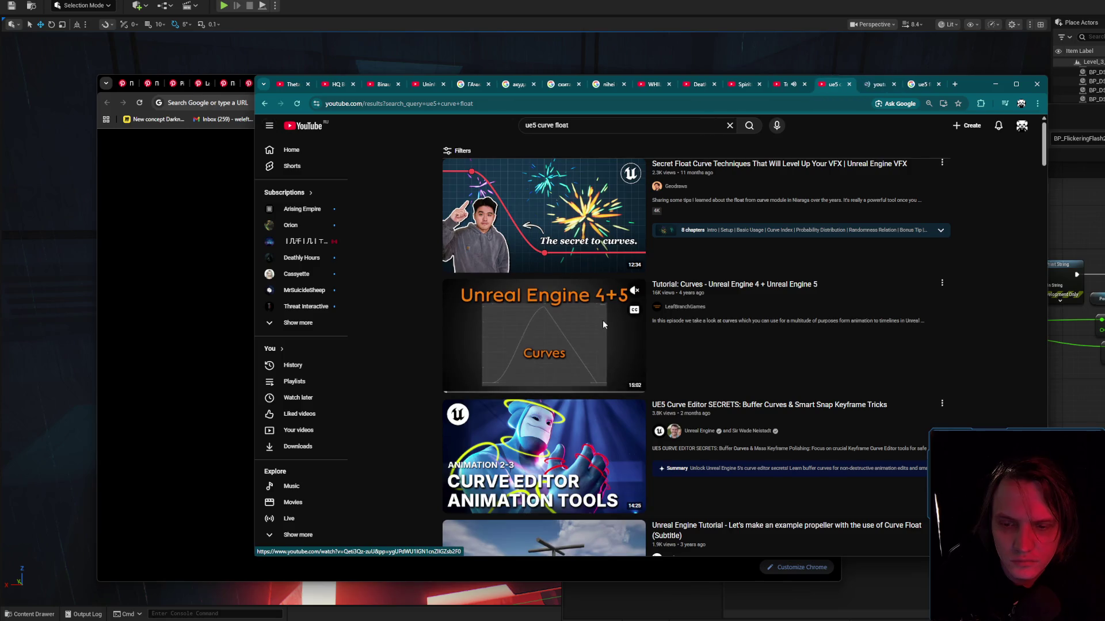
scroll(602, 320, down, 2)
middle_click(927, 279)
scroll(927, 279, down, 5)
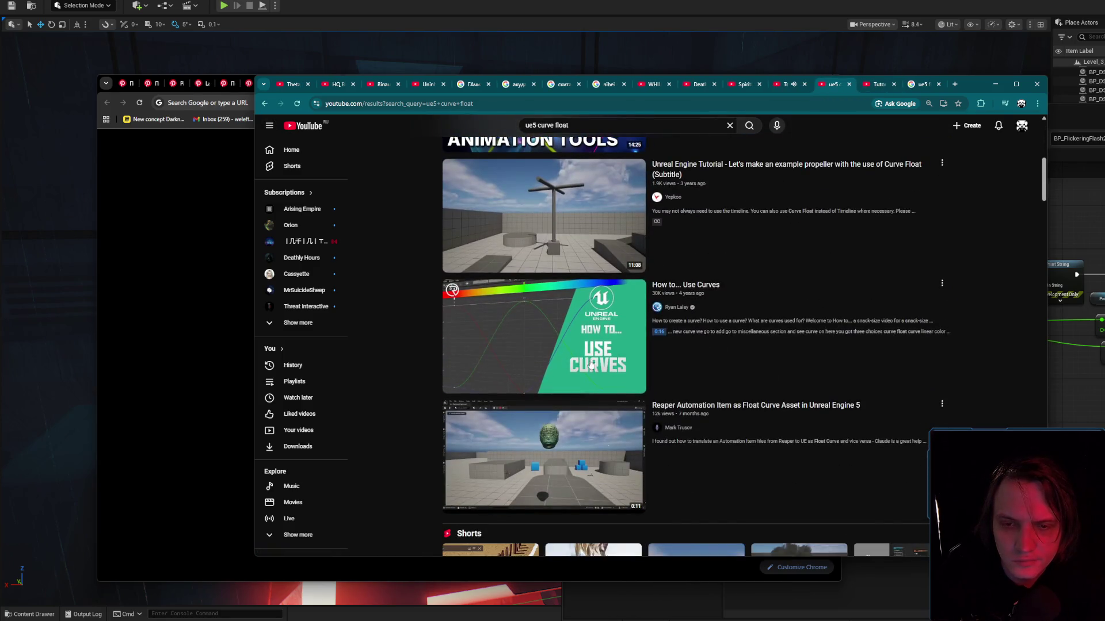
Skim the Unreal Engine Curves tutorial with the arrow keys, up to the finished triangle curve.
click(839, 84)
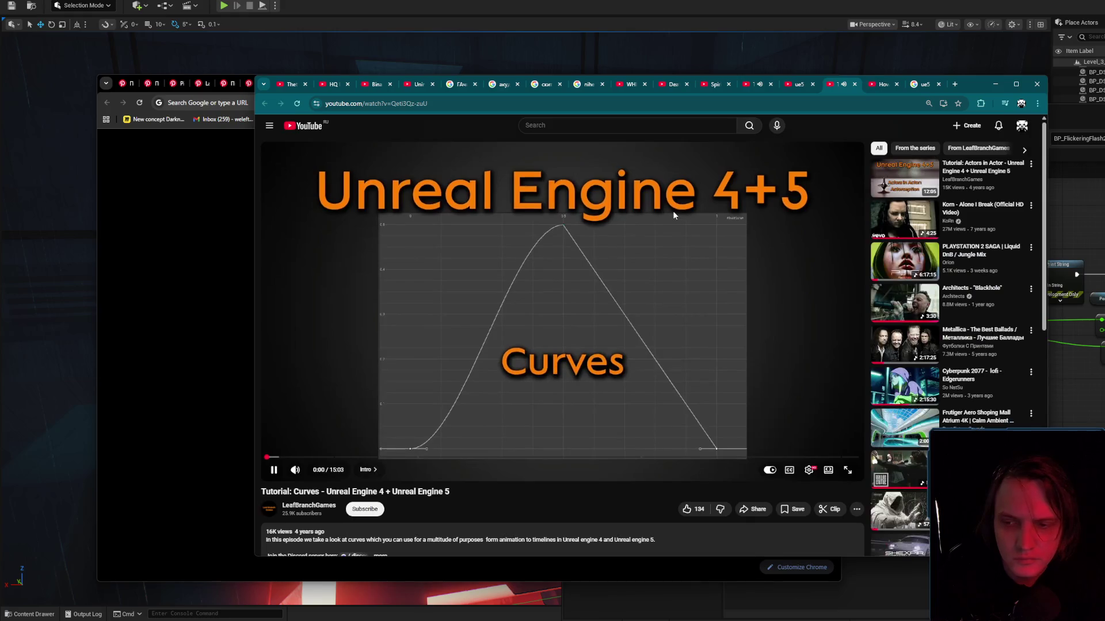
key(Right)
key(Right)
key(Right)
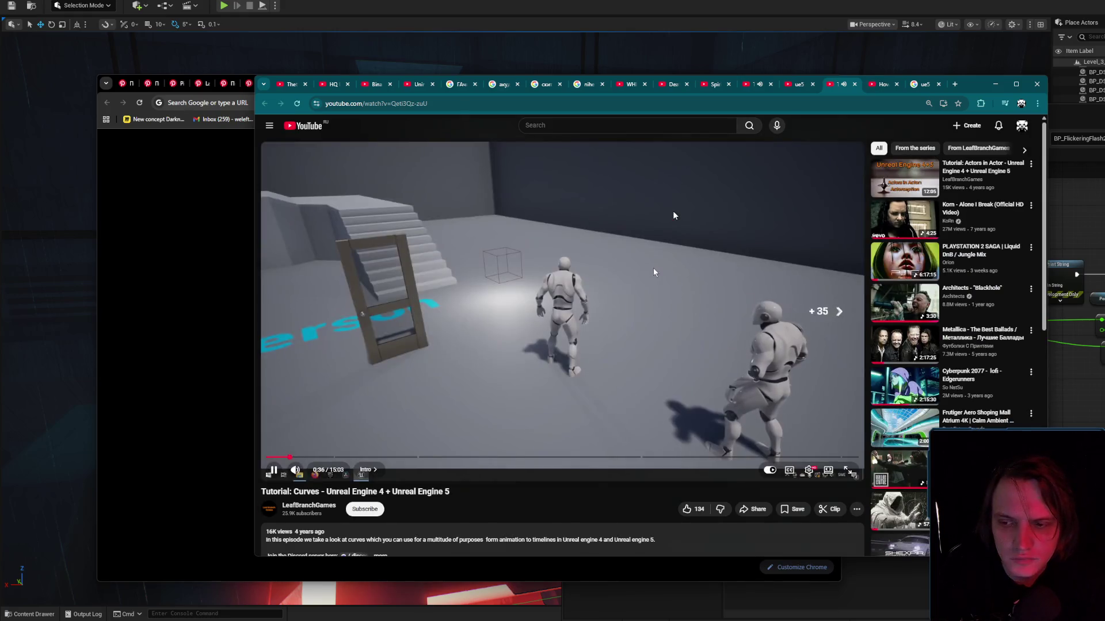
key(Right)
key(Right)
key(Right)
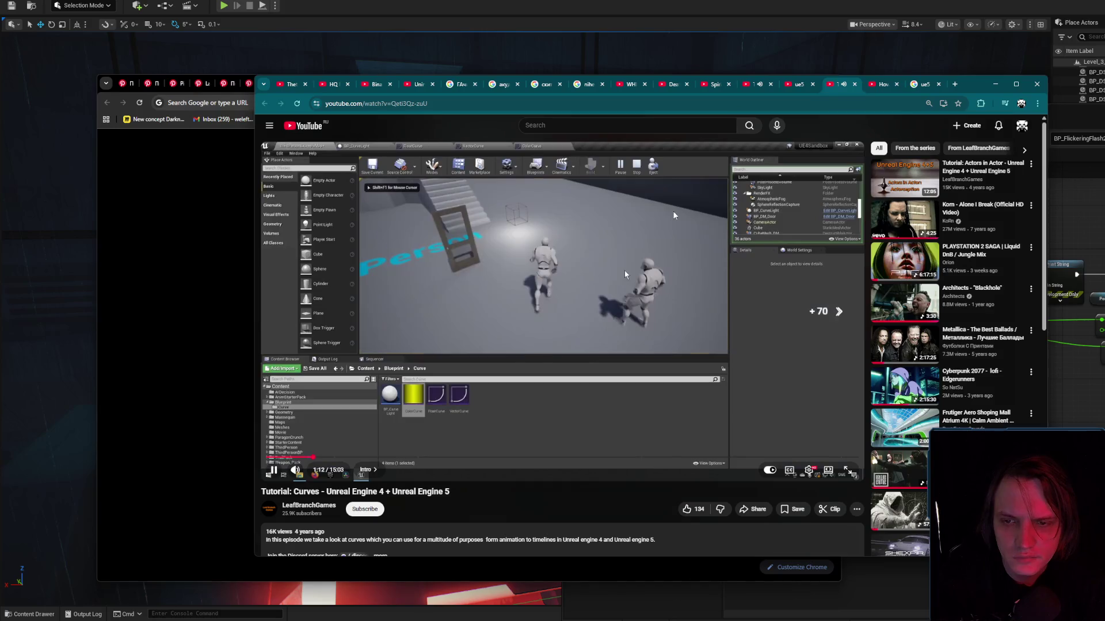
key(Left)
key(Left)
key(Left)
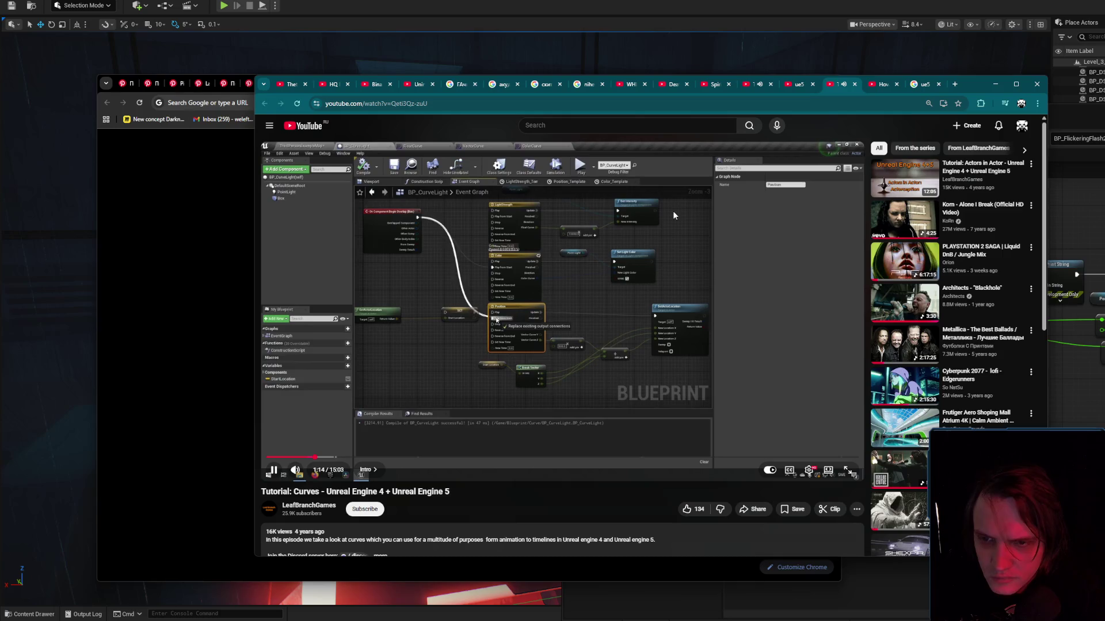
key(Right)
key(Right)
key(Right)
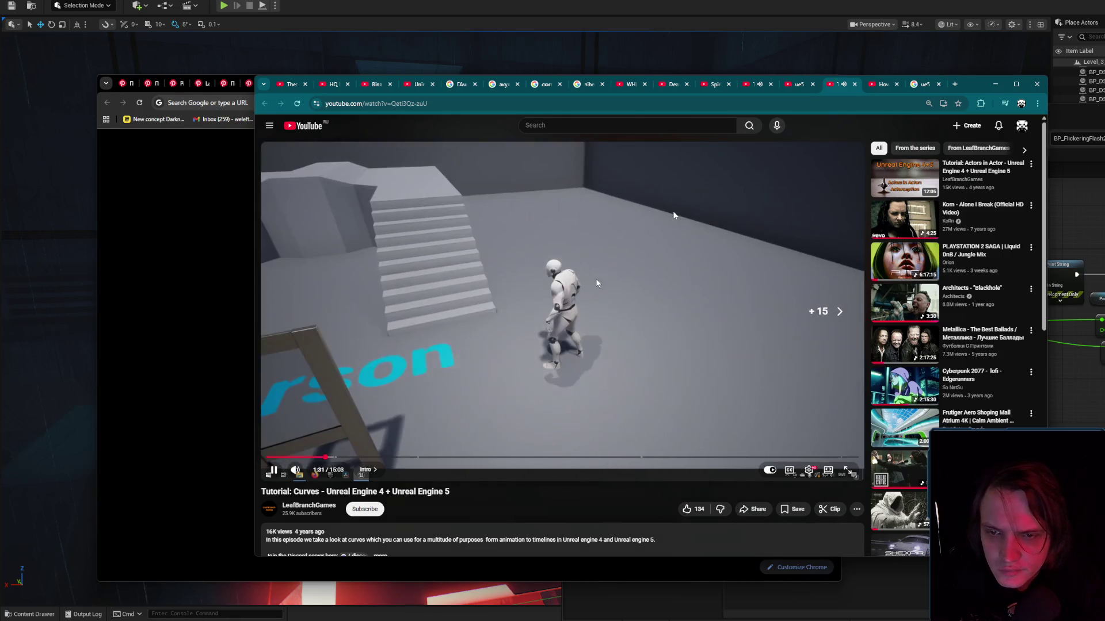
key(Right)
key(Right)
key(Right)
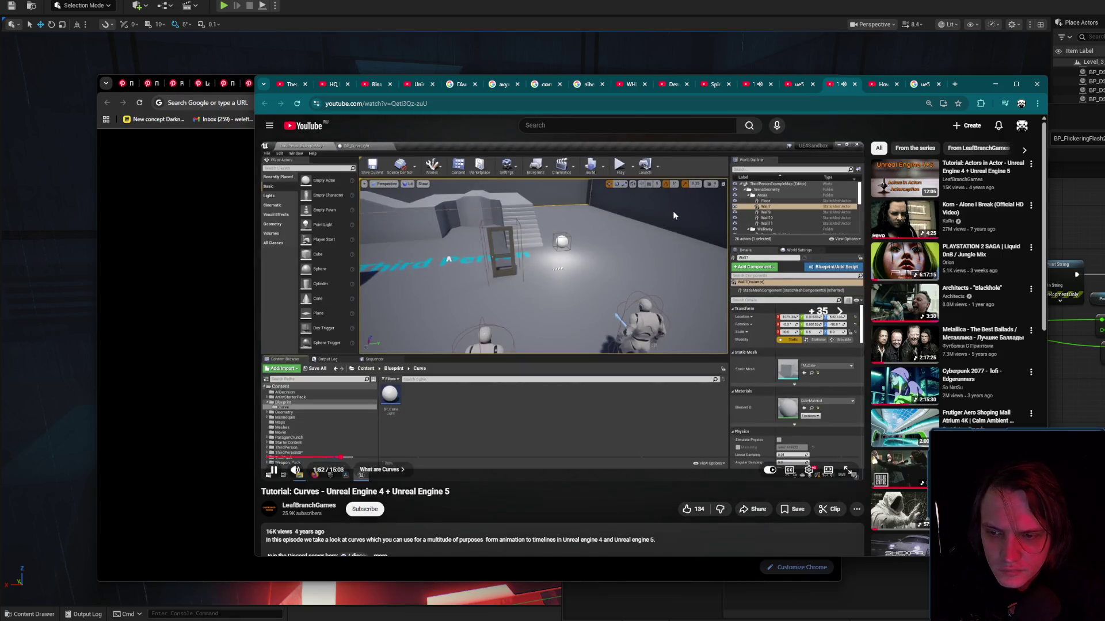
key(Right)
key(Right)
key(Right)
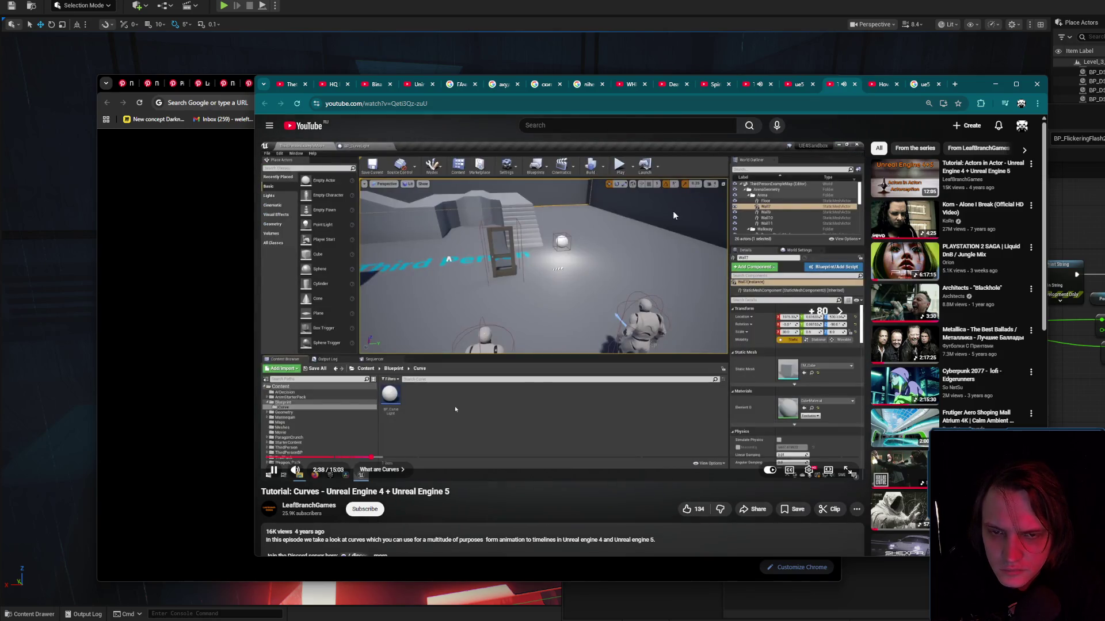
key(Right)
key(Right)
key(Right)
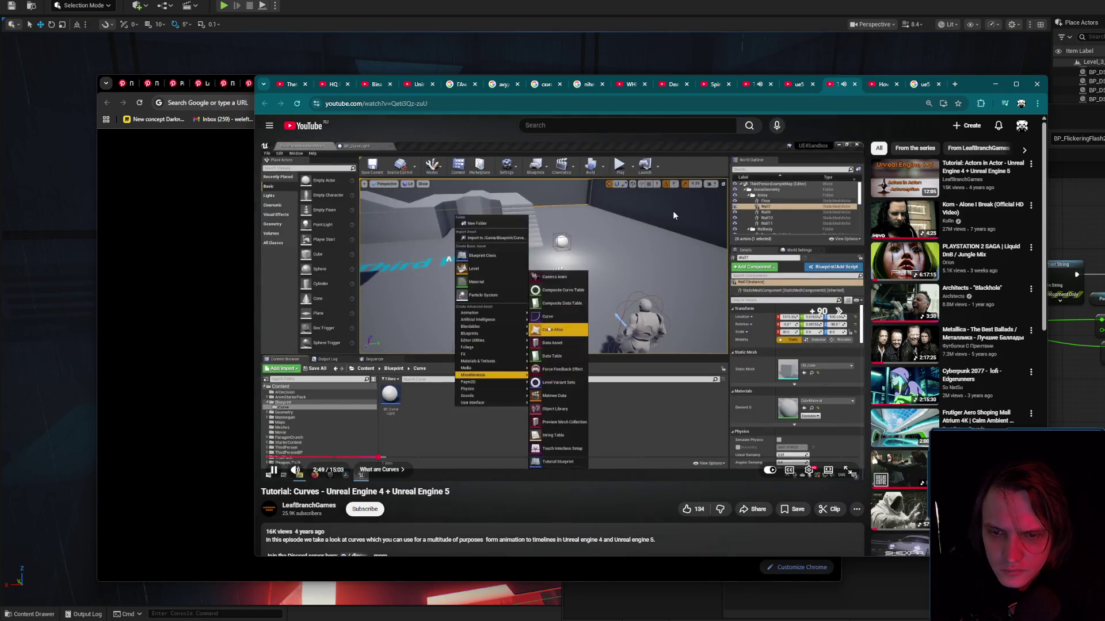
key(Right)
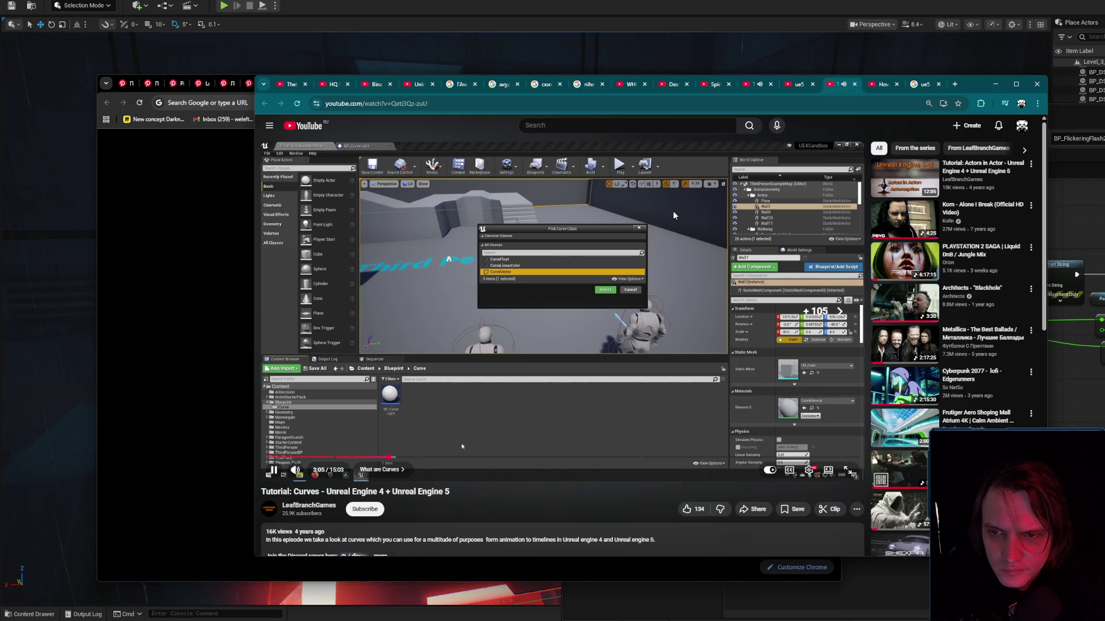
key(Right)
key(Right)
key(Right)
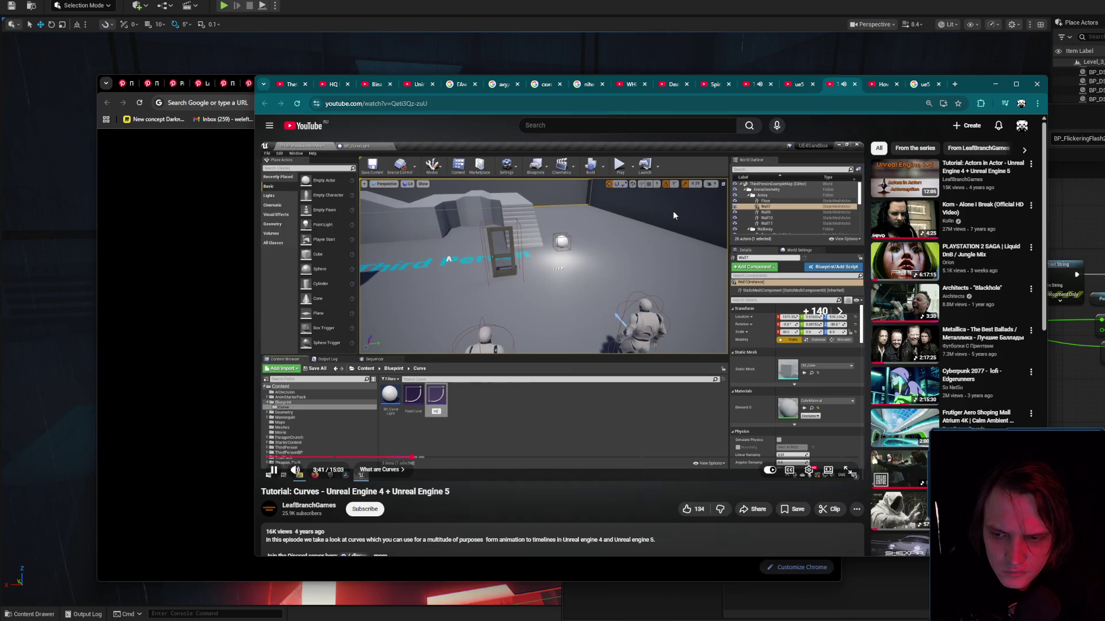
key(Right)
key(Right)
key(Right)
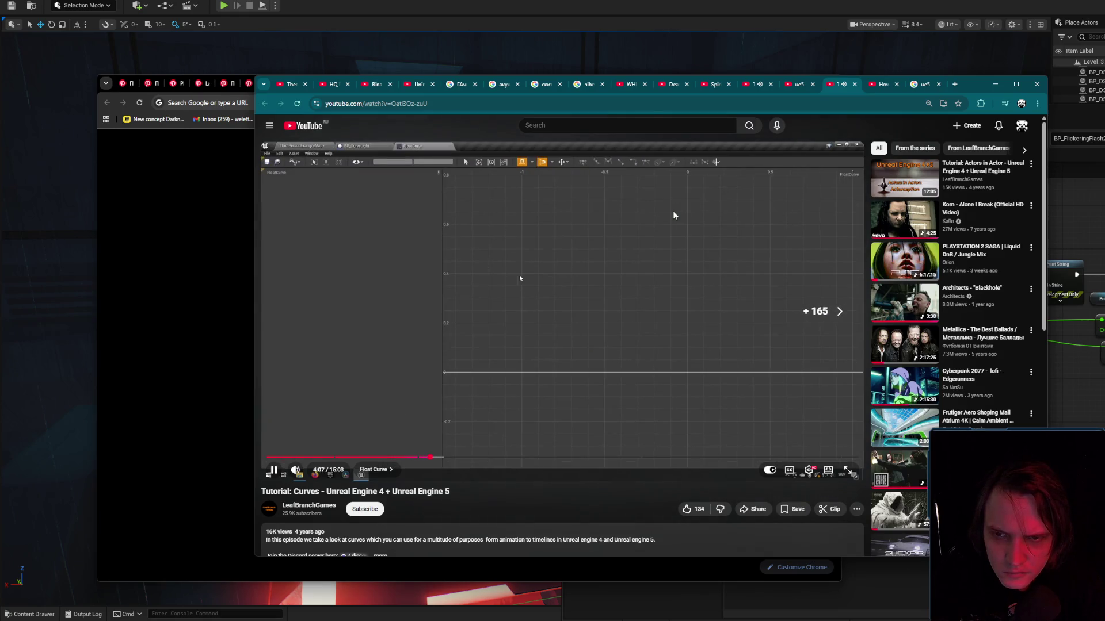
key(Right)
key(Right)
key(Right)
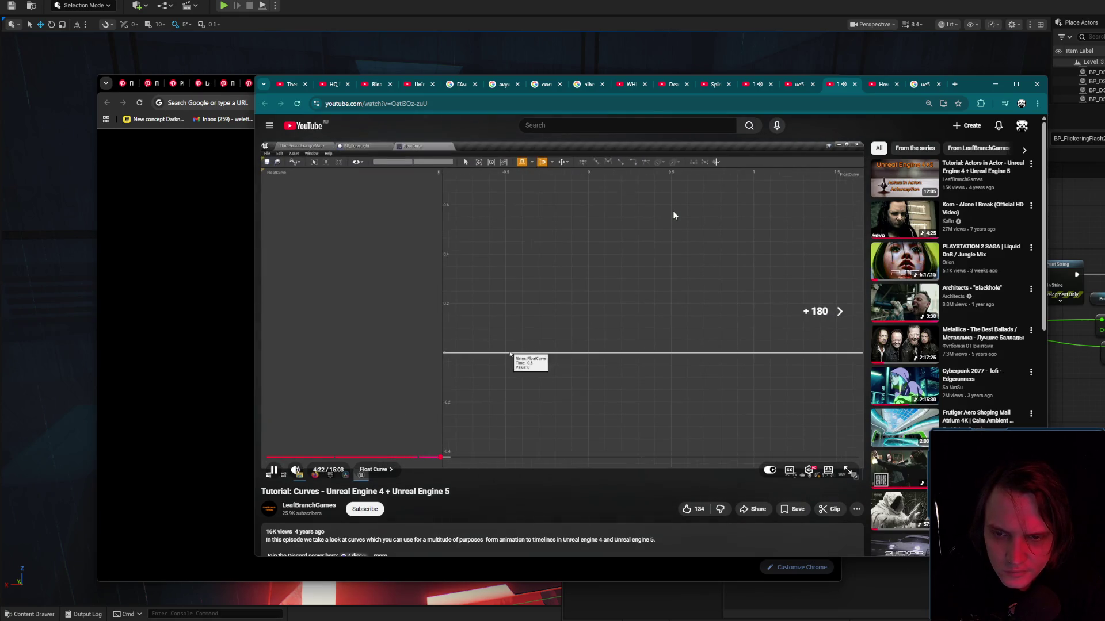
key(Right)
key(Right)
key(Right)
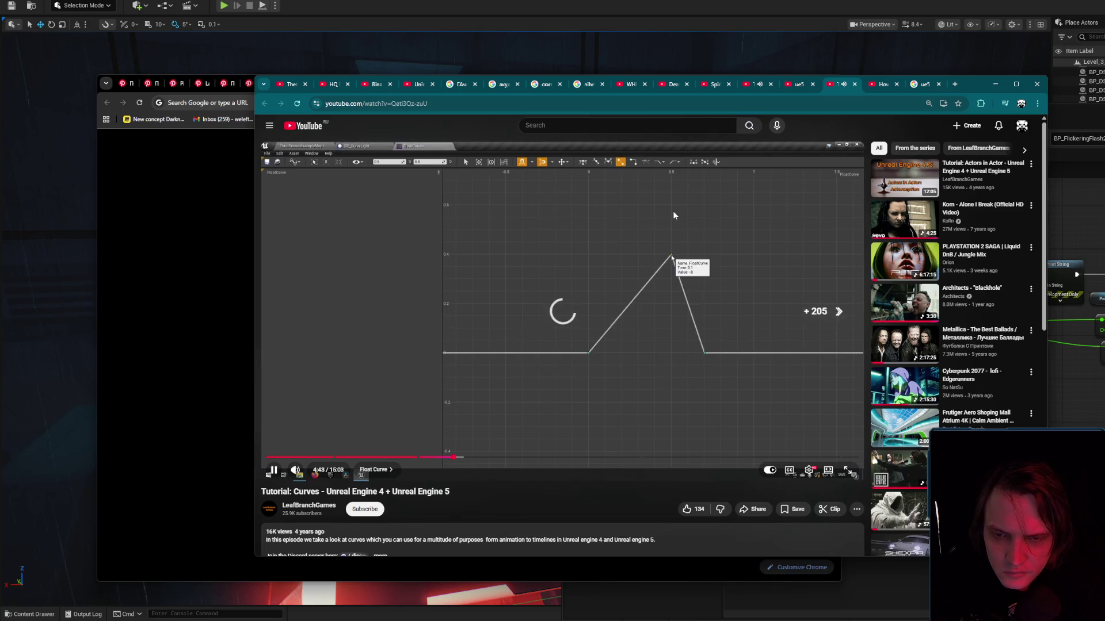
key(Right)
key(Right)
key(Right)
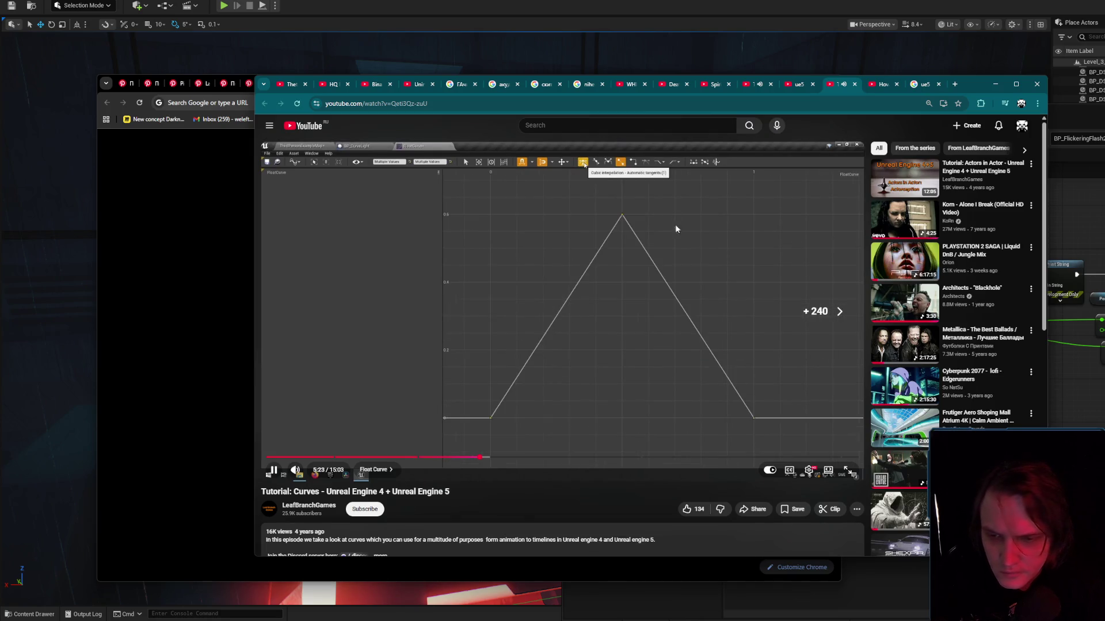
Jump along the seek bar to the Blueprint graph section, pause there, and close the tutorial.
drag(484, 454, 786, 461)
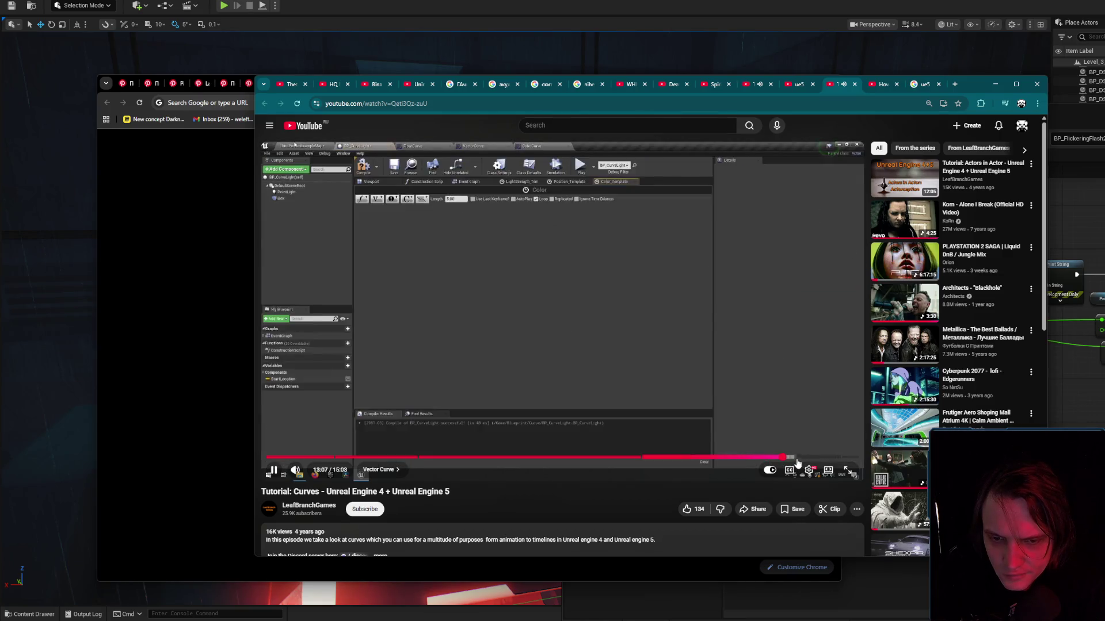
click(797, 460)
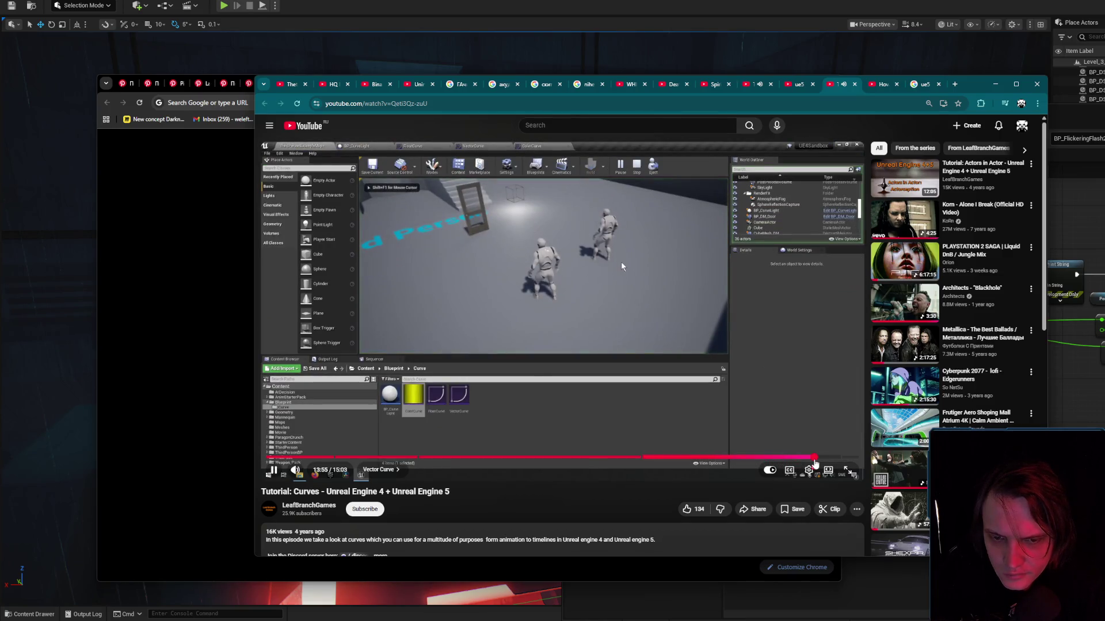
click(818, 459)
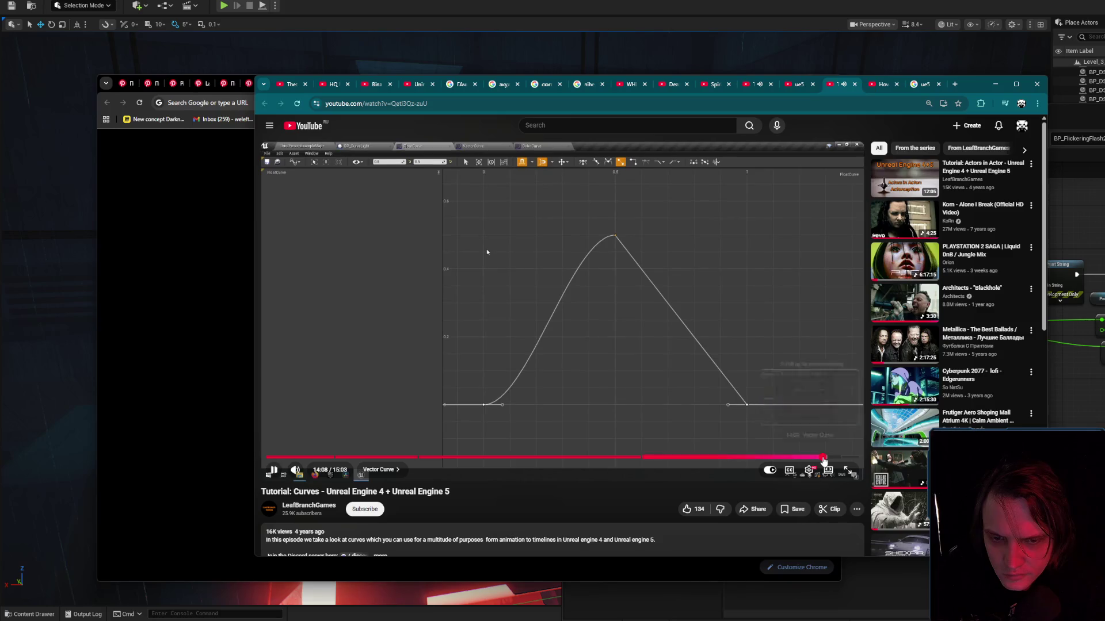
click(822, 459)
click(833, 459)
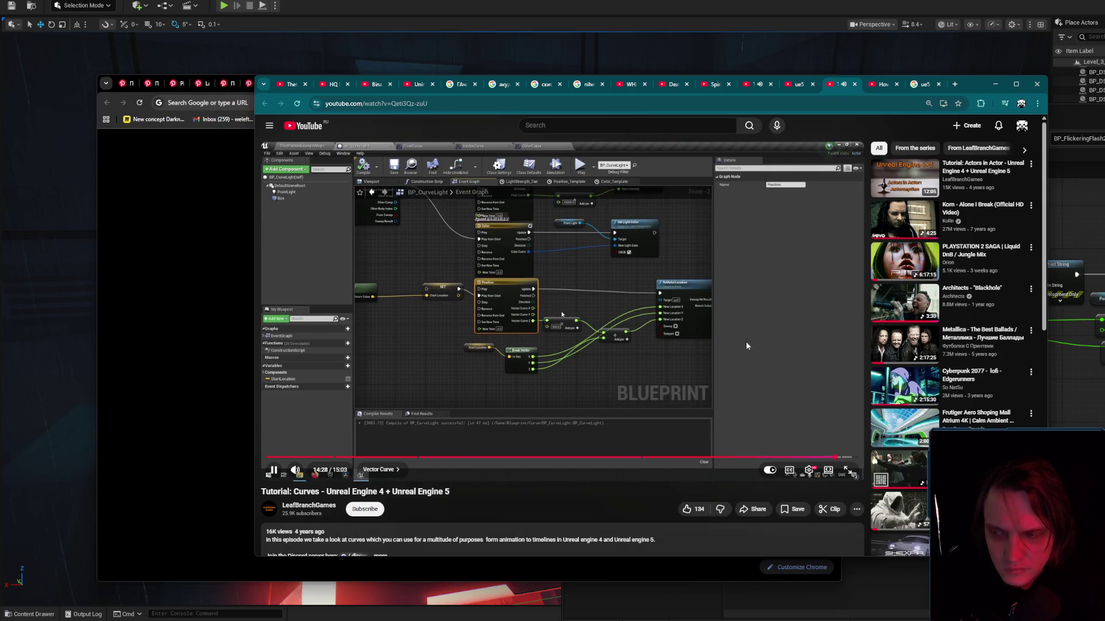
click(746, 345)
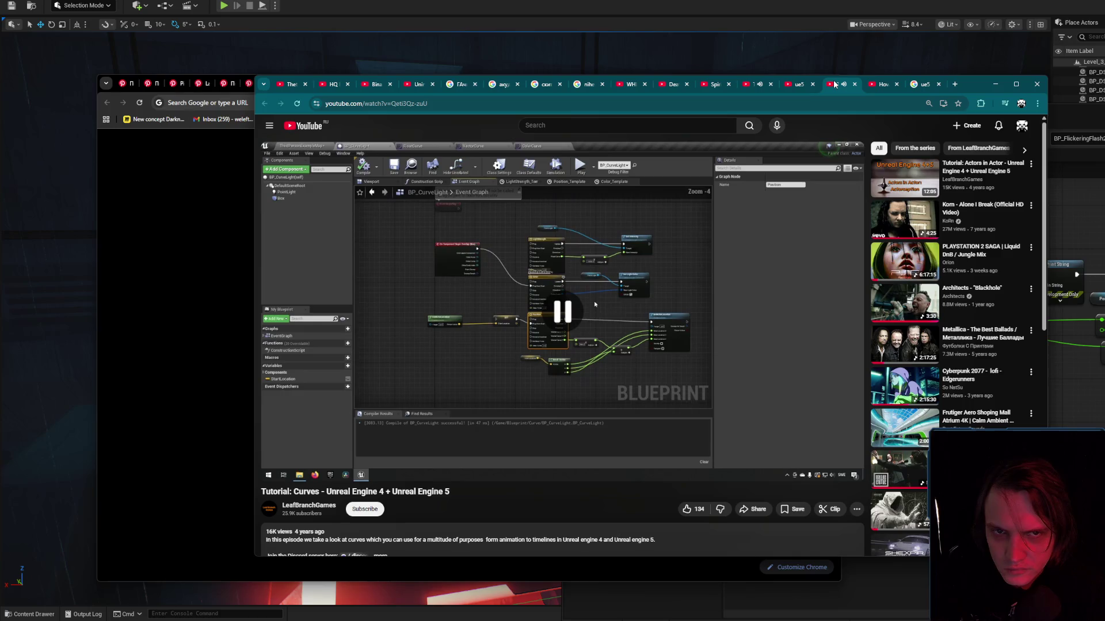
middle_click(835, 84)
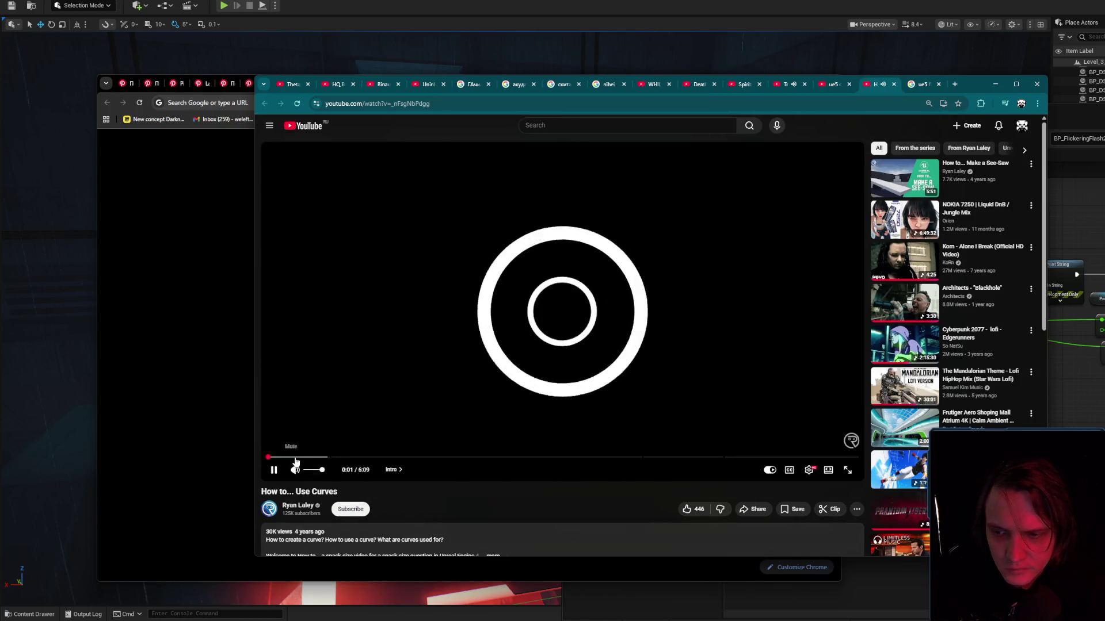
Skim the How to... Use Curves video from its Curve Float chapter to the end credits, then close it.
mouse_move(322, 459)
mouse_down()
mouse_move(555, 462)
mouse_move(522, 459)
mouse_up()
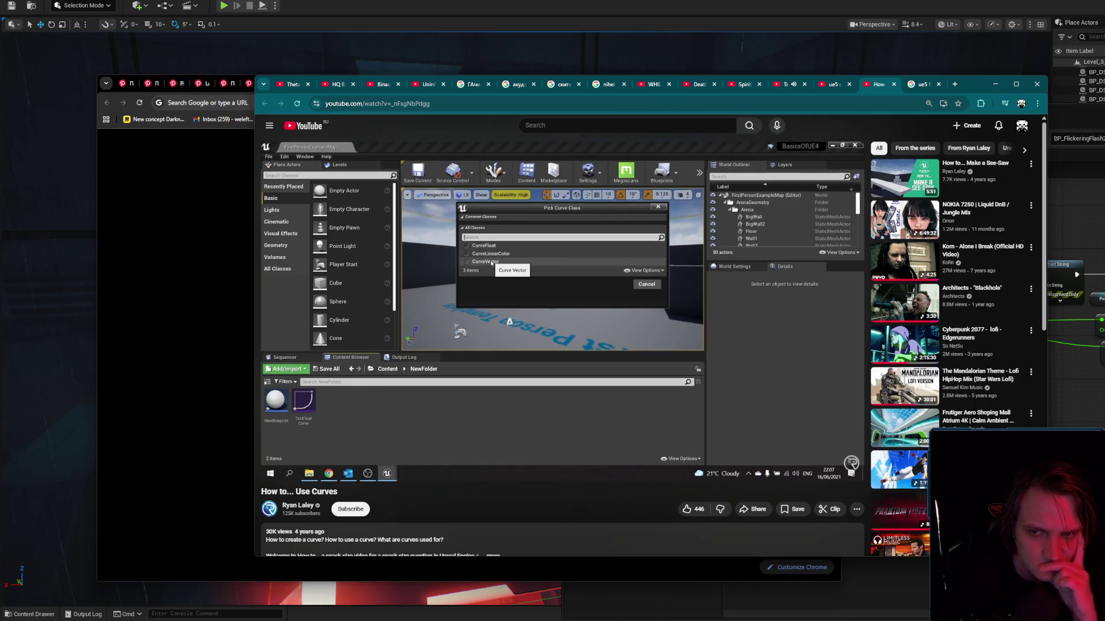
key(Right)
key(Right)
key(Right)
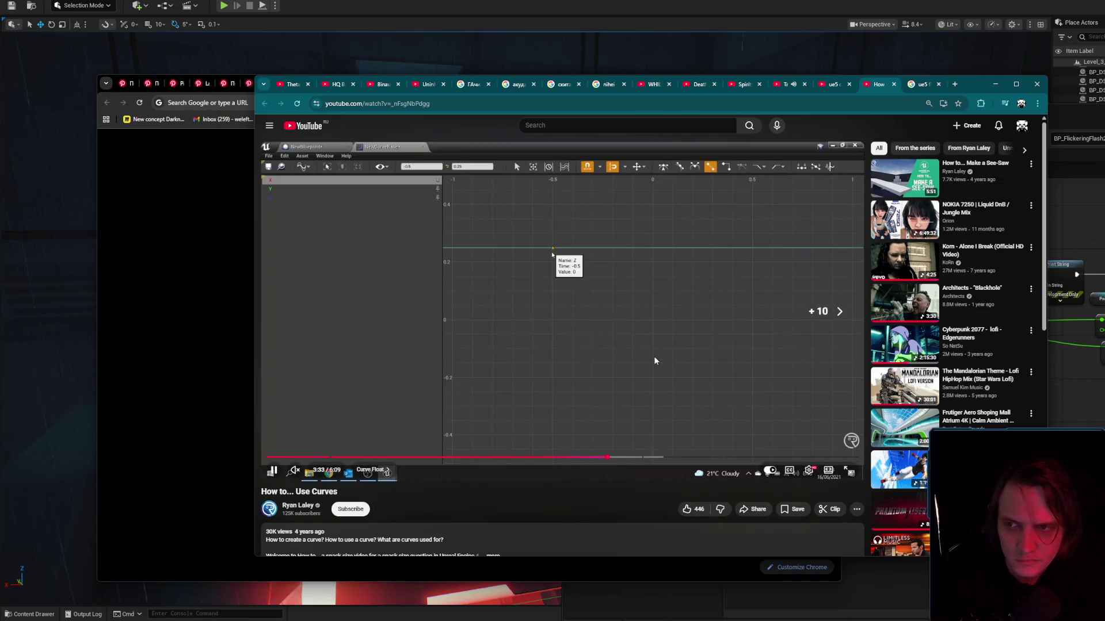
key(Right)
key(Right)
key(Right)
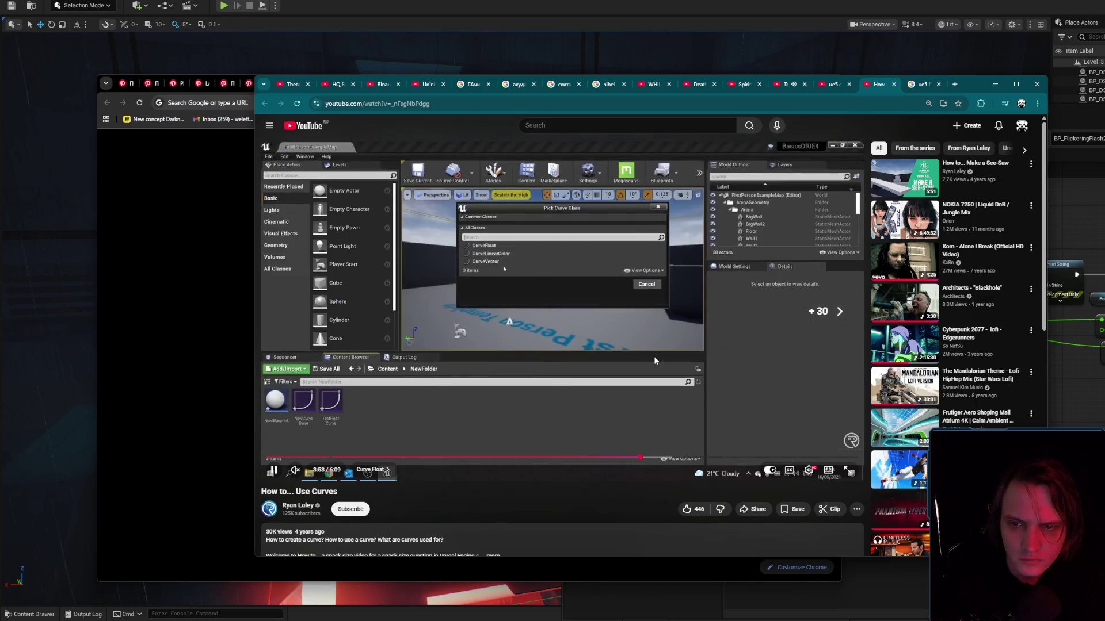
key(Right)
key(Right)
key(Right)
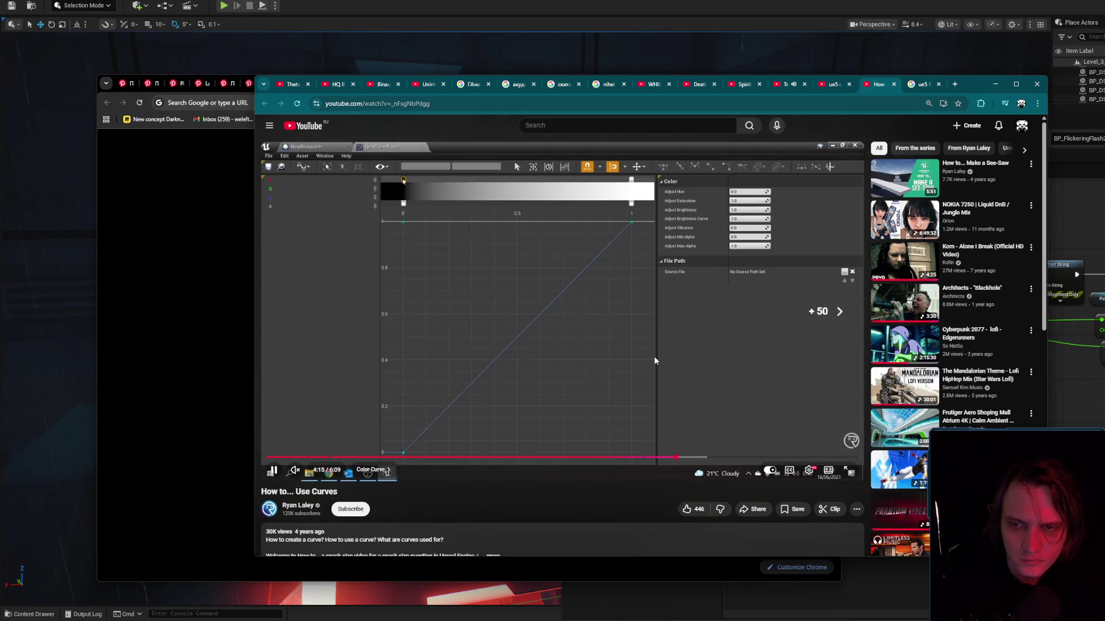
key(Right)
key(Right)
key(Right)
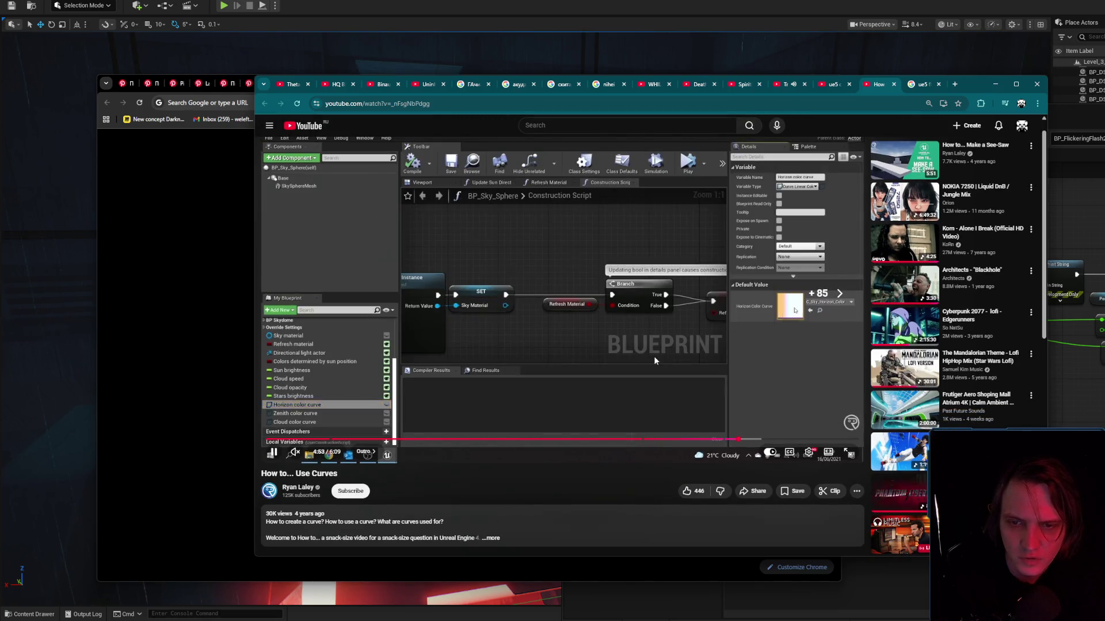
key(Right)
key(Right)
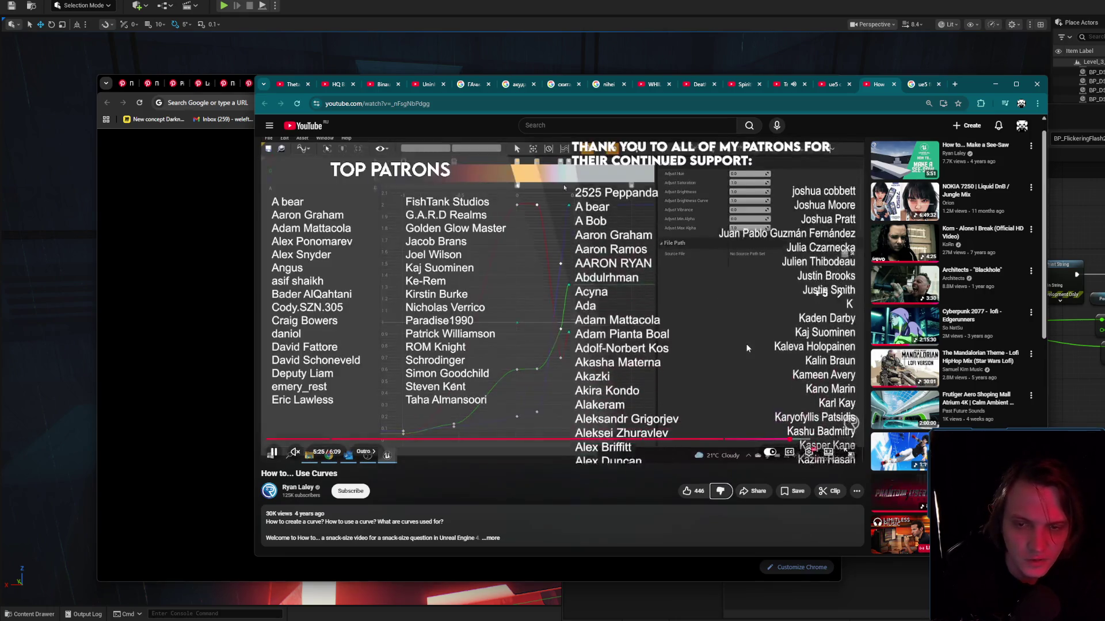
key(space)
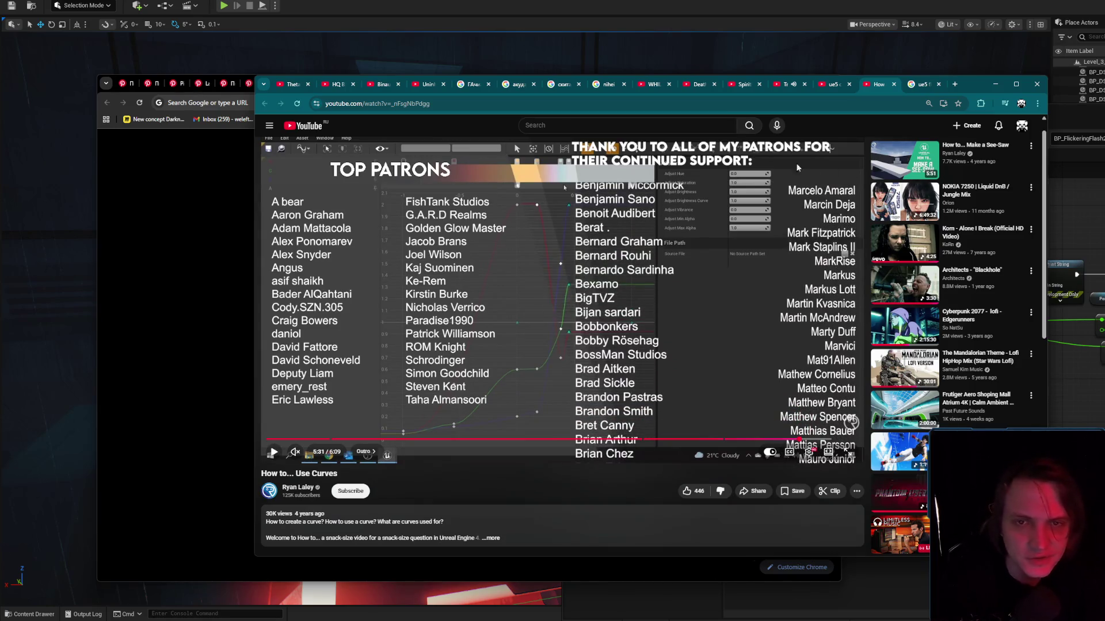
click(894, 84)
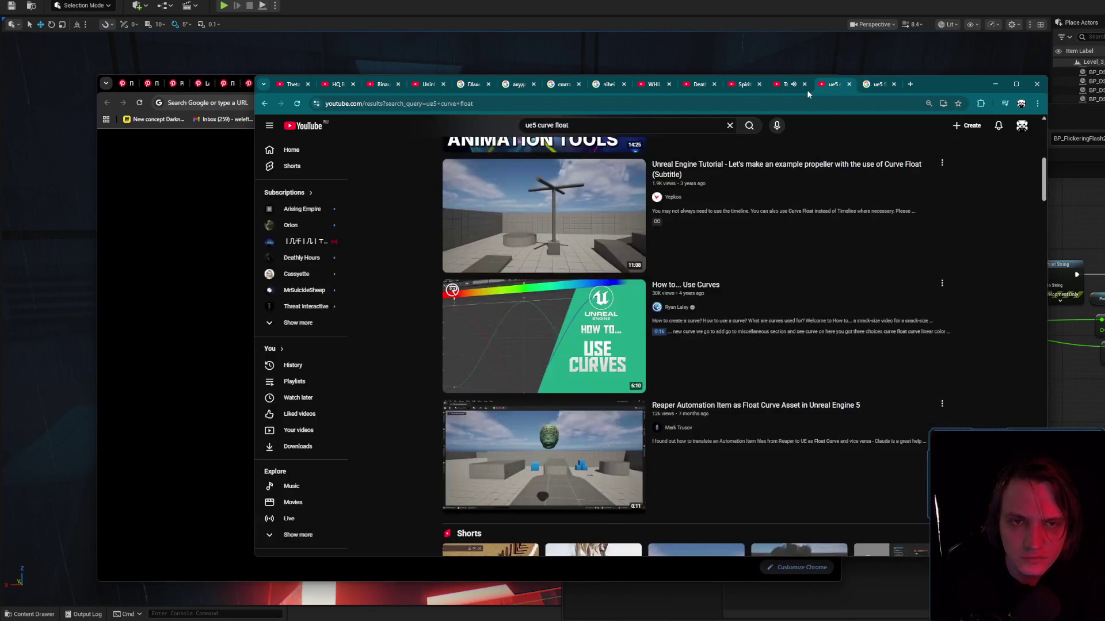
Scroll through the 'ue5 curve float' video results.
scroll(855, 371, down, 3)
scroll(869, 298, down, 3)
scroll(930, 381, down, 3)
scroll(929, 378, down, 3)
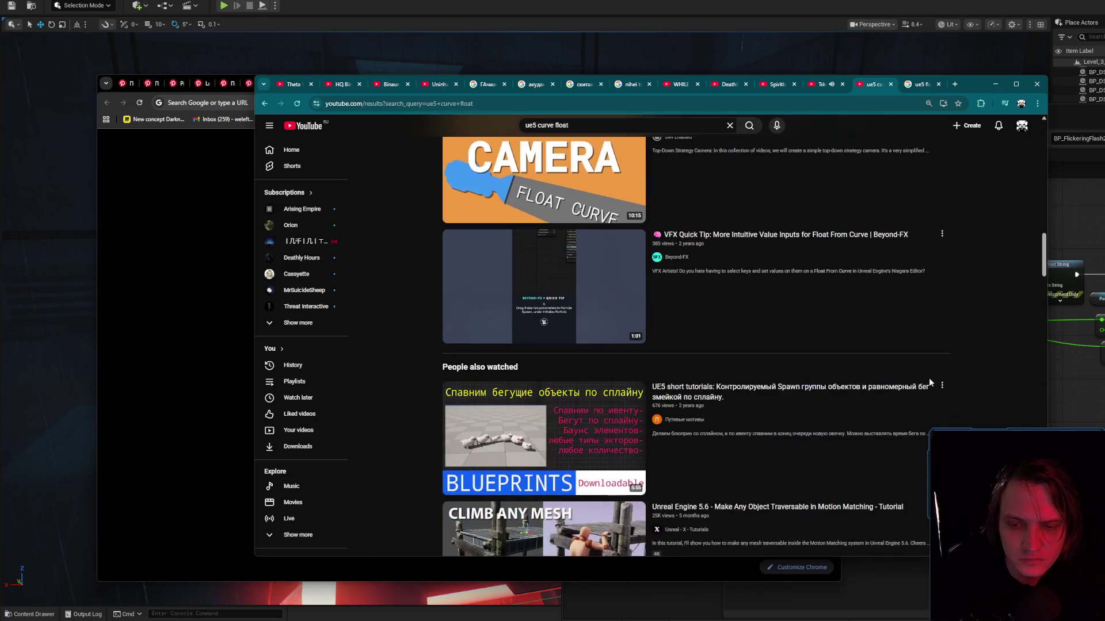
scroll(928, 374, down, 2)
scroll(928, 374, down, 2)
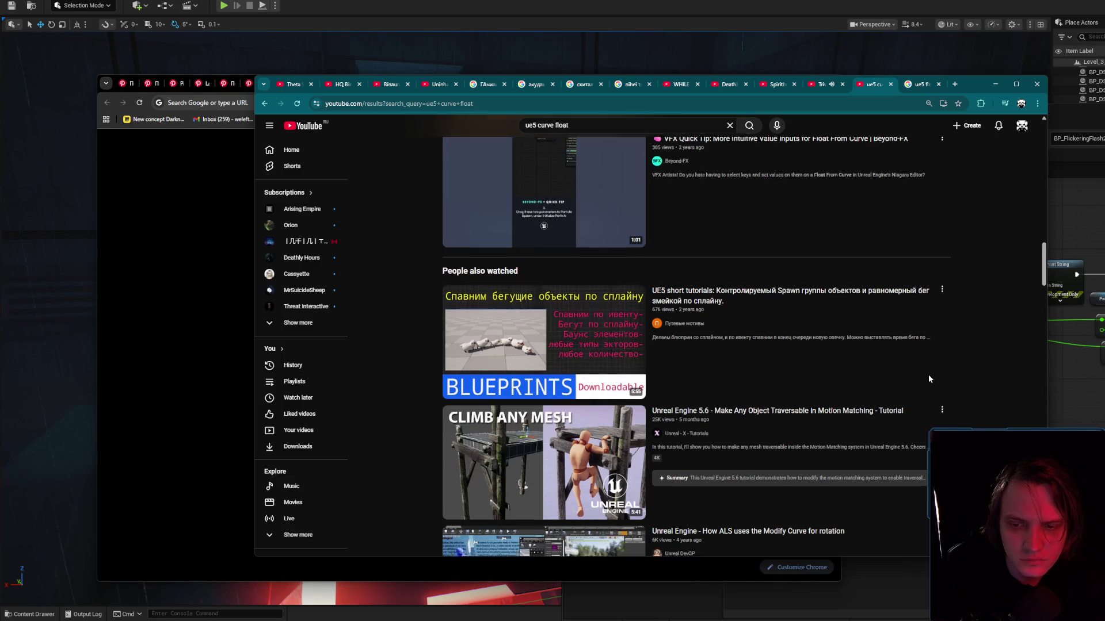
scroll(990, 368, up, 15)
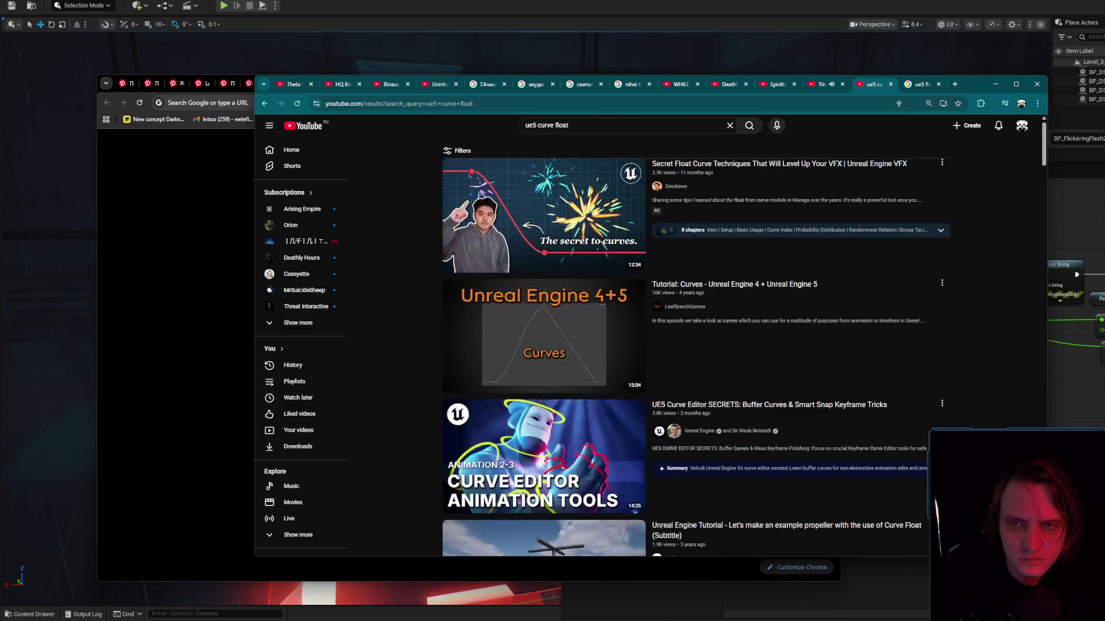
Shorten the YouTube search to 'ue5 curve' and browse its video results.
double_click(591, 128)
key(BackSpace)
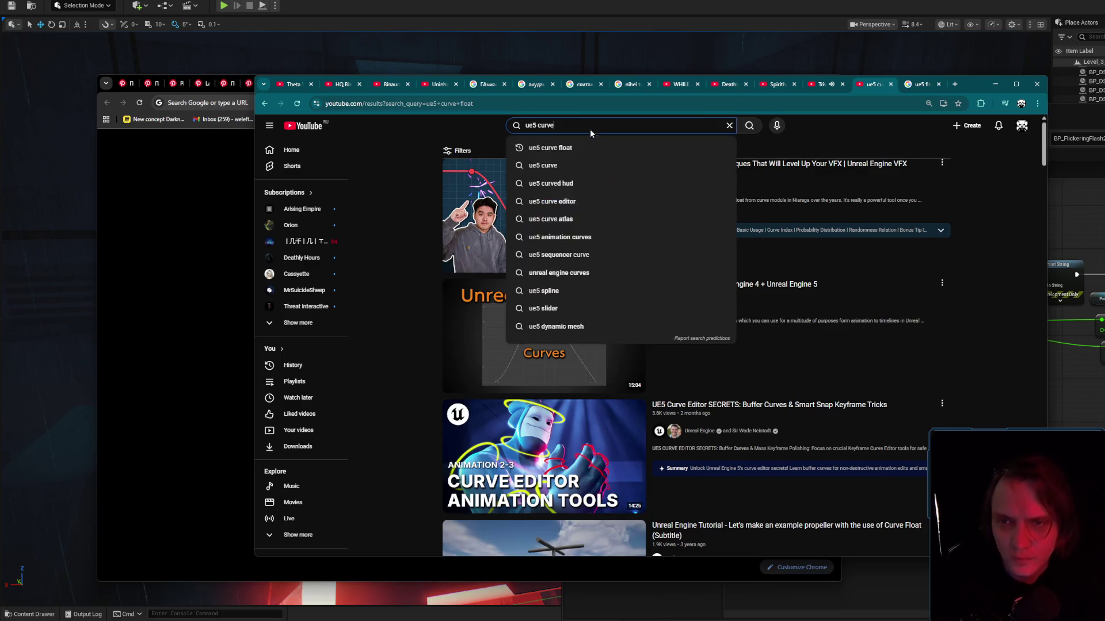
key(Return)
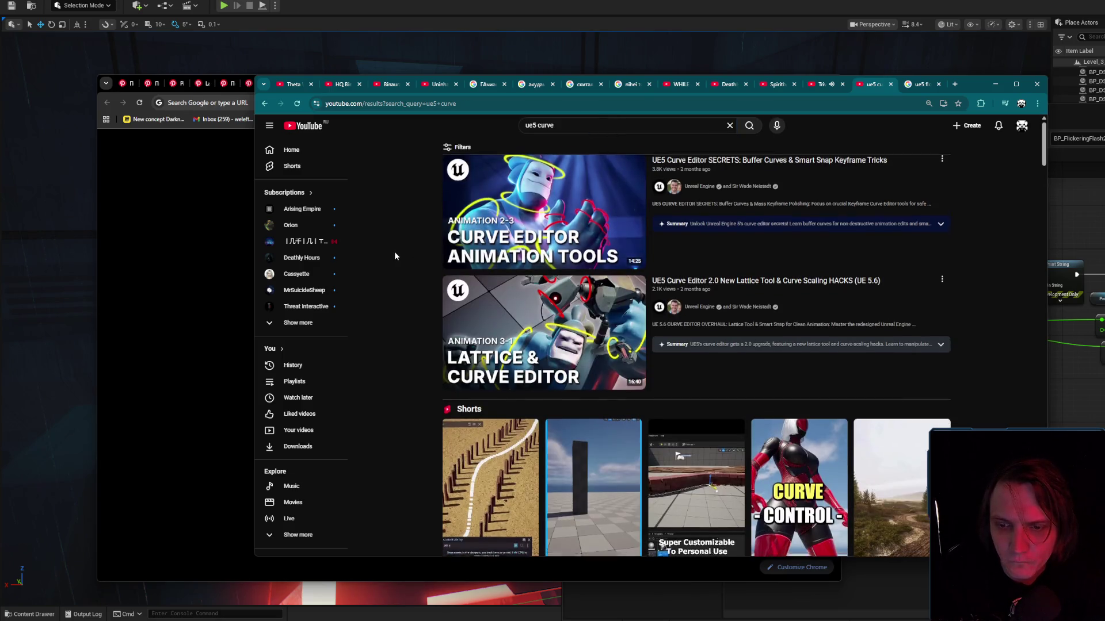
scroll(395, 251, down, 4)
scroll(395, 255, down, 3)
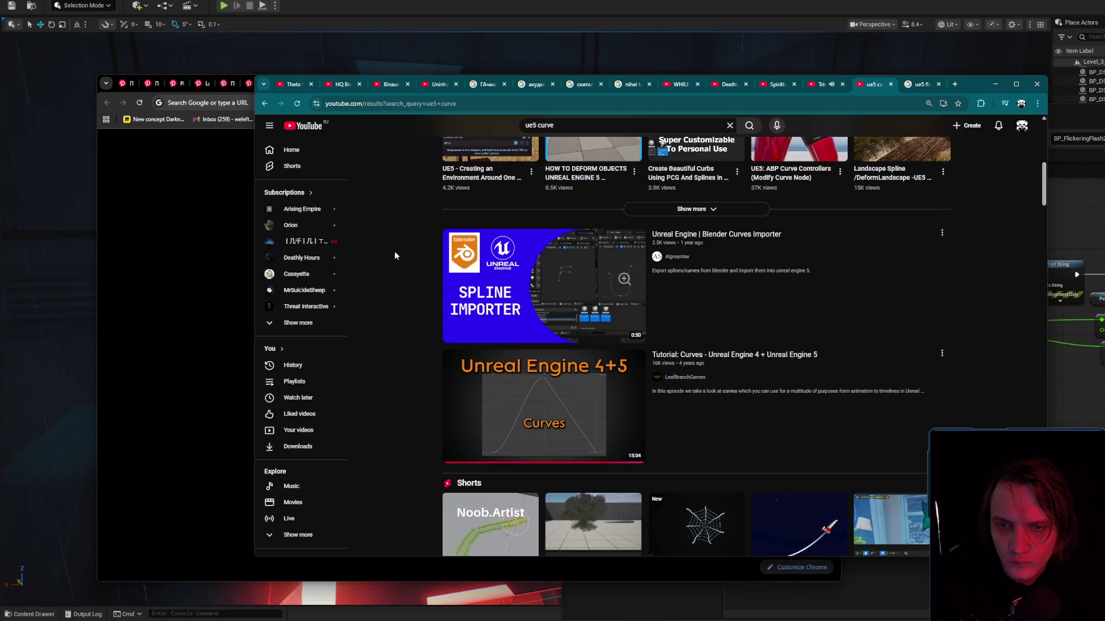
scroll(394, 256, down, 6)
scroll(395, 255, down, 6)
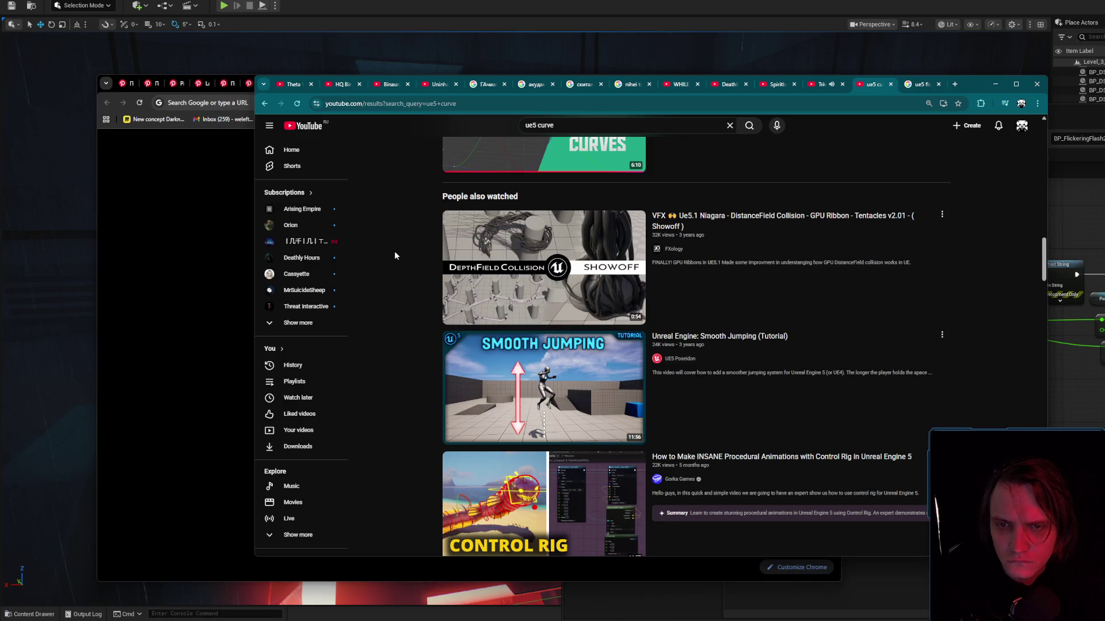
scroll(395, 255, down, 9)
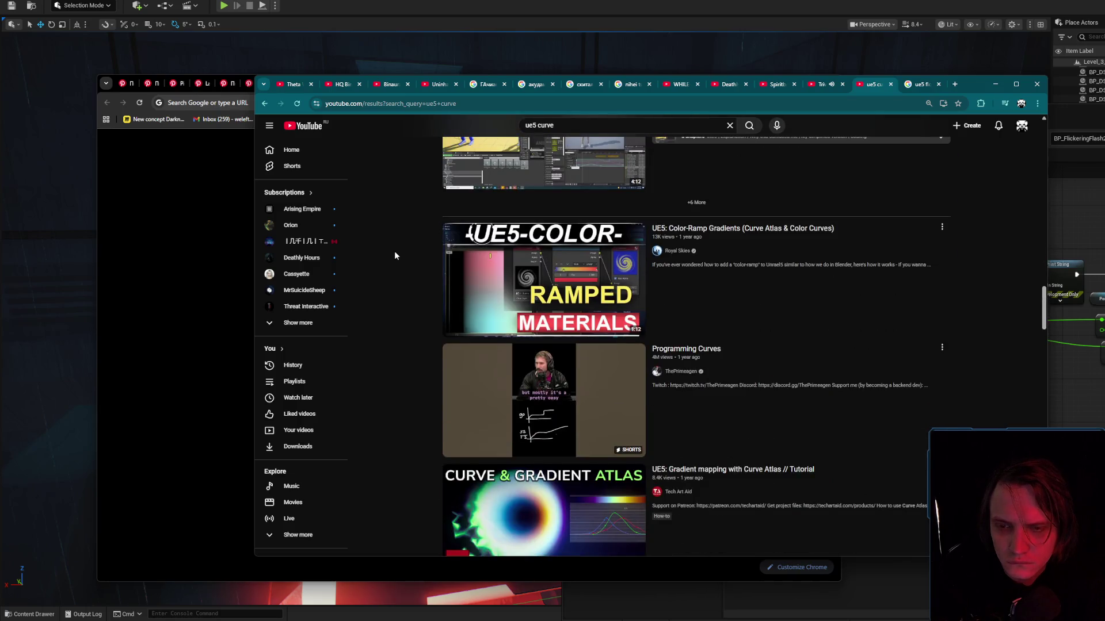
scroll(395, 255, down, 3)
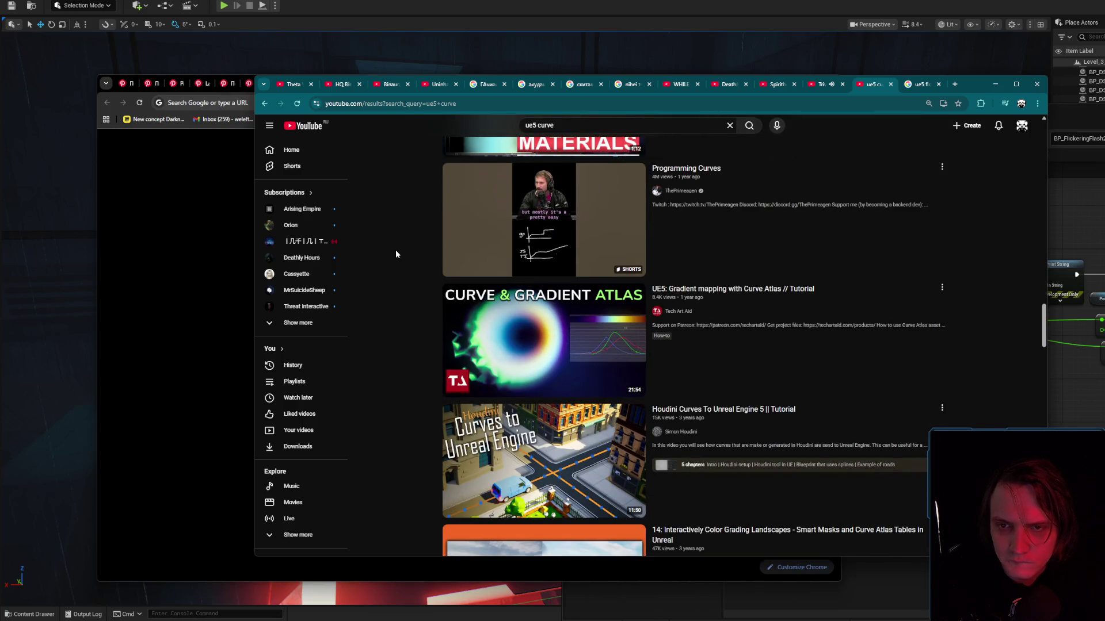
scroll(396, 252, down, 9)
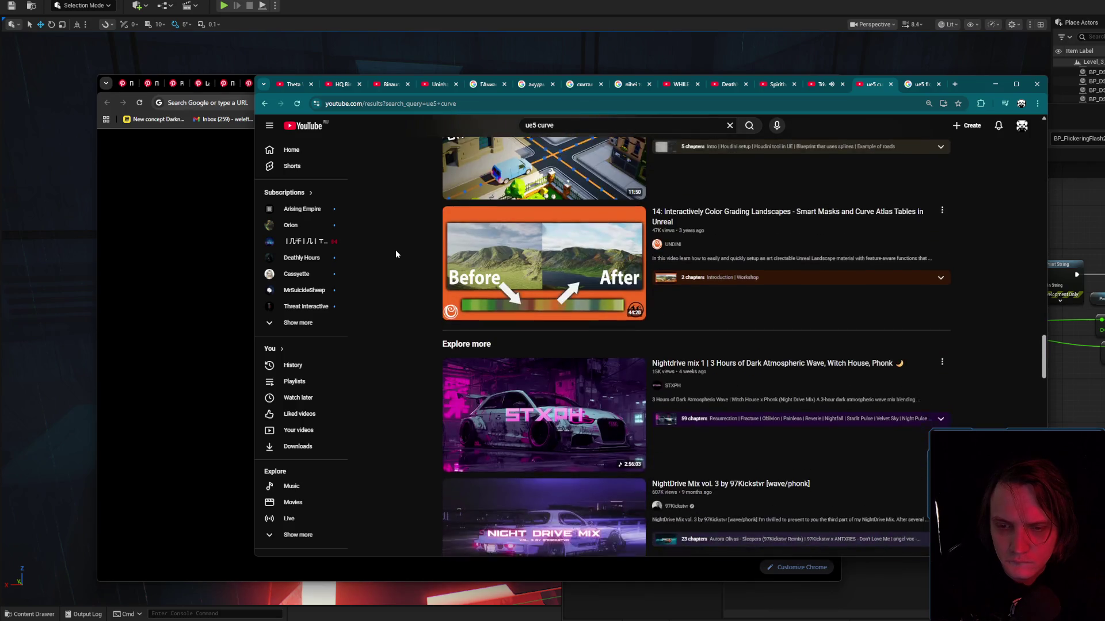
scroll(396, 254, down, 4)
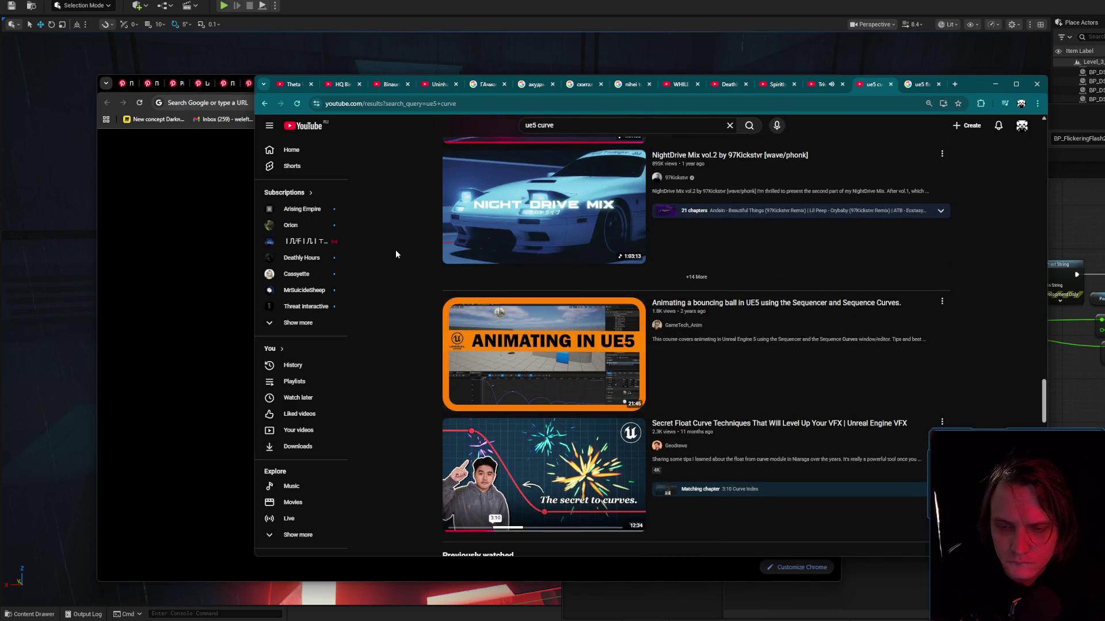
scroll(395, 249, down, 4)
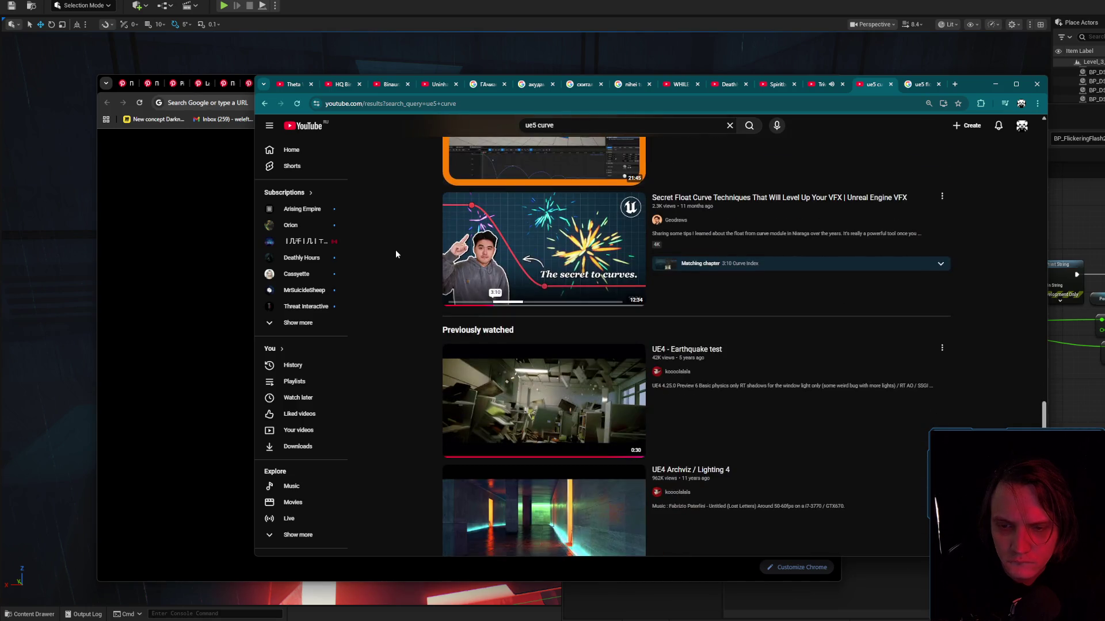
scroll(395, 249, down, 4)
scroll(397, 250, down, 5)
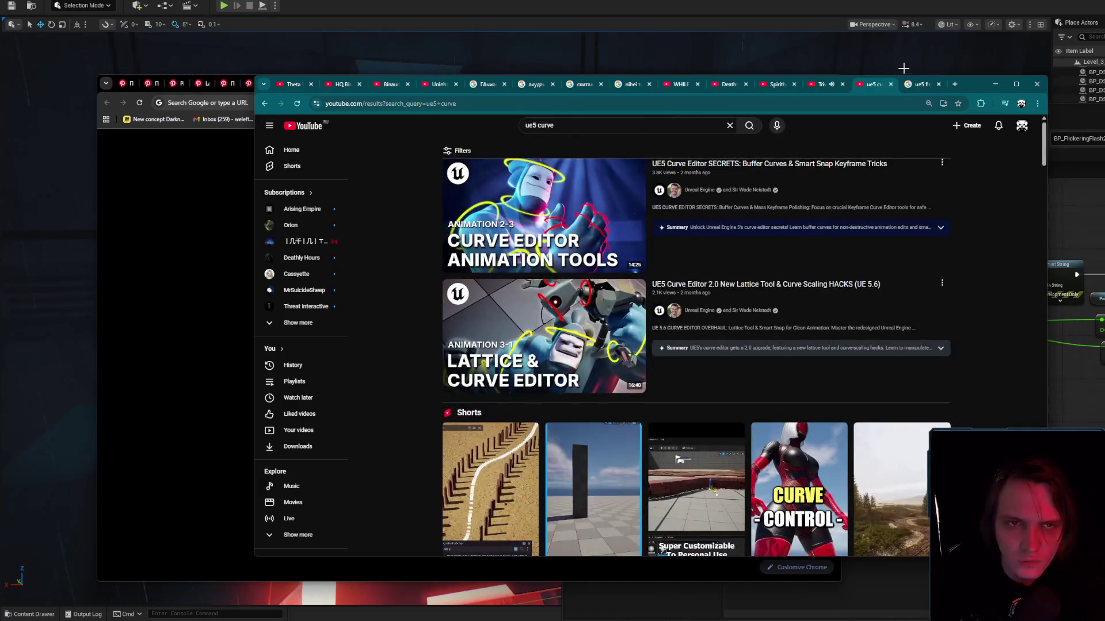
click(919, 85)
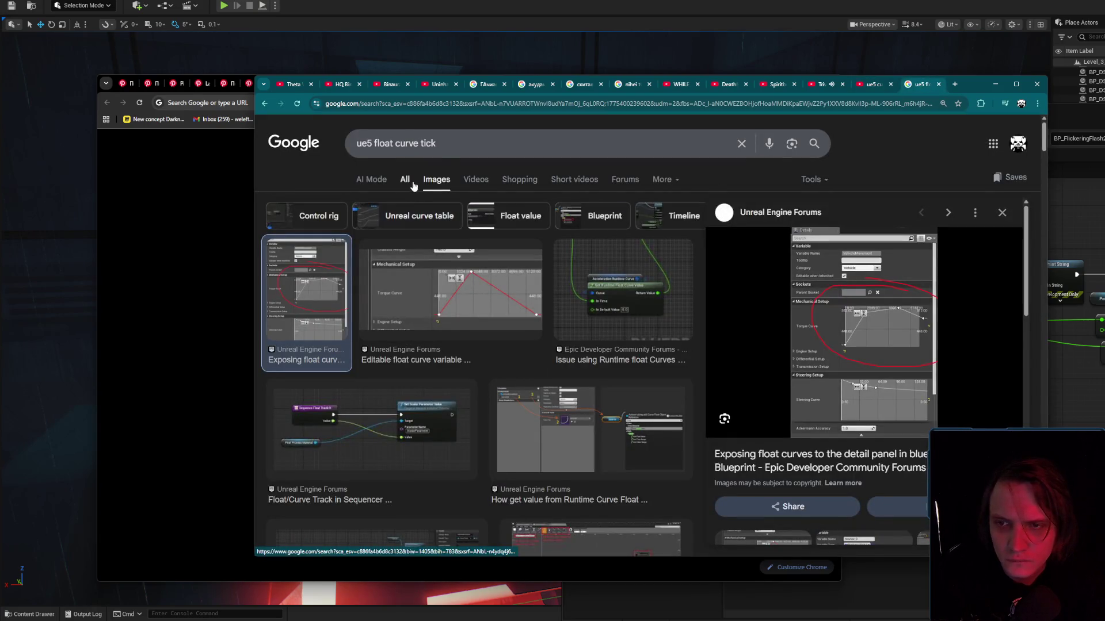
Change the Google query to 'ue5 float curve' and open the curve-in-blueprints forum thread in a new tab.
click(405, 180)
double_click(493, 143)
key(BackSpace)
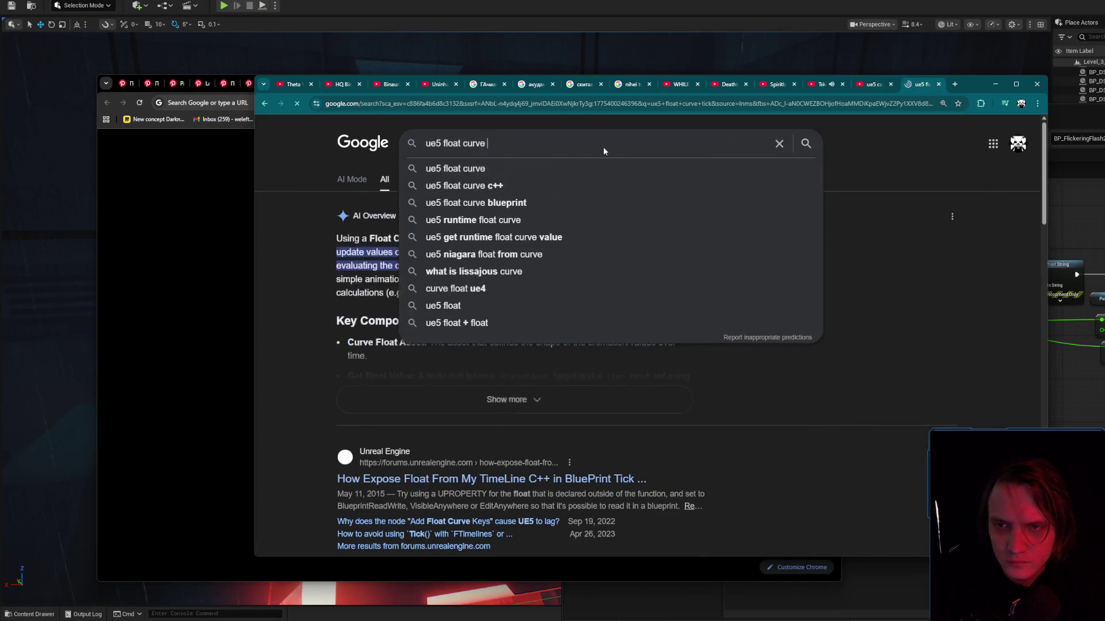
key(Return)
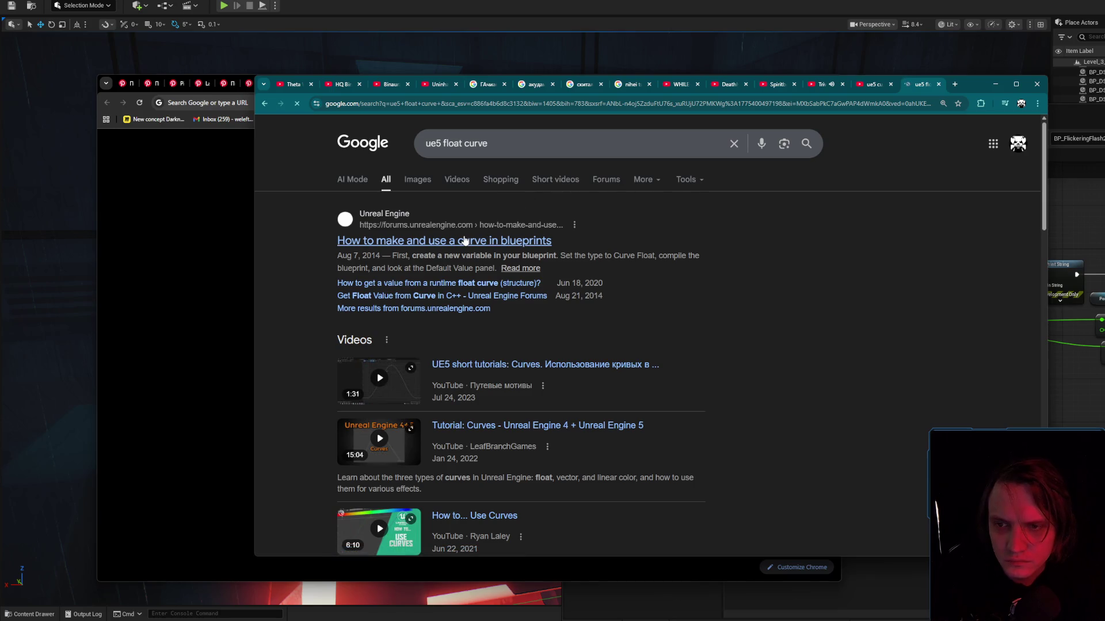
middle_click(464, 246)
Preview the curve float interpolation image result, then switch to the forum thread.
click(424, 180)
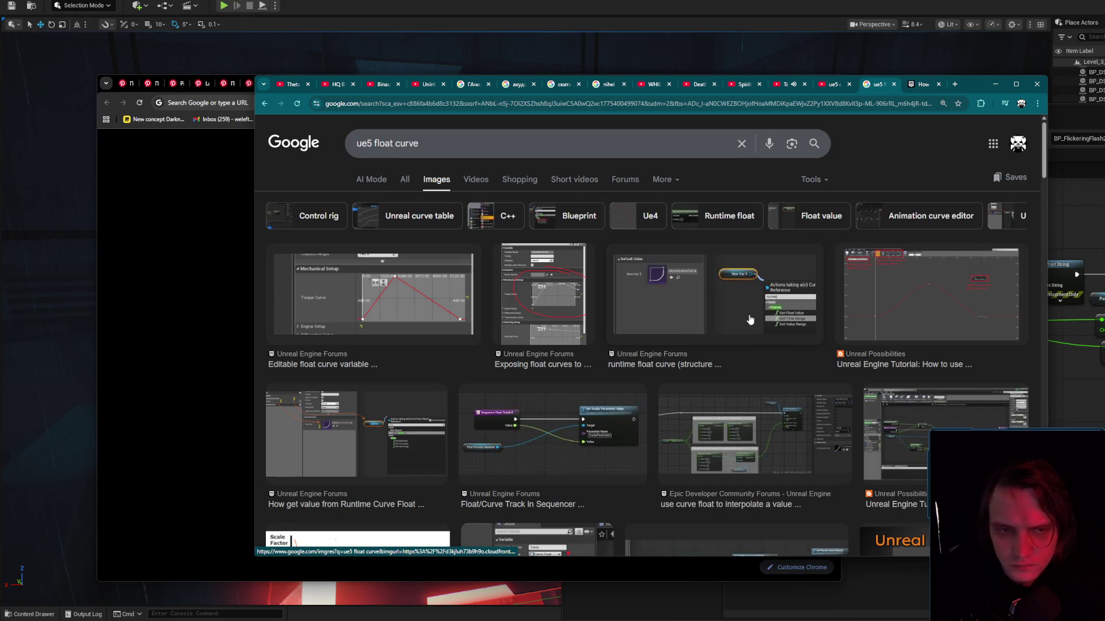
click(753, 437)
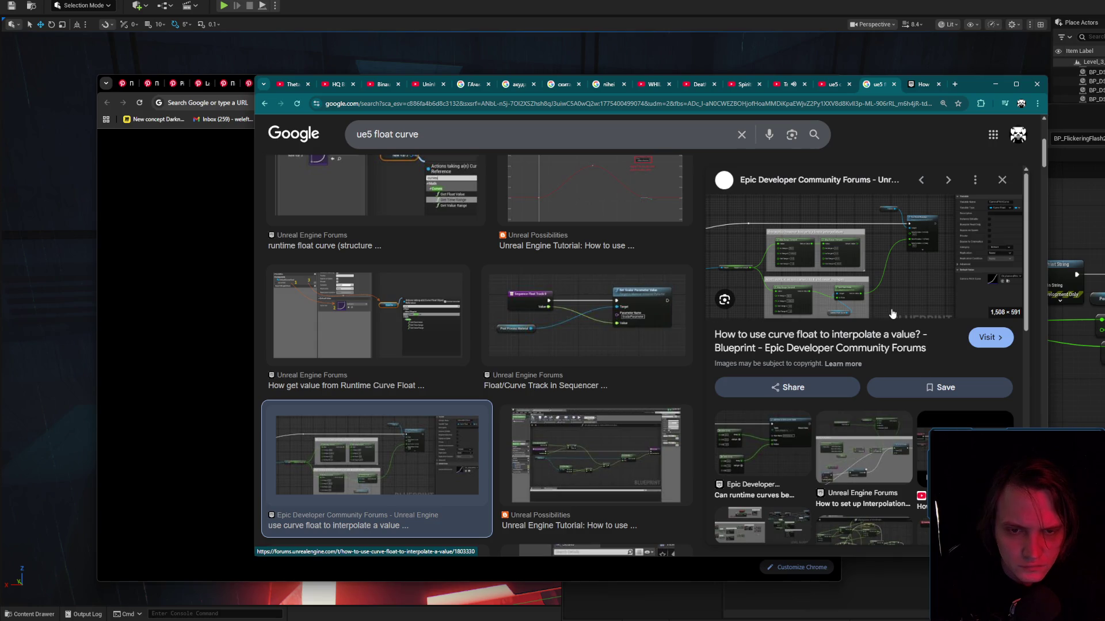
click(920, 84)
scroll(801, 414, down, 10)
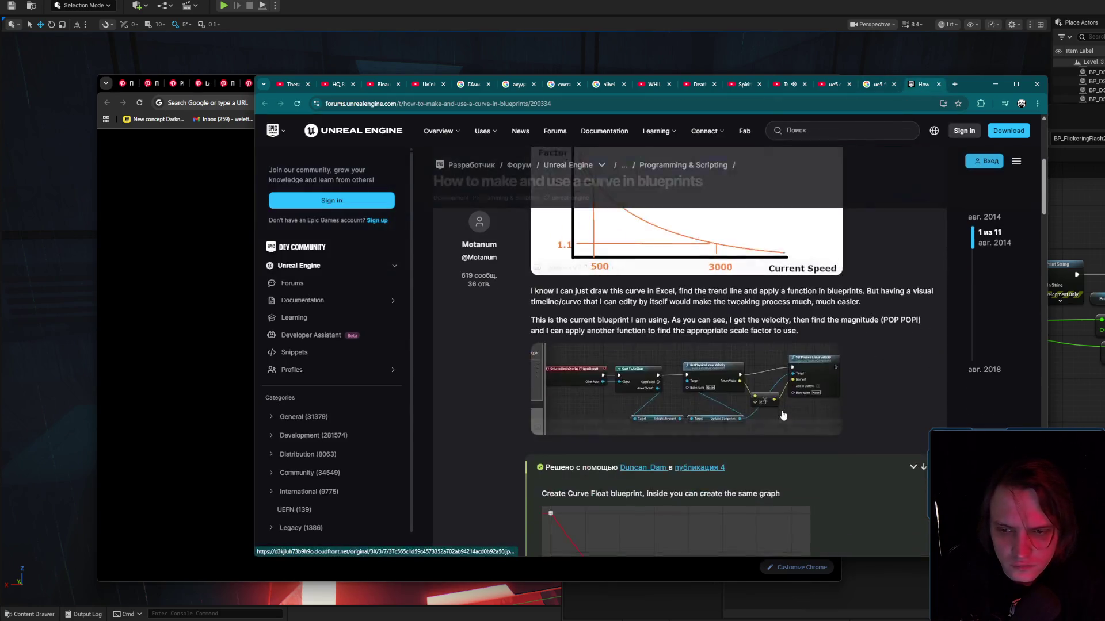
Read down the curve-in-blueprints forum thread, go back to the image results, and put that window away.
scroll(801, 415, up, 3)
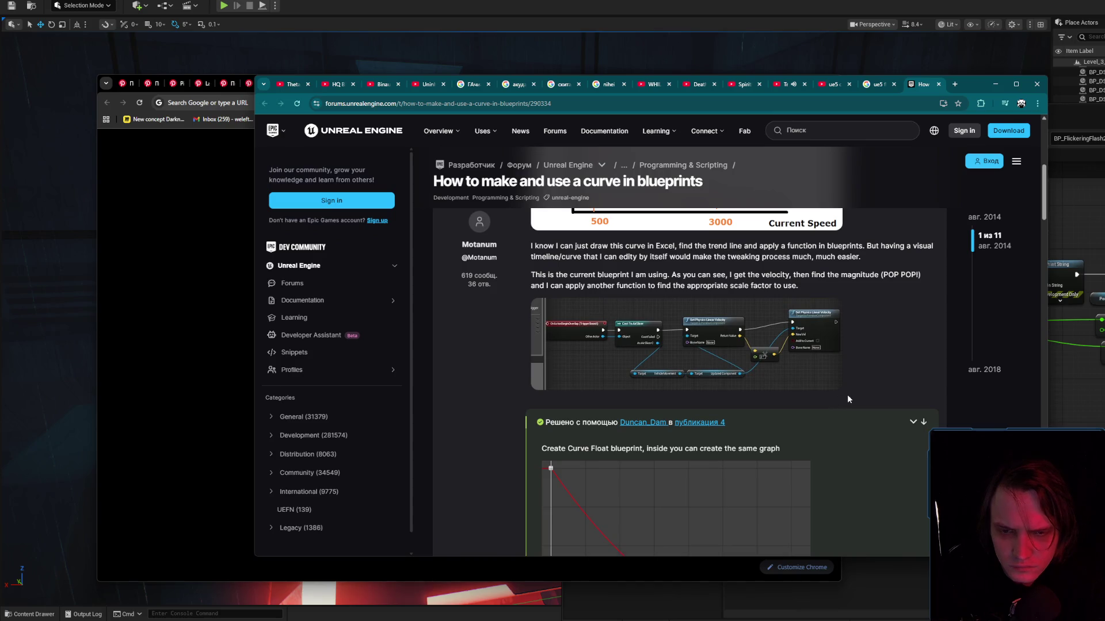
scroll(847, 397, down, 15)
scroll(849, 389, up, 2)
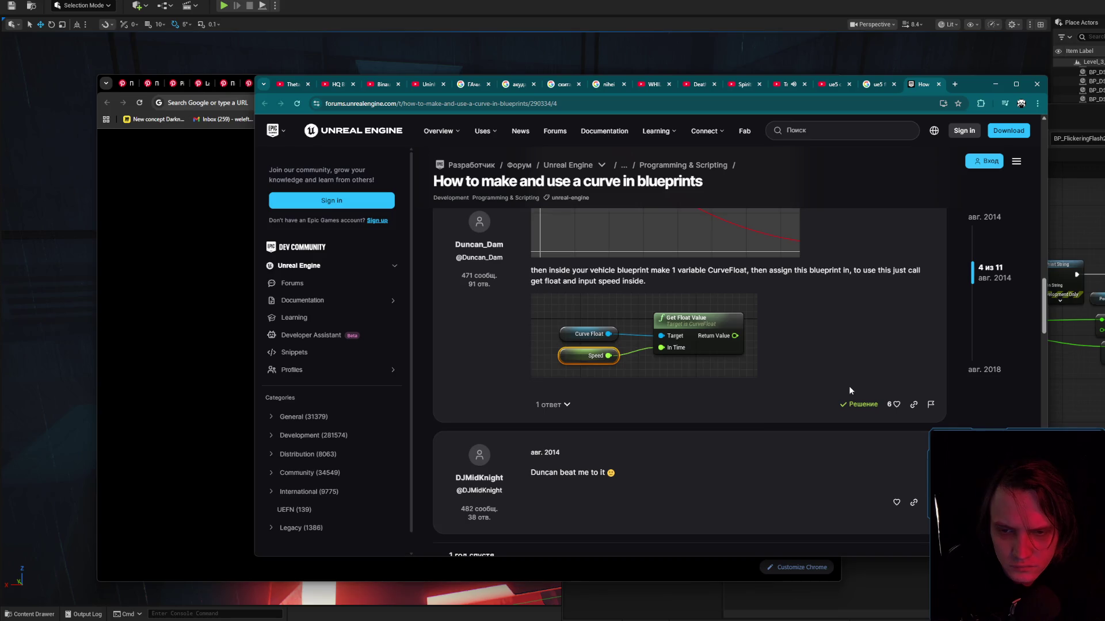
scroll(850, 390, down, 5)
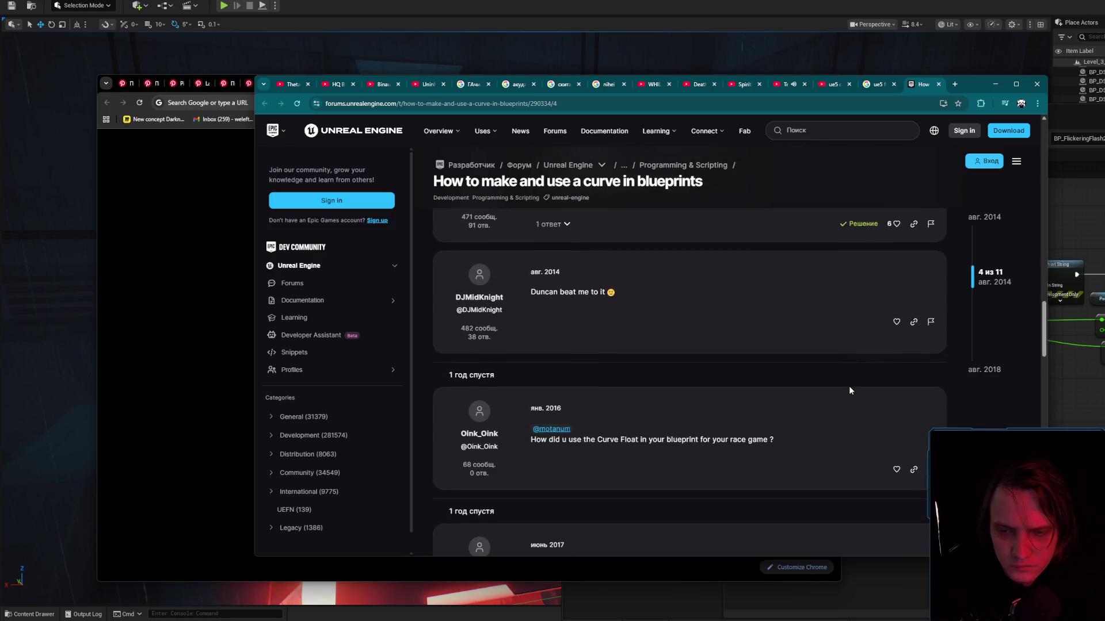
scroll(849, 389, down, 7)
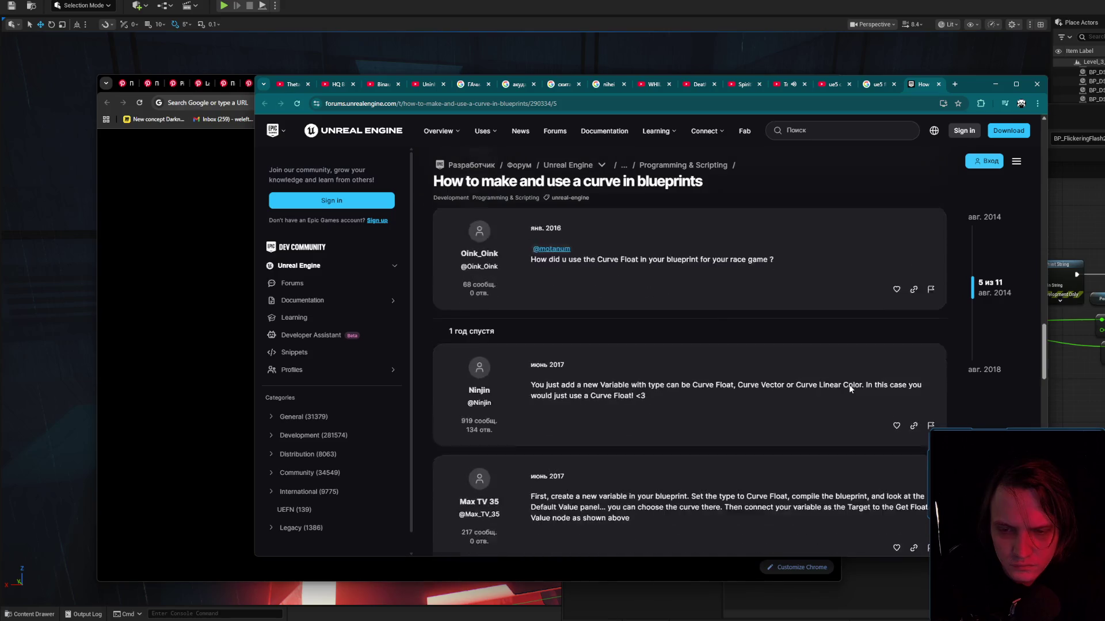
scroll(848, 384, down, 6)
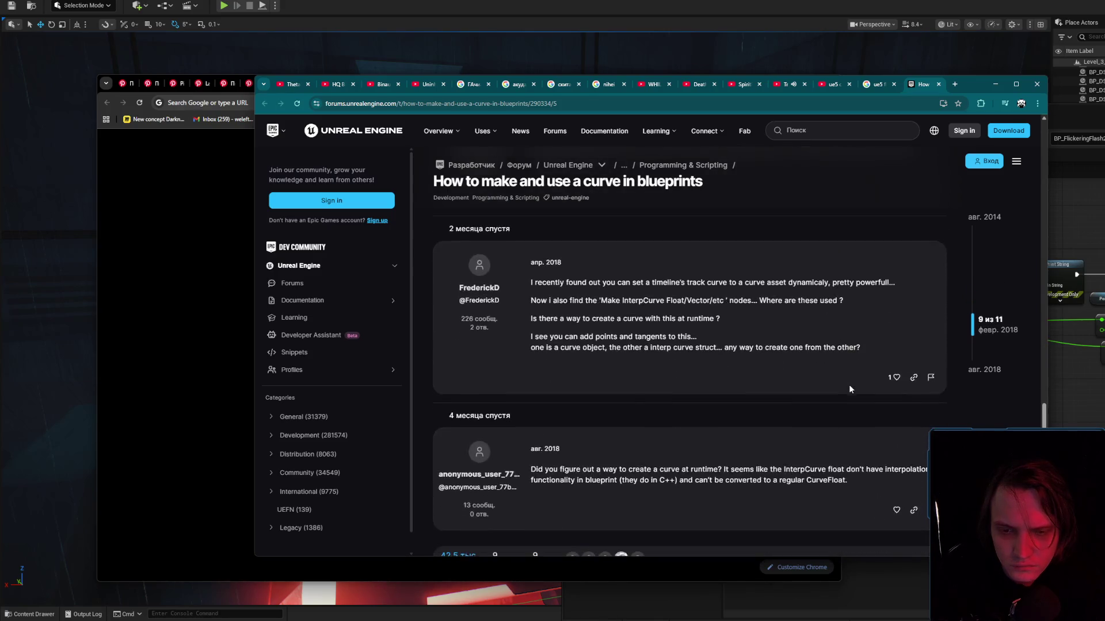
key(alt+Left)
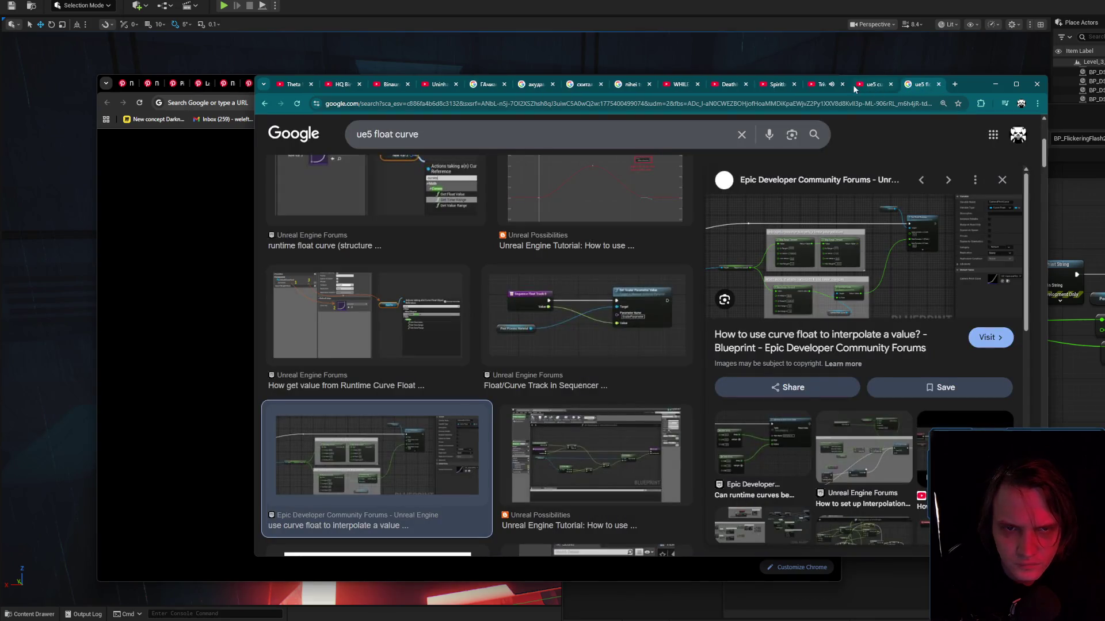
click(995, 84)
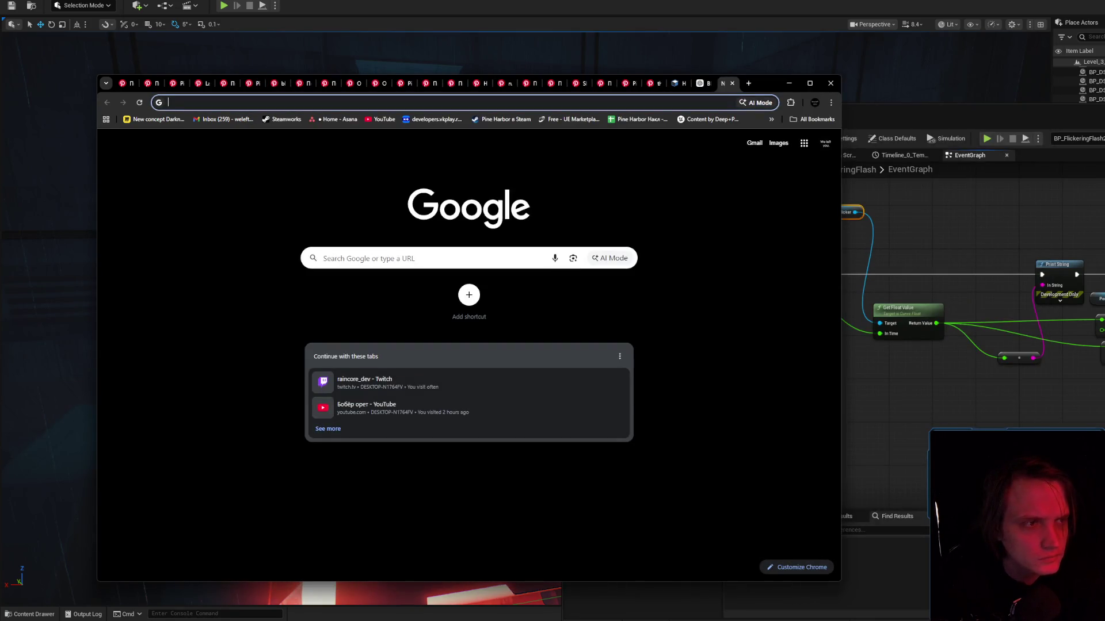
Bring up the ChatGPT Curve Float conversation and scroll through its Event Tick answer.
click(699, 83)
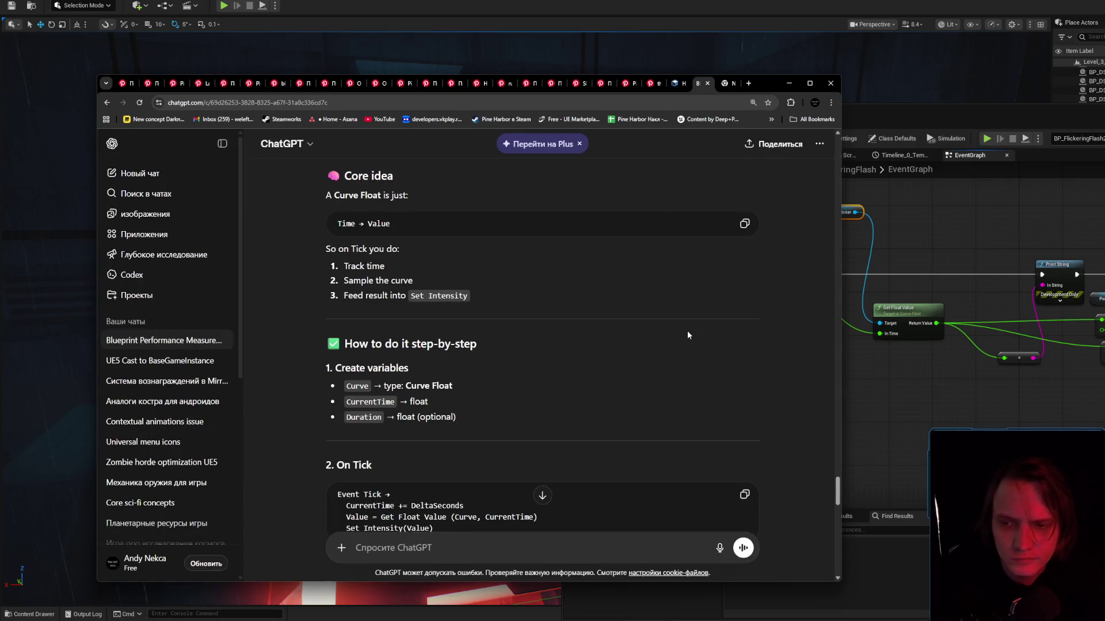
scroll(604, 366, up, 10)
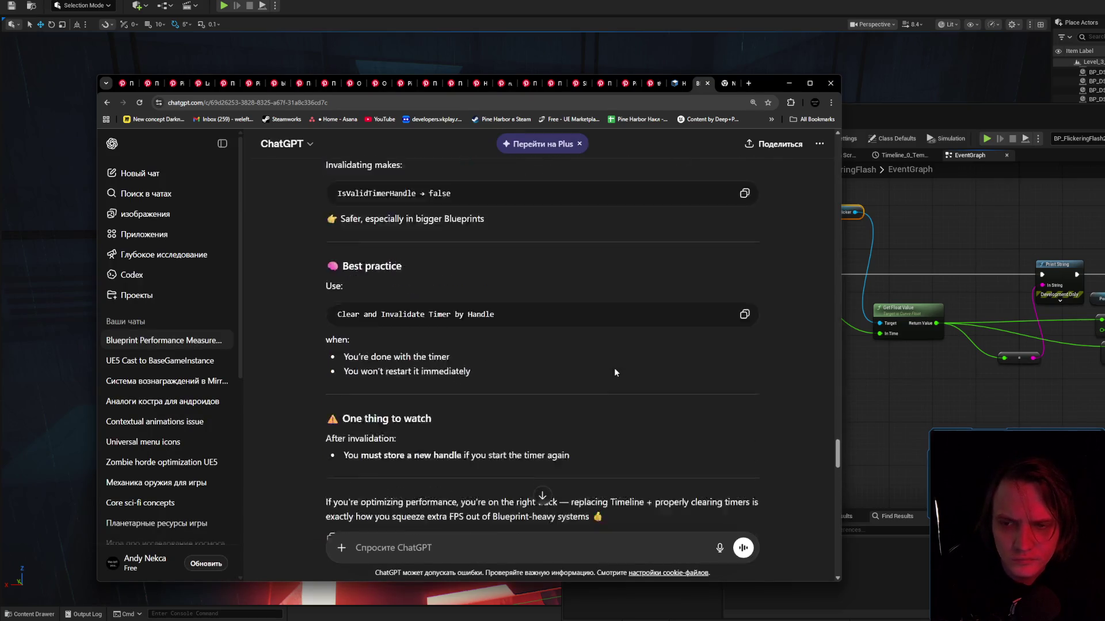
scroll(613, 367, down, 3)
scroll(614, 359, down, 2)
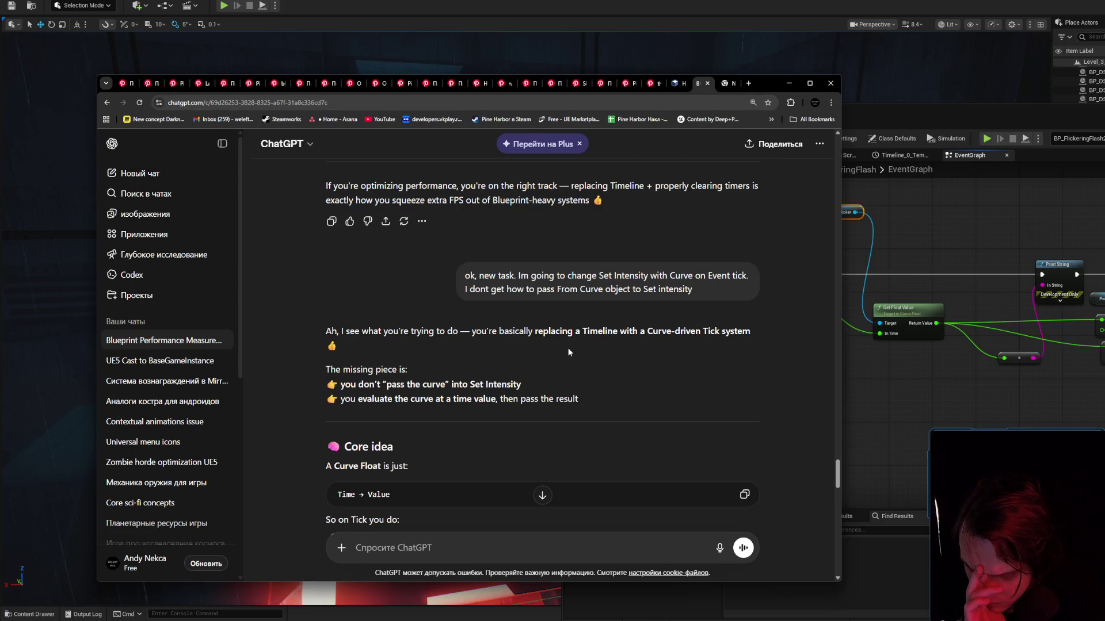
scroll(577, 361, down, 2)
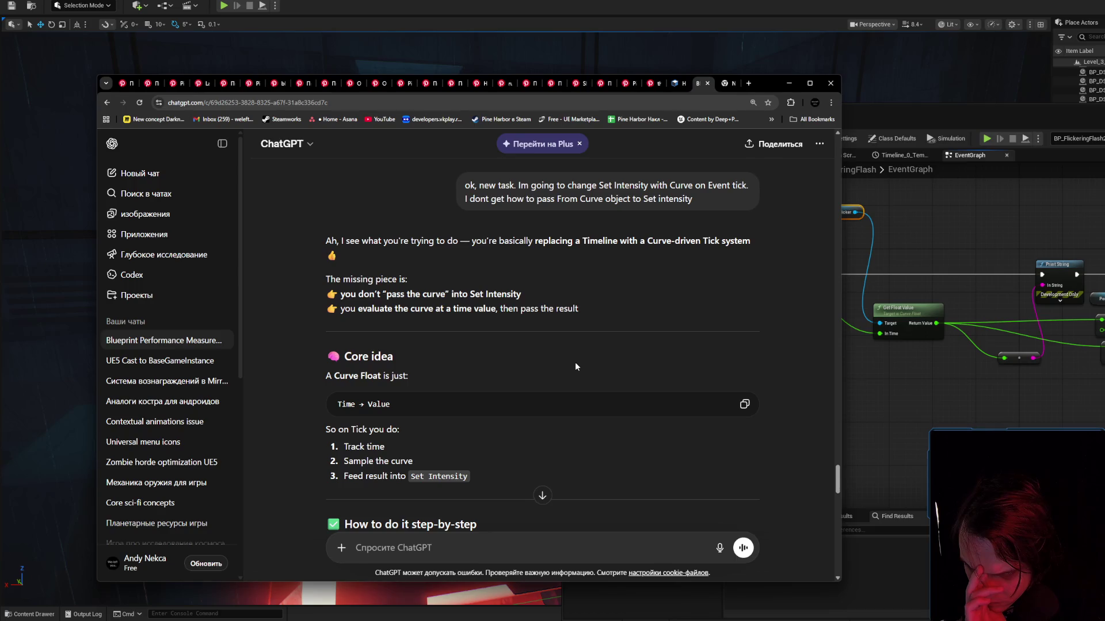
scroll(575, 366, down, 2)
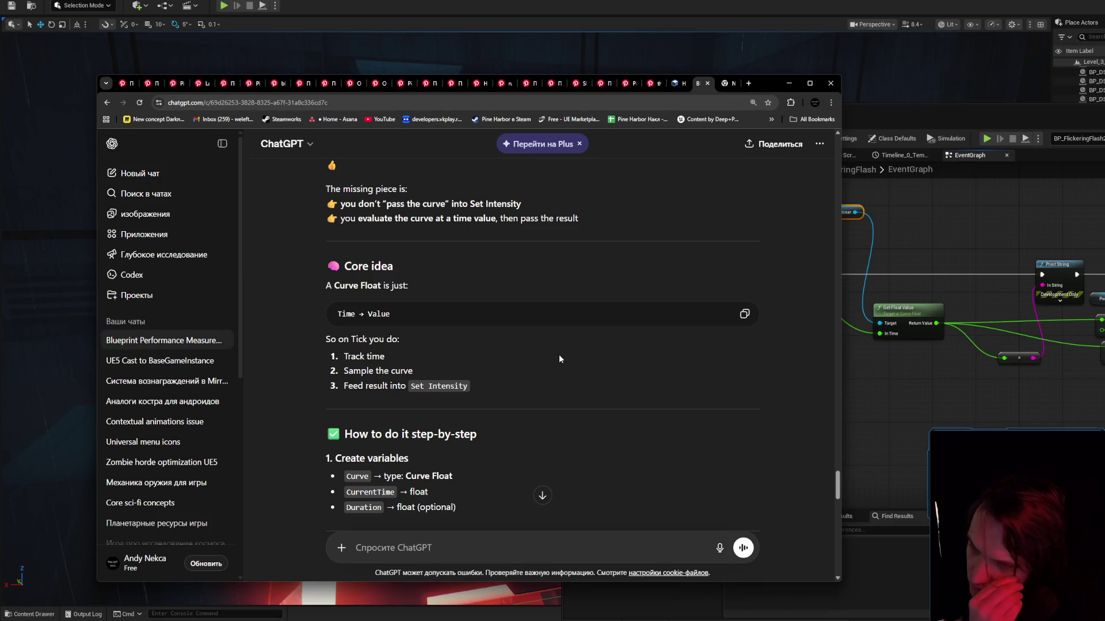
scroll(559, 359, down, 3)
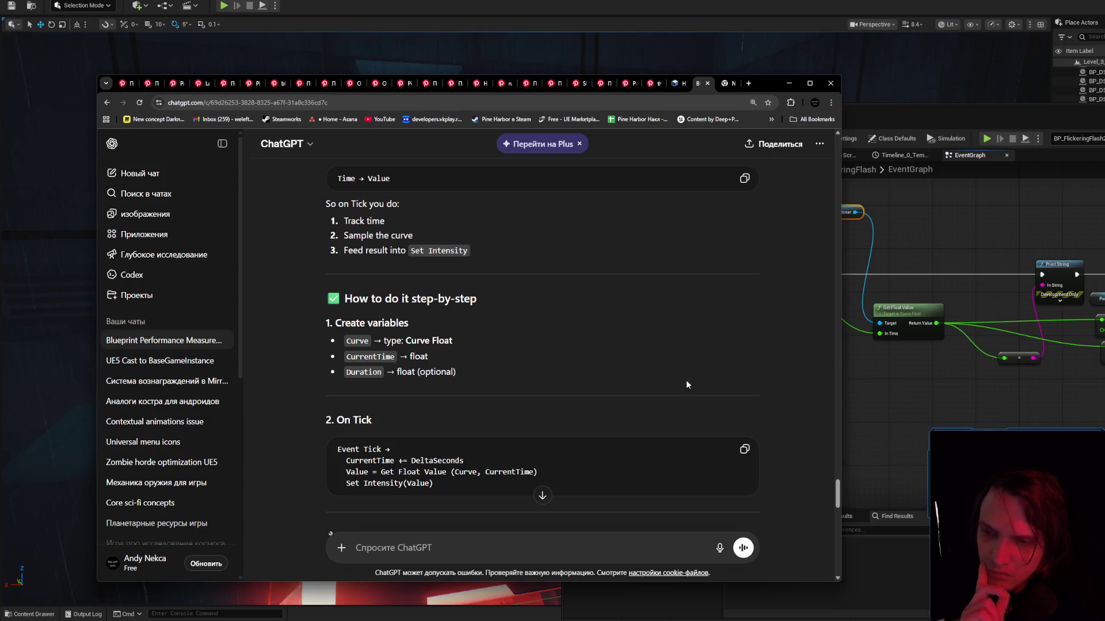
Compare with the blueprint, highlight the Get Float Value call, and read on to the Fmod looping gotchas.
click(892, 416)
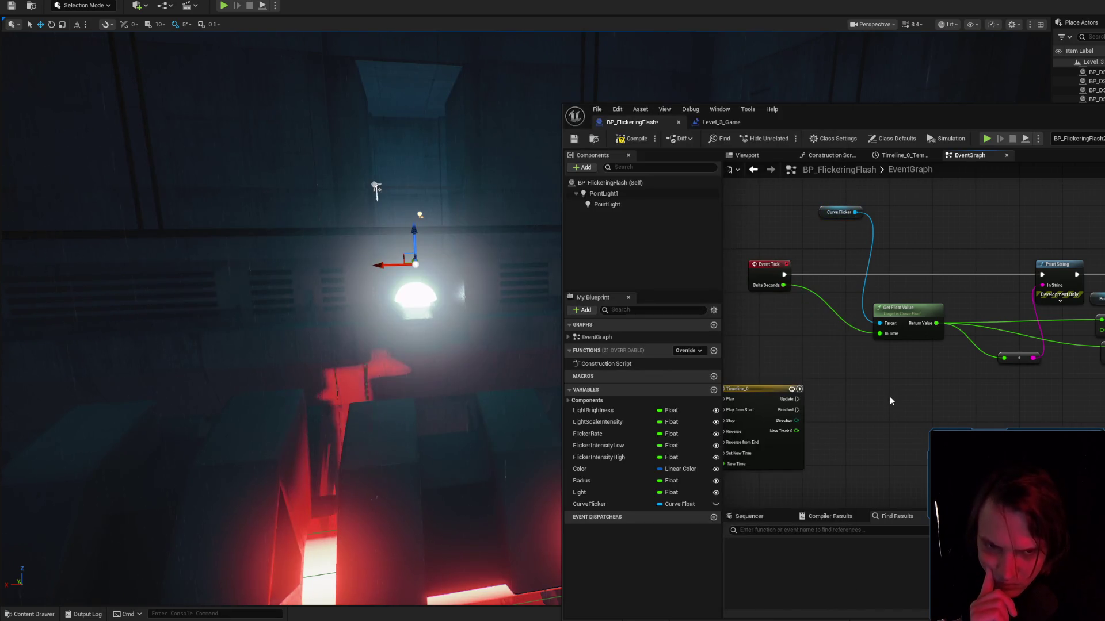
key(alt+Tab)
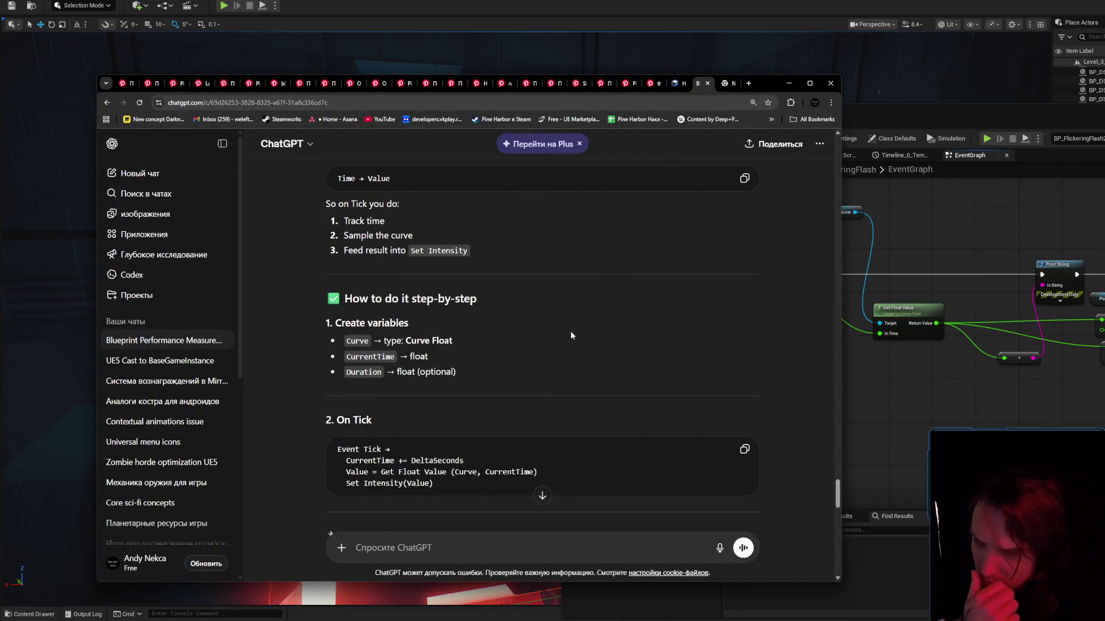
scroll(567, 333, down, 3)
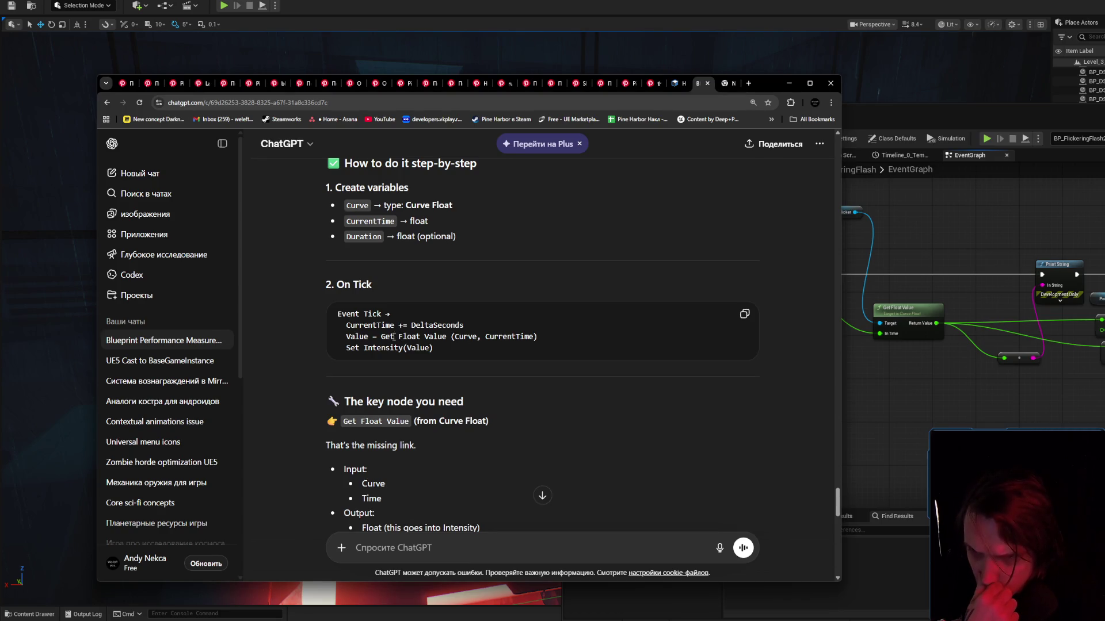
drag(383, 336, 524, 335)
click(452, 348)
scroll(454, 351, down, 3)
scroll(464, 349, down, 2)
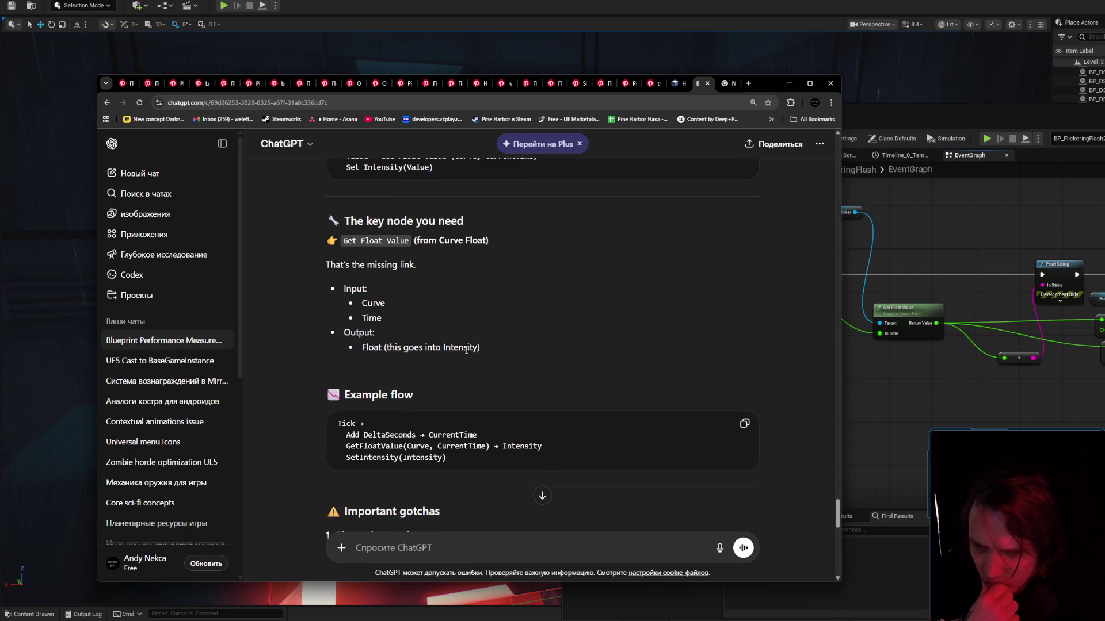
scroll(482, 350, down, 2)
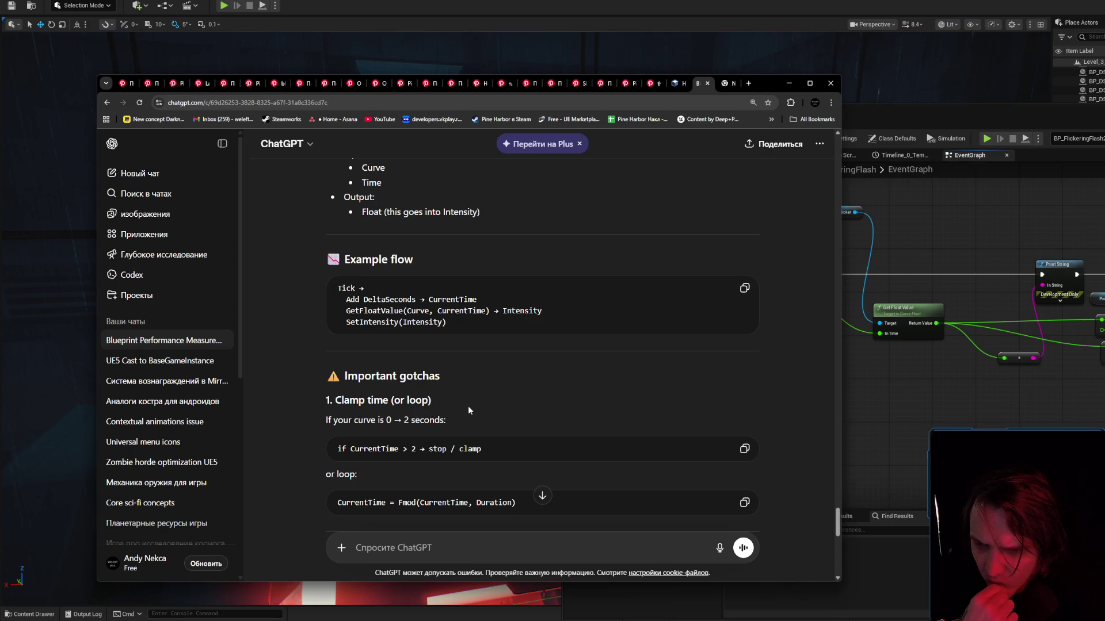
scroll(468, 406, down, 2)
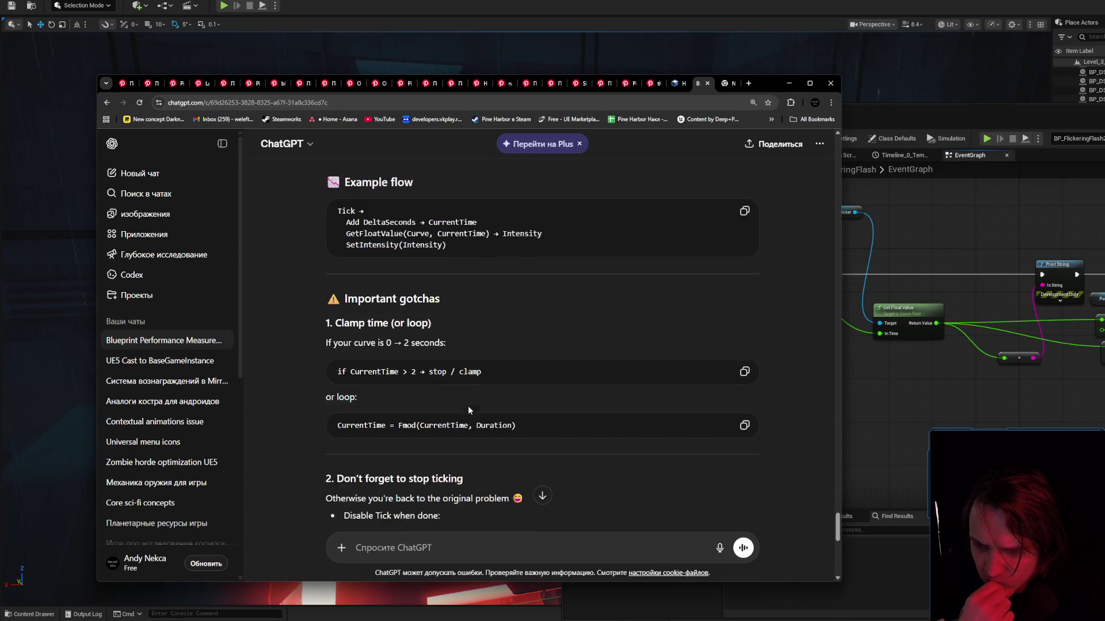
scroll(468, 405, down, 1)
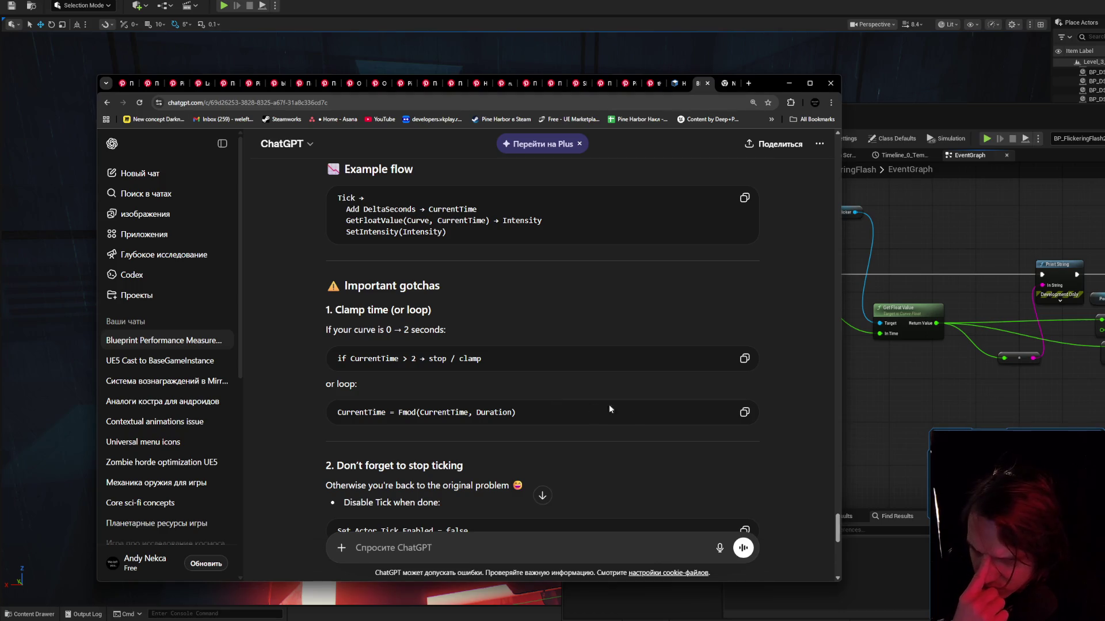
key(alt+Tab)
Select CurveFlicker, inspect the Flicker_01 curve, and close its editor.
drag(809, 342, 747, 348)
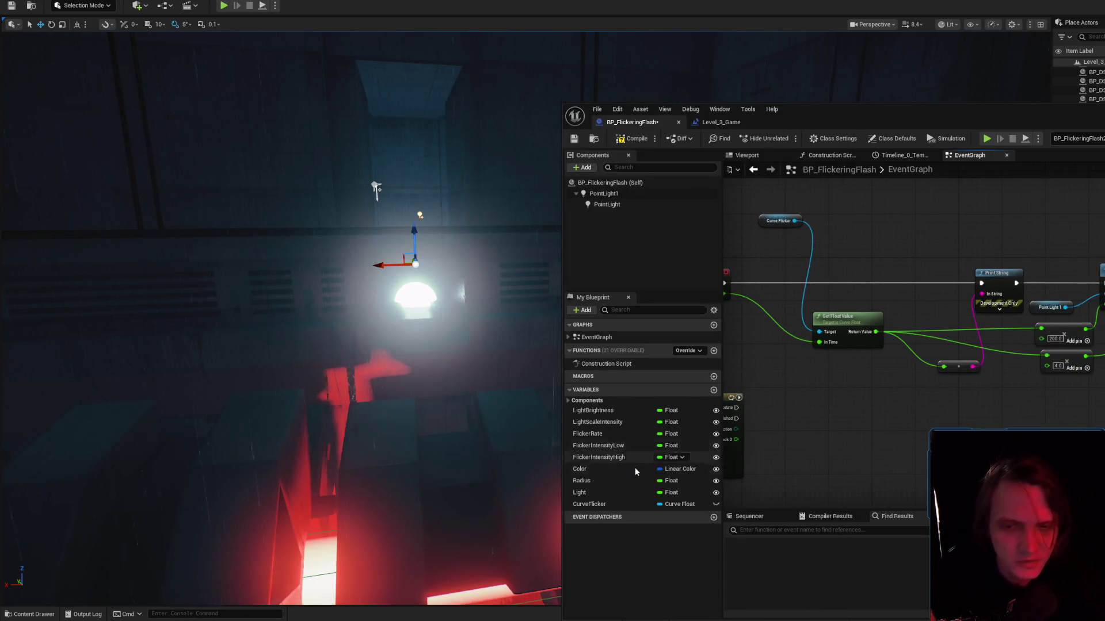
click(624, 503)
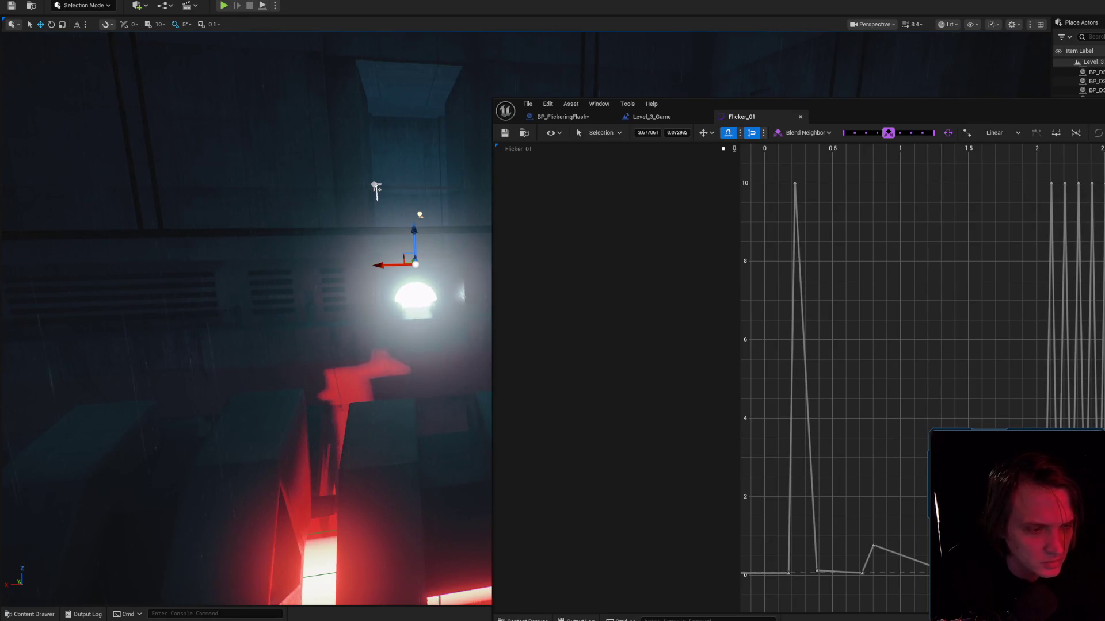
middle_click(744, 115)
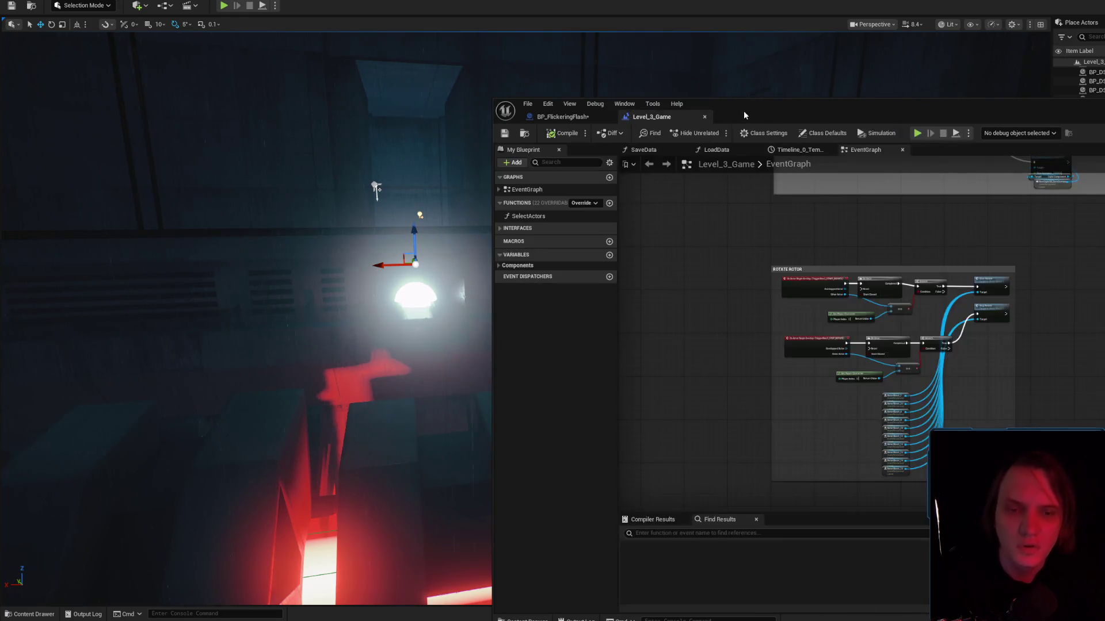
click(570, 117)
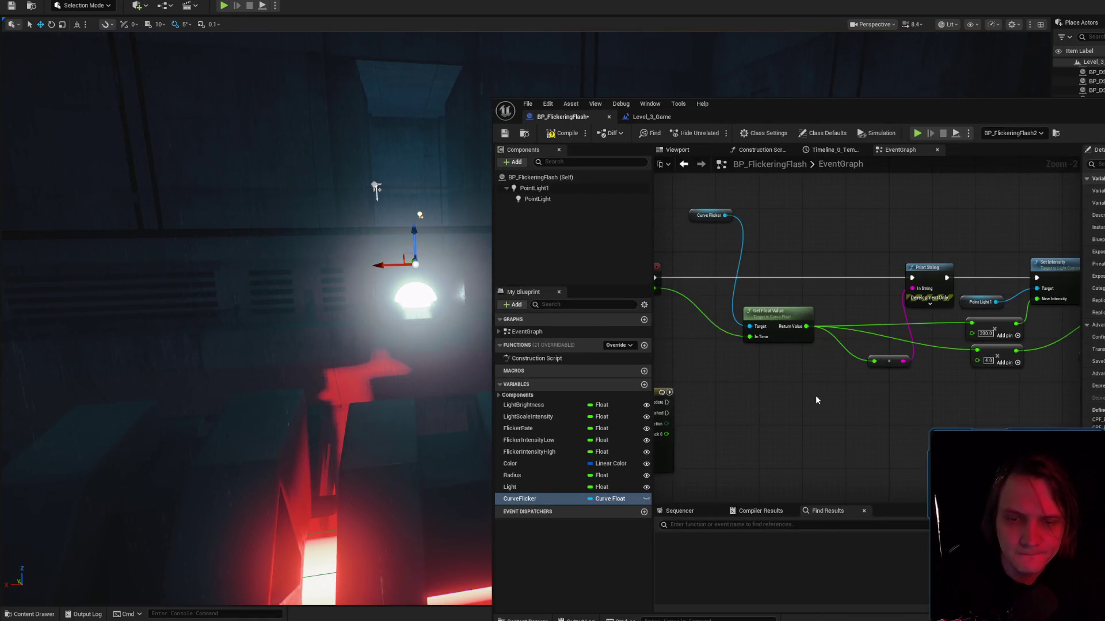
Select the Event Tick node in BP_FlickeringFlash, then begin a follow-up message in ChatGPT.
drag(813, 395, 969, 382)
click(748, 258)
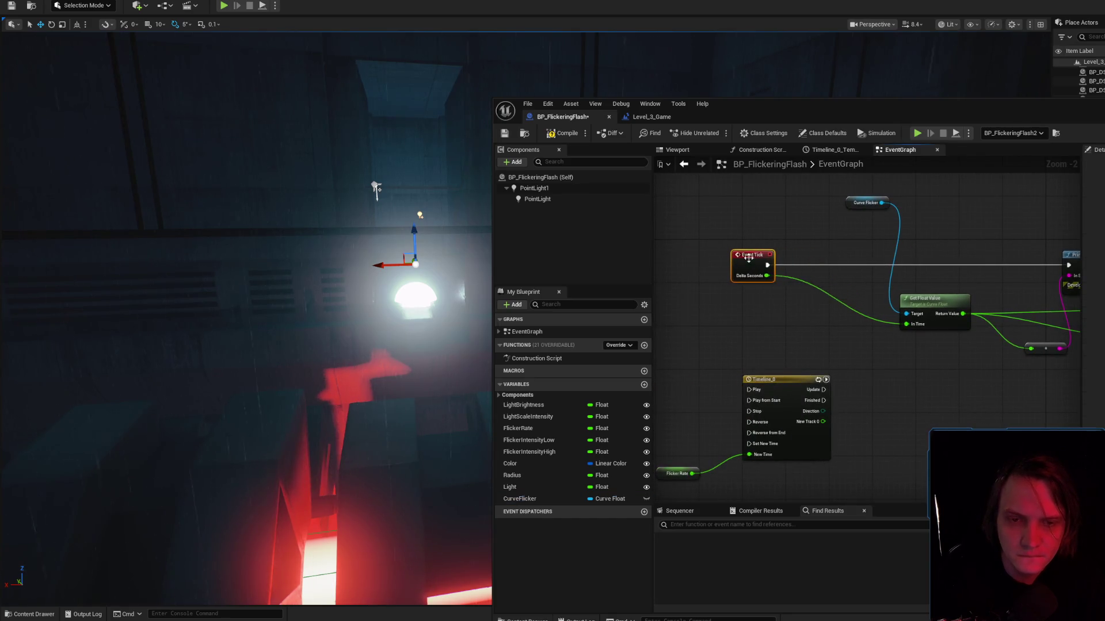
key(alt+Tab)
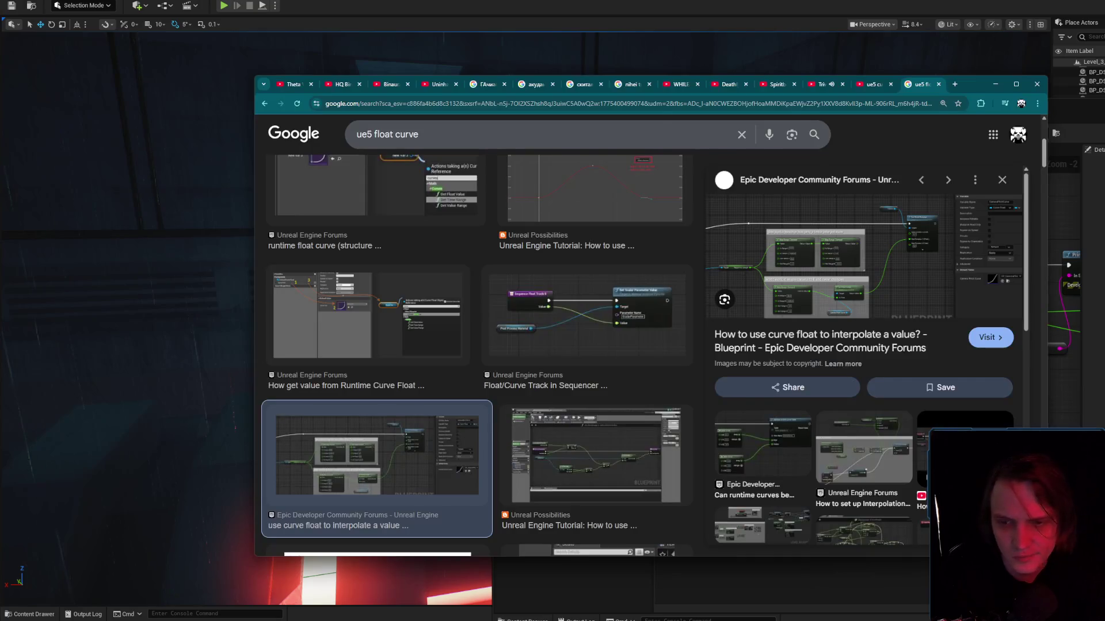
key(alt+Tab)
key(alt+Tab)
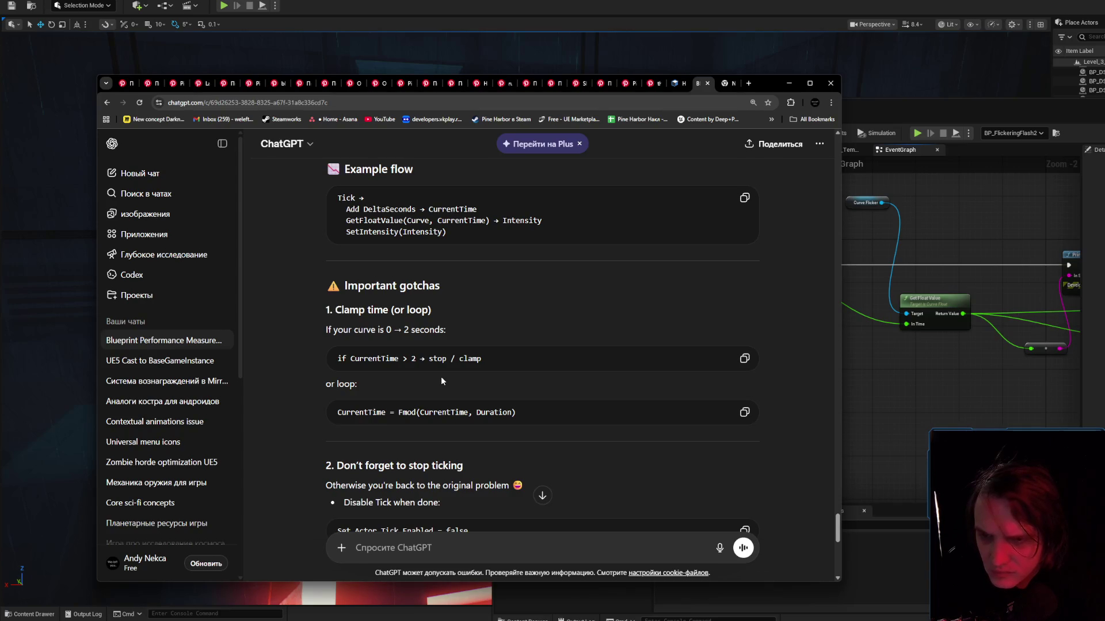
click(462, 543)
Ask ChatGPT how to clamp Delta Seconds time when the float curve is 4 sec and should loop.
text(Ok)
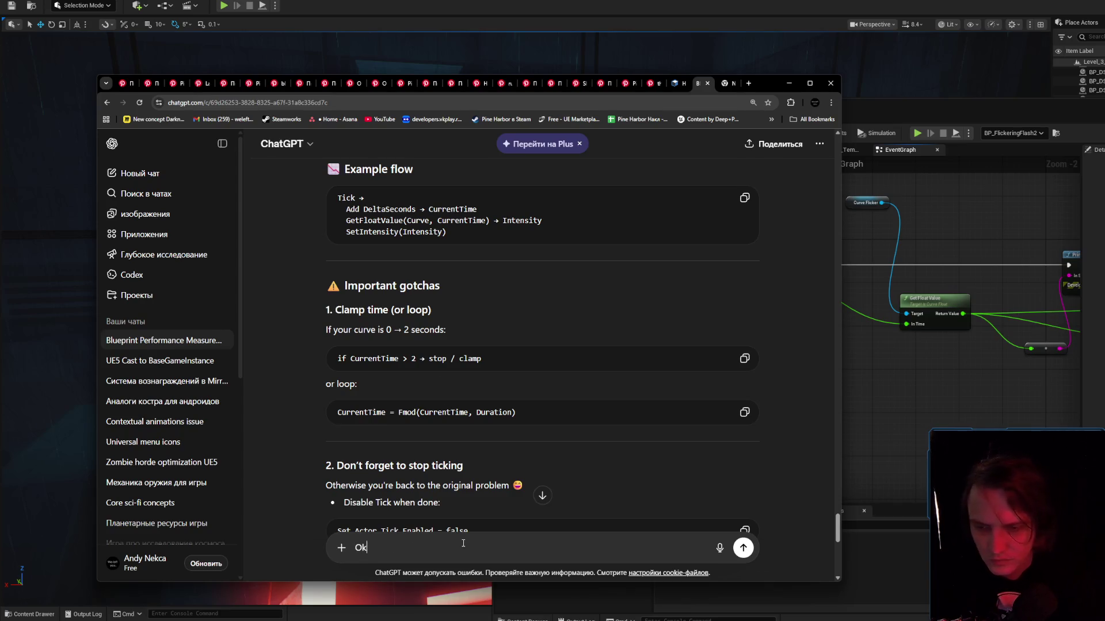
text(, Ho)
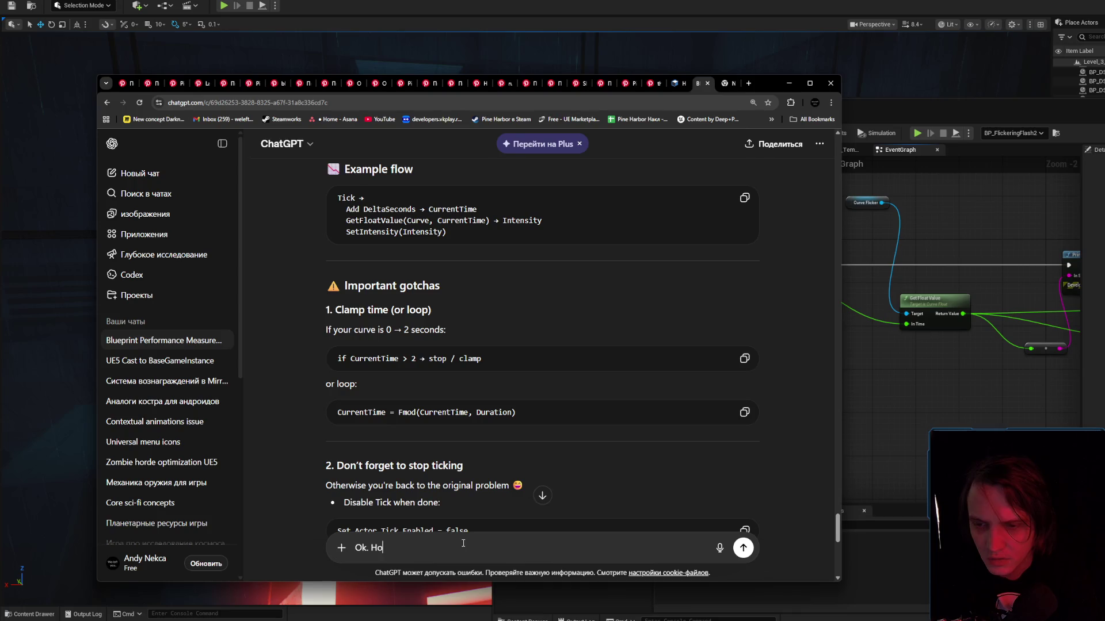
text(w toclamp ti)
text(me)
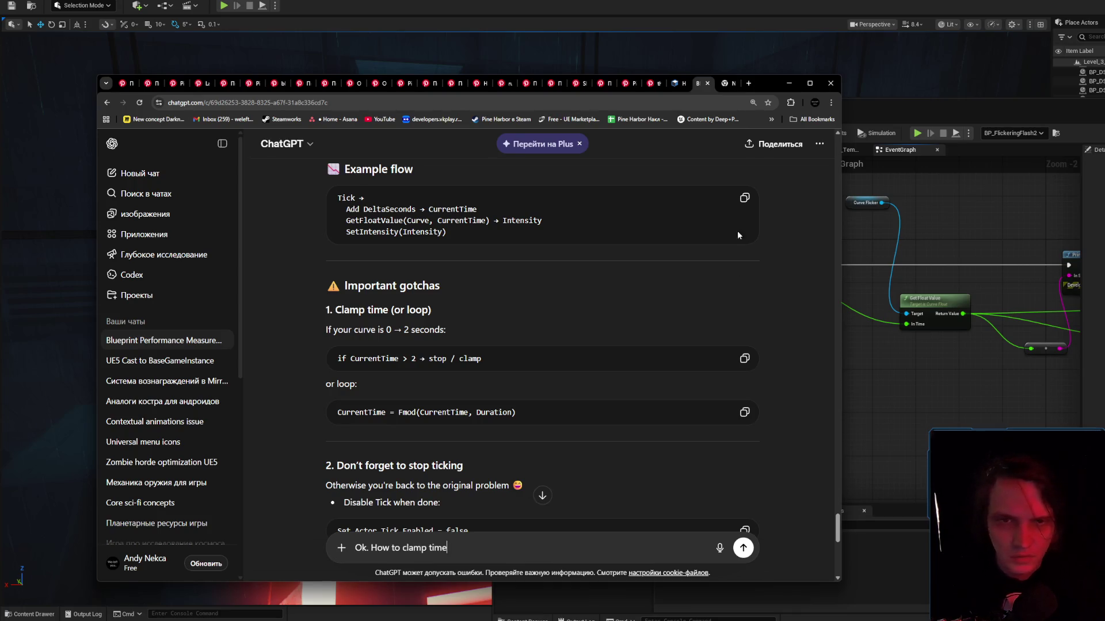
drag(769, 88, 647, 68)
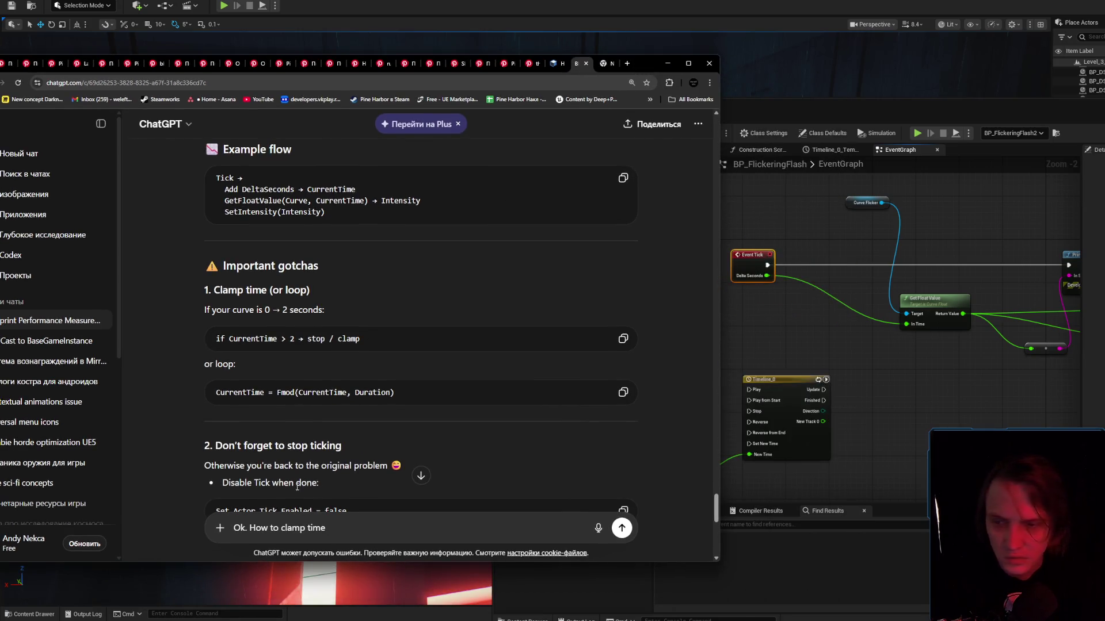
key(ctrl+shift+Left)
text(Del)
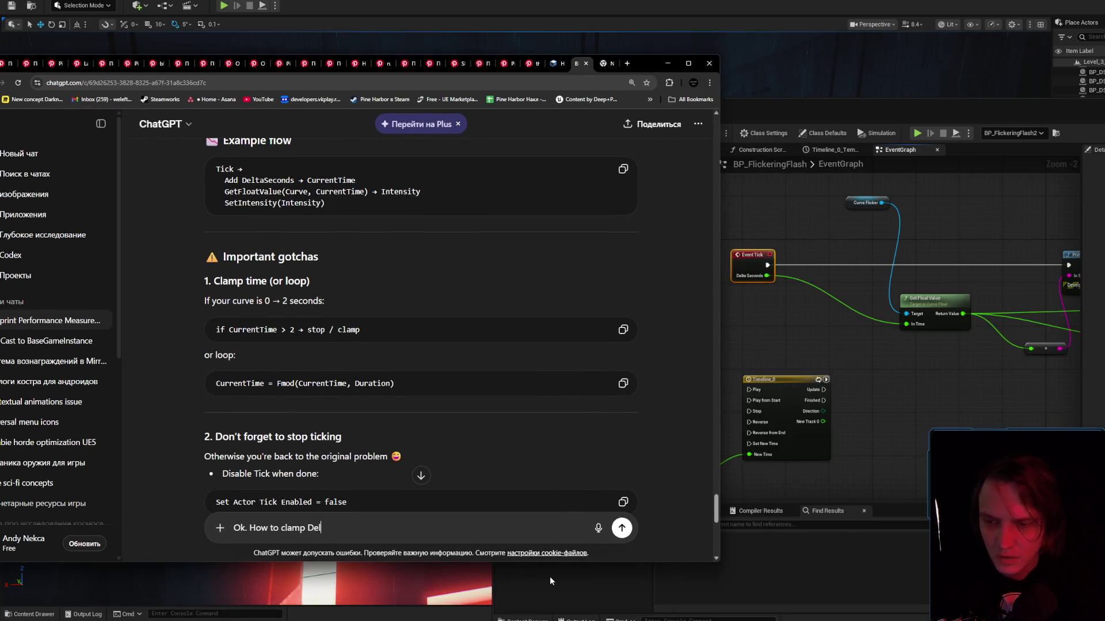
text(ta seconds (my tim)
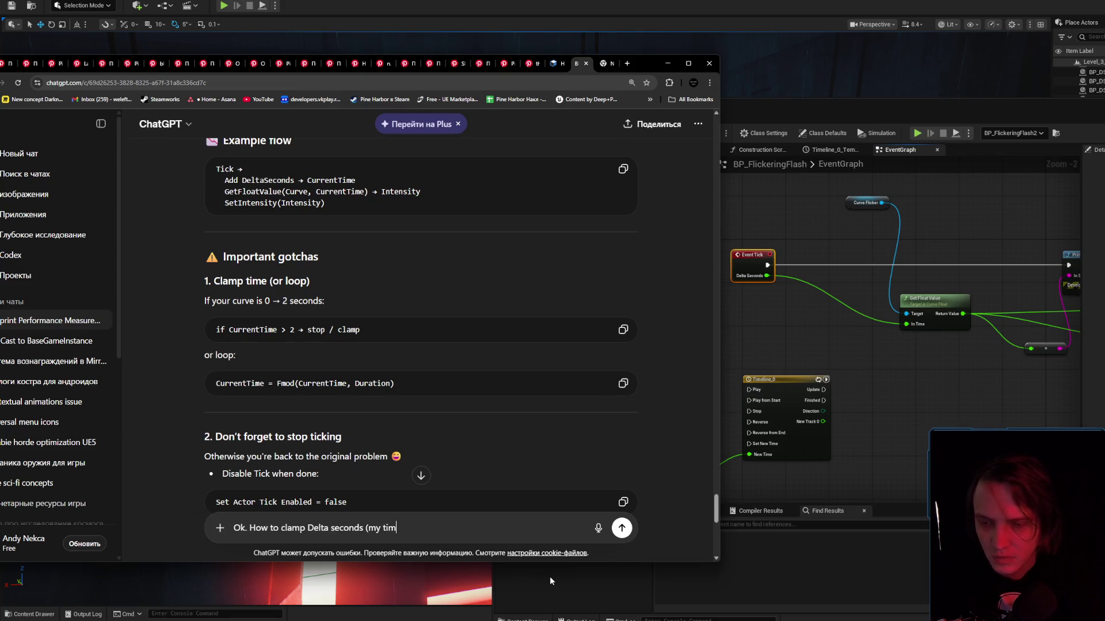
key(BackSpace)
key(BackSpace)
key(BackSpace)
text(float cuve i)
key(BackSpace)
key(BackSpace)
key(BackSpace)
text(rve is 4 sec))
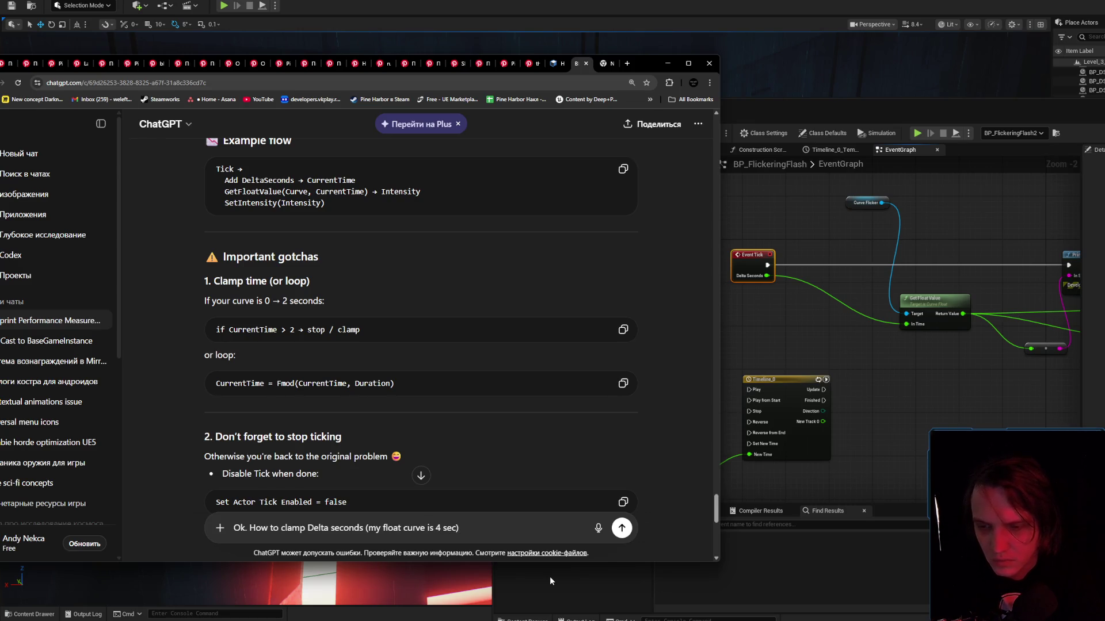
key(BackSpace)
text(and i want to loop )
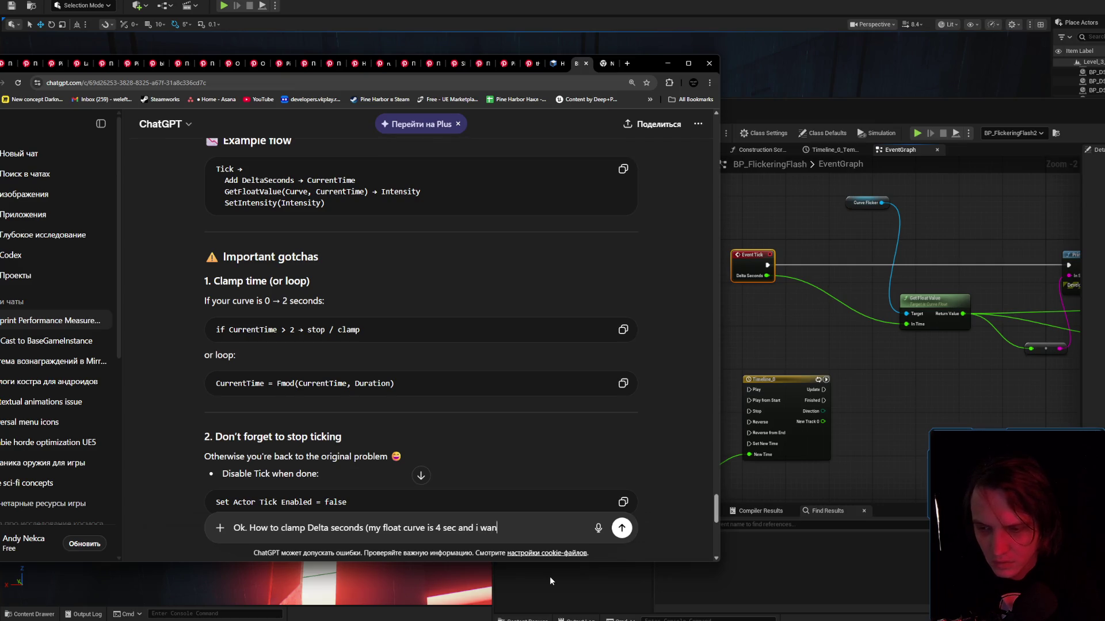
text(it))
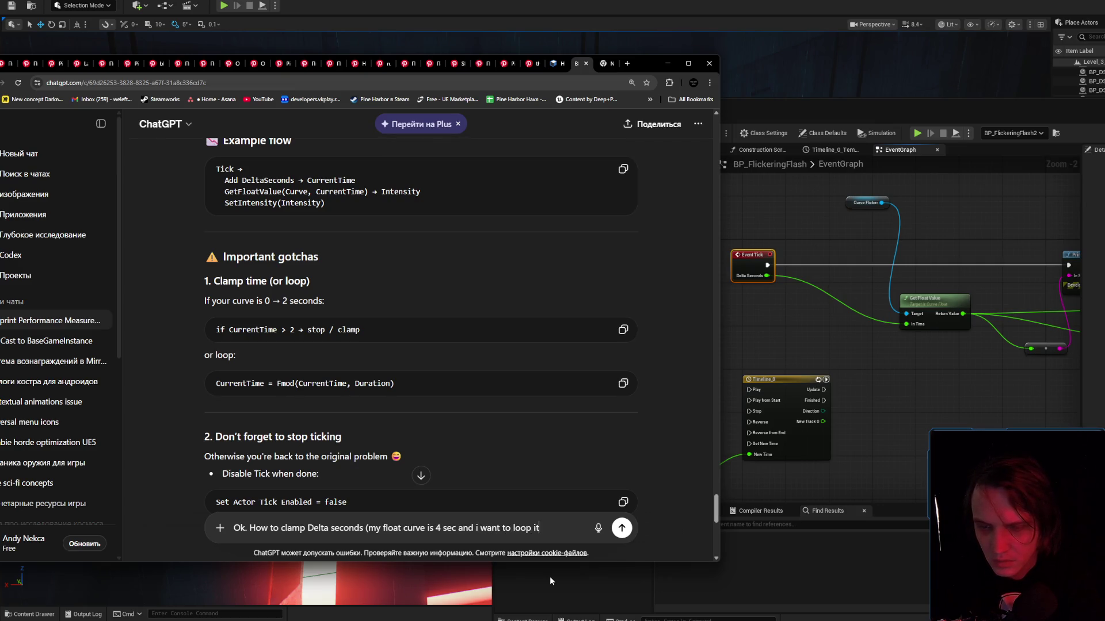
key(Return)
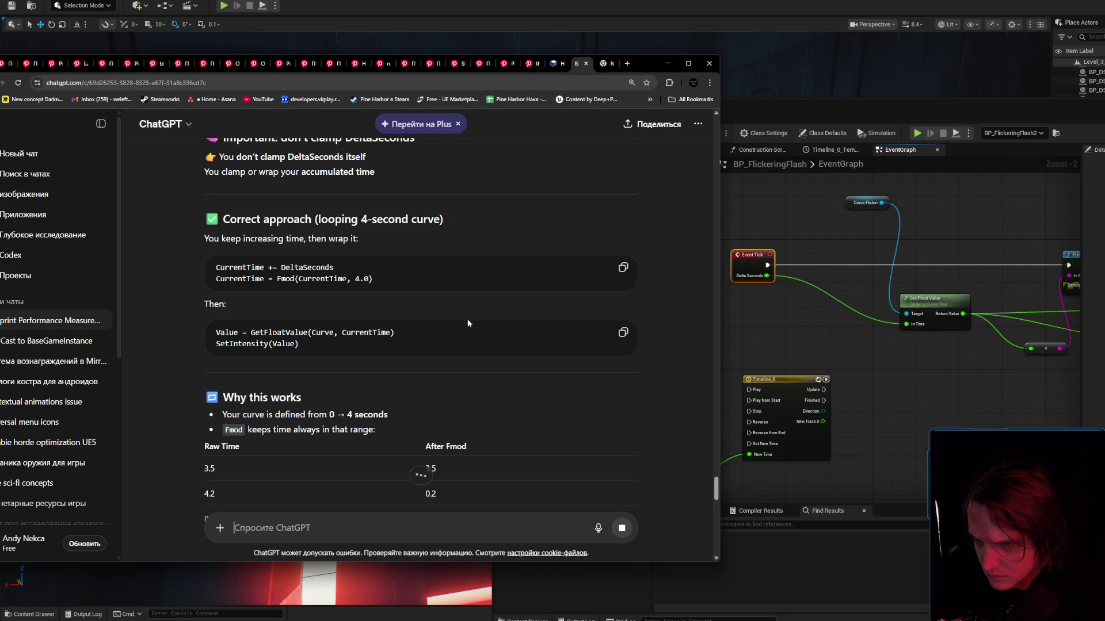
Read the Fmod reply, then open the node search in the BP_FlickeringFlash event graph.
scroll(467, 320, down, 2)
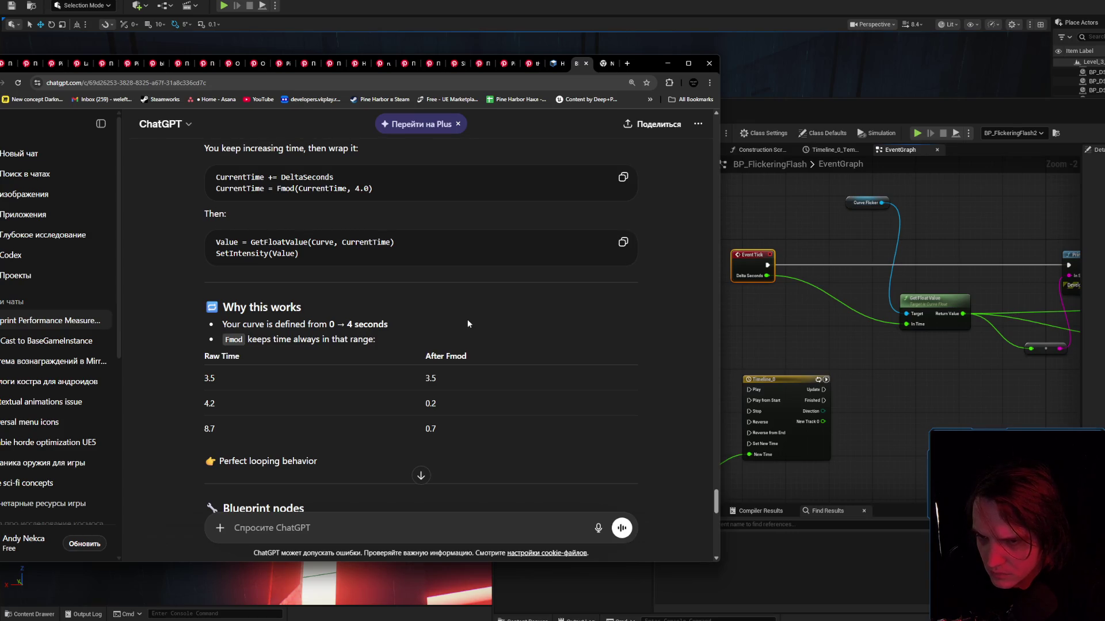
click(832, 341)
right_click(832, 341)
Search the EventGraph's All Actions menu for 'fmod', then return to ChatGPT.
text(fmod)
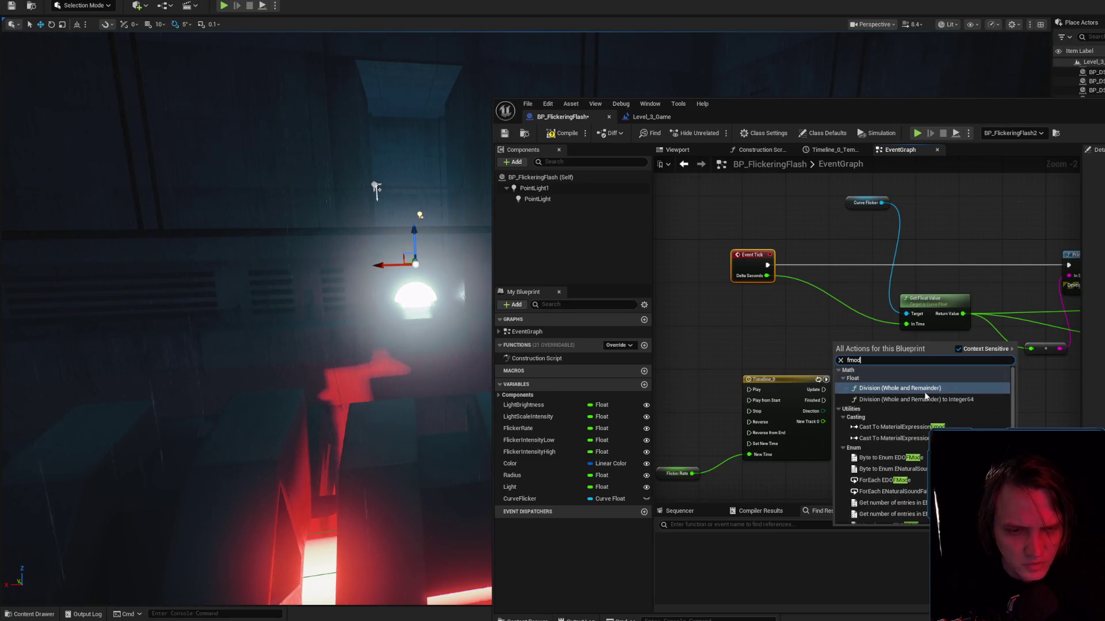
key(alt+Tab)
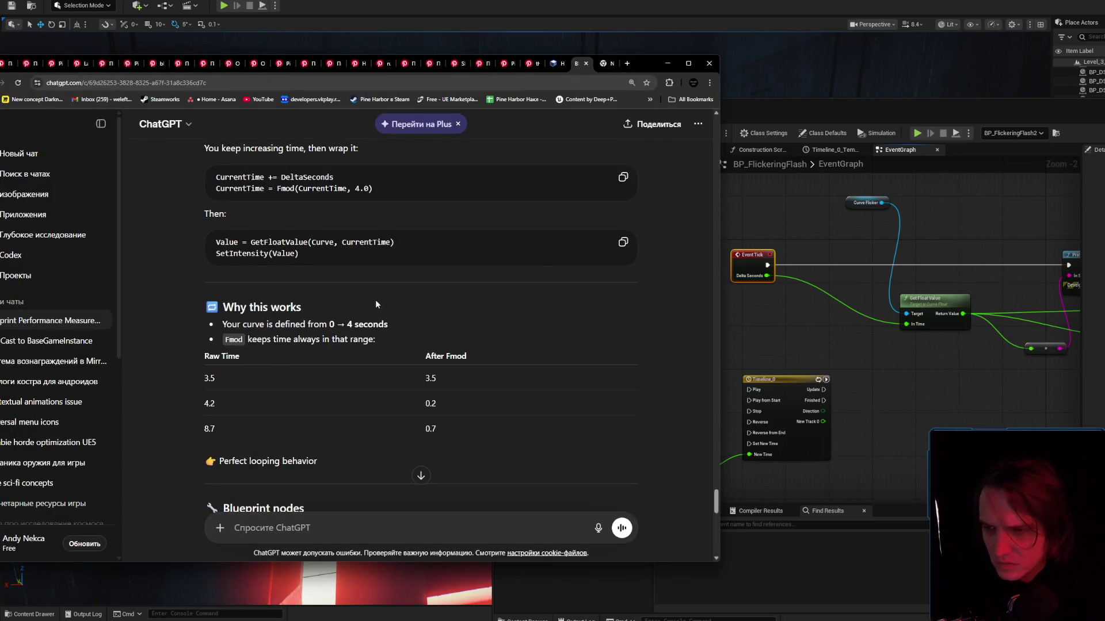
Read ChatGPT's Blueprint nodes, Common mistake and manual-reset sections, then return to the Unreal editor.
scroll(251, 338, down, 3)
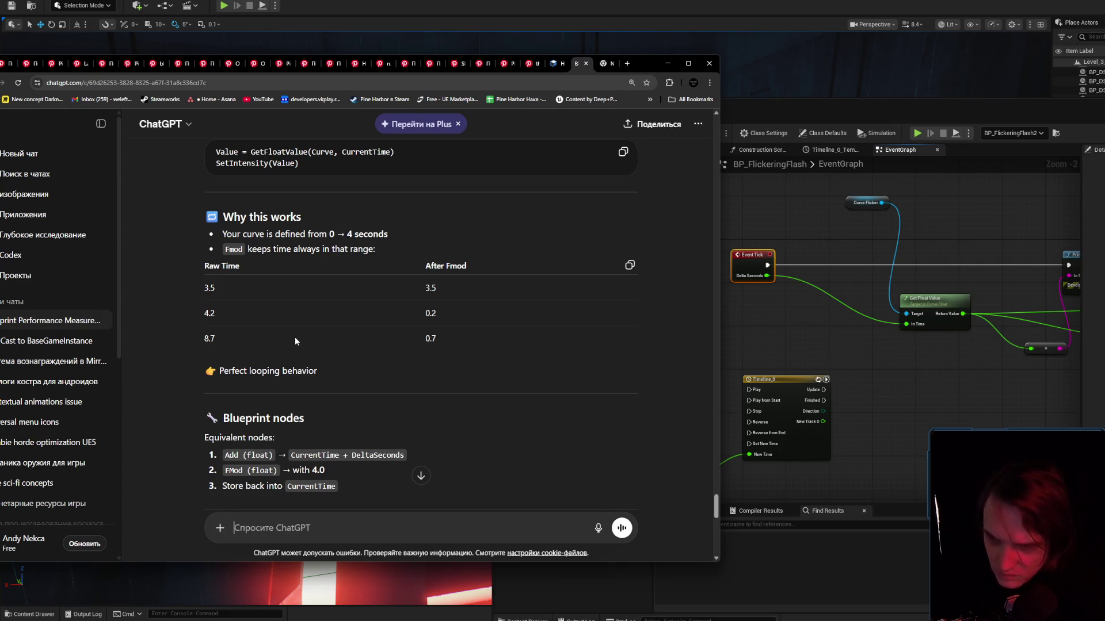
scroll(295, 336, down, 1)
scroll(295, 337, down, 3)
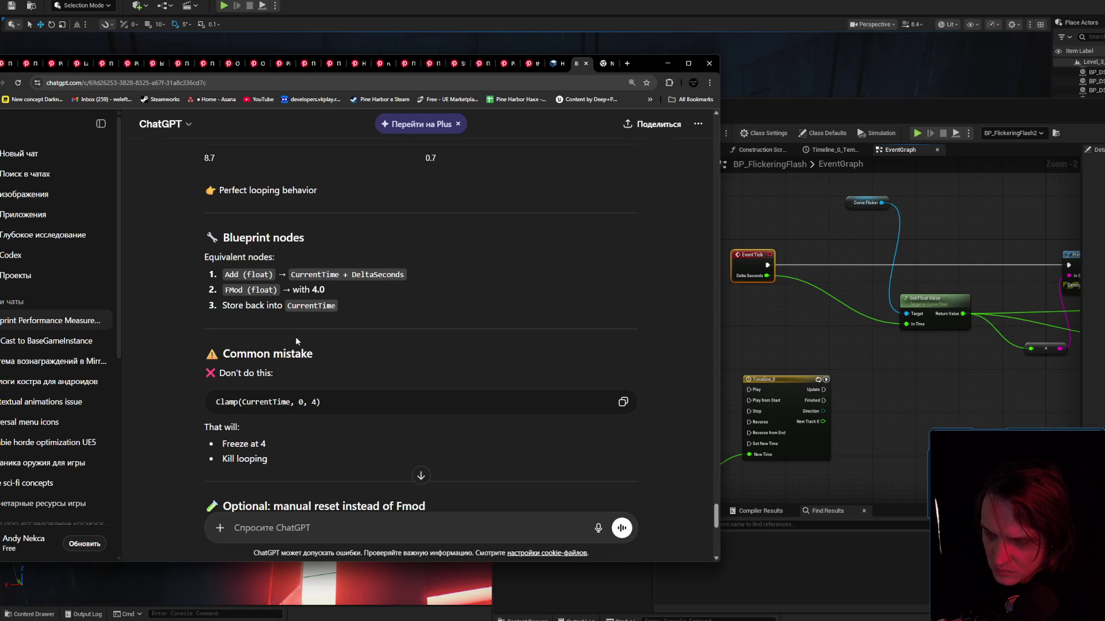
scroll(337, 385, up, 2)
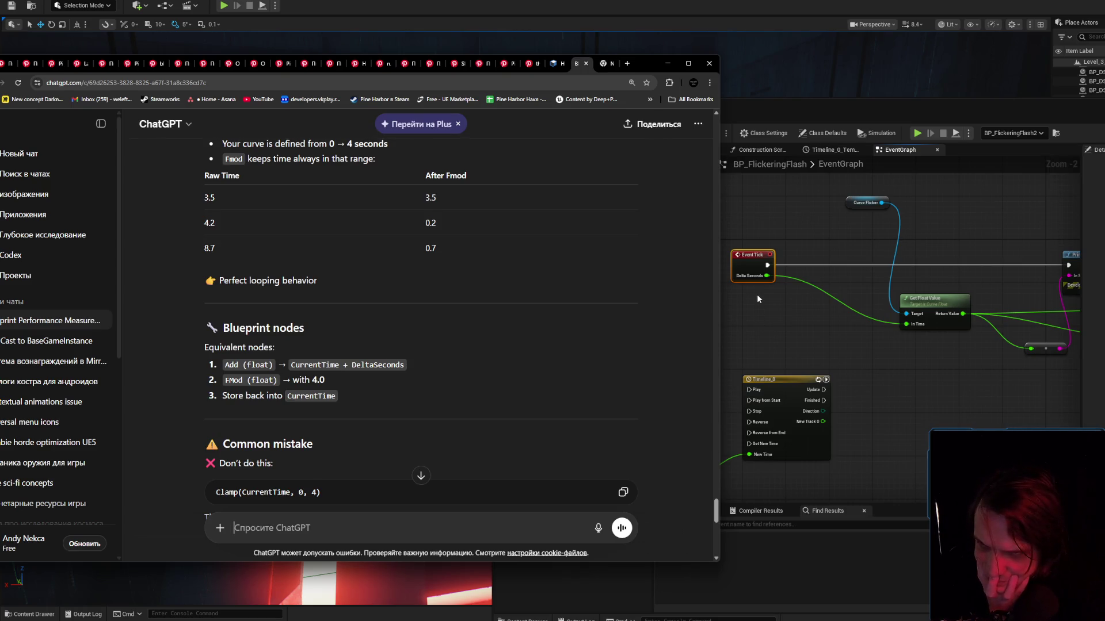
scroll(407, 374, up, 1)
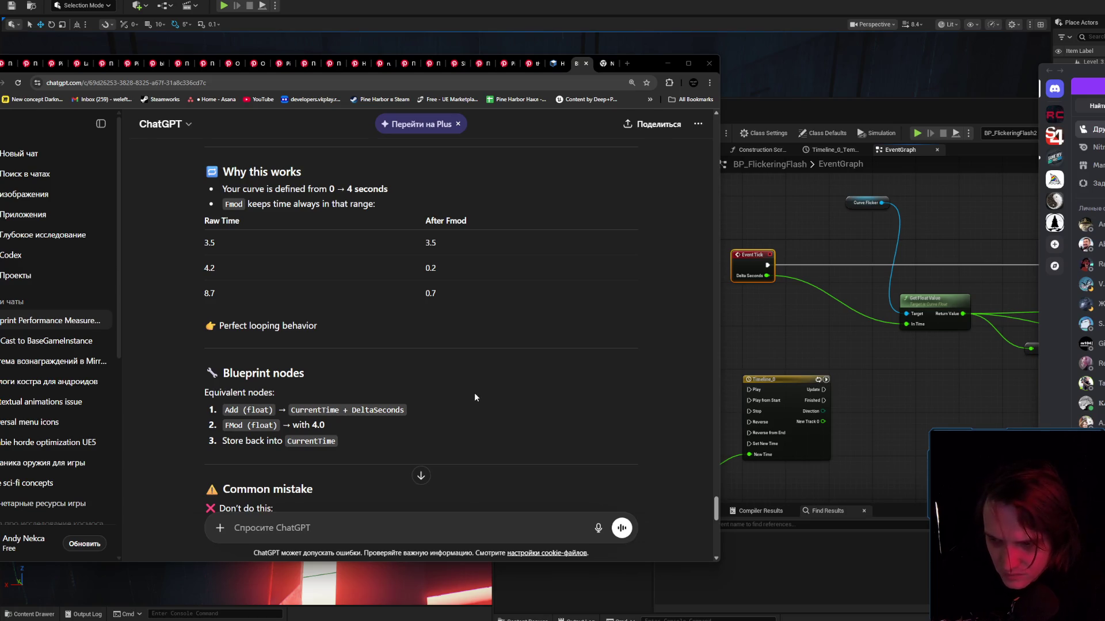
scroll(475, 396, down, 5)
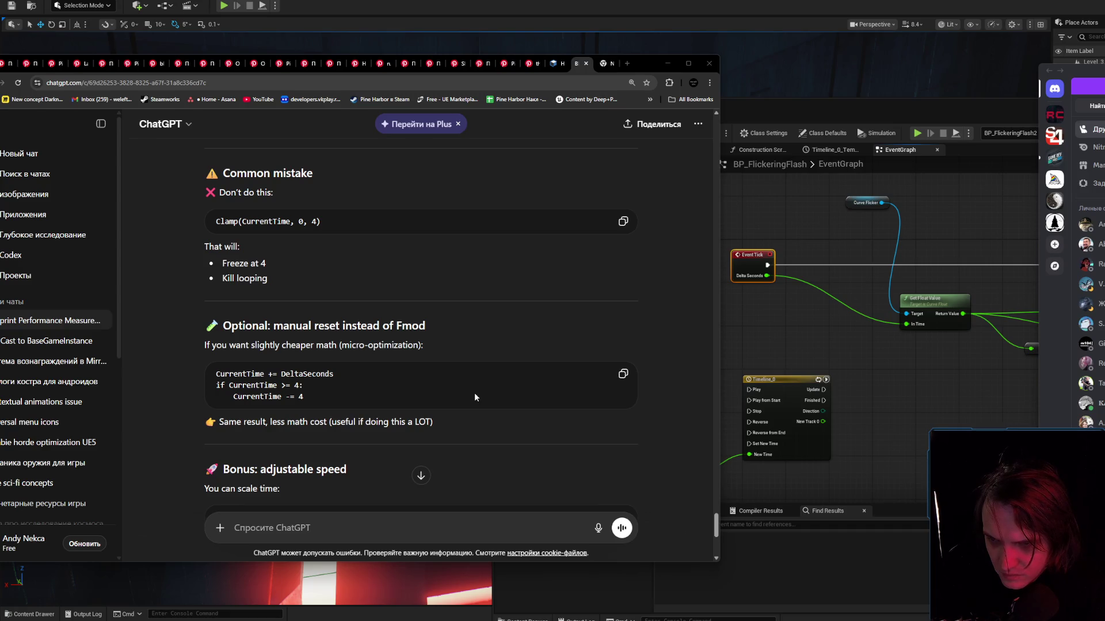
scroll(474, 392, up, 3)
click(805, 331)
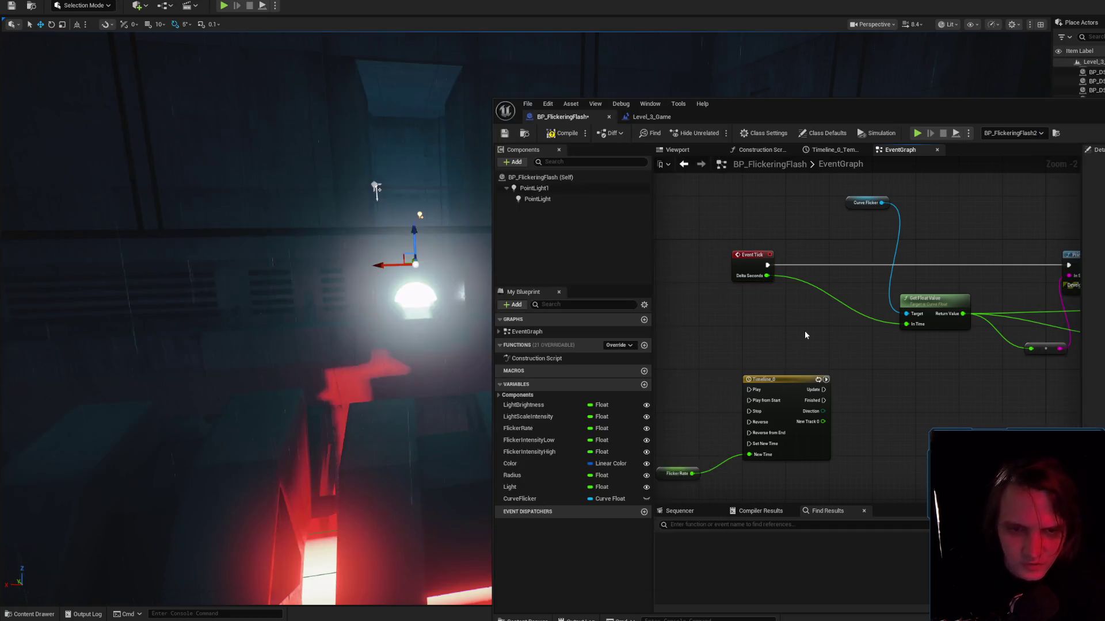
Search 'Fmod' in the EventGraph, place a Division node, then undo it.
right_click(805, 332)
text(Fmod)
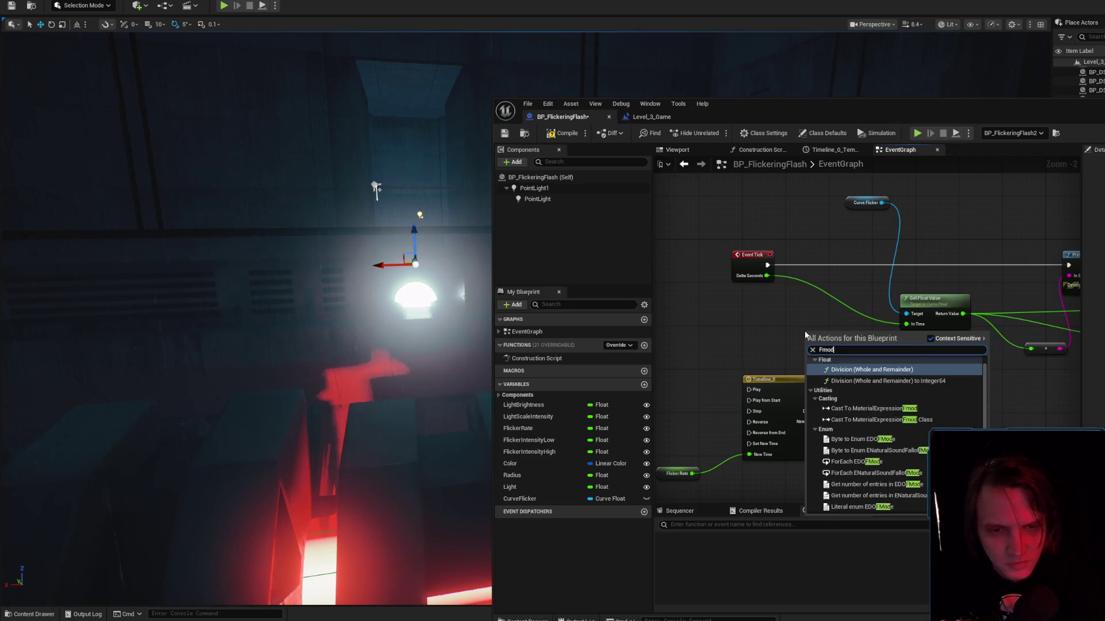
click(859, 370)
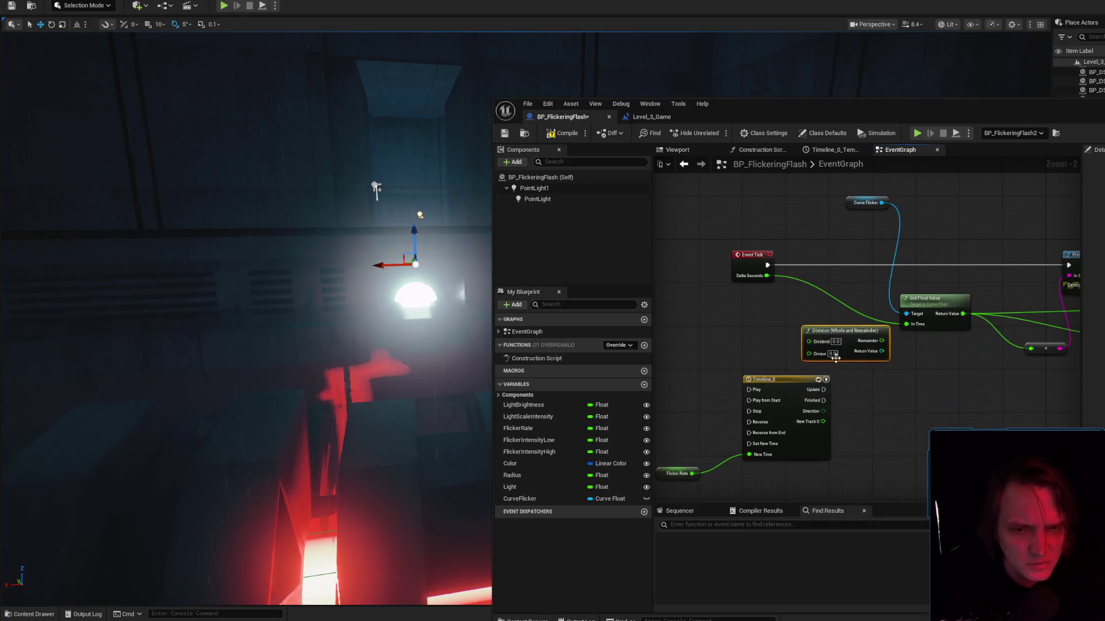
key(ctrl+z)
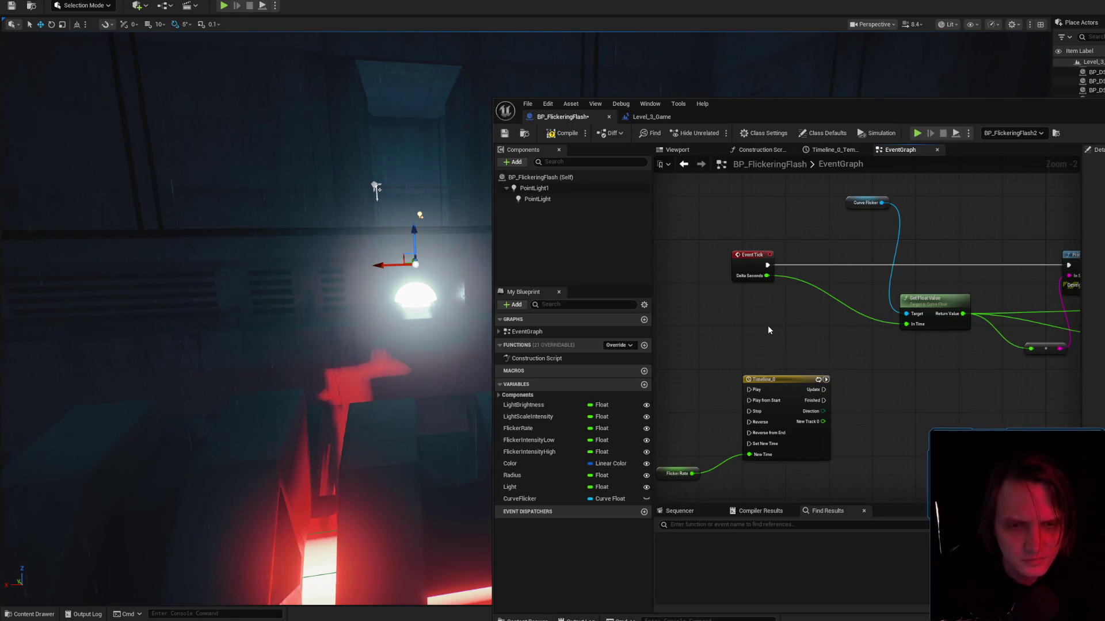
Re-search 'Fmod' with Context Sensitive toggled, then add Division (Whole and Remainder) wired from Delta Seconds.
right_click(768, 328)
text(Fmod)
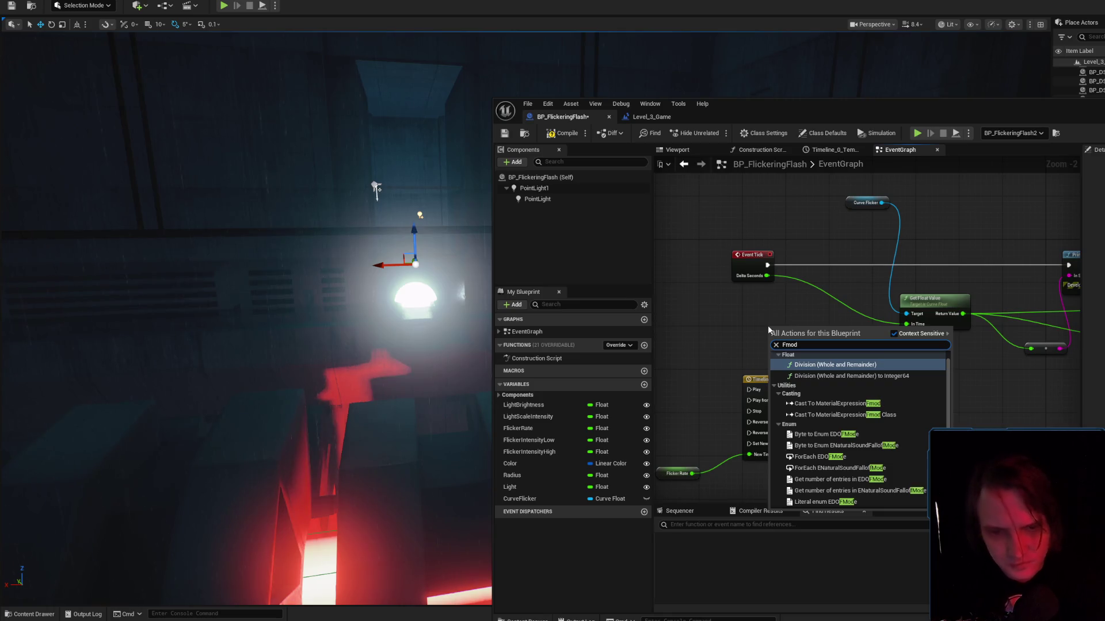
scroll(860, 481, down, 2)
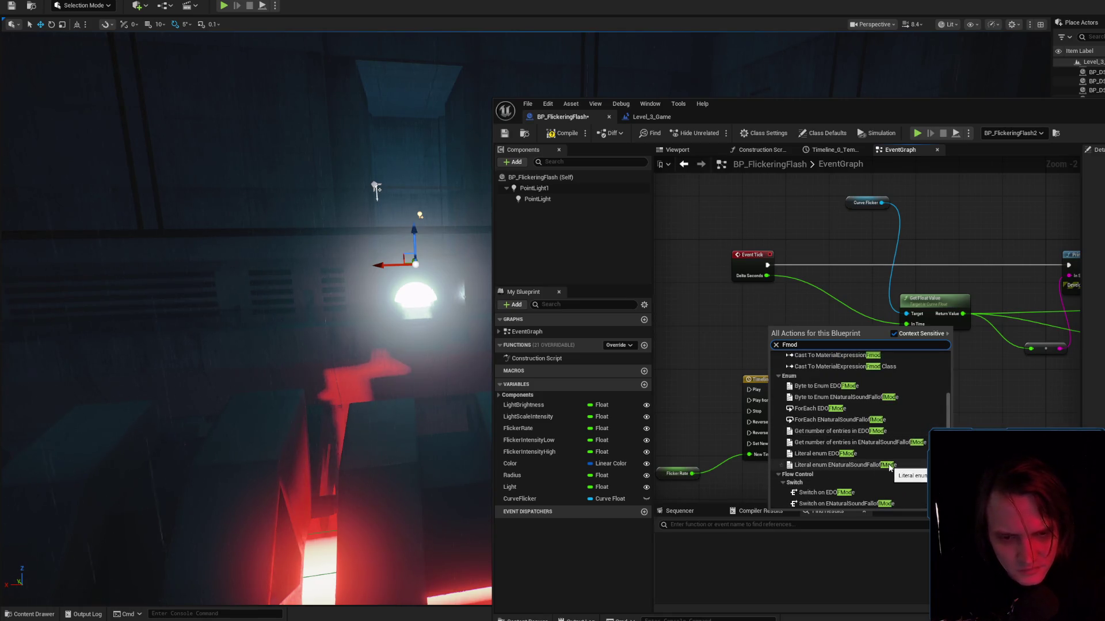
click(895, 334)
click(896, 333)
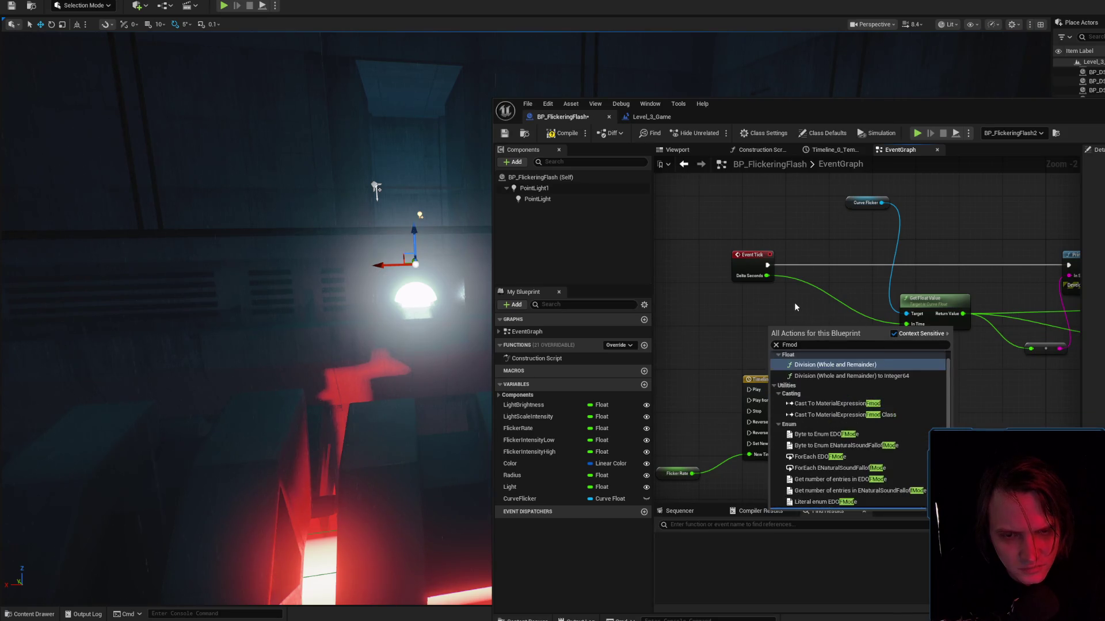
key(Escape)
text(fmod)
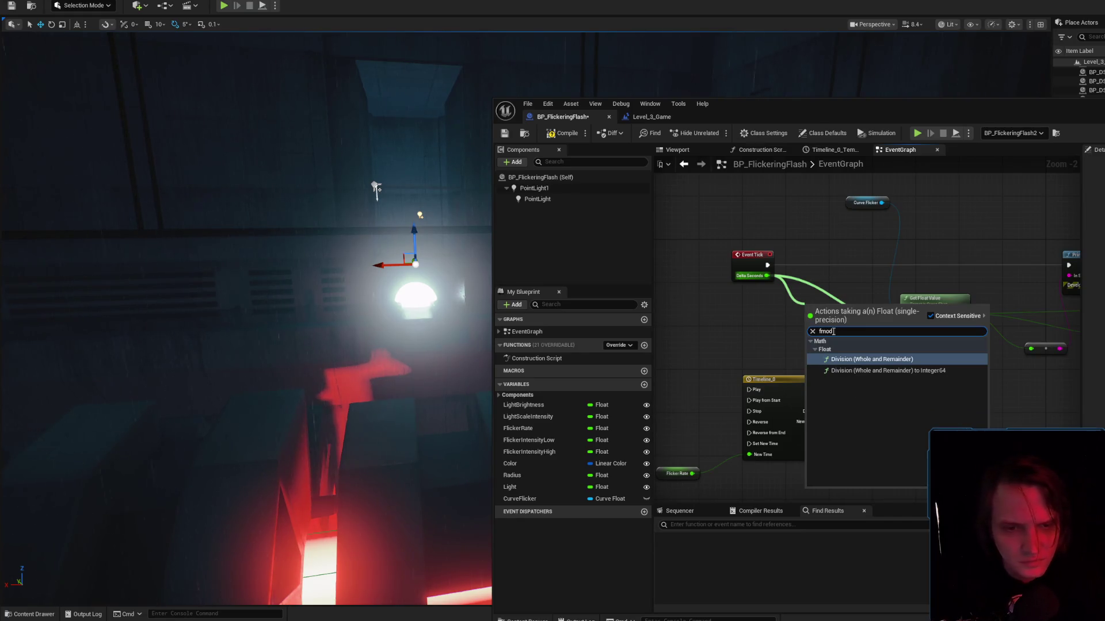
click(882, 359)
Delete the trial Division node and switch back to the ChatGPT answer.
drag(837, 304, 805, 320)
key(Delete)
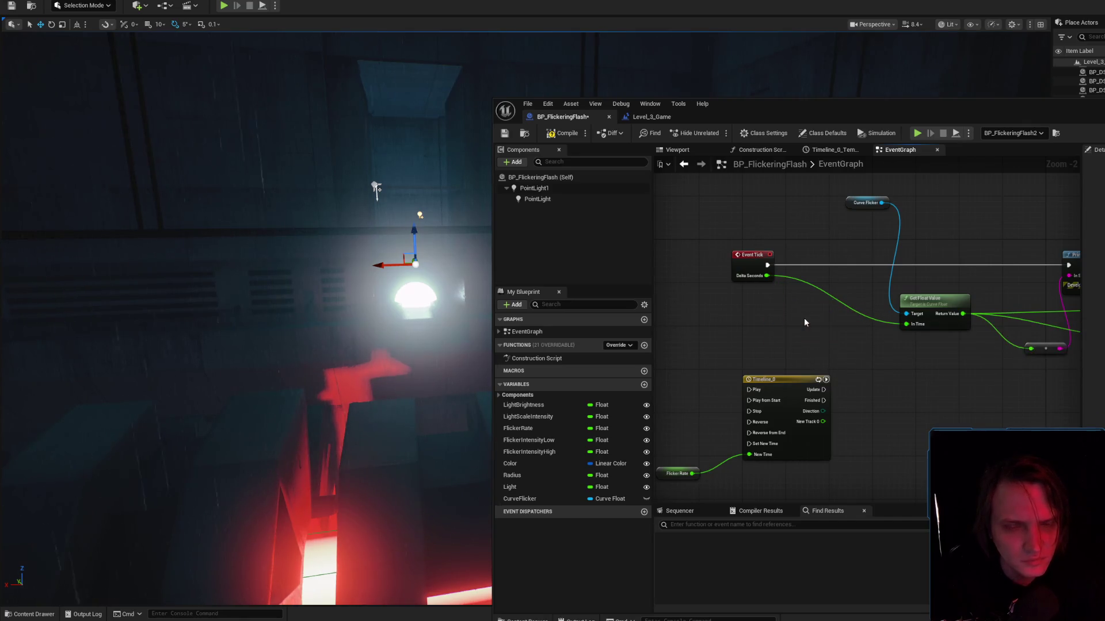
key(alt+Tab)
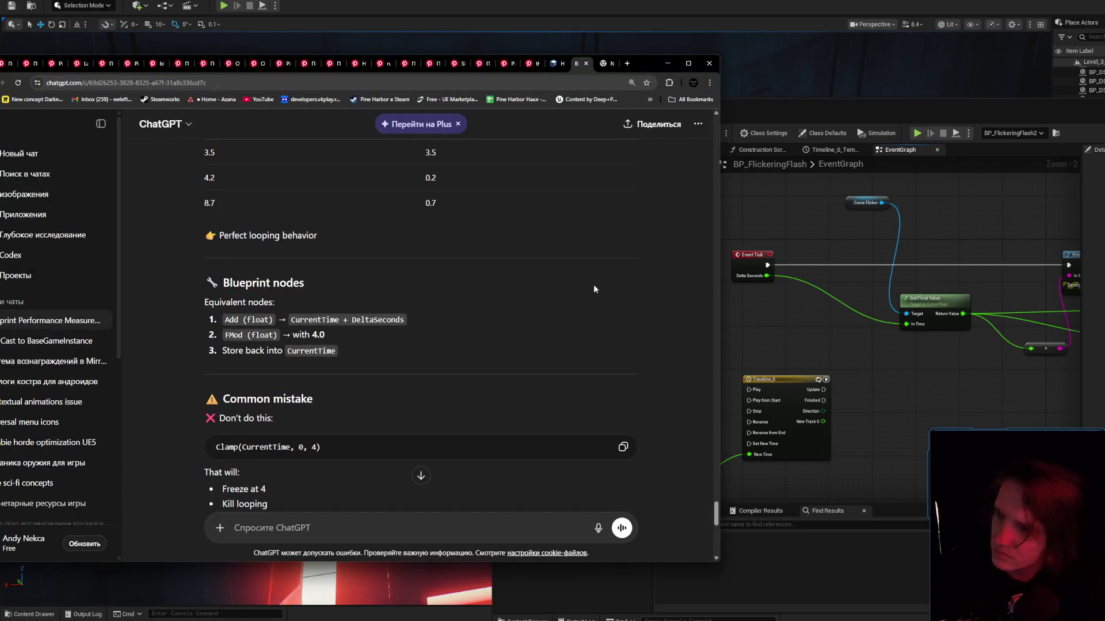
scroll(516, 371, up, 4)
scroll(517, 371, down, 2)
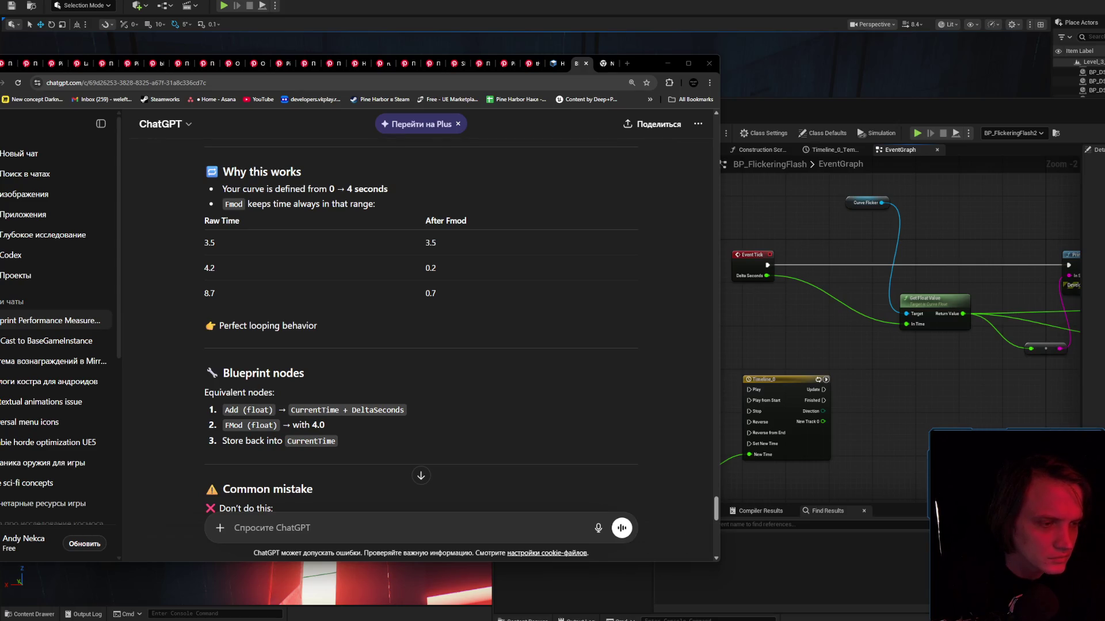
Dismiss Discord, select 'FMod (float)' in ChatGPT's node list, and return to Unreal.
key(alt+Tab)
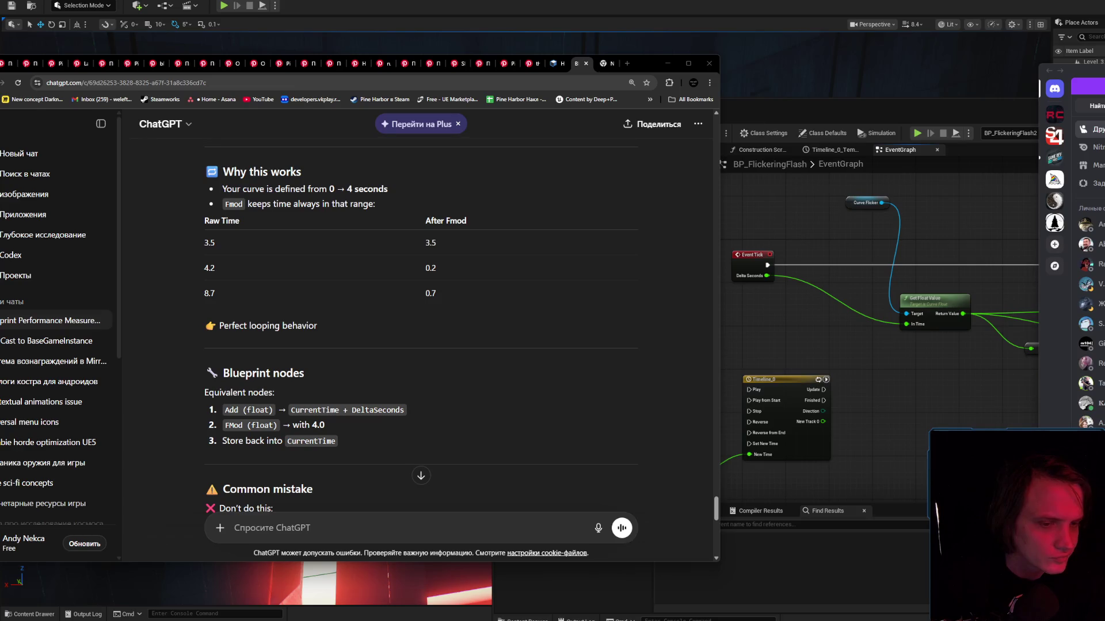
key(alt+Tab)
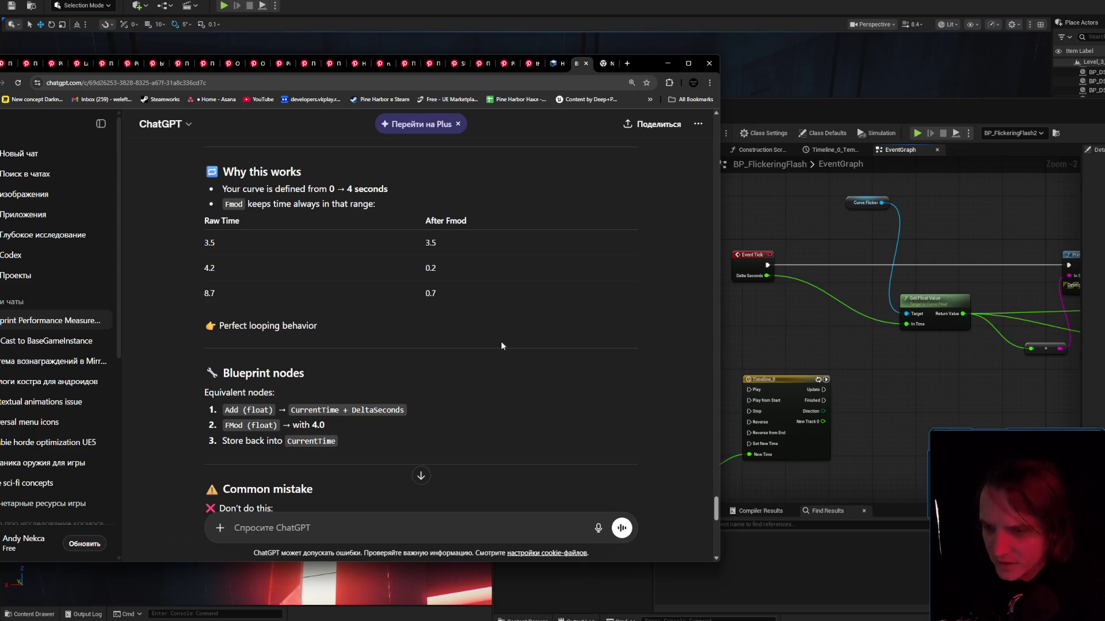
double_click(238, 424)
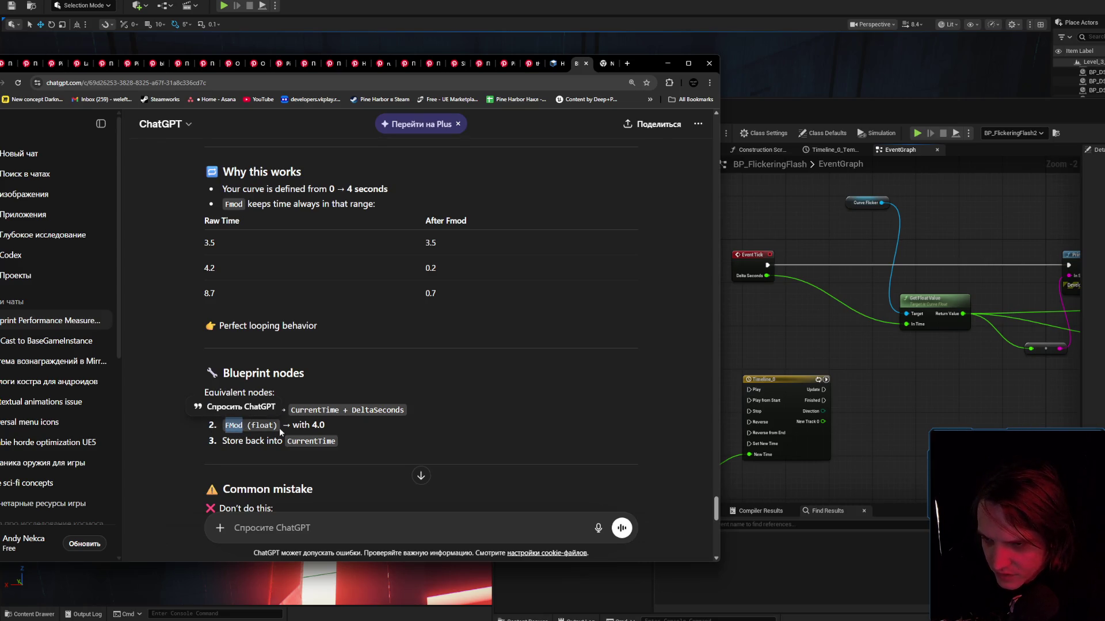
drag(225, 426, 249, 426)
click(730, 320)
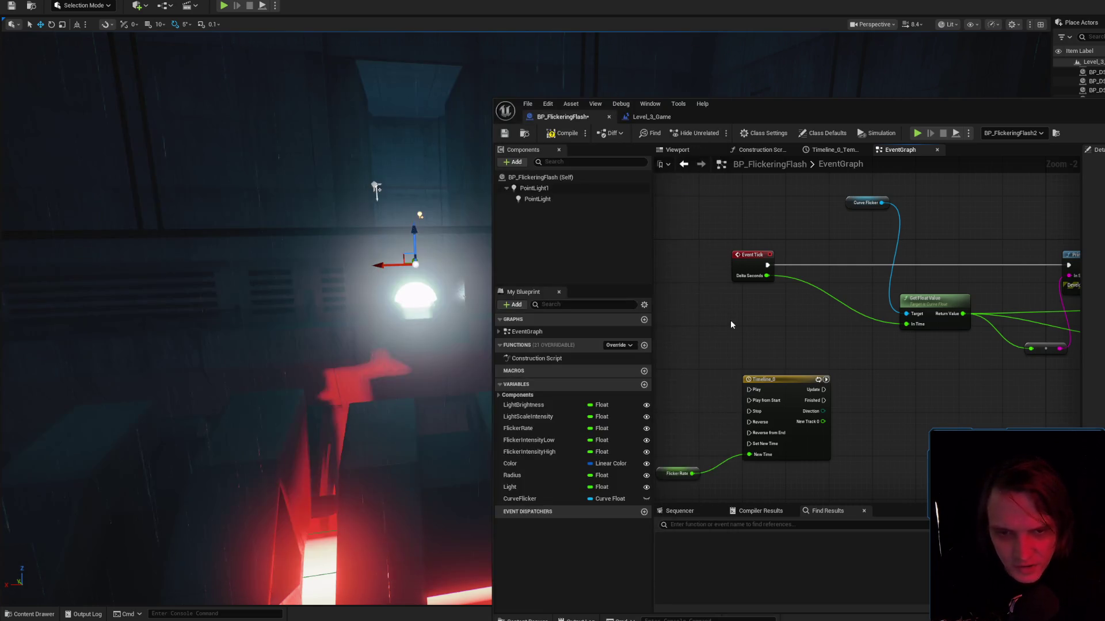
Search 'fmod', add a Division (Whole and Remainder) node, delete it, and return to the browser.
right_click(730, 320)
text(fmoi)
key(BackSpace)
text(d)
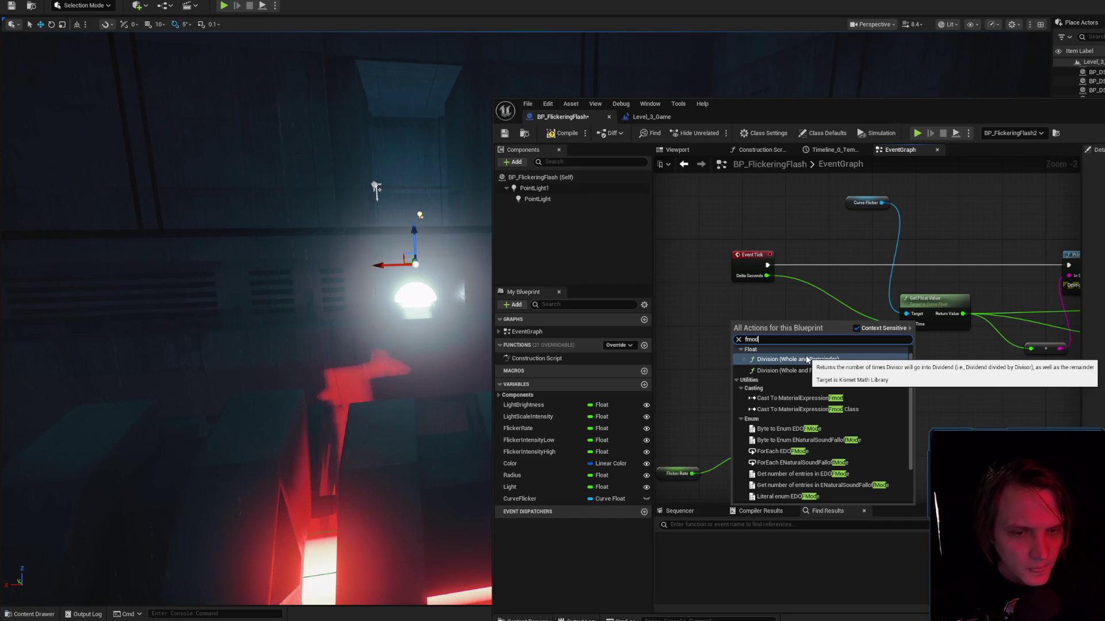
click(807, 360)
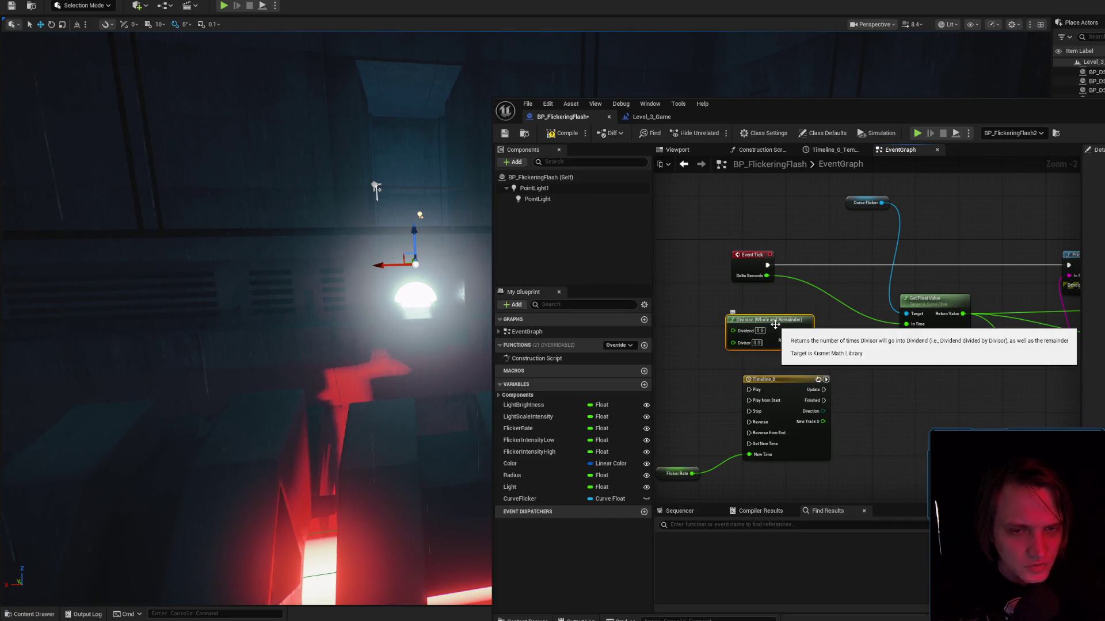
key(Delete)
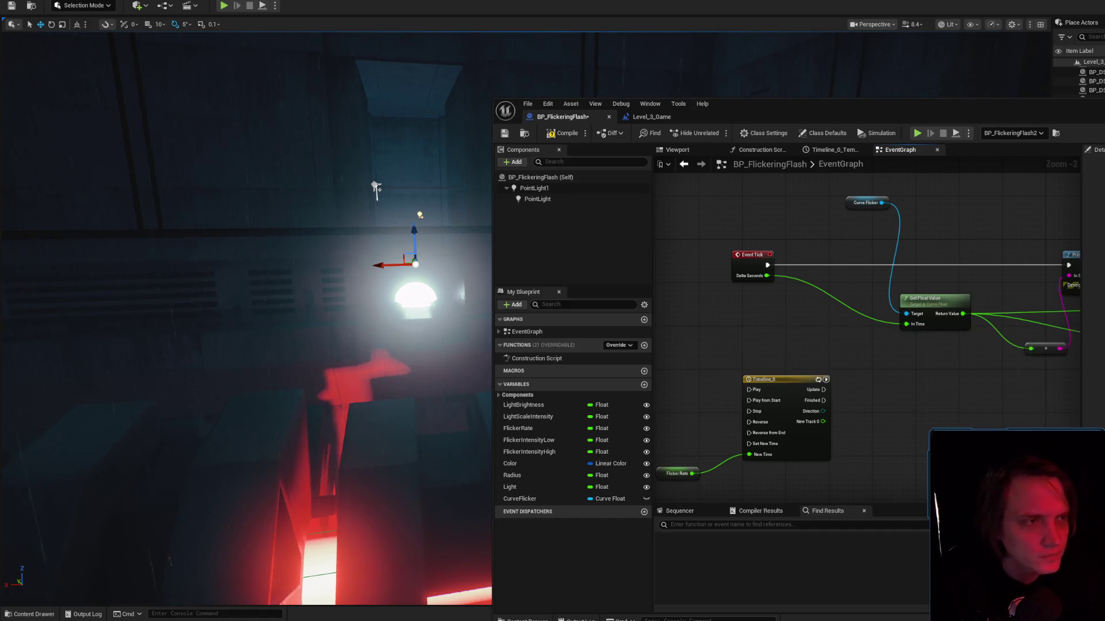
key(alt+Tab)
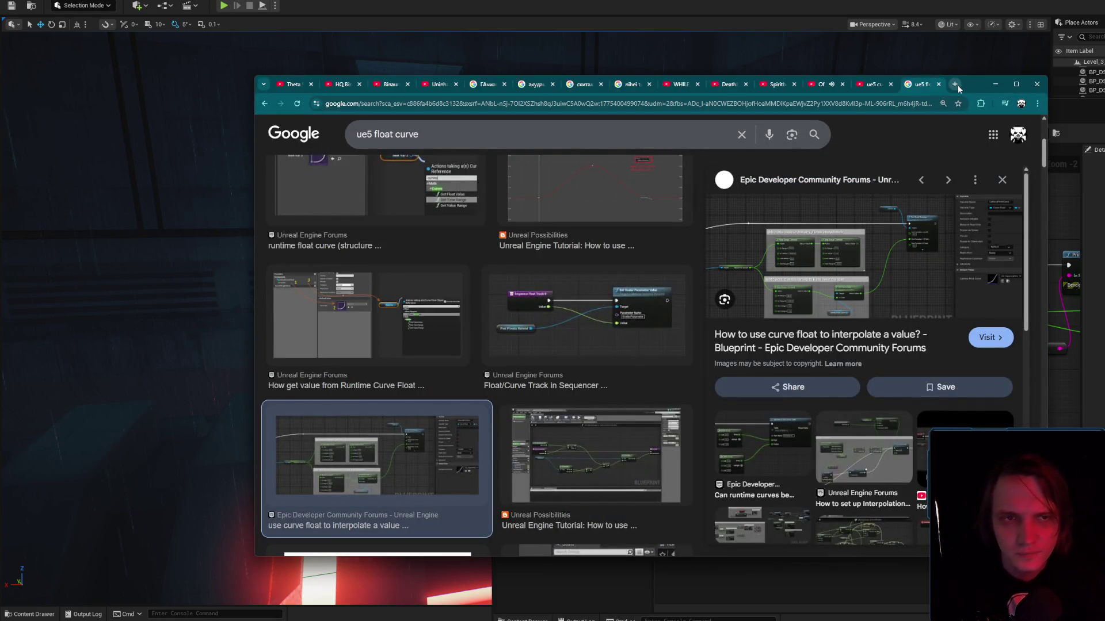
Search Google for 'ue5 fmod float' and open the Fmod documentation result.
click(956, 86)
text(ue5 fmod float)
key(Return)
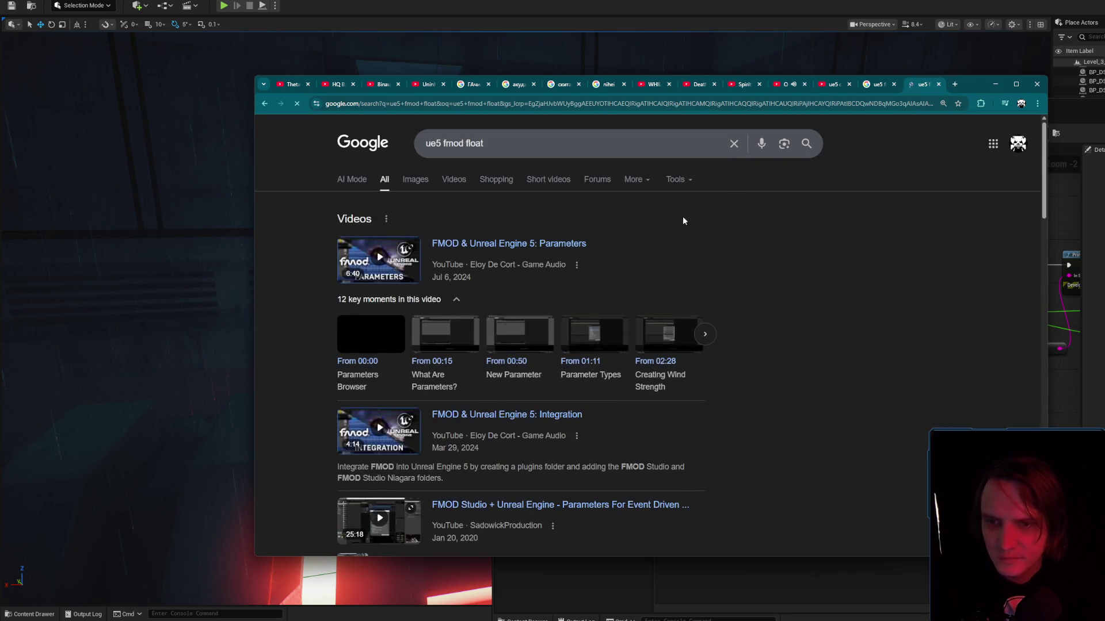
scroll(684, 221, down, 5)
middle_click(444, 422)
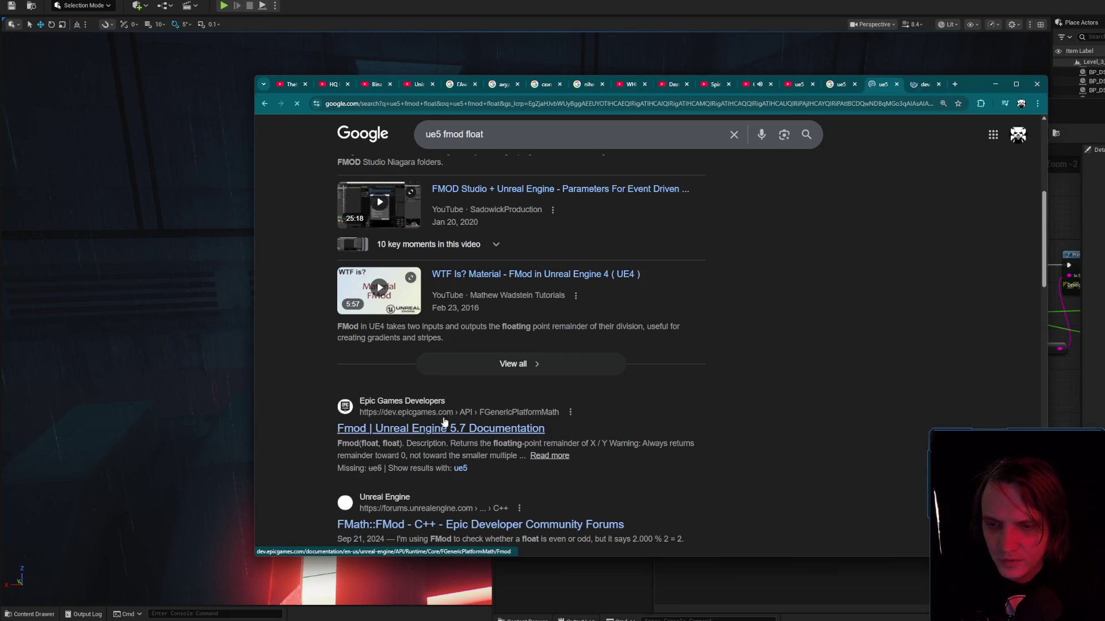
key(ctrl+Tab)
Read through the Fmod reference page, then hide Chrome to return to the Blueprint.
scroll(657, 396, down, 2)
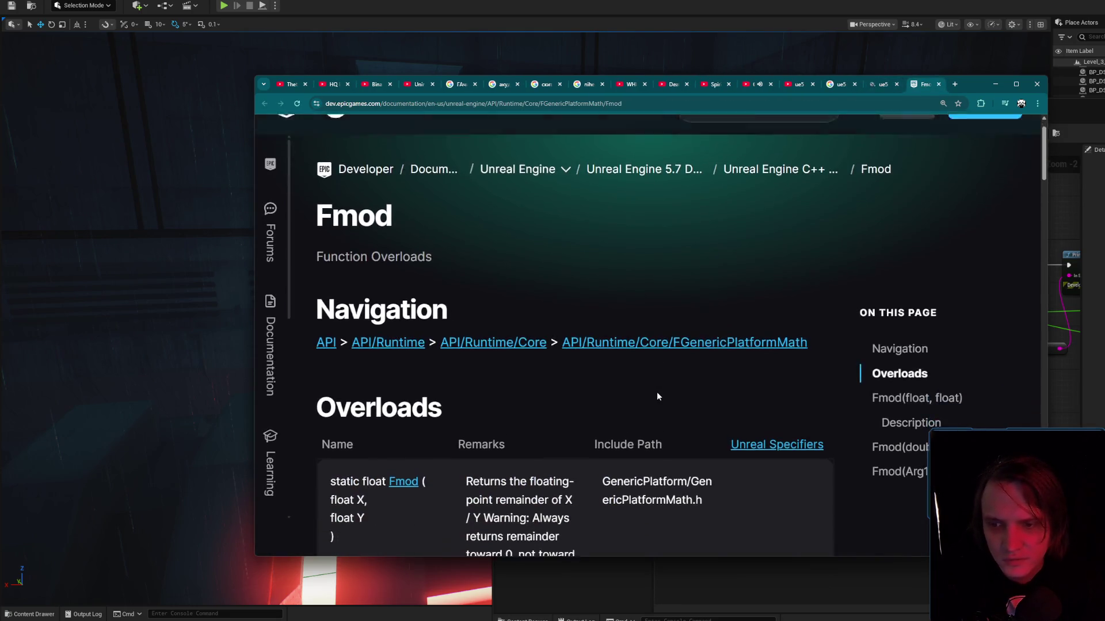
scroll(637, 382, down, 2)
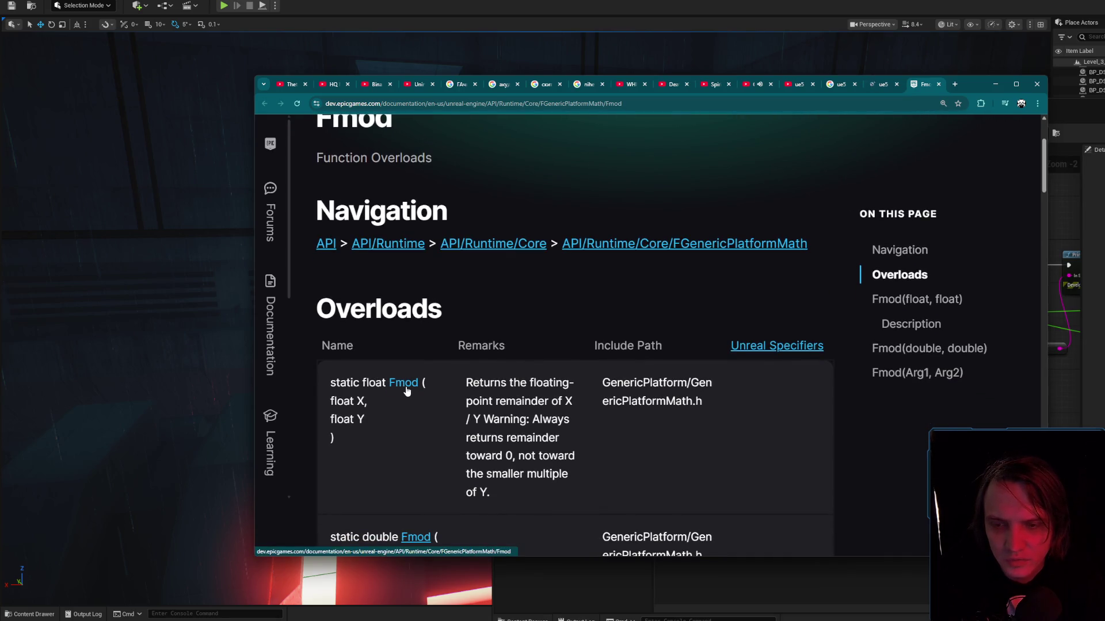
scroll(406, 391, down, 4)
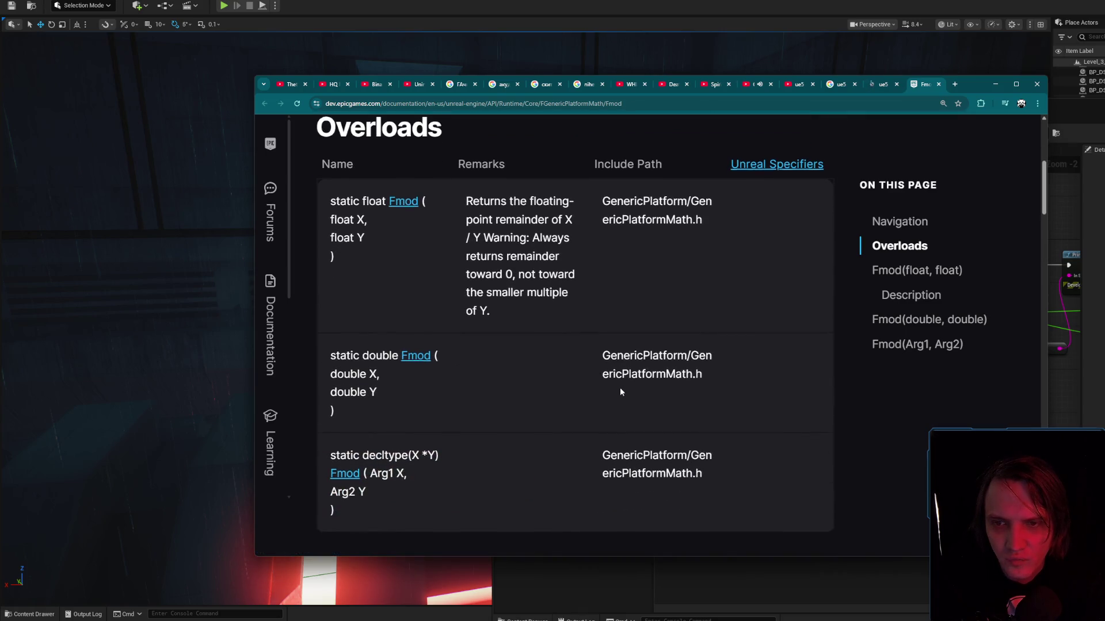
scroll(619, 388, down, 5)
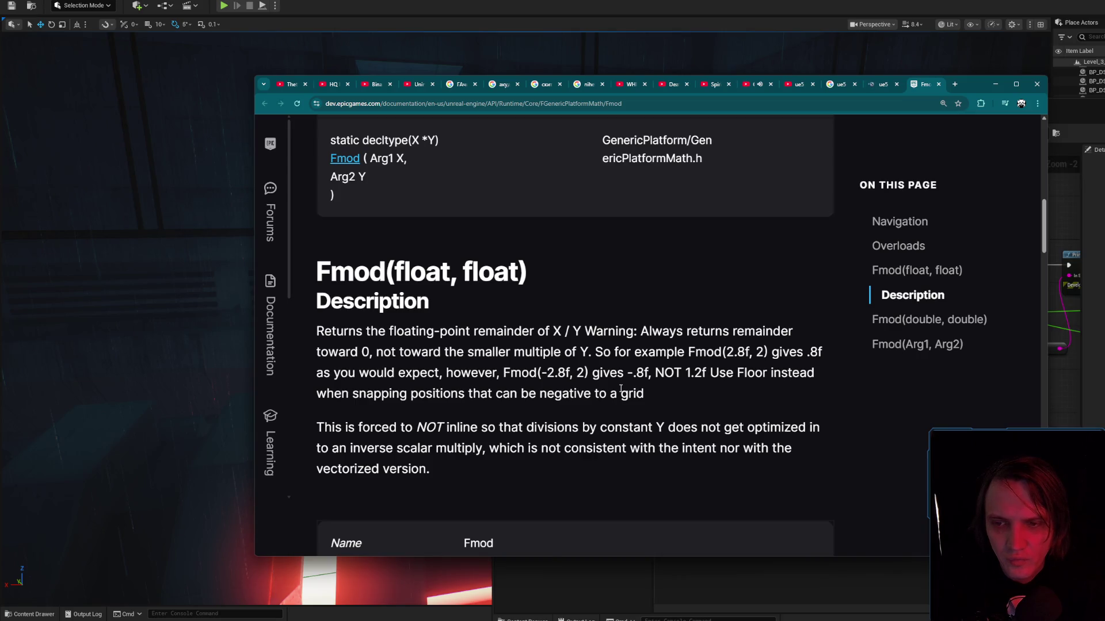
scroll(620, 390, down, 5)
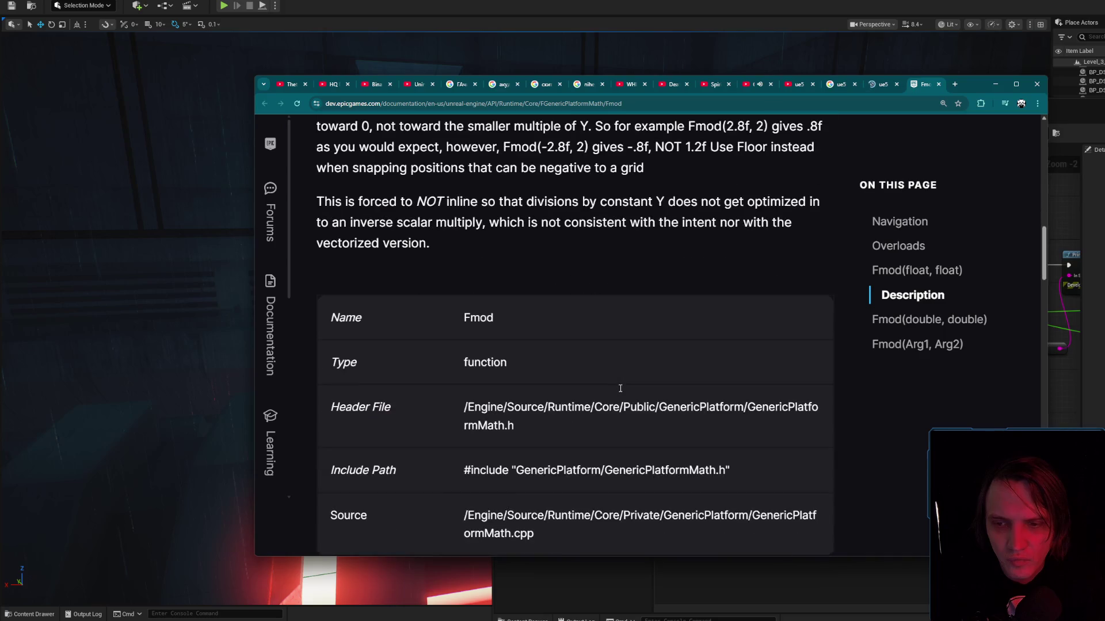
scroll(619, 391, down, 2)
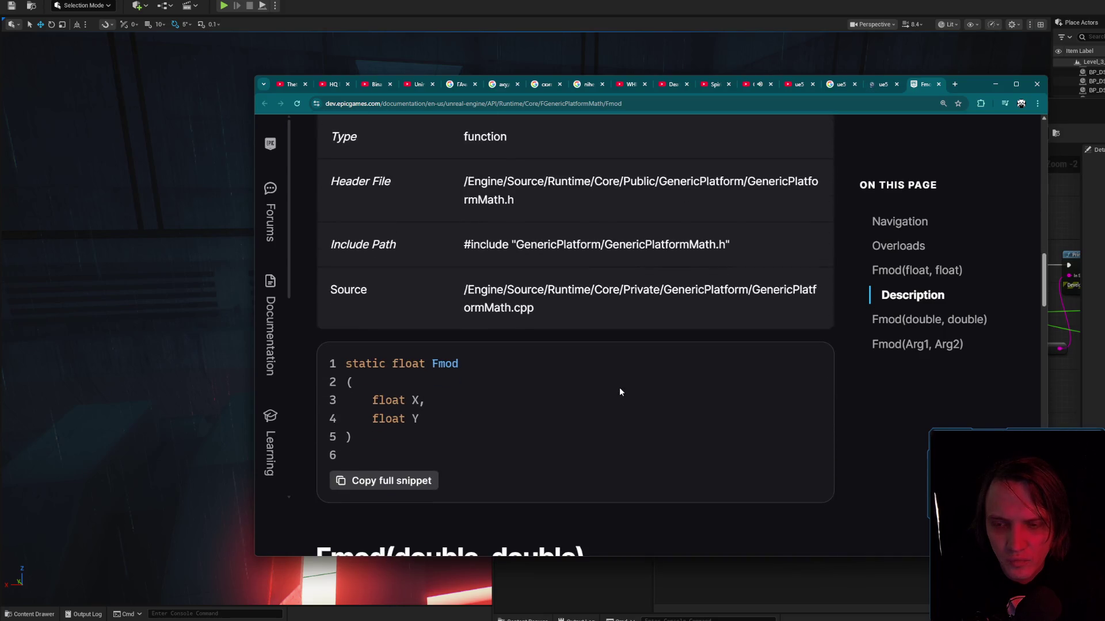
scroll(617, 391, down, 6)
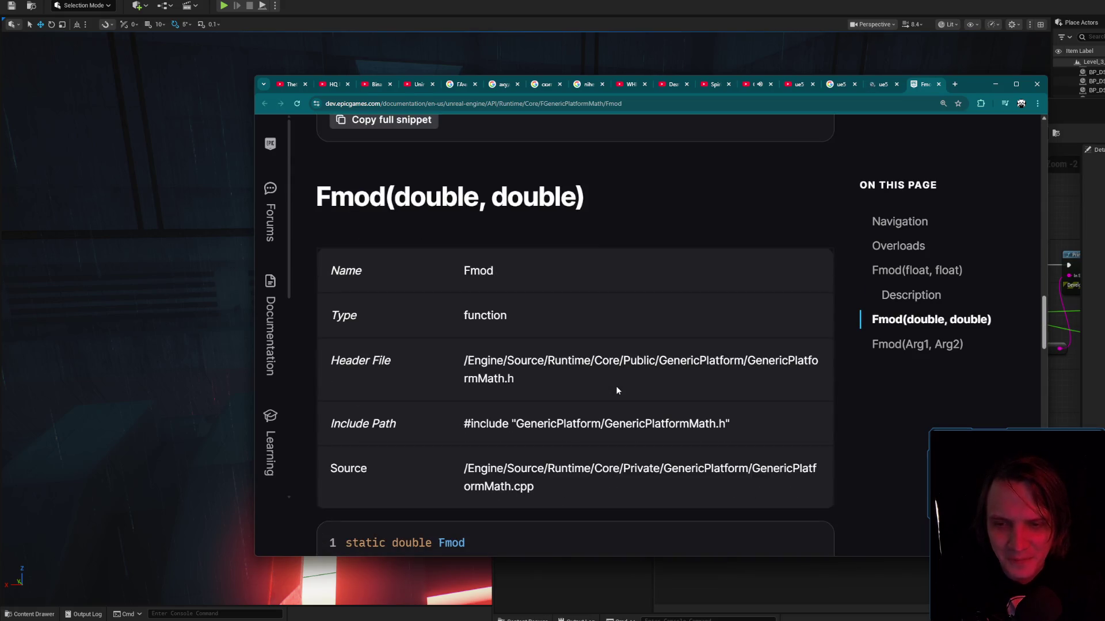
scroll(617, 388, down, 3)
click(872, 218)
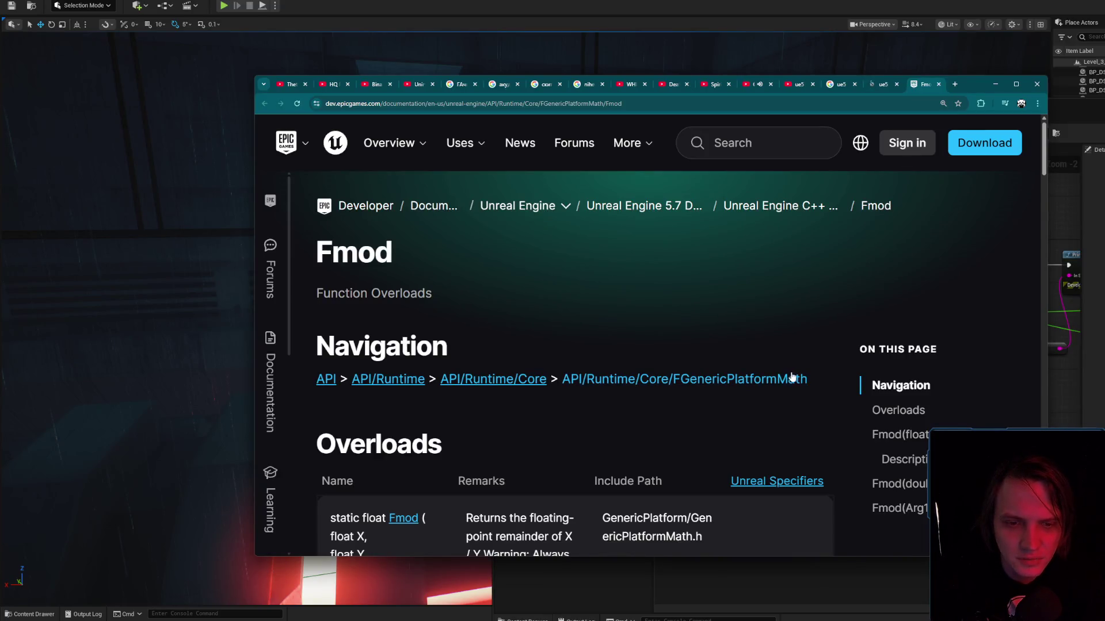
scroll(795, 365, down, 3)
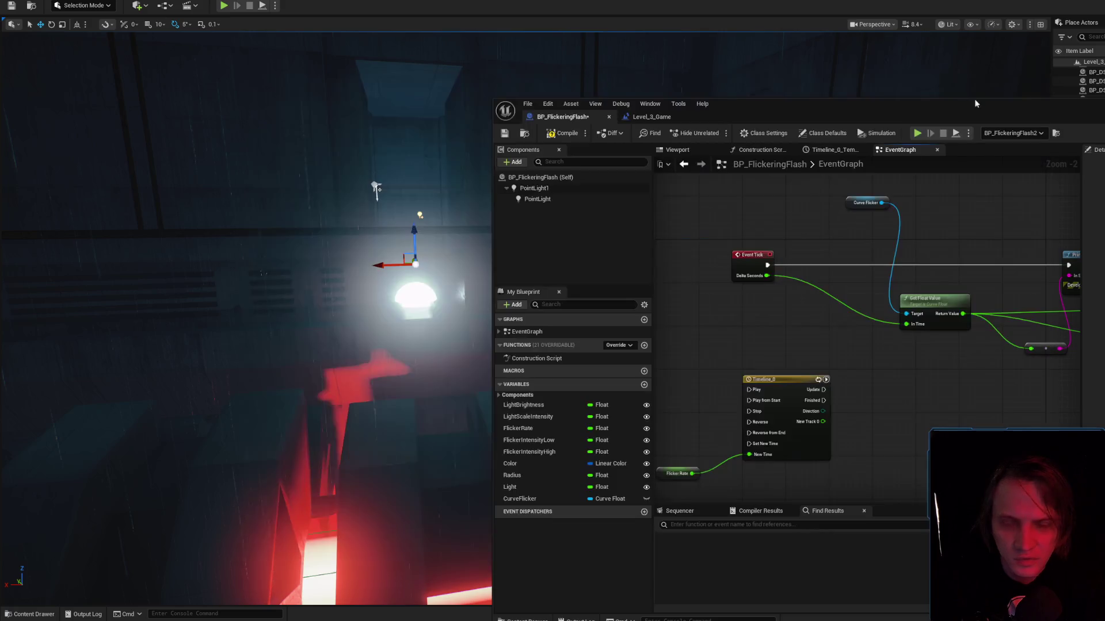
click(995, 84)
right_click(714, 362)
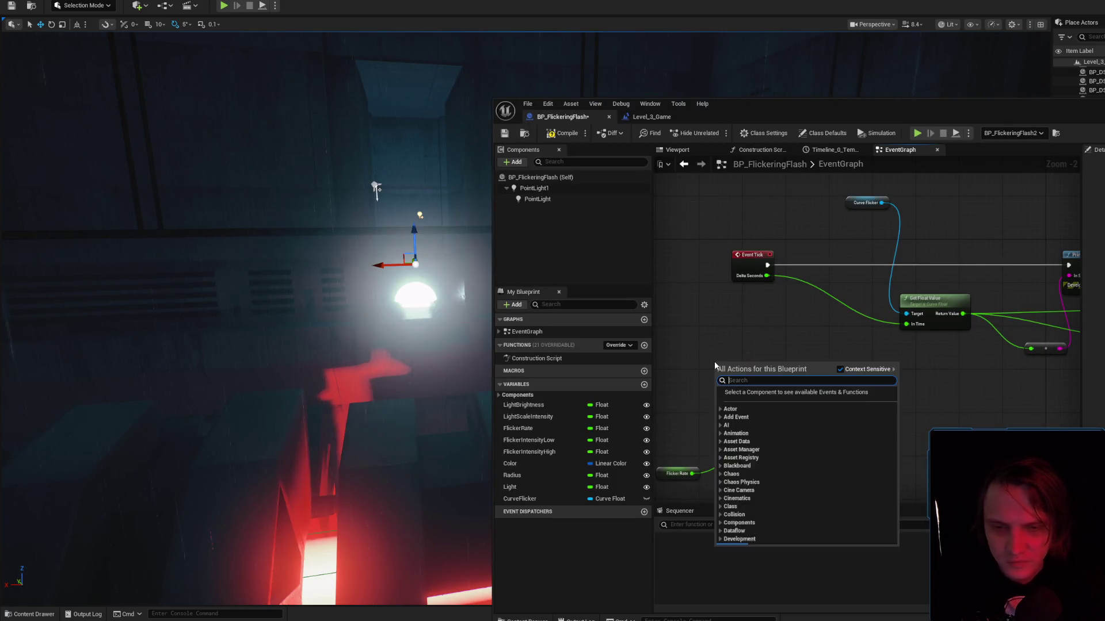
Look for 'fmod float' among all Blueprint actions, then return to Google's 'ue5 fmod float' results.
text(fmod float)
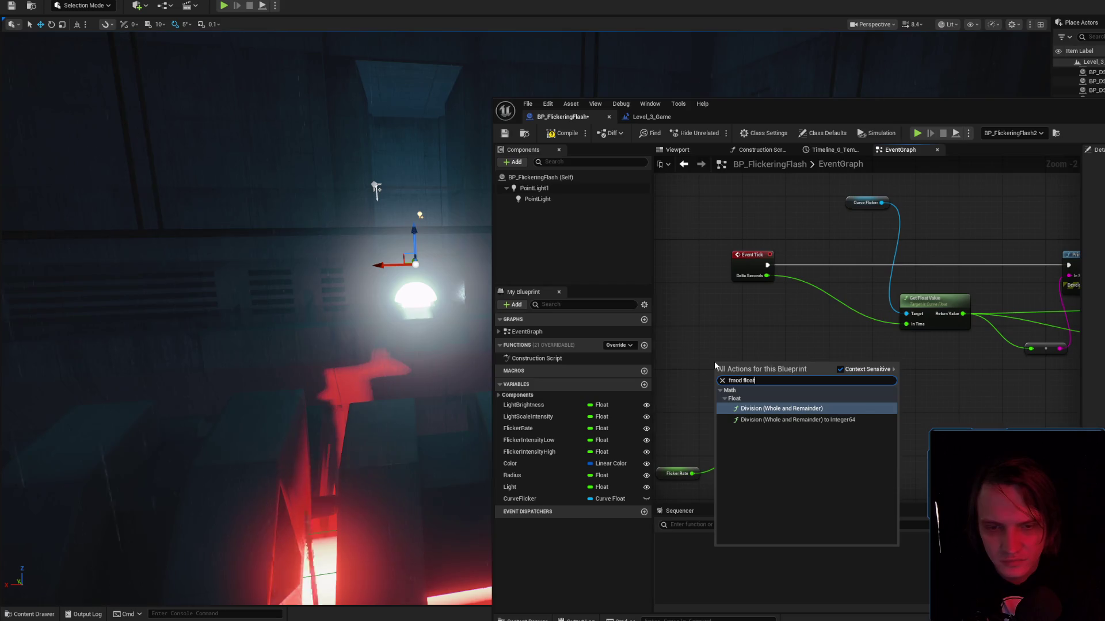
click(841, 370)
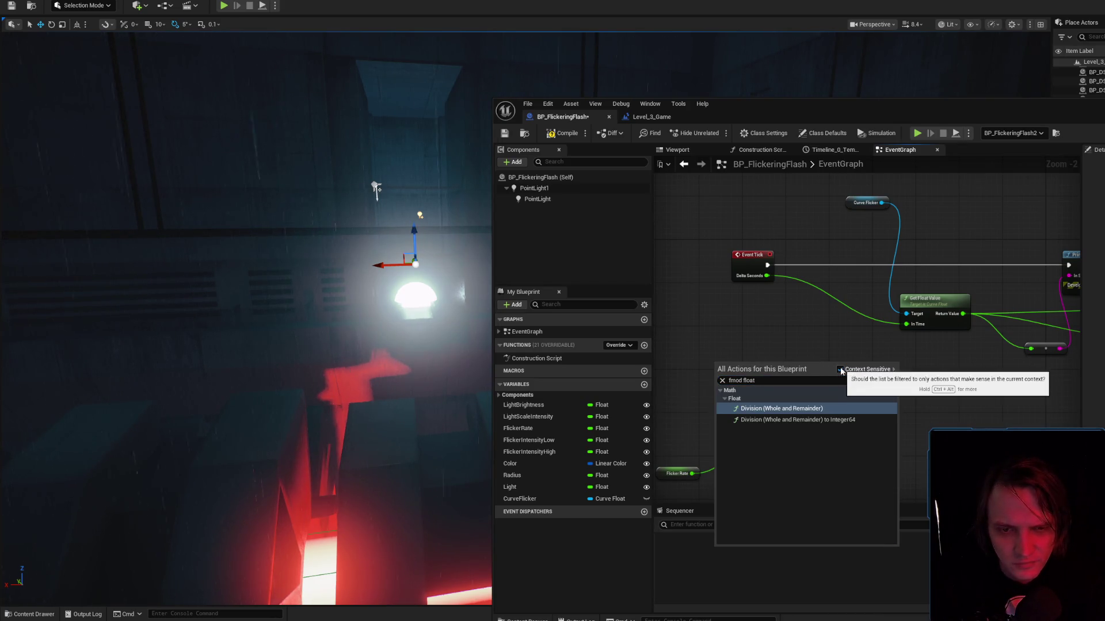
key(Escape)
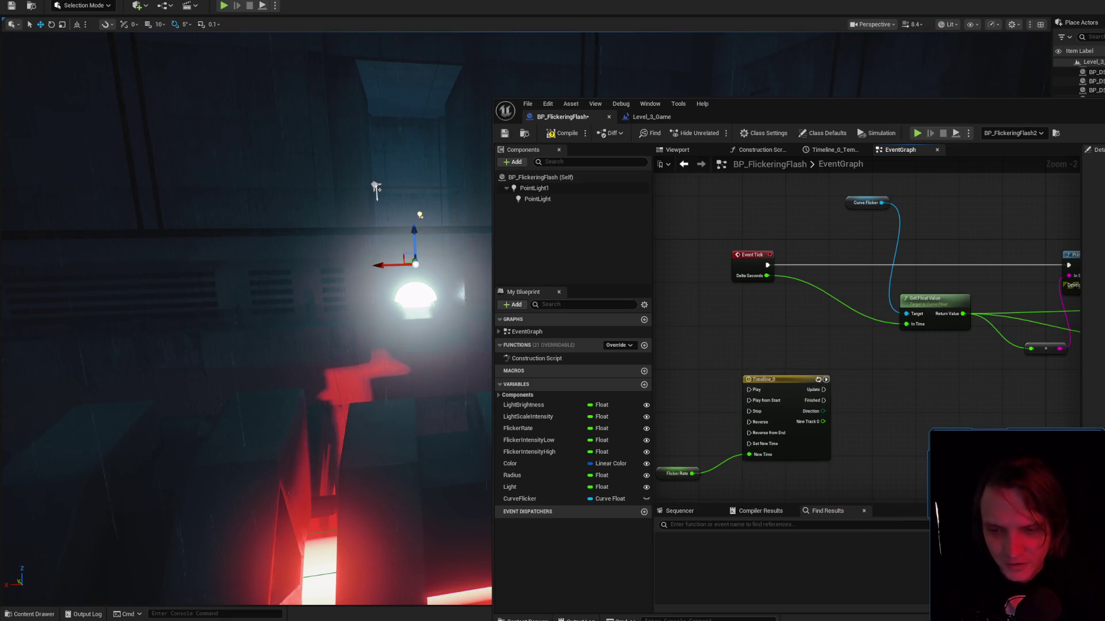
key(alt+Tab)
click(880, 84)
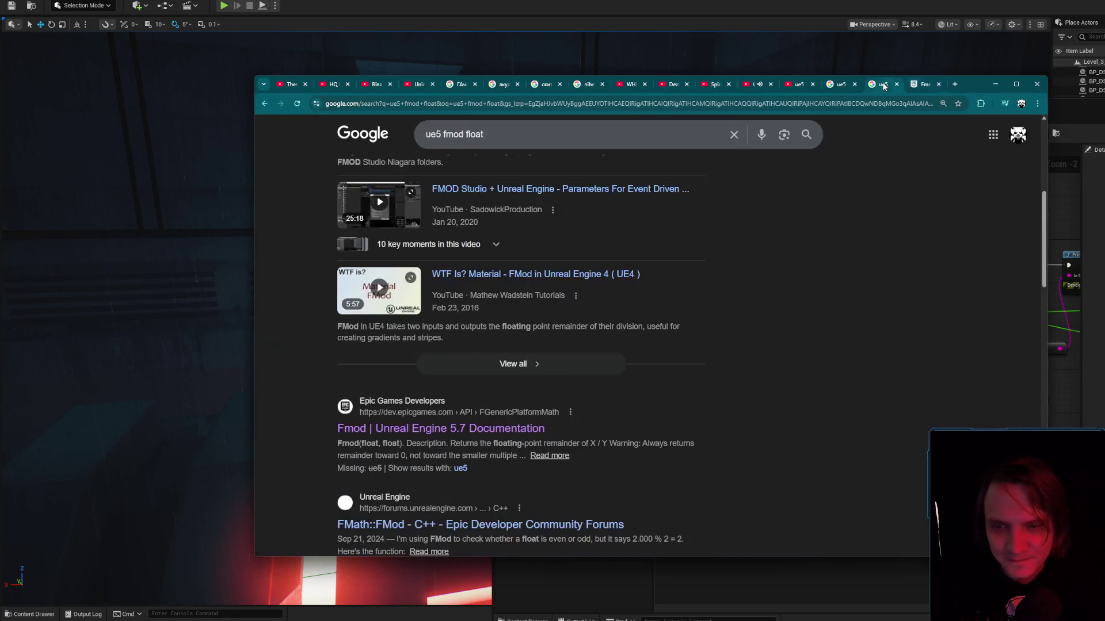
Switch to ChatGPT and scroll through the answer on looping curve time with Fmod.
click(995, 84)
key(alt+Tab)
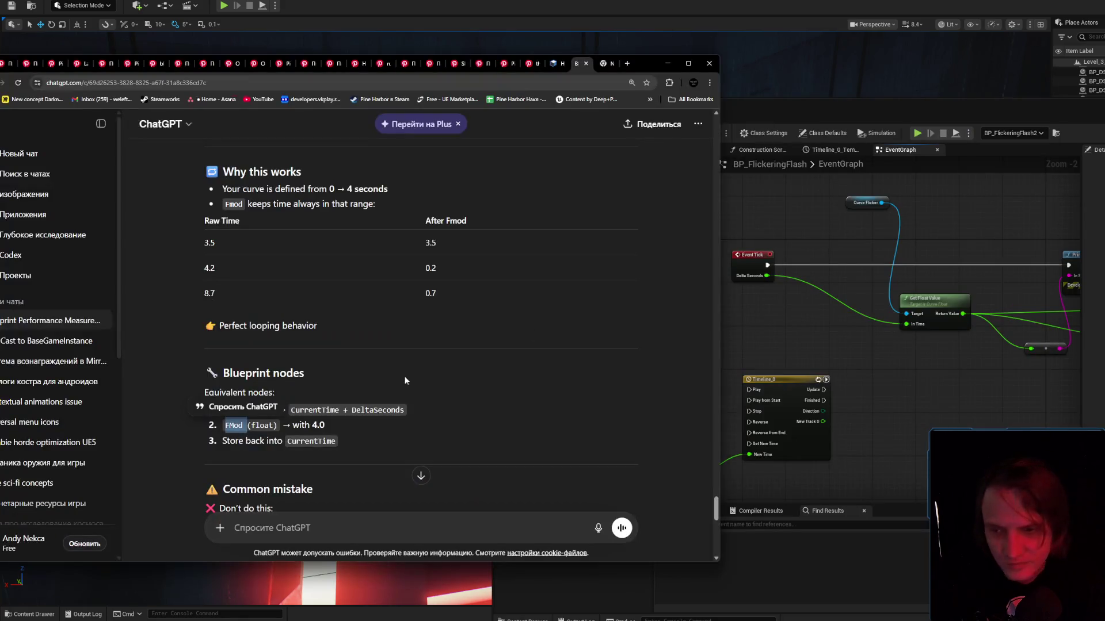
click(421, 417)
scroll(422, 416, down, 5)
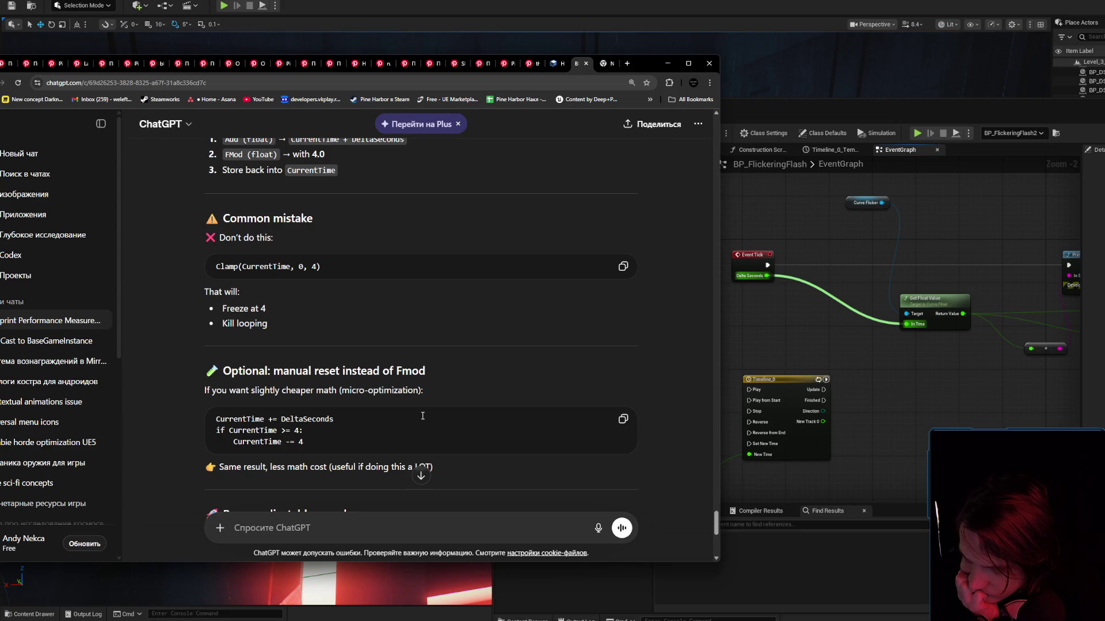
scroll(420, 420, down, 3)
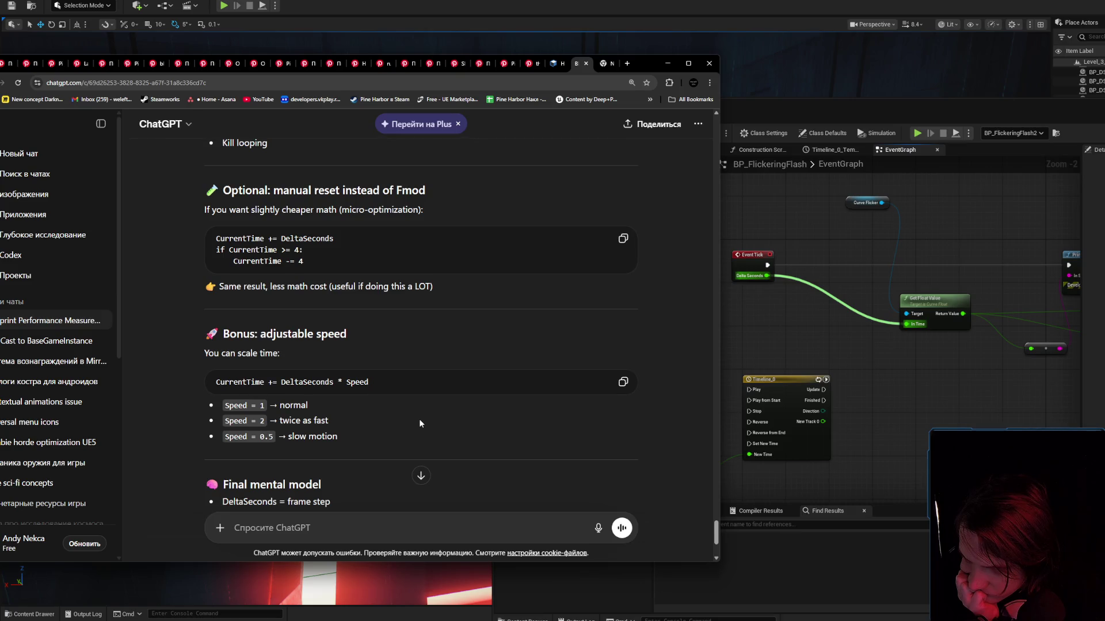
scroll(419, 423, down, 2)
scroll(420, 423, down, 2)
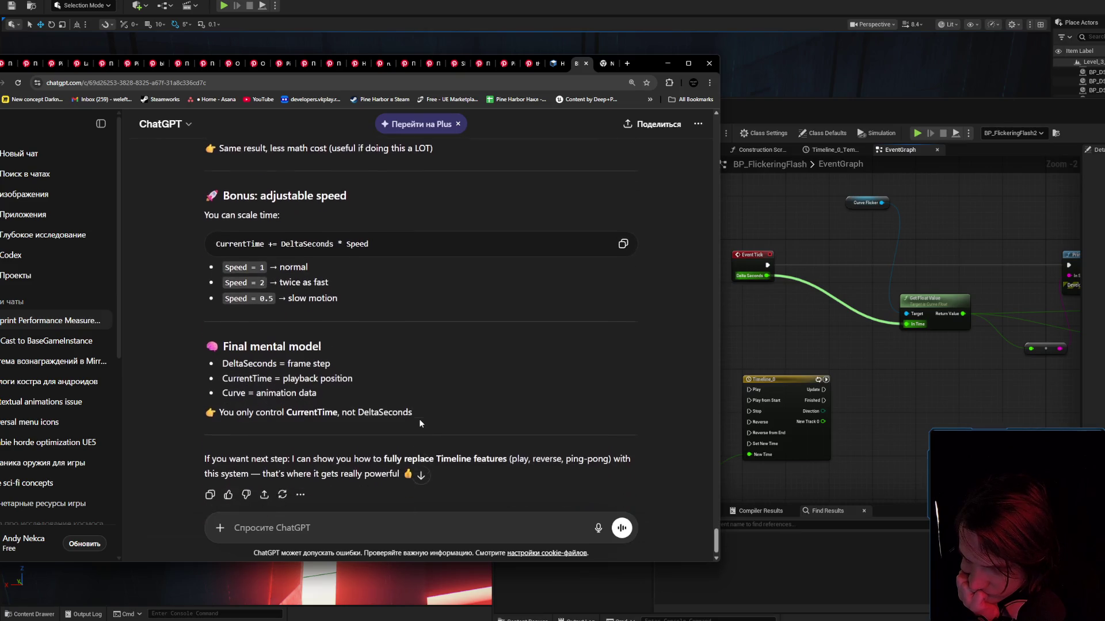
scroll(501, 447, up, 10)
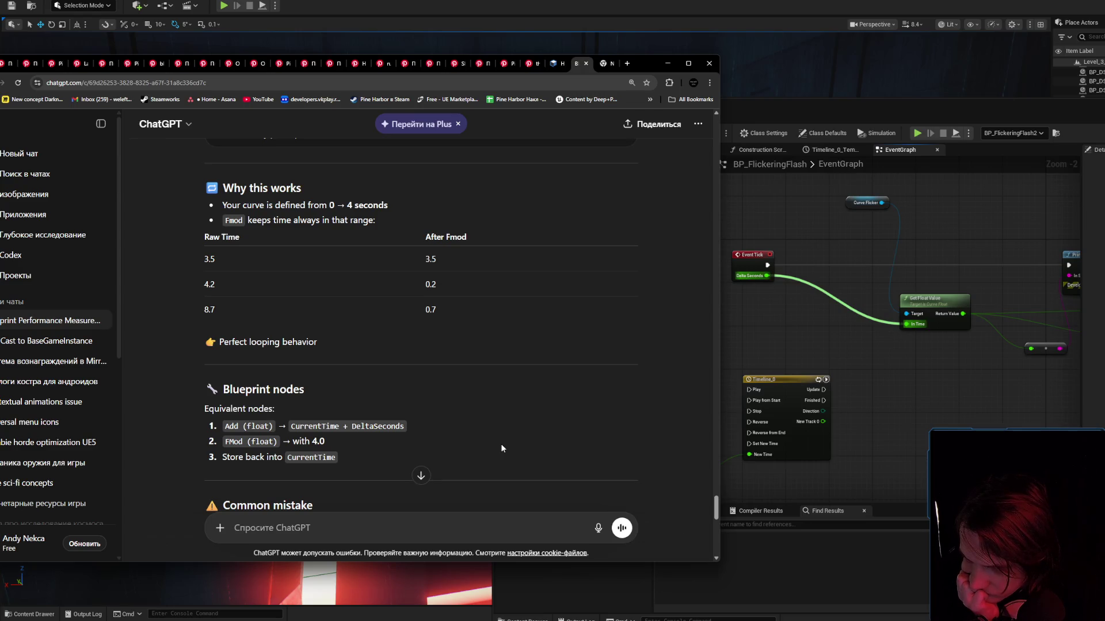
scroll(501, 449, up, 2)
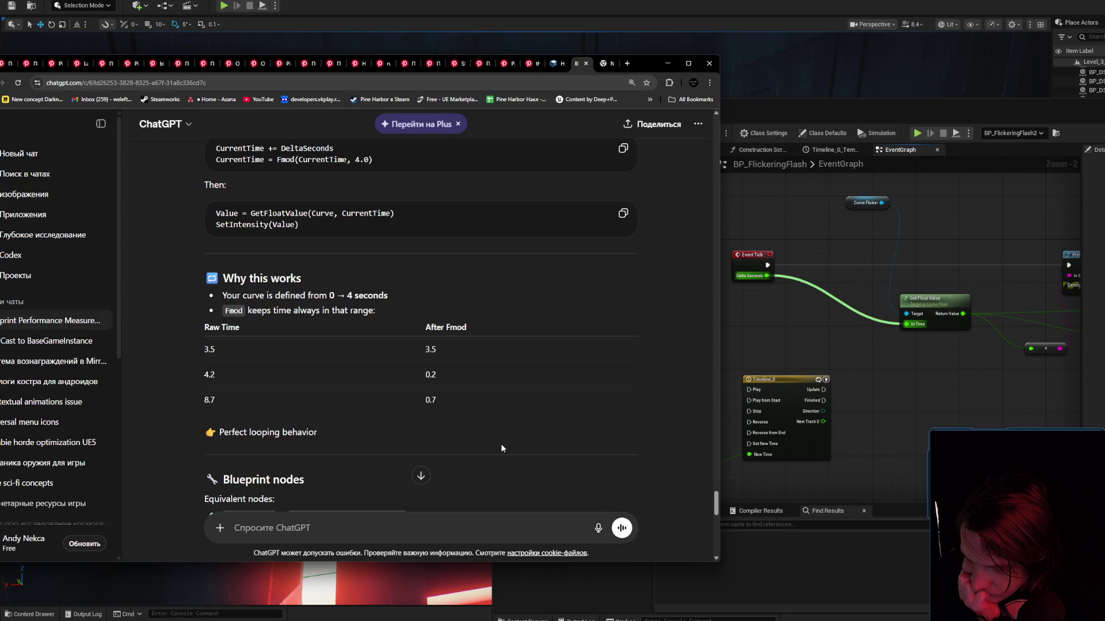
Reread the After Fmod section, then return to the BP_FlickeringFlash event graph.
drag(472, 329, 415, 329)
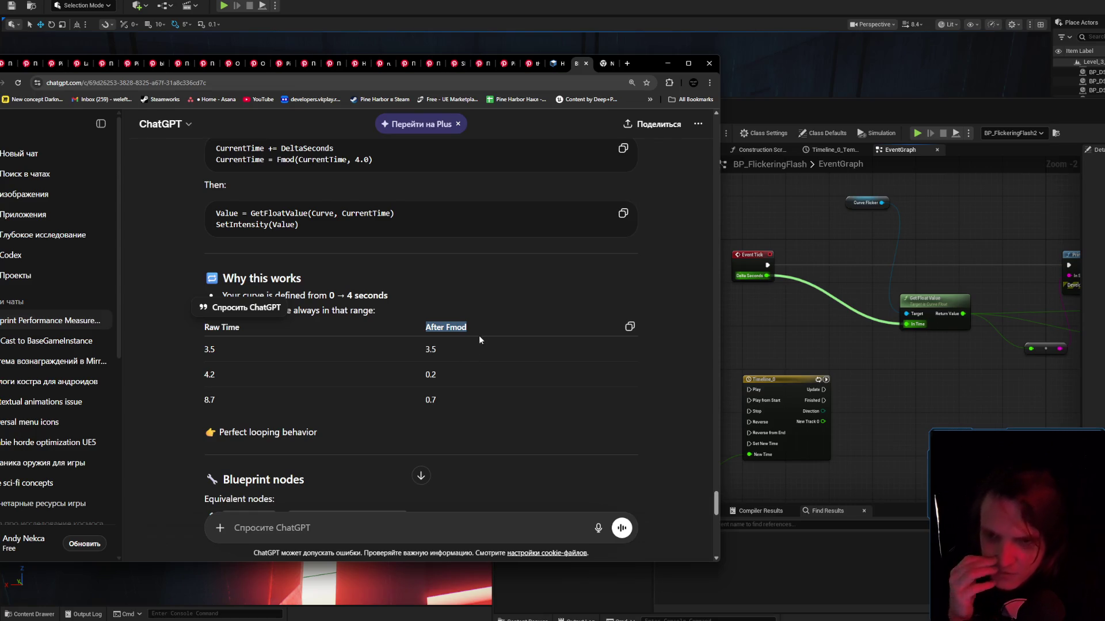
click(458, 316)
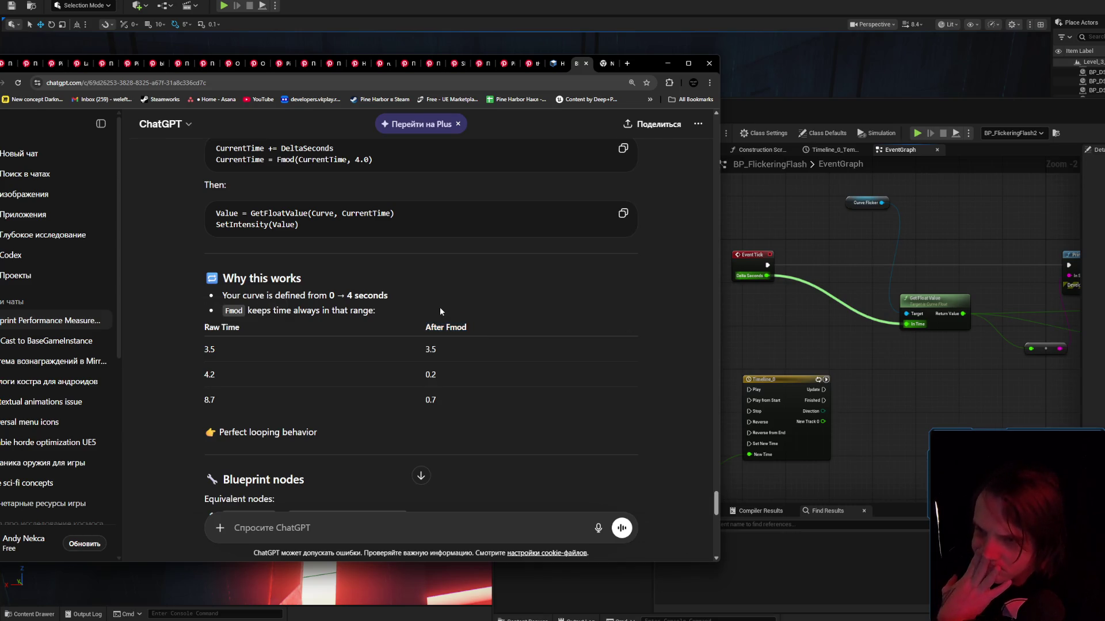
scroll(440, 306, up, 3)
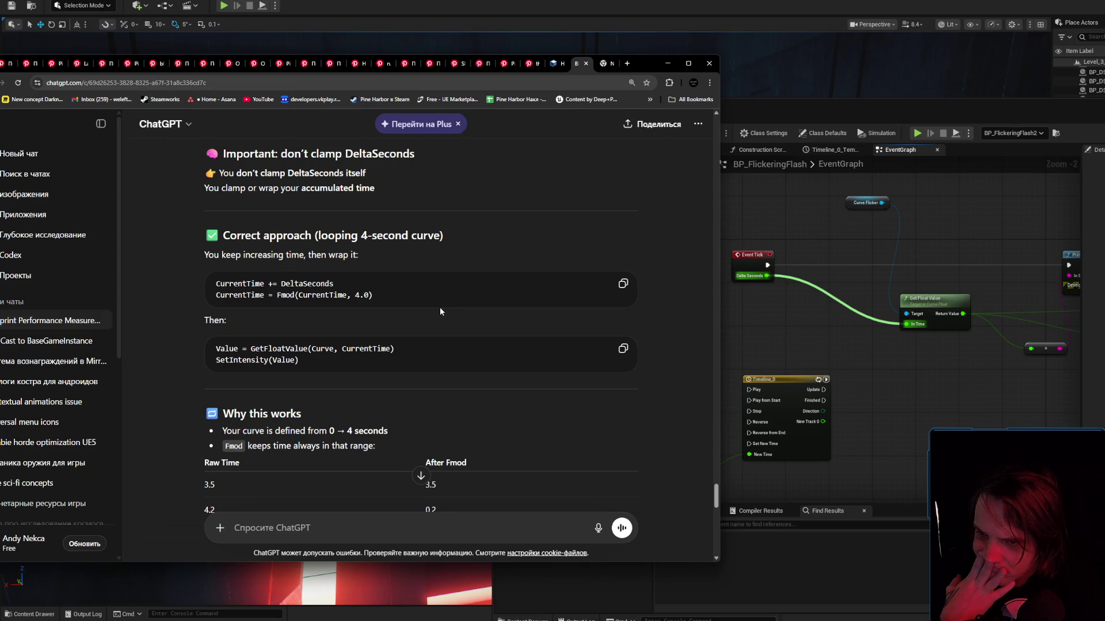
click(756, 329)
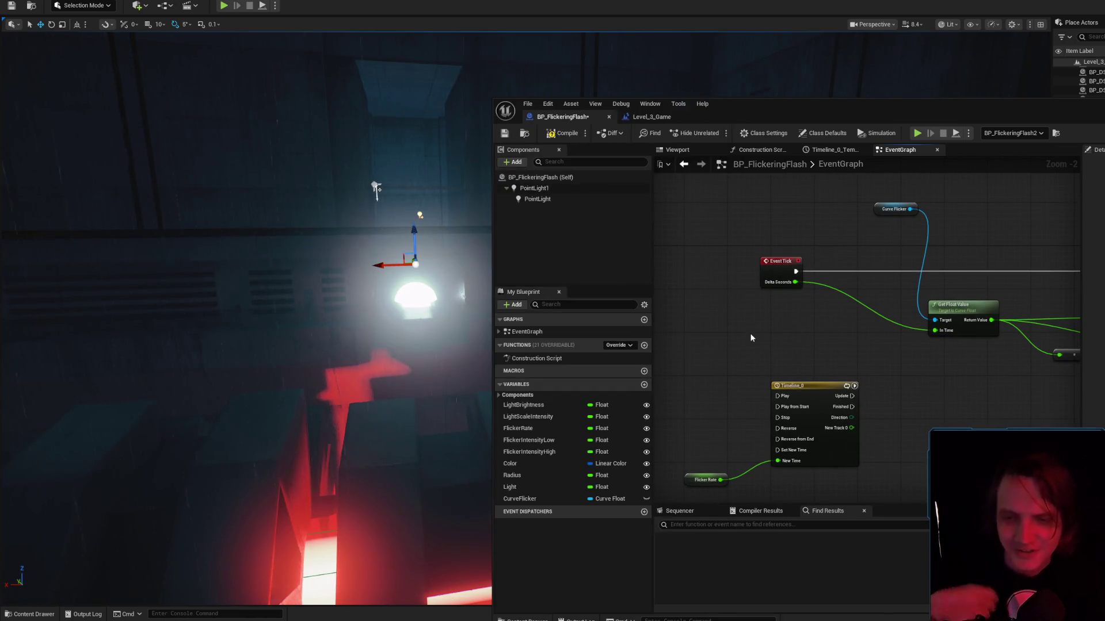
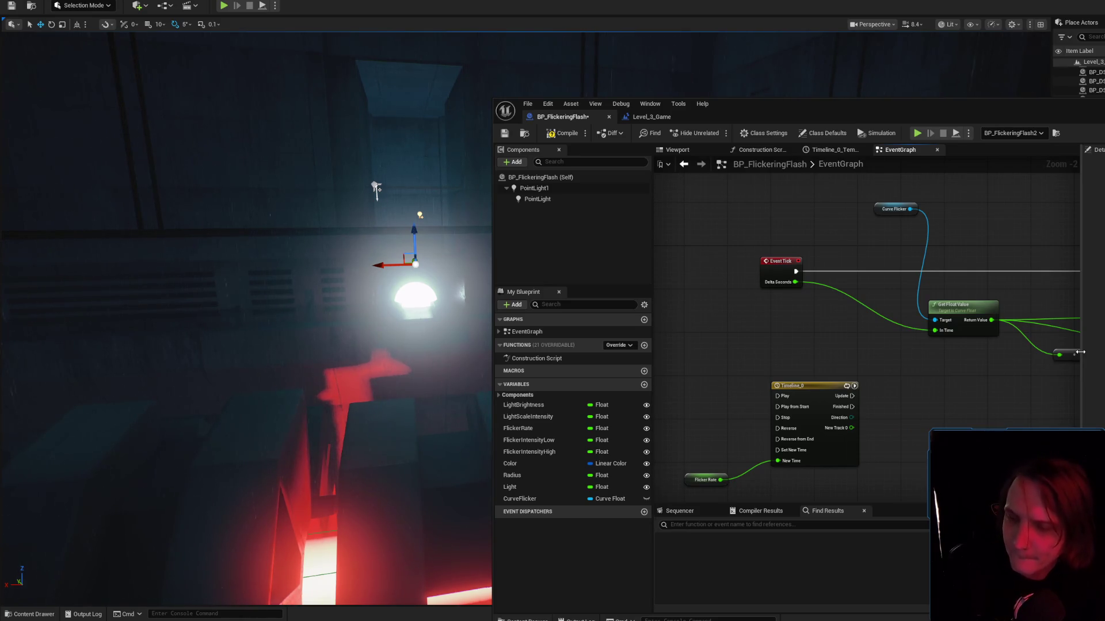
Adjust the system volume and re-centre the BP_FlickeringFlash event graph.
key(XF86AudioLowerVolume)
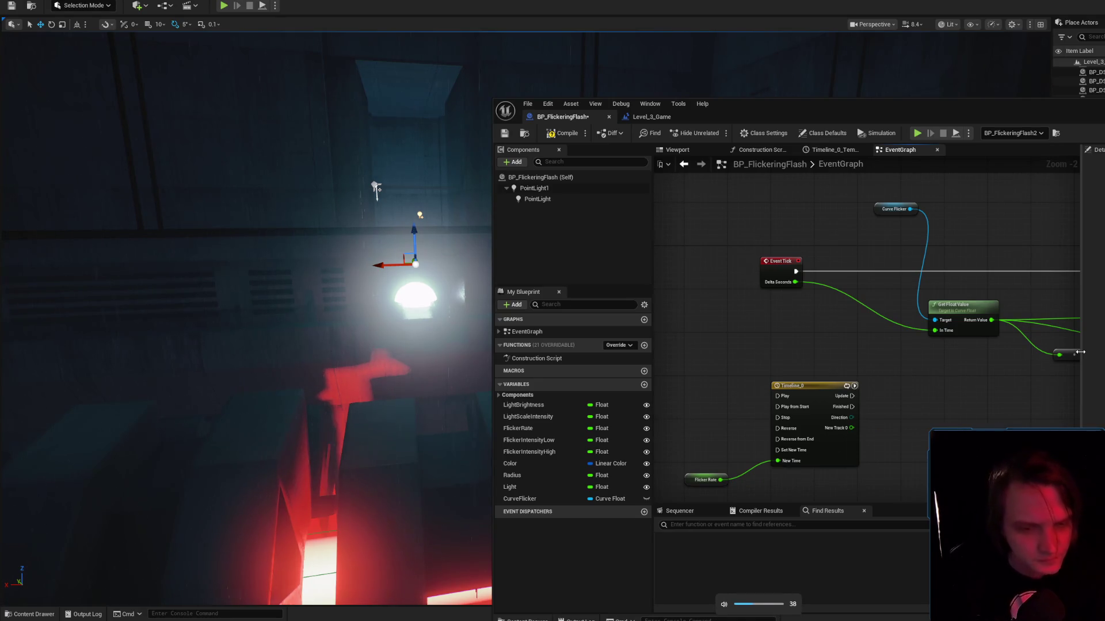
key(XF86AudioRaiseVolume)
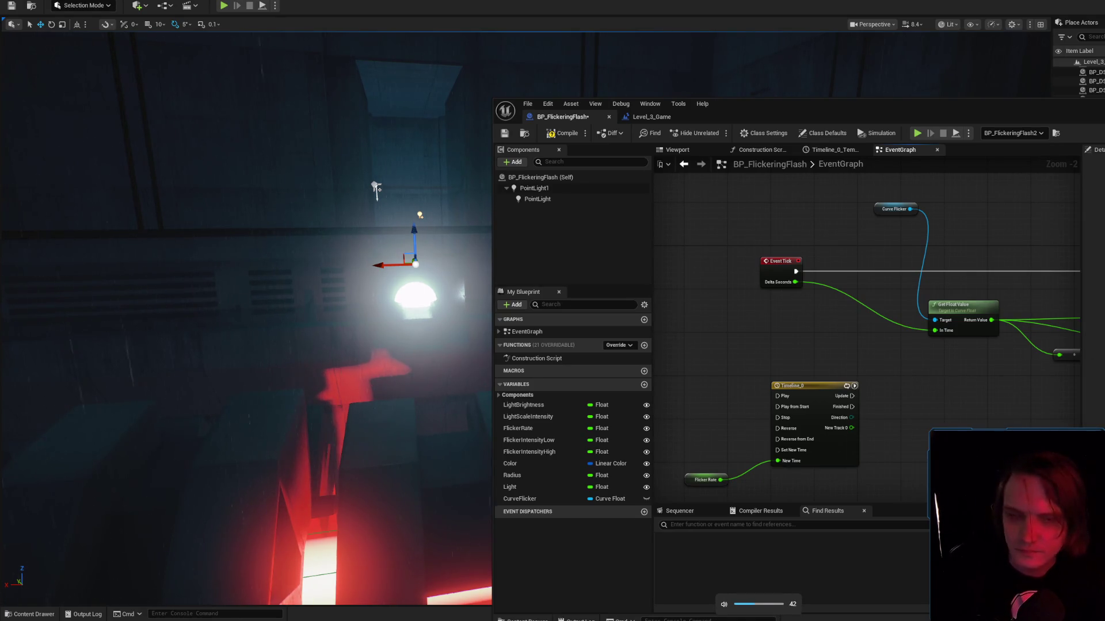
key(alt+Tab)
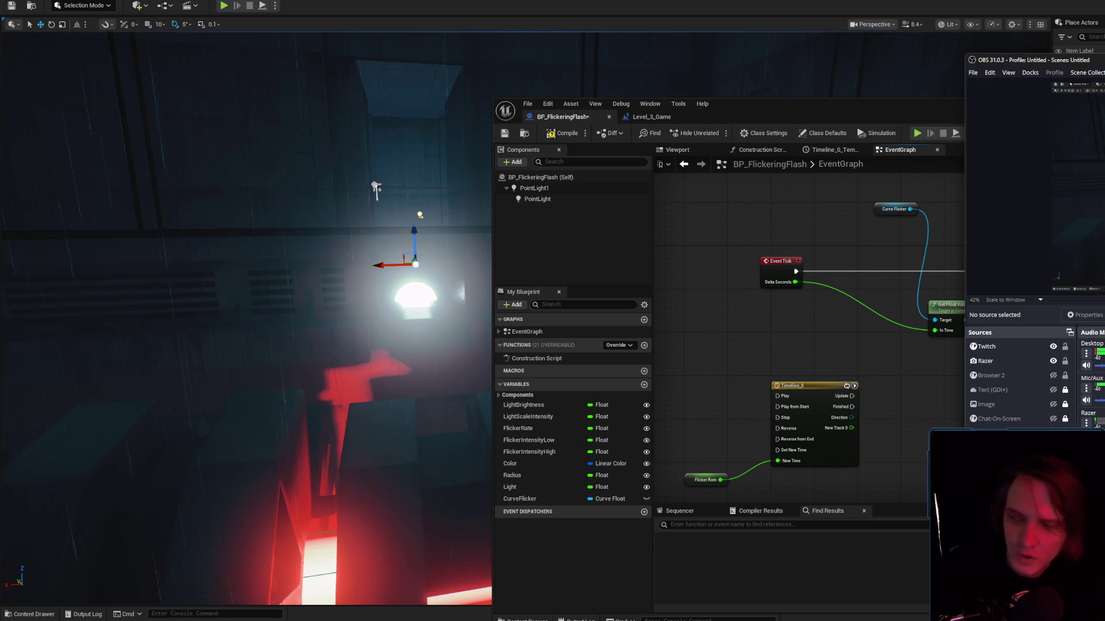
click(835, 340)
drag(835, 340, 798, 328)
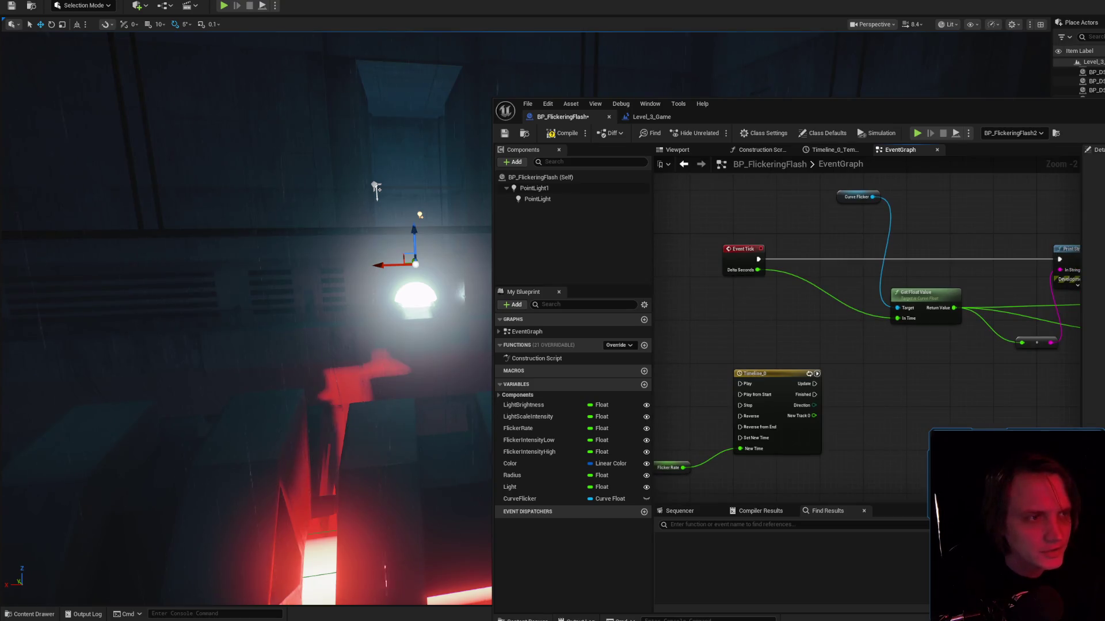
Ask ChatGPT 'tell me about Fmod' and read its explanation.
key(alt+Tab)
scroll(470, 404, down, 1)
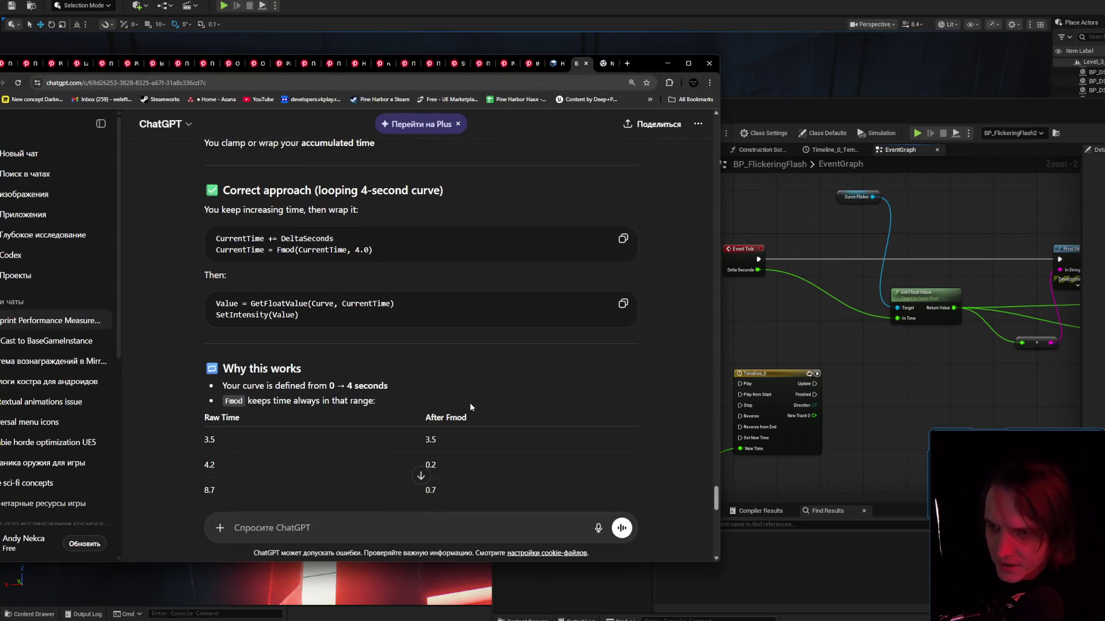
scroll(416, 369, down, 7)
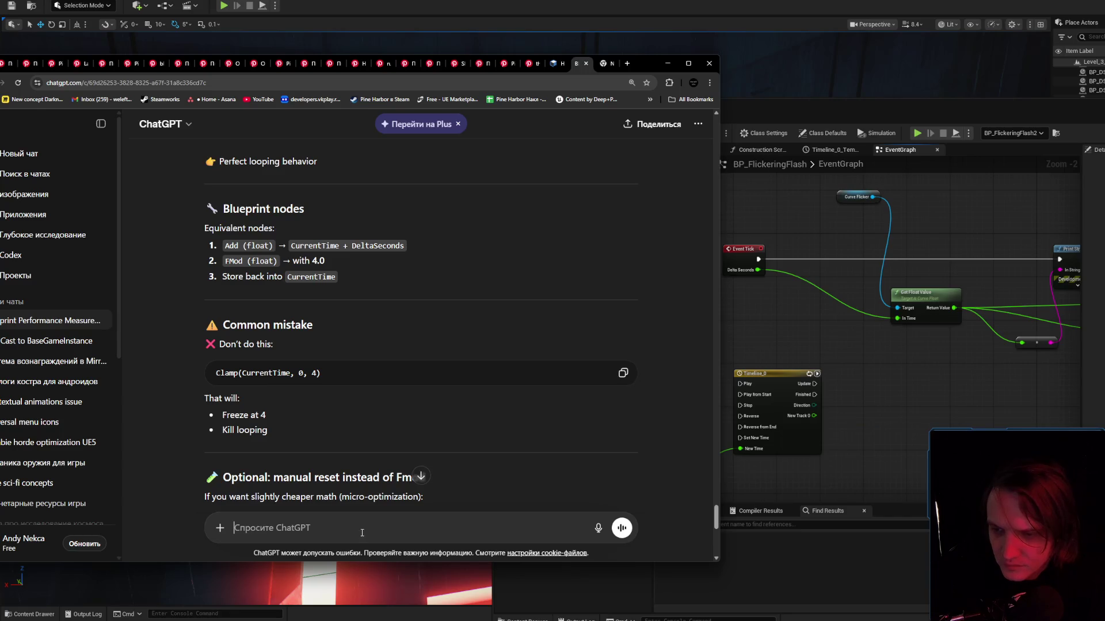
text(tell me about Fmod)
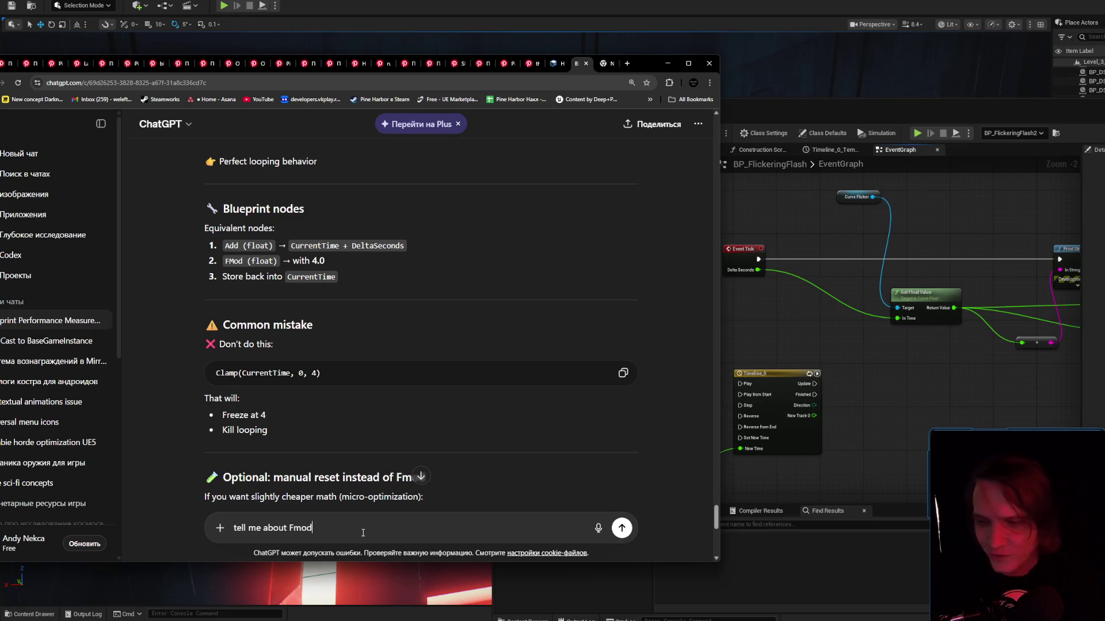
key(Return)
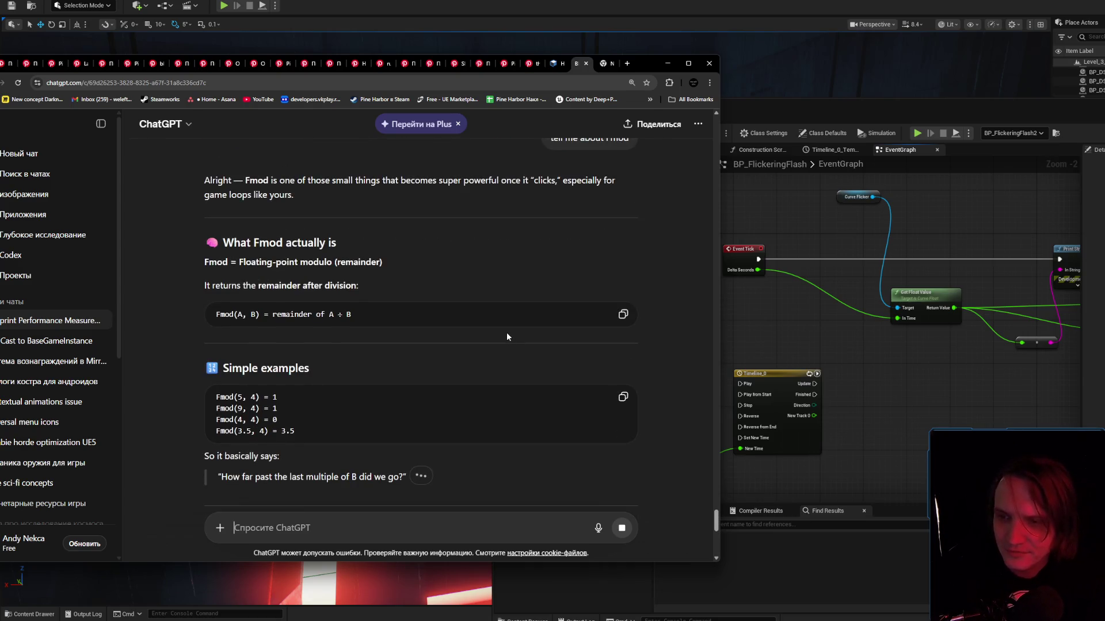
scroll(404, 313, up, 2)
scroll(430, 332, up, 8)
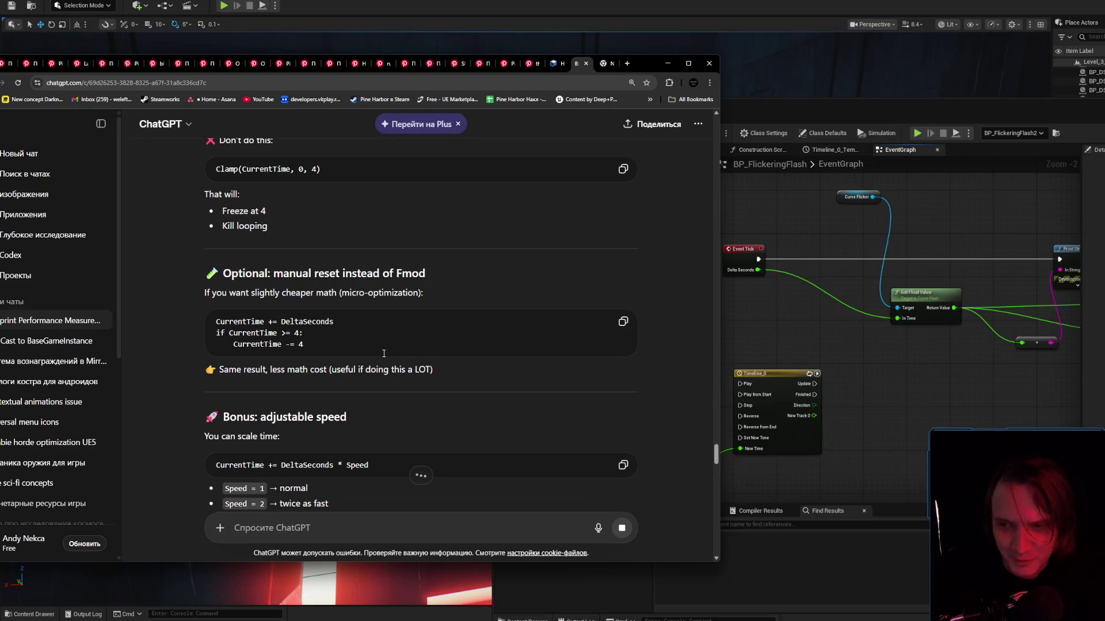
scroll(384, 353, up, 2)
Back in the Blueprint, nudge the Curve Flicker node slightly left.
click(823, 391)
drag(835, 392, 786, 410)
click(767, 222)
drag(767, 222, 736, 228)
Inspect the Flicker_01 curve, then close its tab and return to the event graph.
double_click(748, 225)
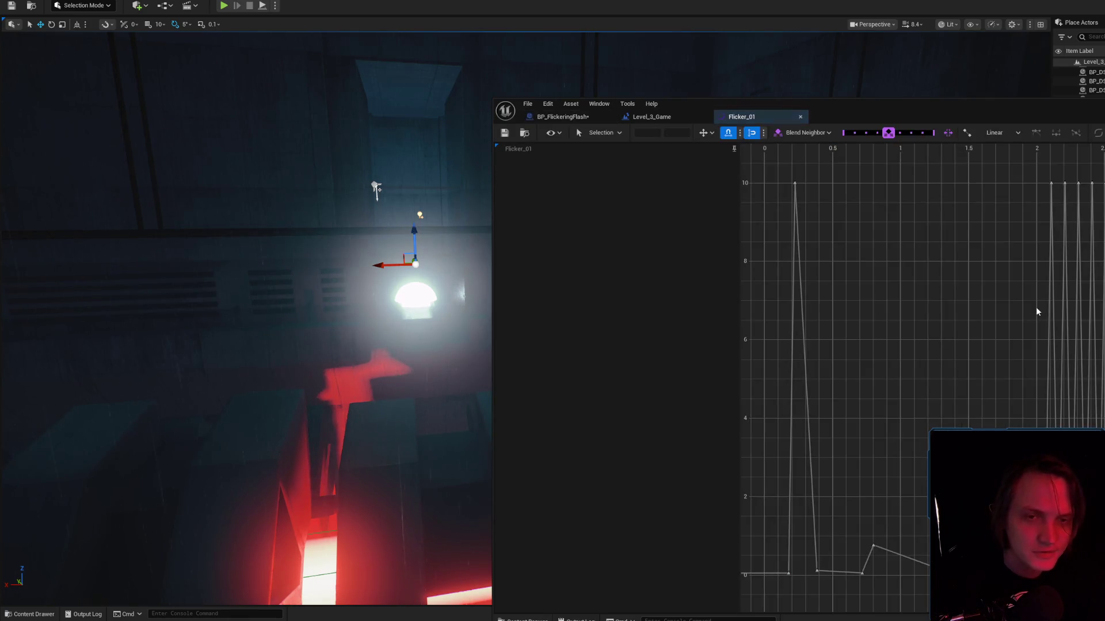
scroll(980, 349, down, 2)
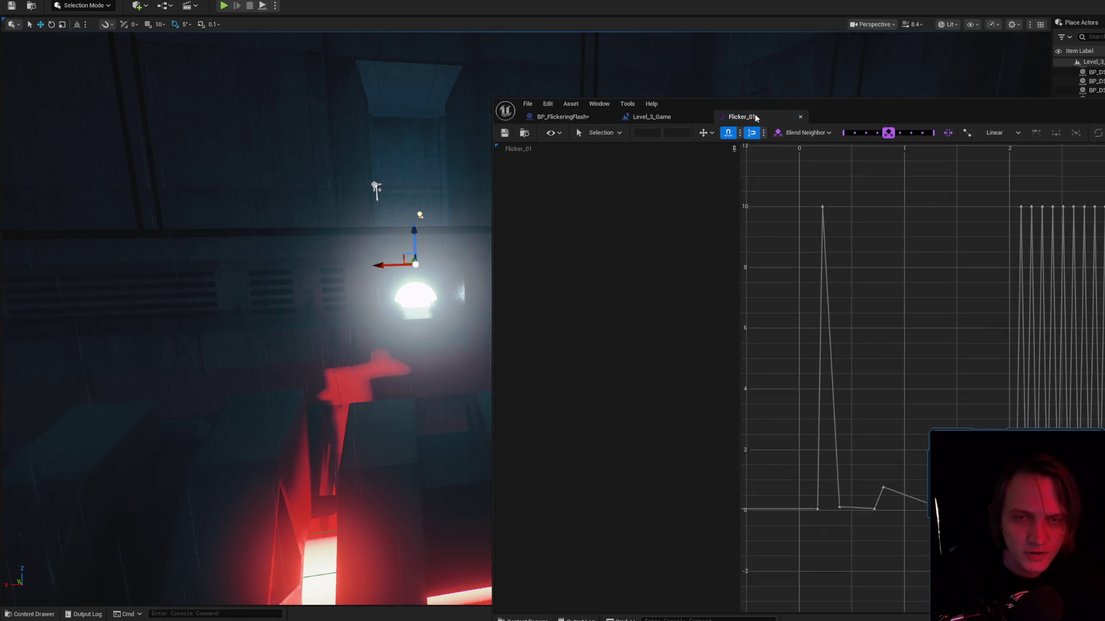
click(800, 117)
click(563, 117)
Move Timeline_0 with Flicker Rate up-right and Event Tick up-left.
mouse_move(867, 264)
mouse_down()
mouse_move(908, 306)
mouse_move(900, 300)
mouse_move(897, 315)
mouse_up()
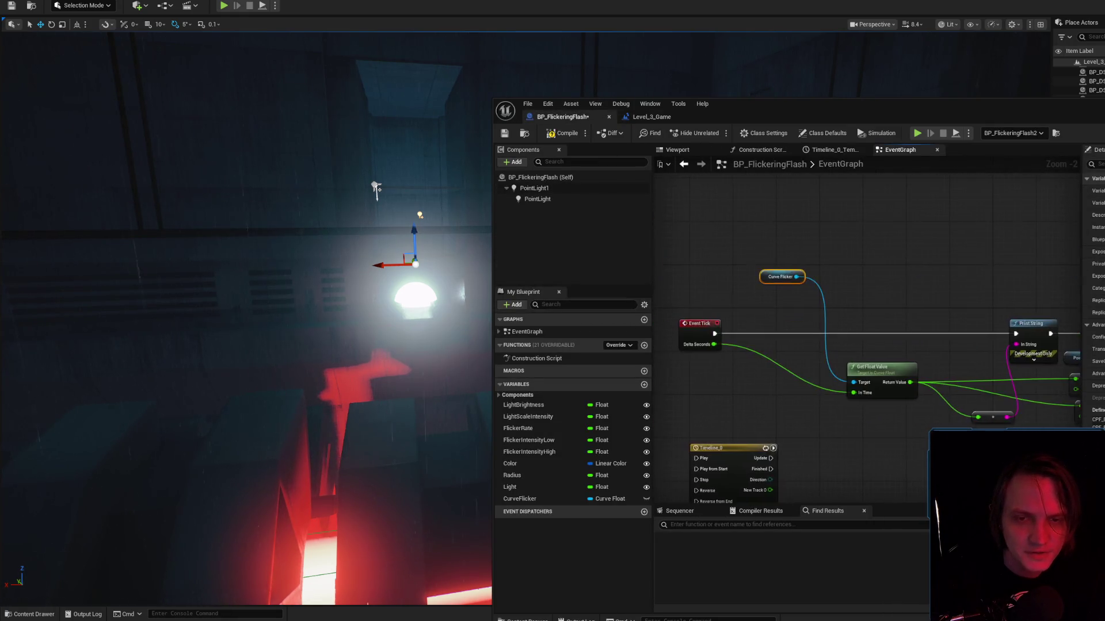
click(898, 374)
mouse_move(935, 392)
mouse_down()
mouse_move(860, 330)
mouse_move(728, 429)
mouse_move(800, 477)
mouse_up()
drag(829, 403, 850, 381)
mouse_move(798, 260)
mouse_down()
mouse_move(738, 249)
mouse_move(733, 259)
mouse_up()
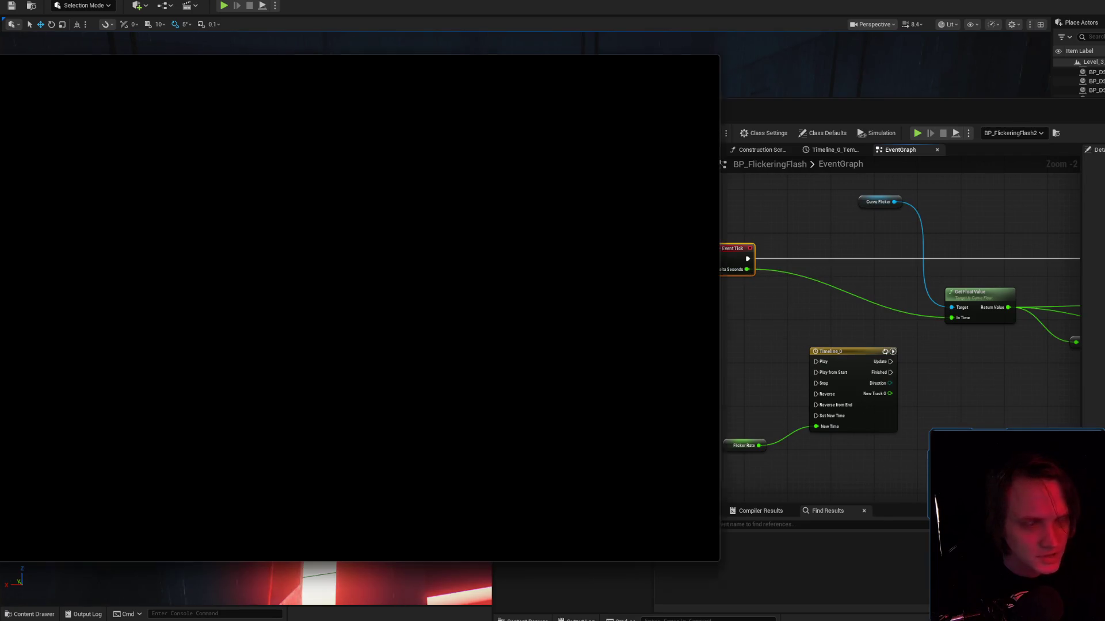
scroll(227, 342, up, 10)
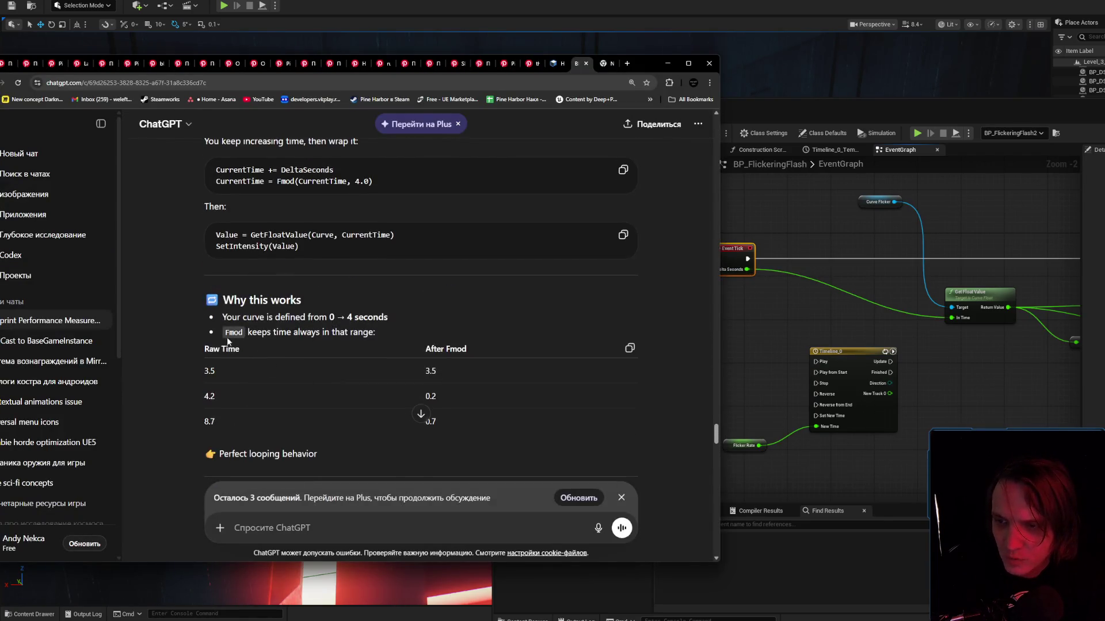
triple_click(195, 334)
click(201, 336)
scroll(289, 341, up, 1)
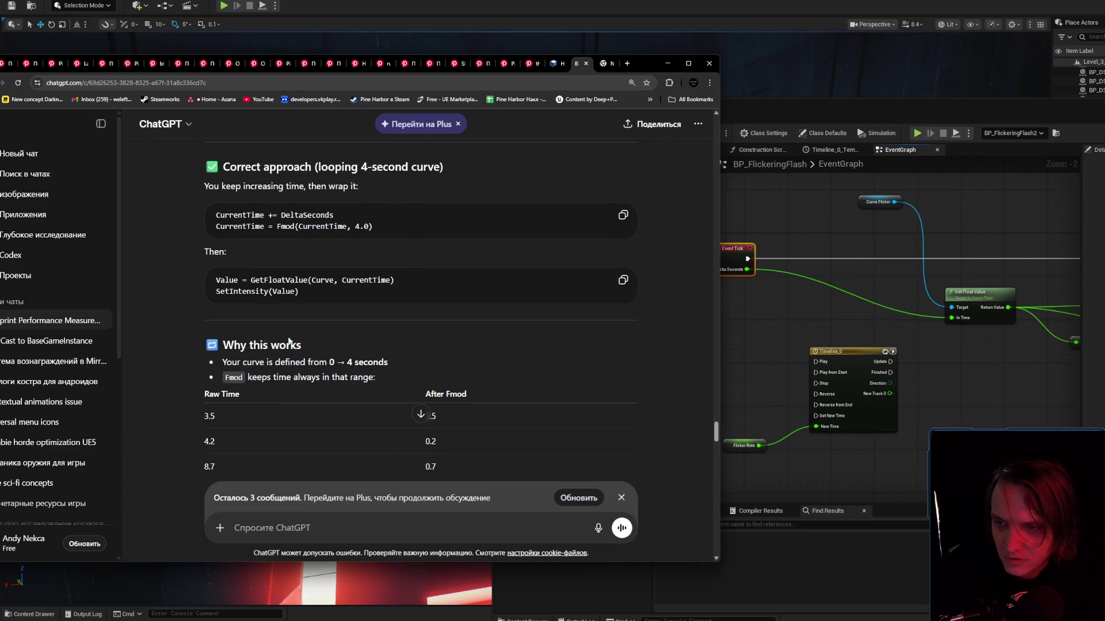
drag(216, 214, 376, 232)
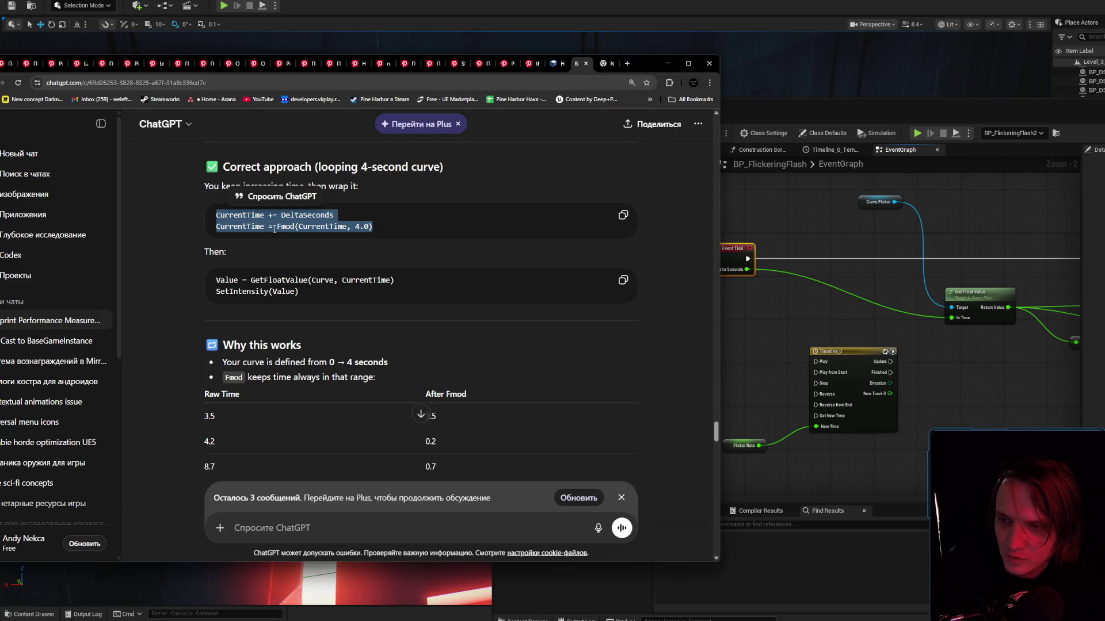
drag(277, 227, 295, 228)
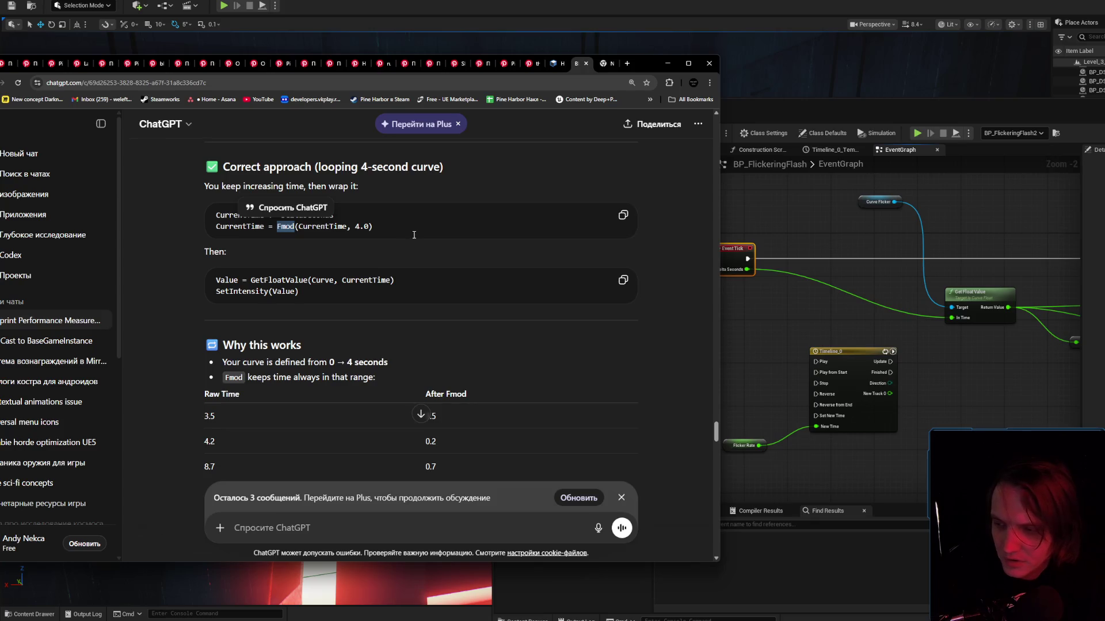
click(391, 297)
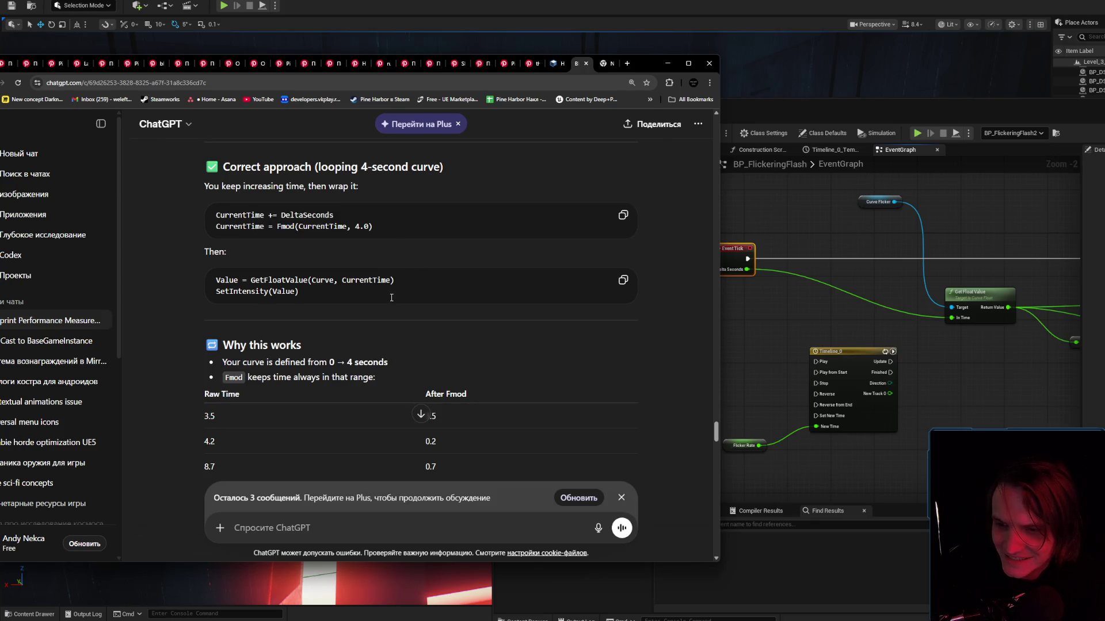
scroll(392, 298, down, 3)
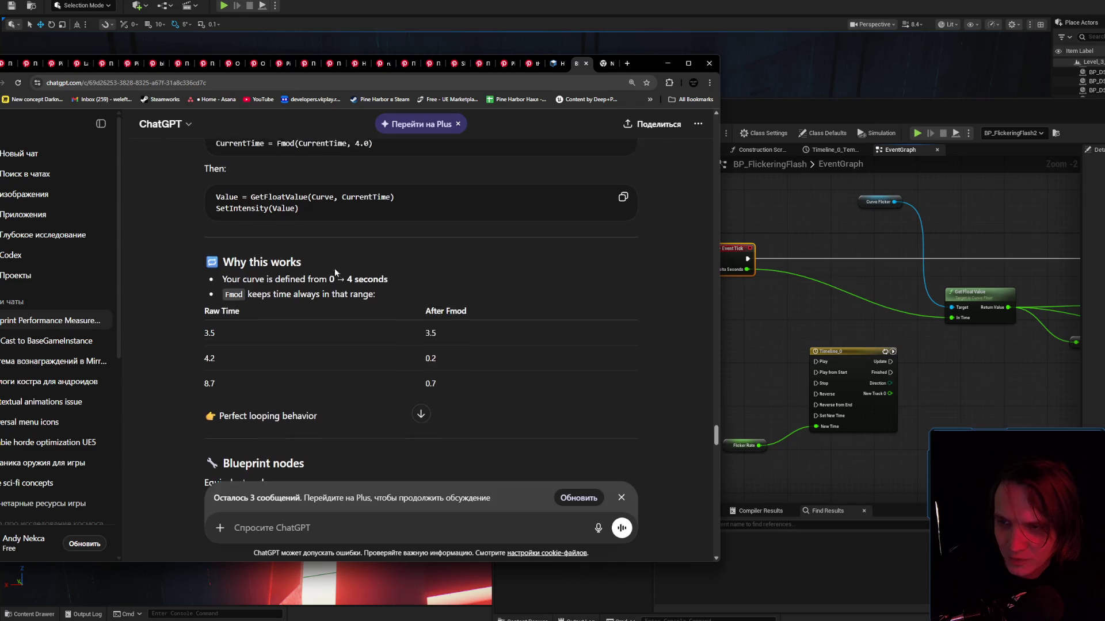
scroll(335, 271, up, 3)
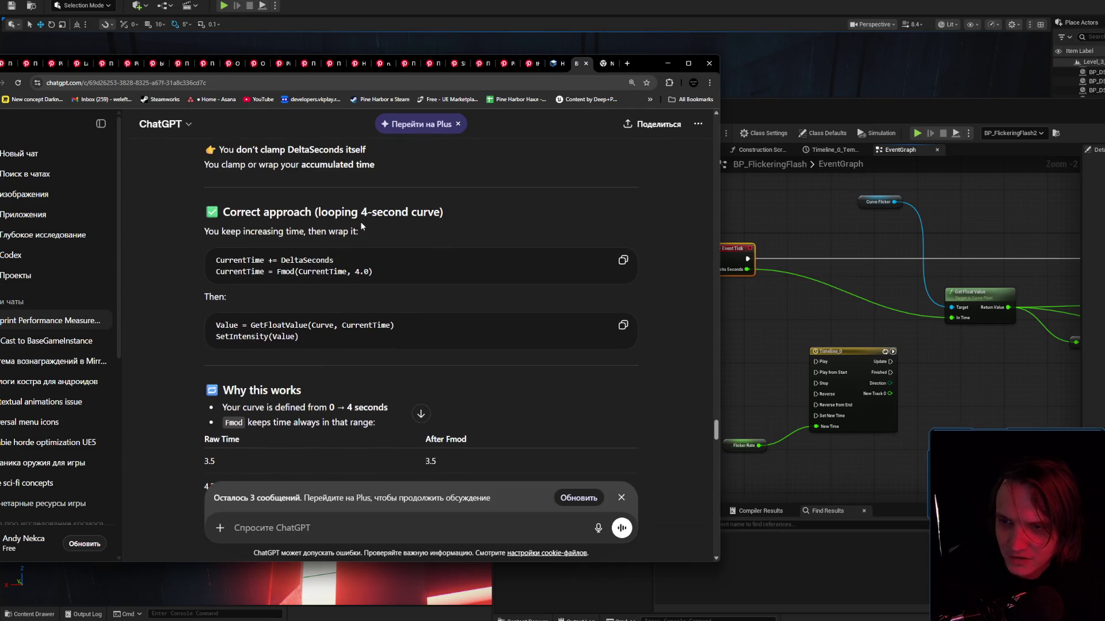
click(737, 275)
drag(747, 269, 803, 306)
click(751, 320)
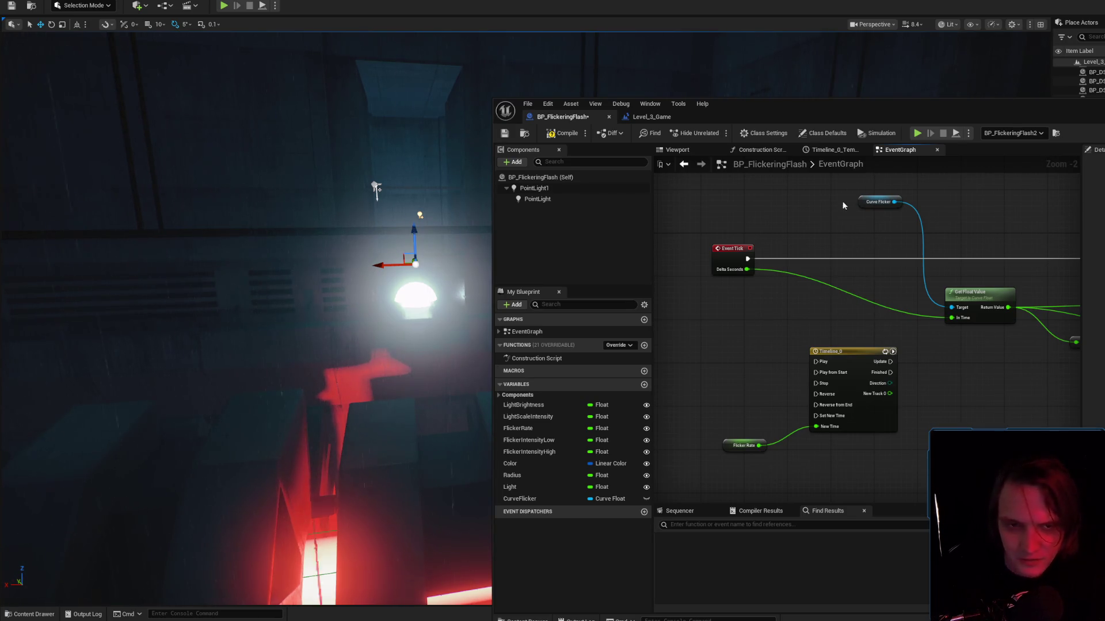
Pan around the event graph and select the Event Tick node.
click(862, 201)
mouse_move(966, 376)
mouse_down()
mouse_move(835, 374)
mouse_move(892, 374)
mouse_up()
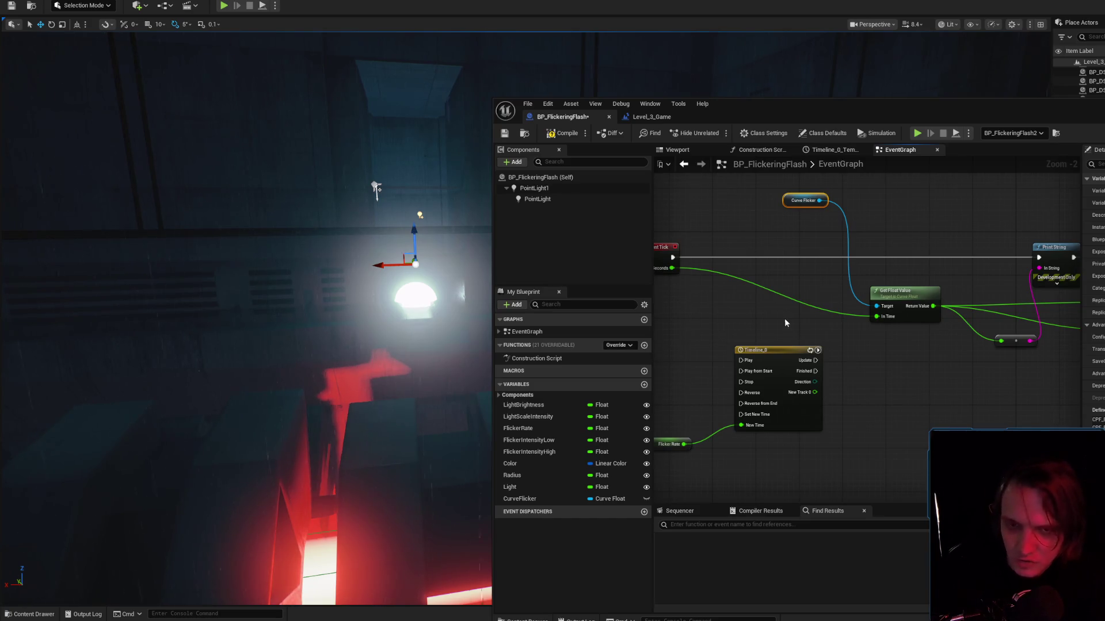
drag(785, 319, 820, 331)
mouse_move(675, 238)
mouse_down()
mouse_move(707, 300)
mouse_move(772, 327)
mouse_move(812, 314)
mouse_up()
click(682, 386)
Delete the unused Timeline_0 node and compile the blueprint.
drag(681, 386, 849, 465)
mouse_move(688, 340)
mouse_down()
mouse_move(713, 374)
mouse_move(828, 423)
mouse_move(784, 450)
mouse_up()
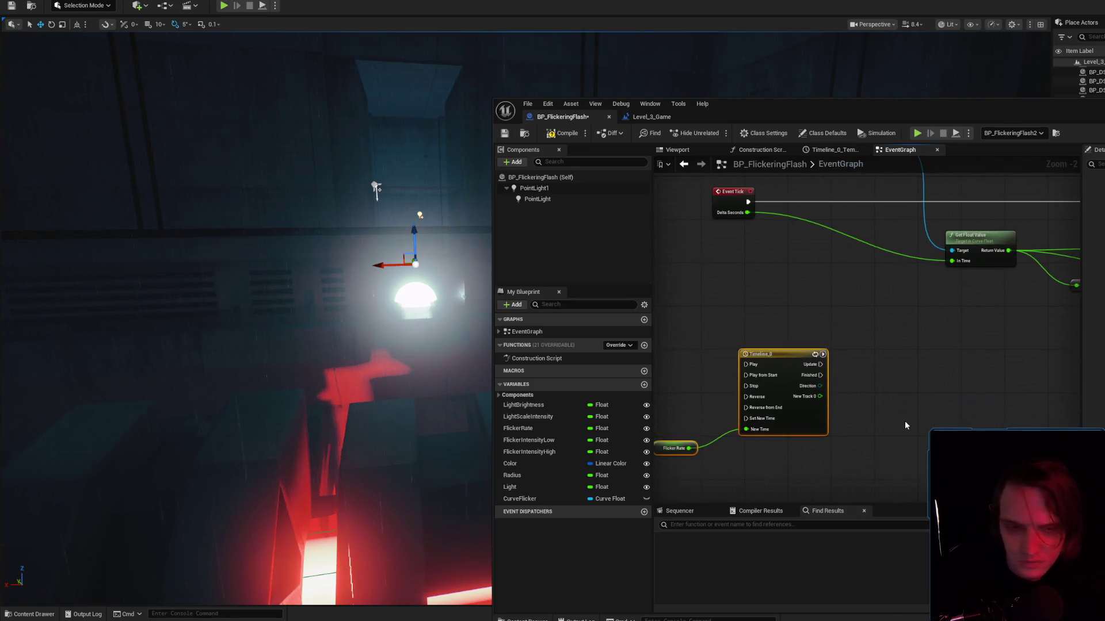
click(754, 380)
key(Delete)
click(563, 133)
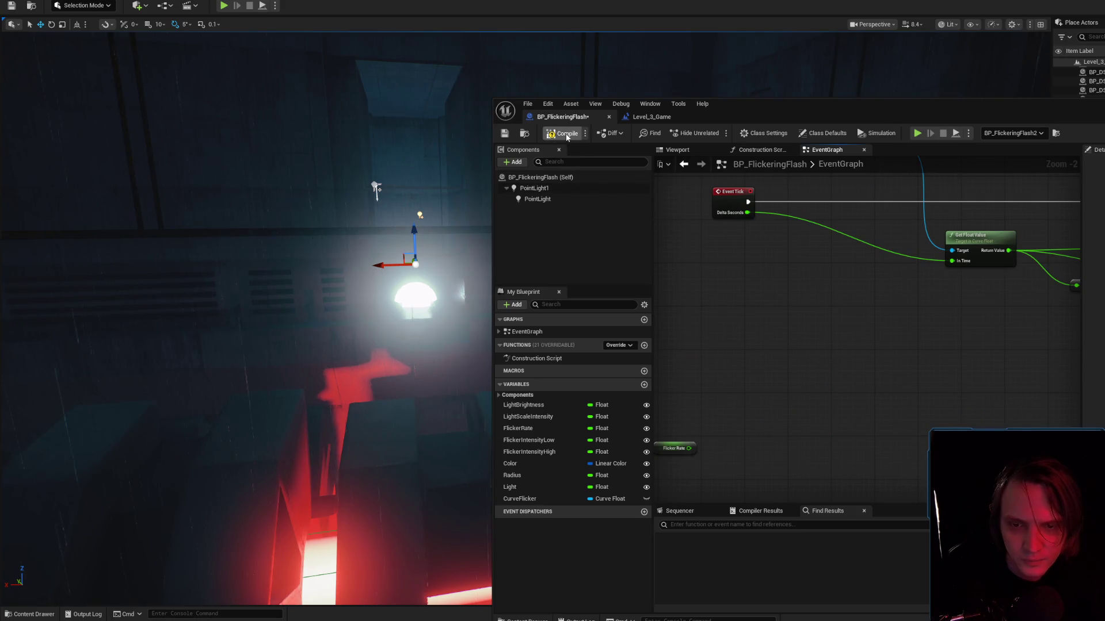
click(504, 133)
Move the Blueprint editor window up-left and re-centre the graph.
mouse_move(875, 323)
mouse_down()
mouse_move(881, 395)
mouse_move(792, 429)
mouse_move(814, 406)
mouse_up()
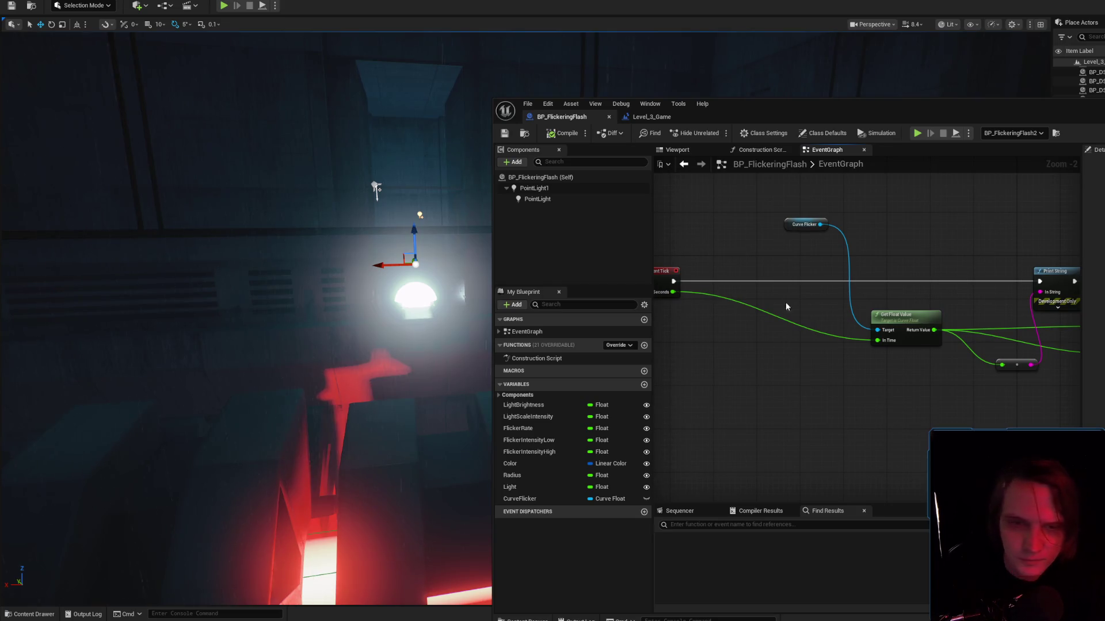
drag(769, 324, 825, 344)
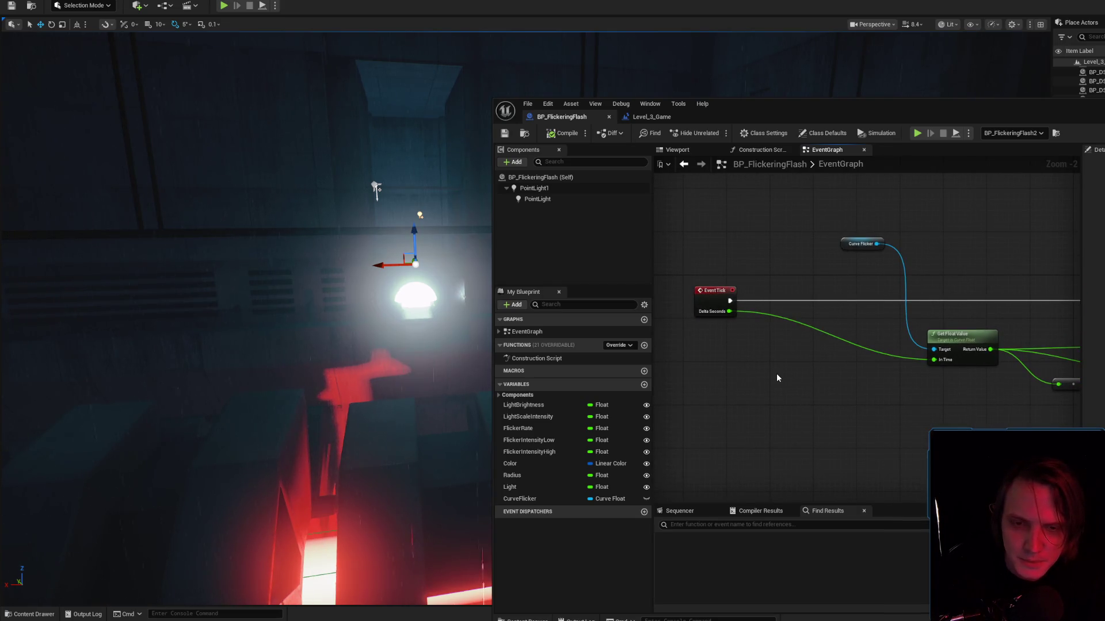
scroll(776, 378, up, 2)
mouse_move(784, 111)
mouse_down()
mouse_move(659, 86)
mouse_move(634, 101)
mouse_up()
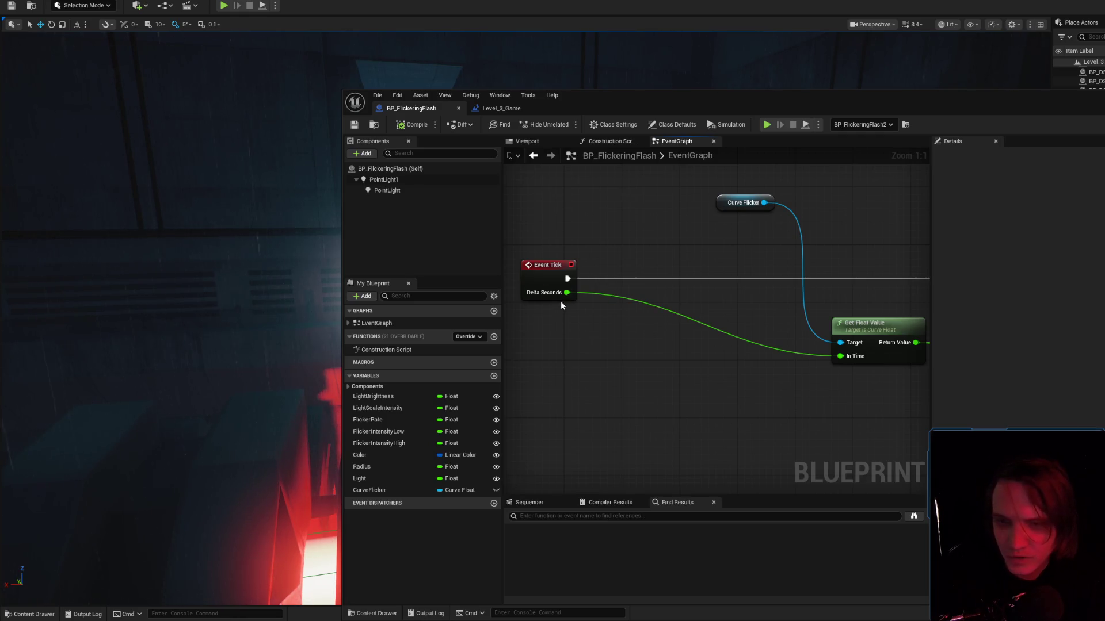
drag(562, 306, 589, 277)
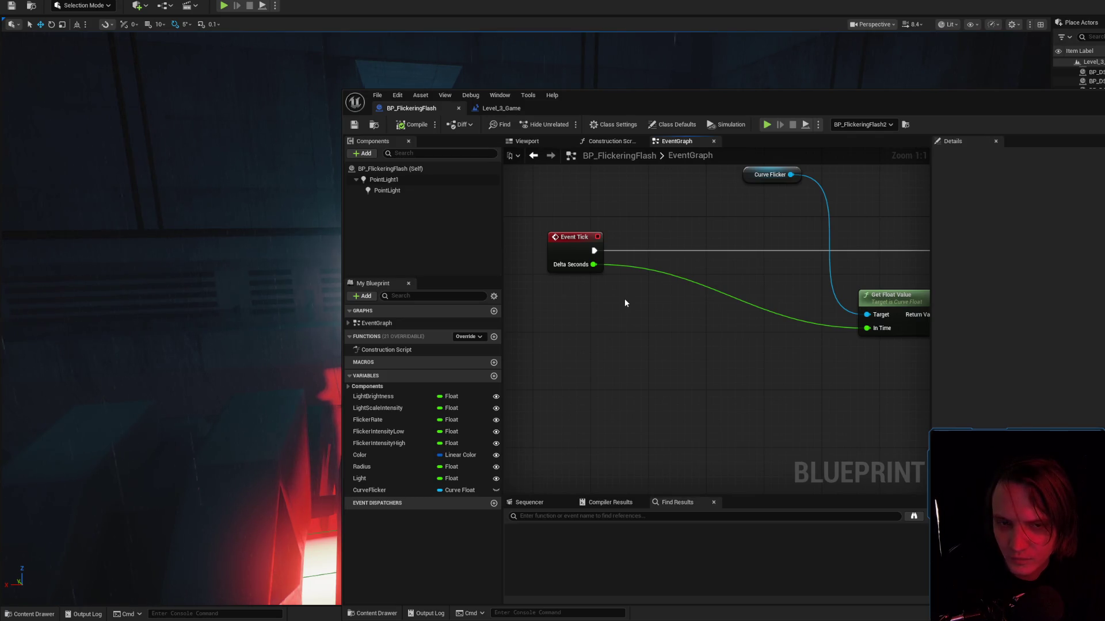
Nudge the 4.0 add node left and pan back to Event Tick.
mouse_move(624, 299)
mouse_down()
mouse_move(776, 398)
mouse_move(708, 420)
mouse_up()
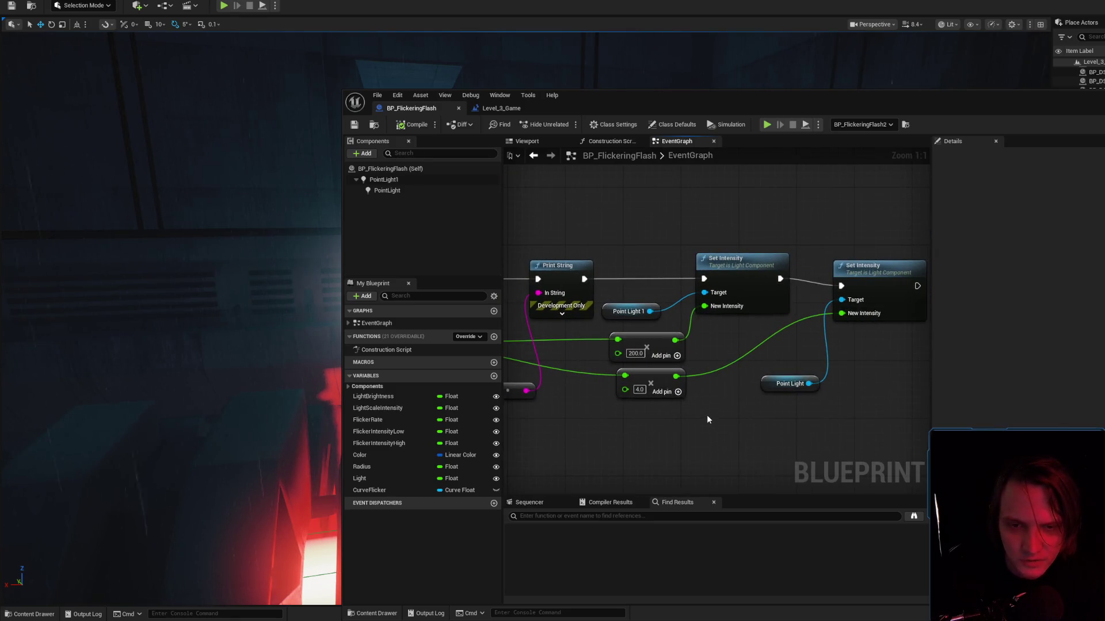
drag(660, 375, 653, 376)
click(654, 433)
mouse_move(653, 430)
mouse_down()
mouse_move(742, 395)
mouse_move(952, 402)
mouse_move(916, 398)
mouse_up()
drag(538, 408, 723, 420)
mouse_move(606, 411)
mouse_down()
mouse_move(850, 425)
mouse_move(646, 415)
mouse_move(903, 439)
mouse_move(674, 418)
mouse_up()
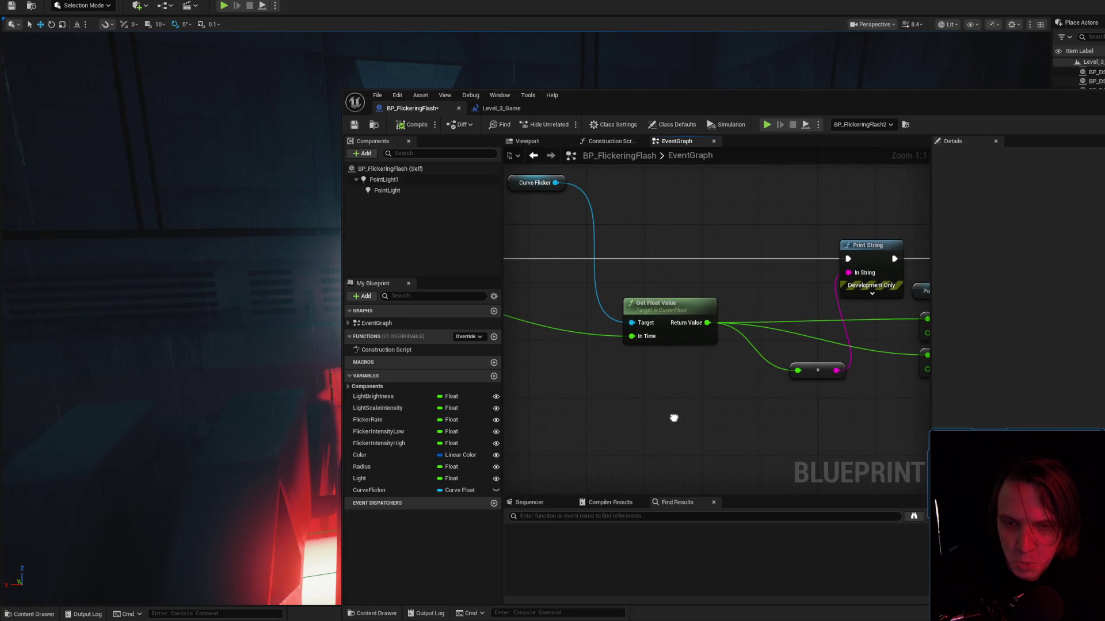
mouse_move(668, 414)
mouse_down()
mouse_move(802, 382)
mouse_move(846, 413)
mouse_move(813, 407)
mouse_move(787, 419)
mouse_up()
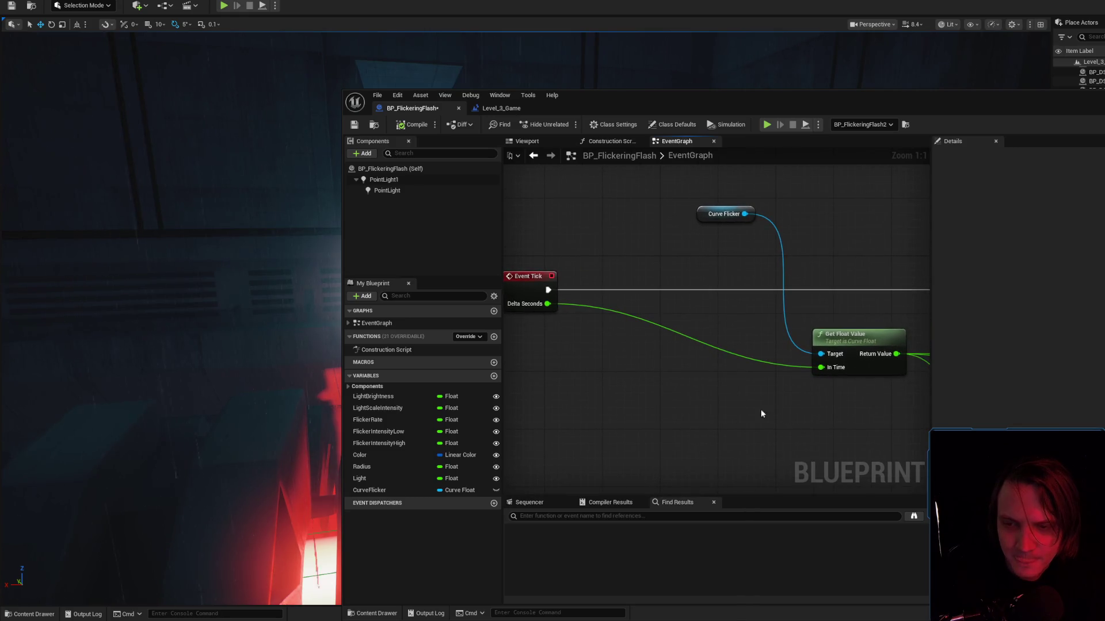
Widen the editor window and graph panel, then shift Event Tick slightly right.
drag(343, 210, 249, 200)
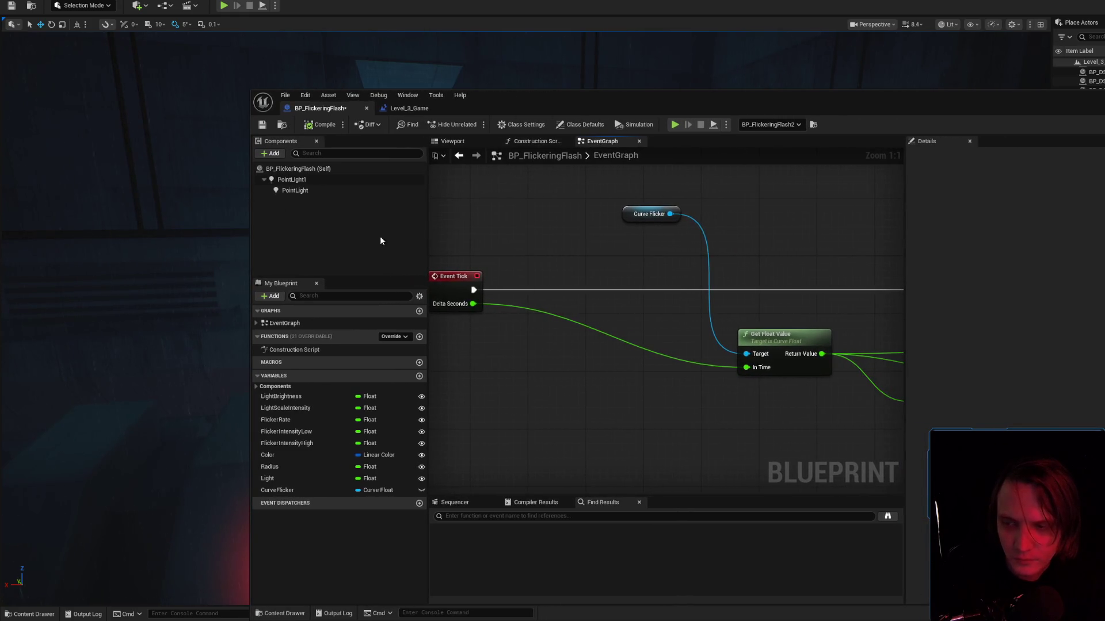
drag(427, 230, 406, 230)
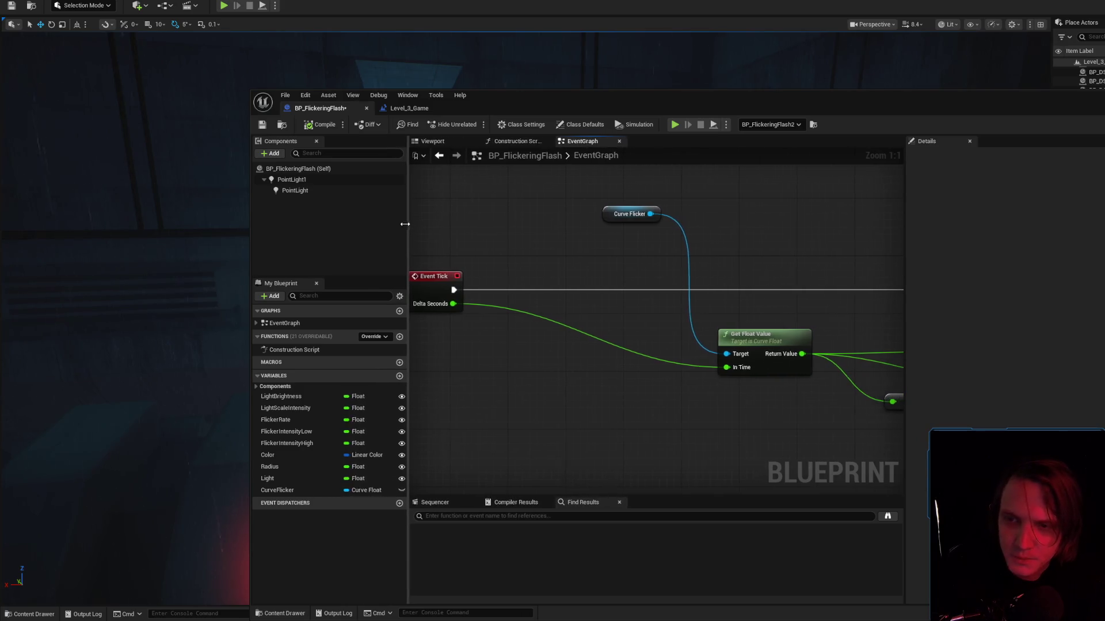
drag(431, 277, 472, 276)
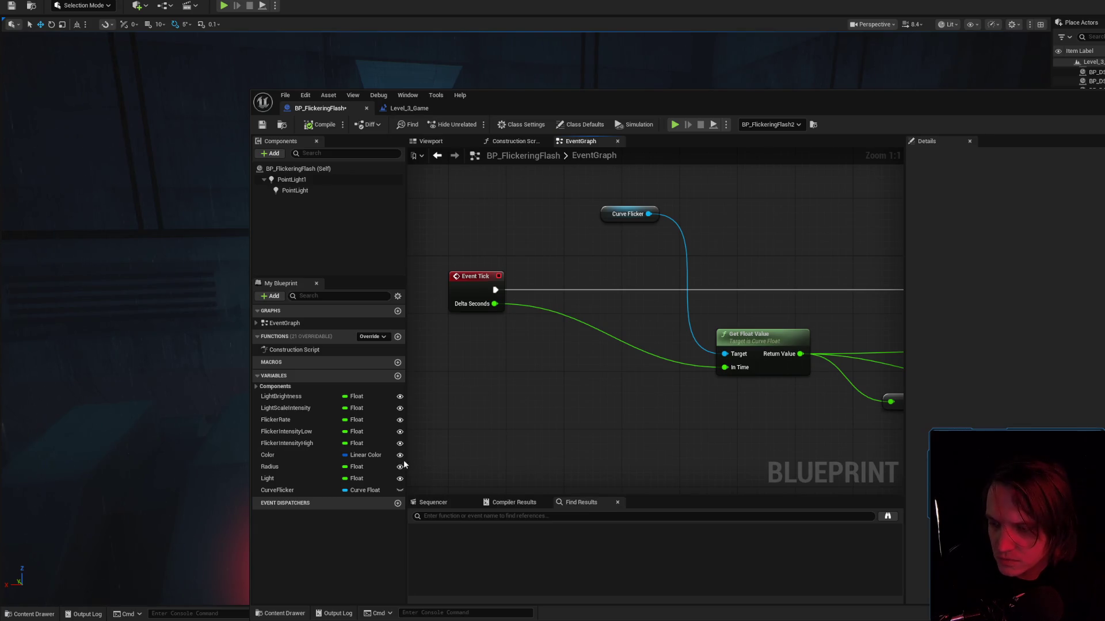
Add a new Float variable named Time to the blueprint.
click(398, 376)
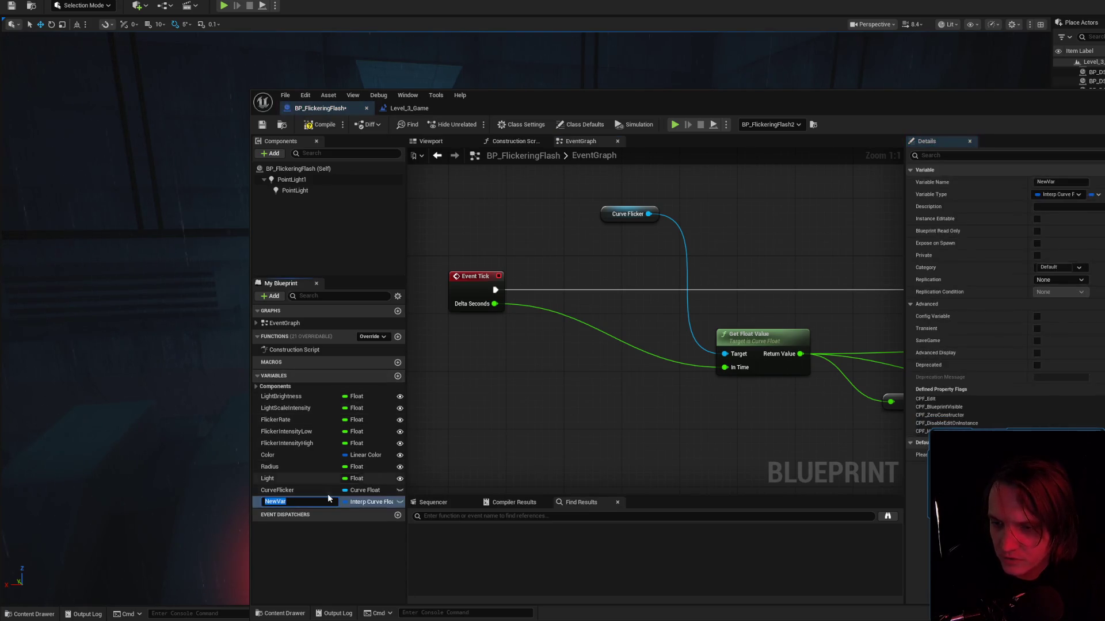
click(1062, 194)
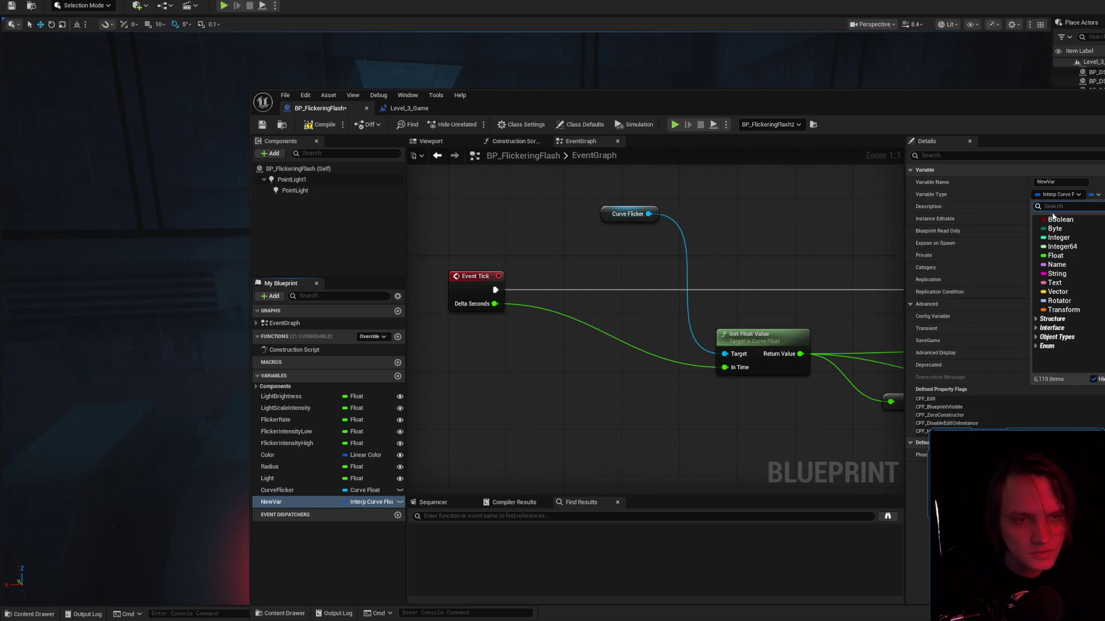
click(1067, 255)
click(1058, 182)
text(Time)
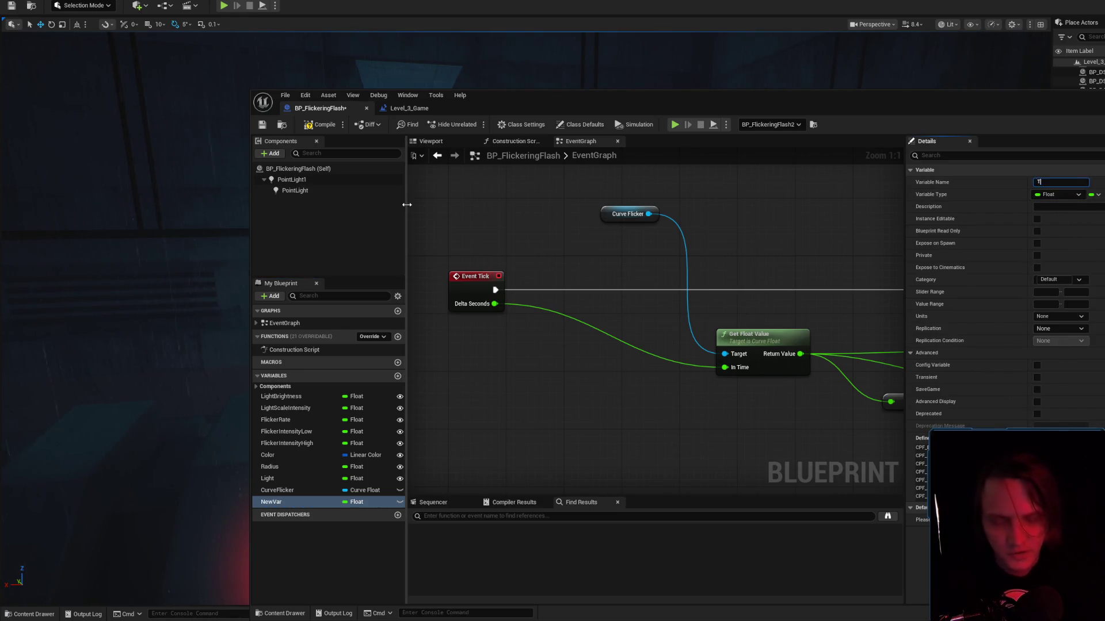
key(Return)
Place a Time getter node in the graph and open the Flicker_01 curve.
drag(269, 501, 532, 384)
click(523, 388)
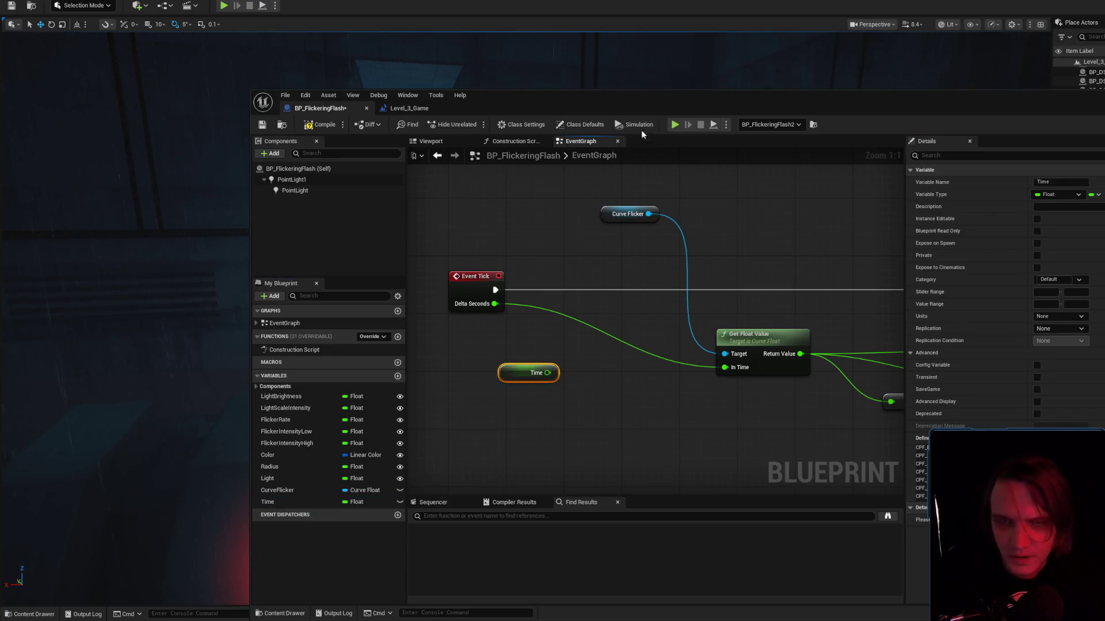
scroll(748, 247, down, 2)
scroll(731, 229, up, 2)
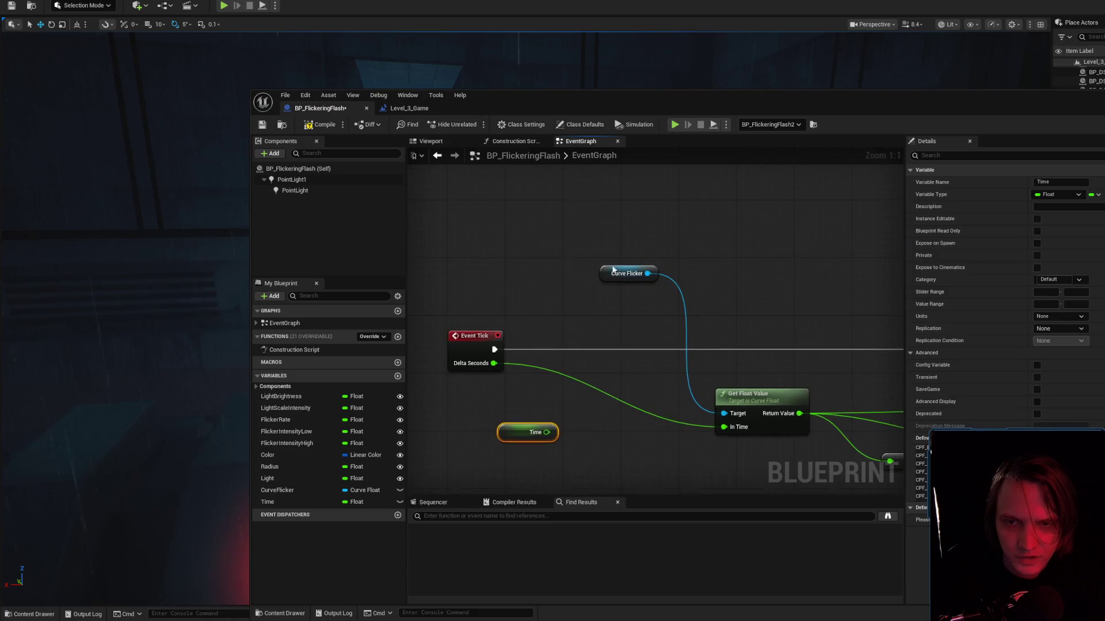
click(626, 274)
double_click(995, 483)
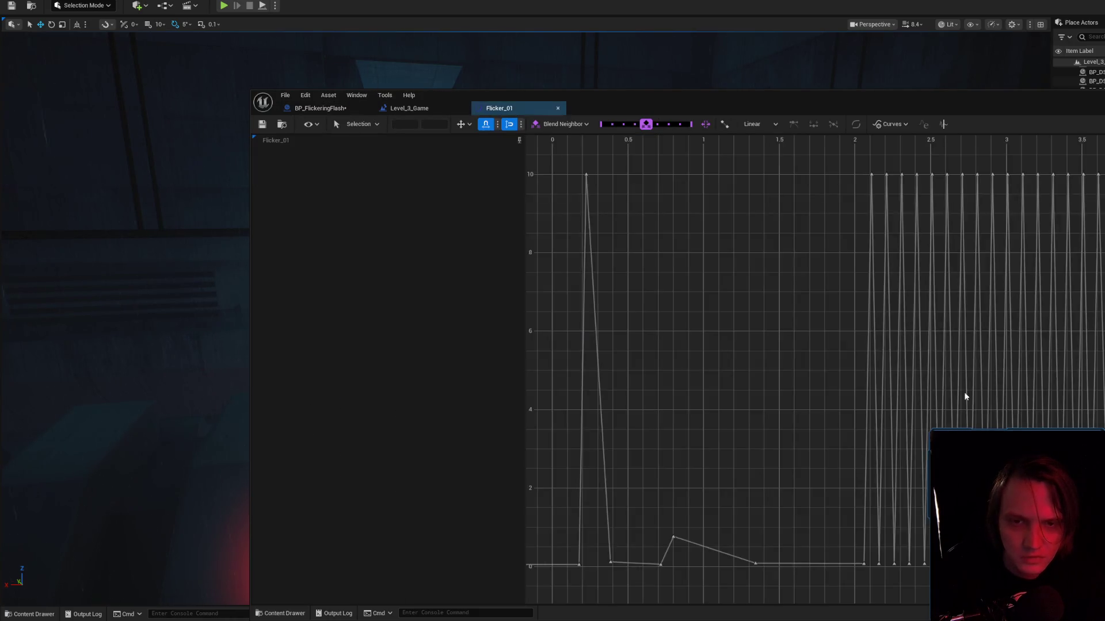
Select and clear all Flicker_01 curve keys, briefly checking the Level_3_Game blueprint.
drag(565, 155, 1104, 567)
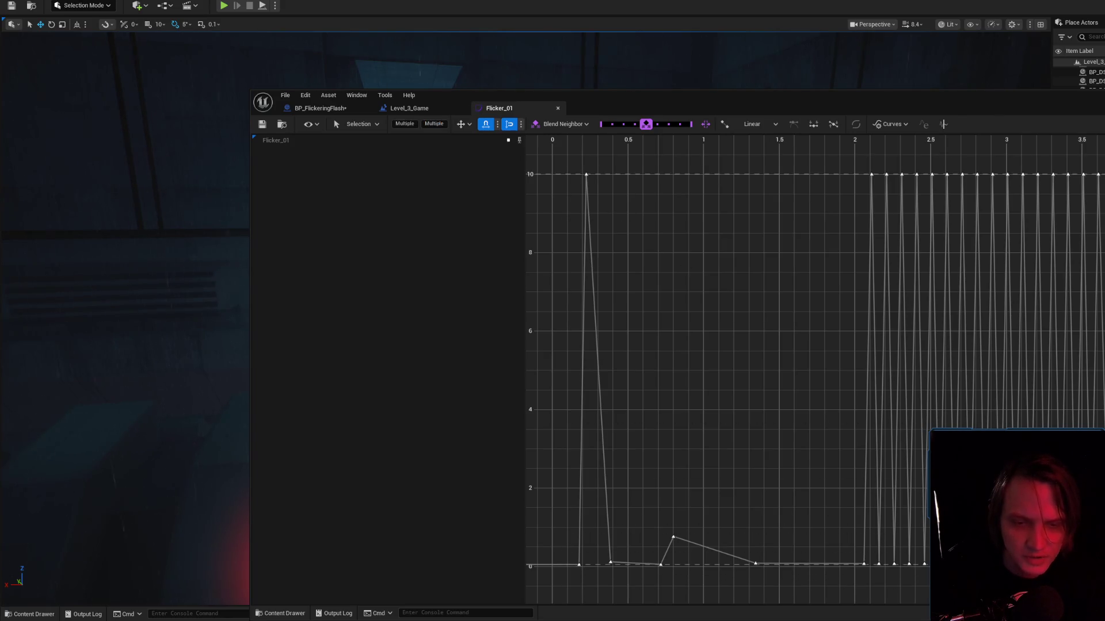
click(615, 247)
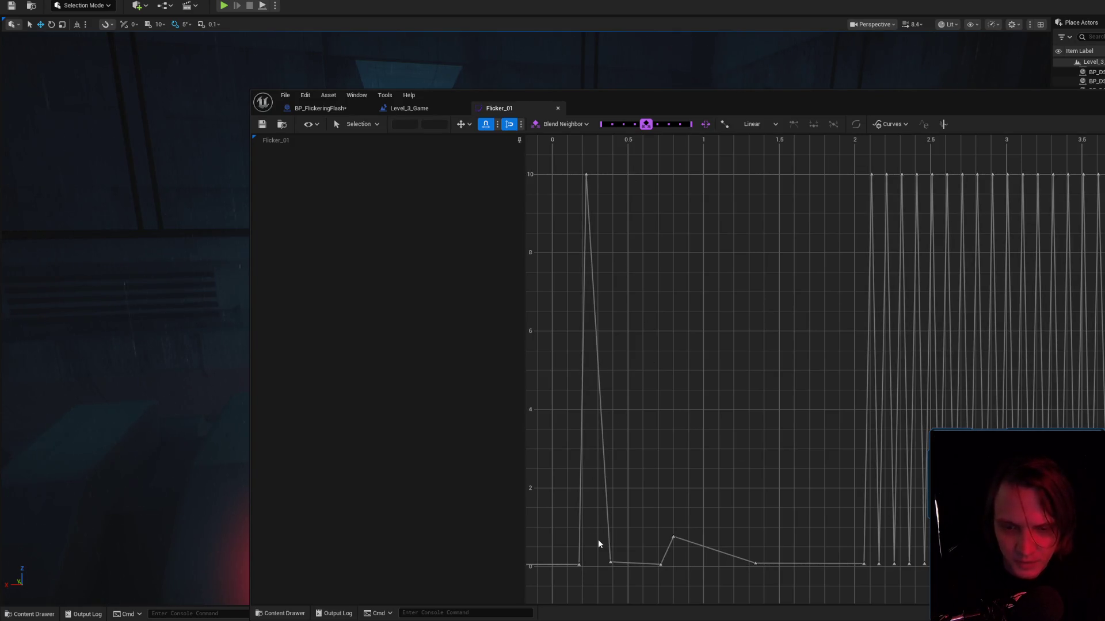
mouse_move(1104, 577)
mouse_down()
mouse_move(671, 173)
mouse_move(557, 163)
mouse_up()
click(682, 241)
click(442, 107)
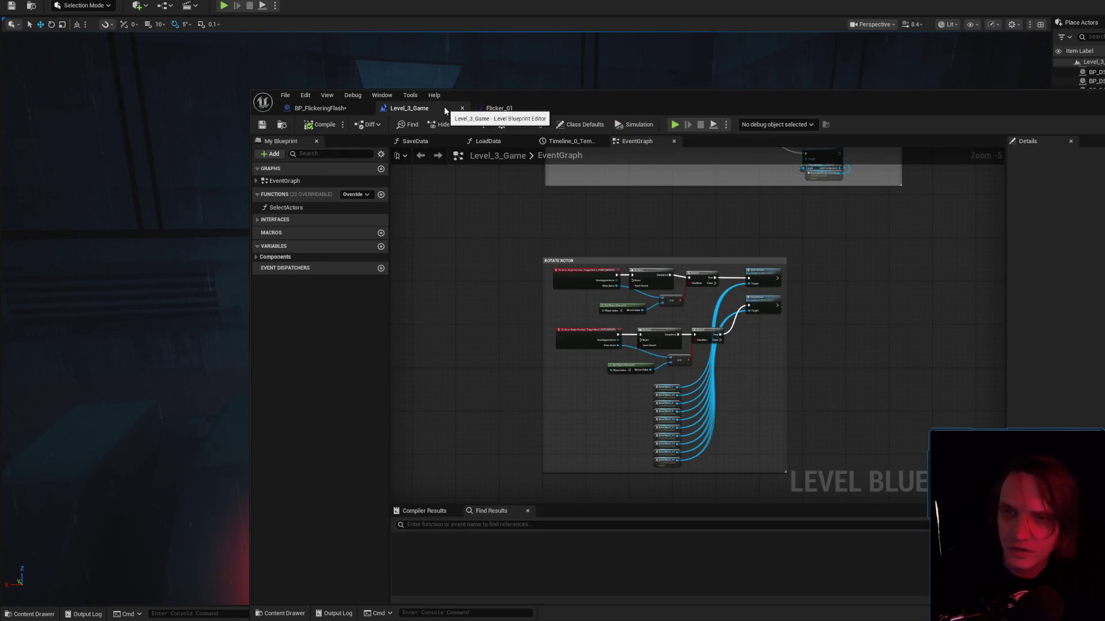
click(498, 108)
Select the peak key at 10 and a low key near 1.34 s, then return to BP_FlickeringFlash.
drag(567, 163, 599, 194)
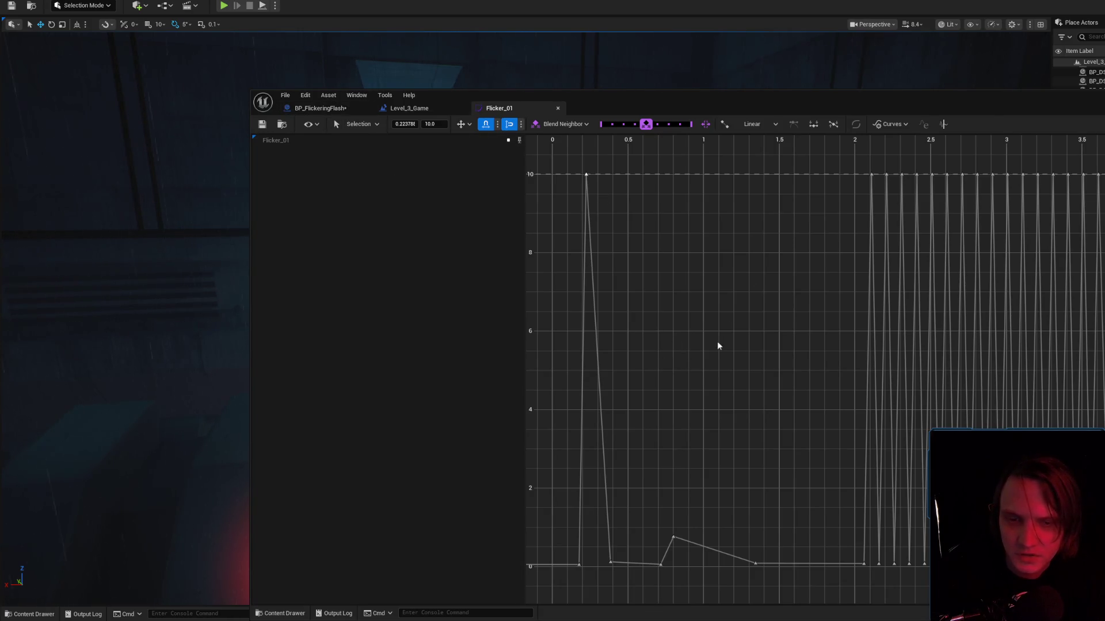
mouse_move(659, 504)
mouse_down()
mouse_move(688, 541)
mouse_move(760, 580)
mouse_up()
click(773, 379)
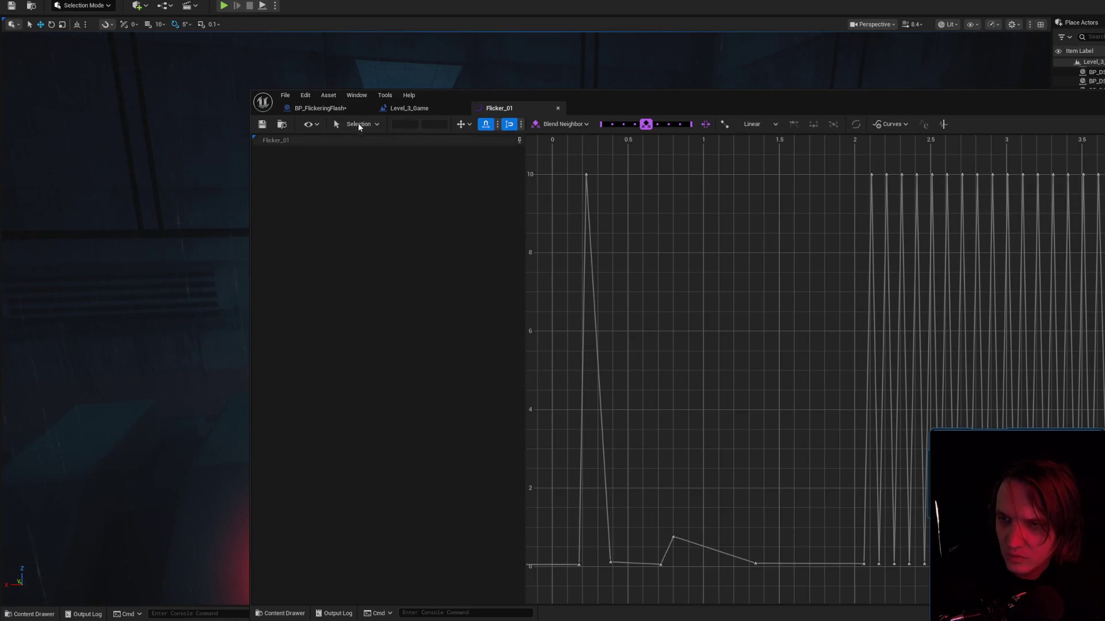
click(319, 109)
Move the Time getter node lower in the graph.
click(531, 431)
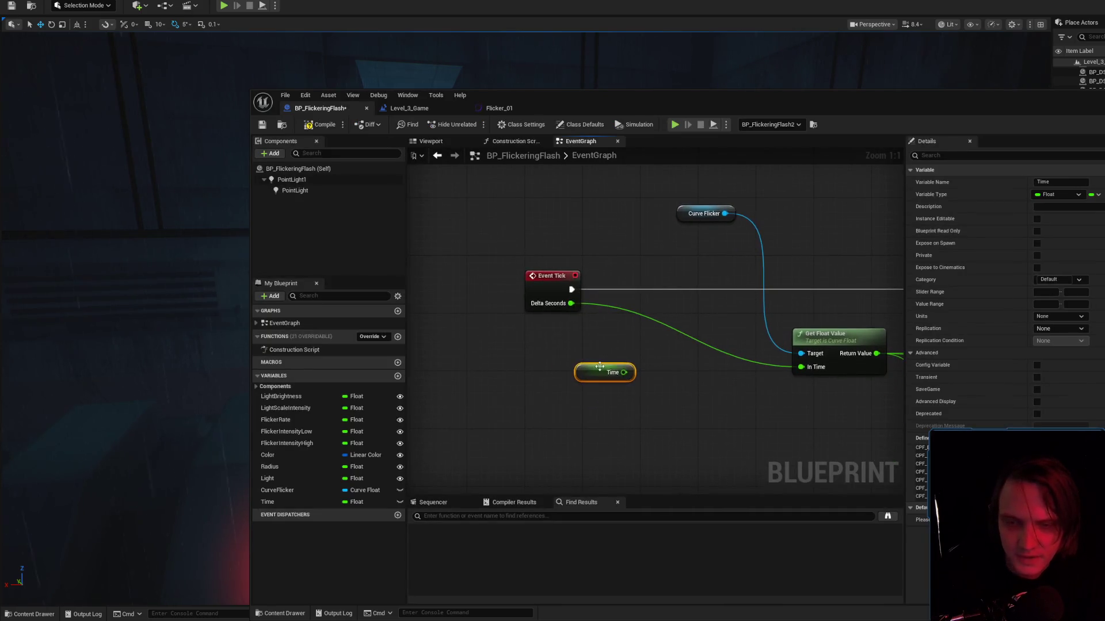
drag(579, 371, 558, 410)
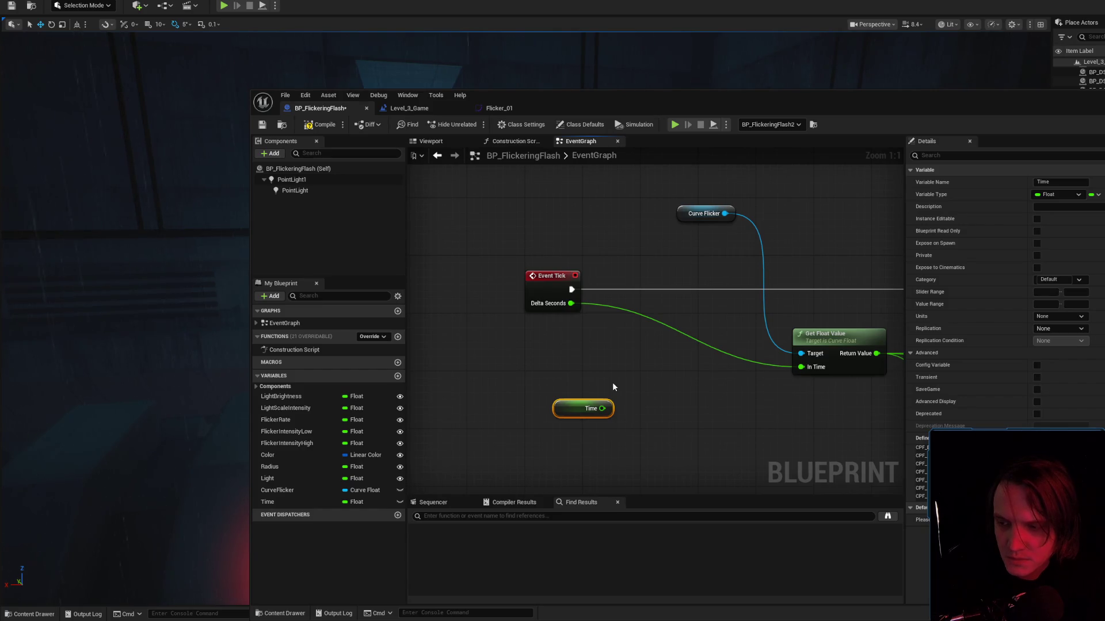
right_click(613, 346)
key(Escape)
Add an Add node summing Time and Event Tick's Delta Seconds.
mouse_move(602, 408)
mouse_down()
mouse_move(639, 375)
mouse_move(627, 371)
mouse_move(664, 353)
mouse_up()
text(add)
key(Return)
drag(571, 303, 635, 364)
drag(581, 409, 552, 358)
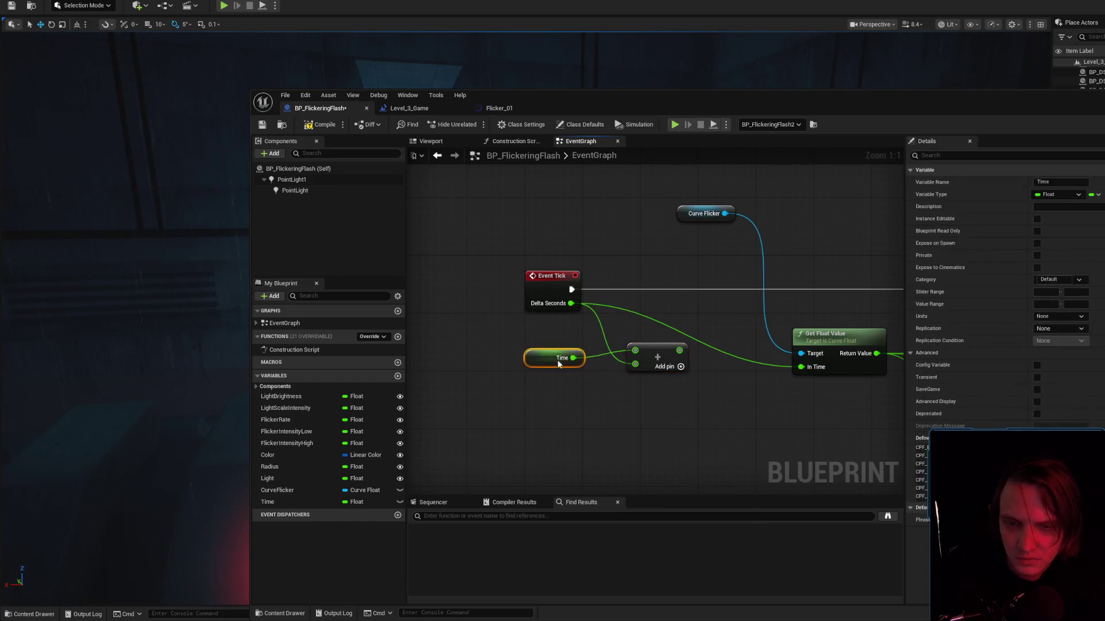
drag(656, 360, 678, 382)
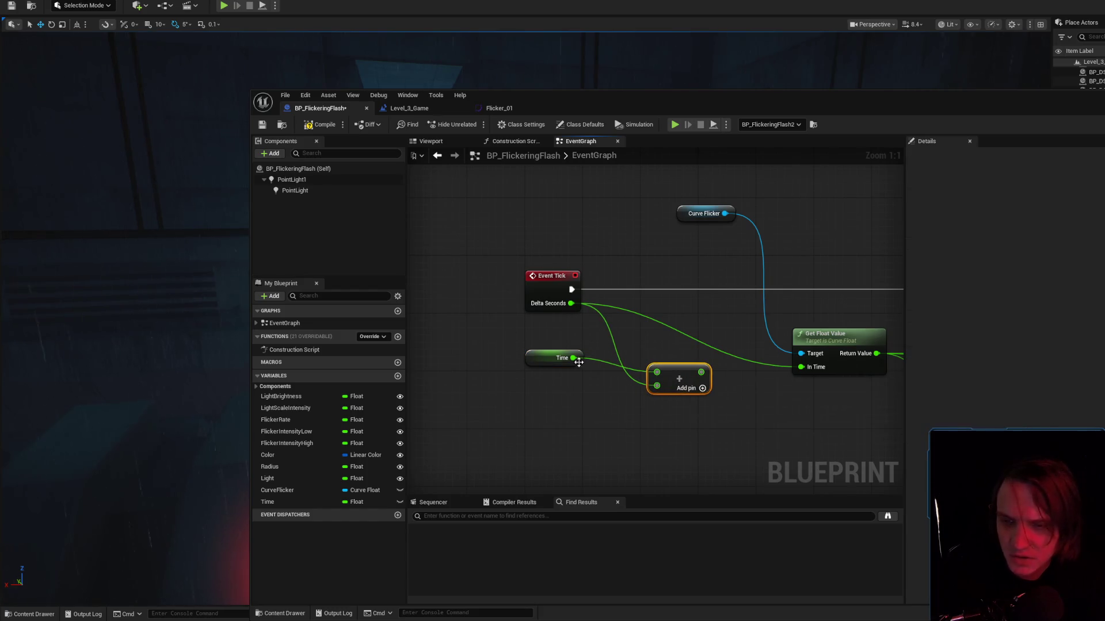
click(547, 372)
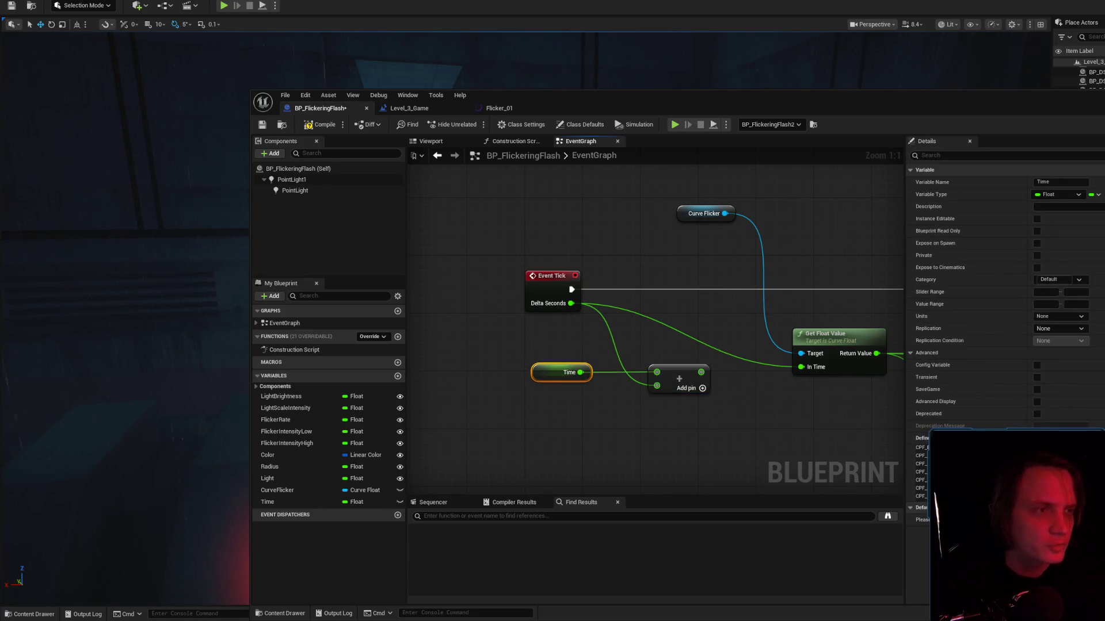
Review the Fmod documentation page, then return to the ChatGPT conversation.
key(alt+Tab)
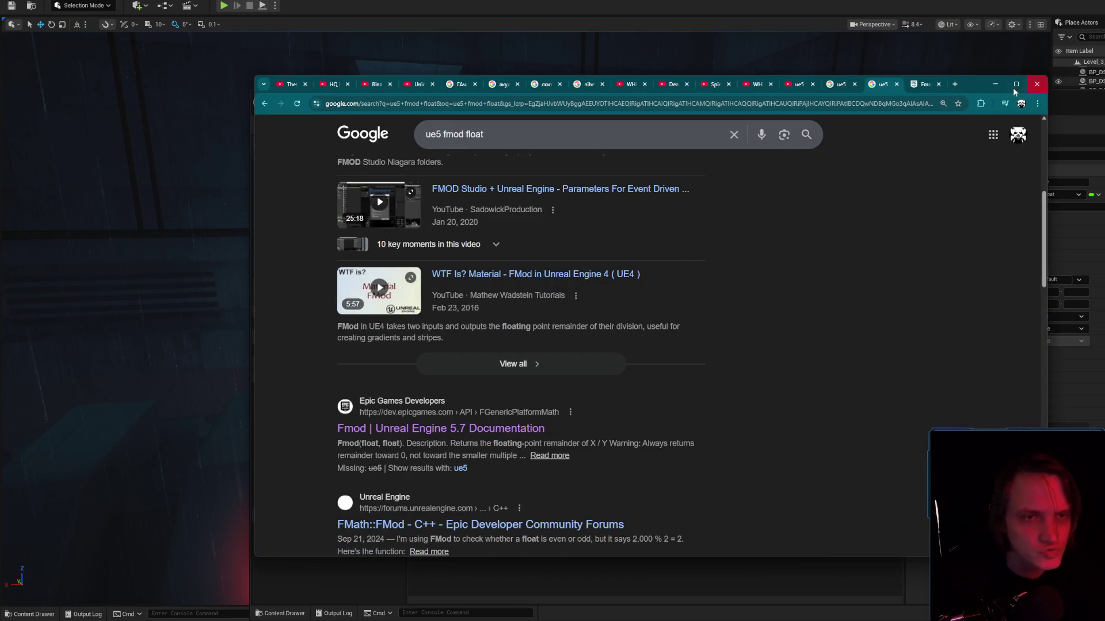
click(920, 84)
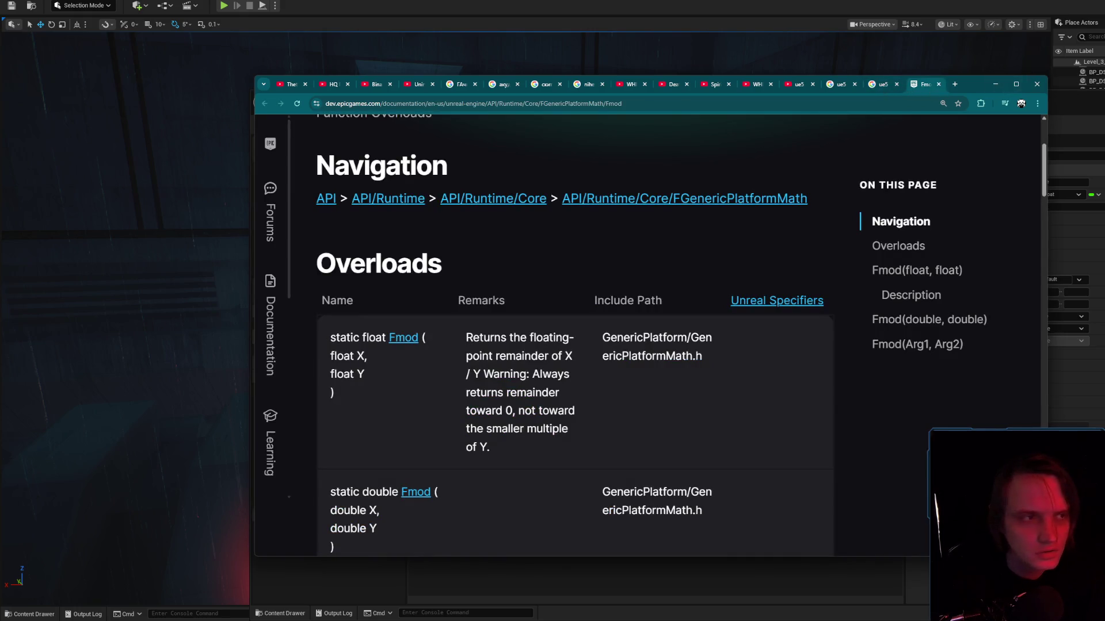
click(996, 84)
key(alt+Tab)
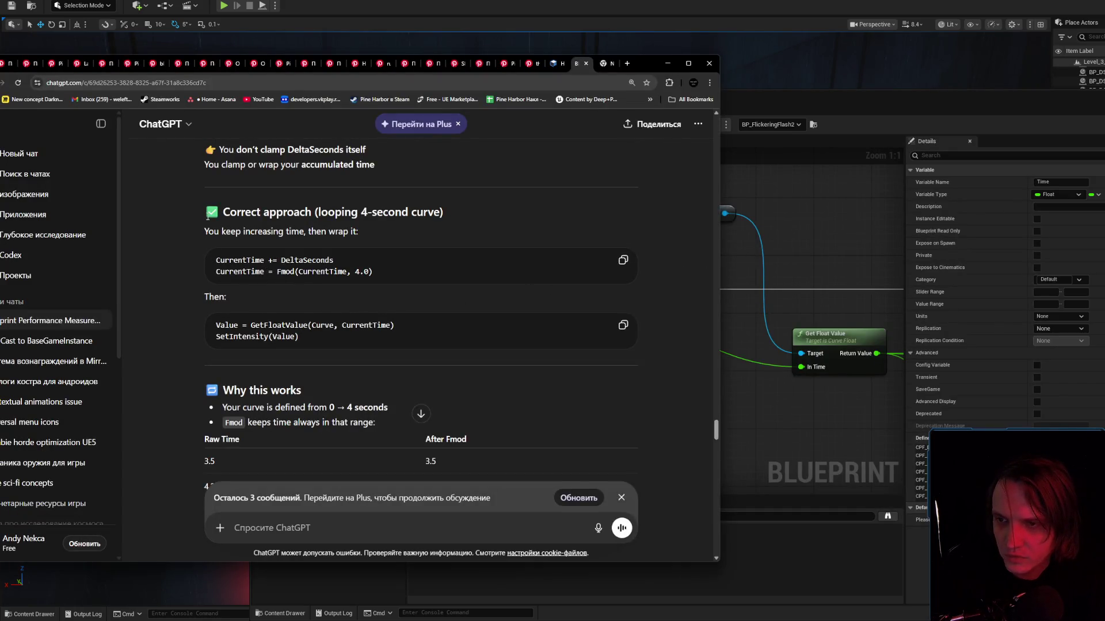
mouse_move(205, 229)
mouse_down()
mouse_move(381, 294)
mouse_move(403, 338)
mouse_move(423, 344)
mouse_up()
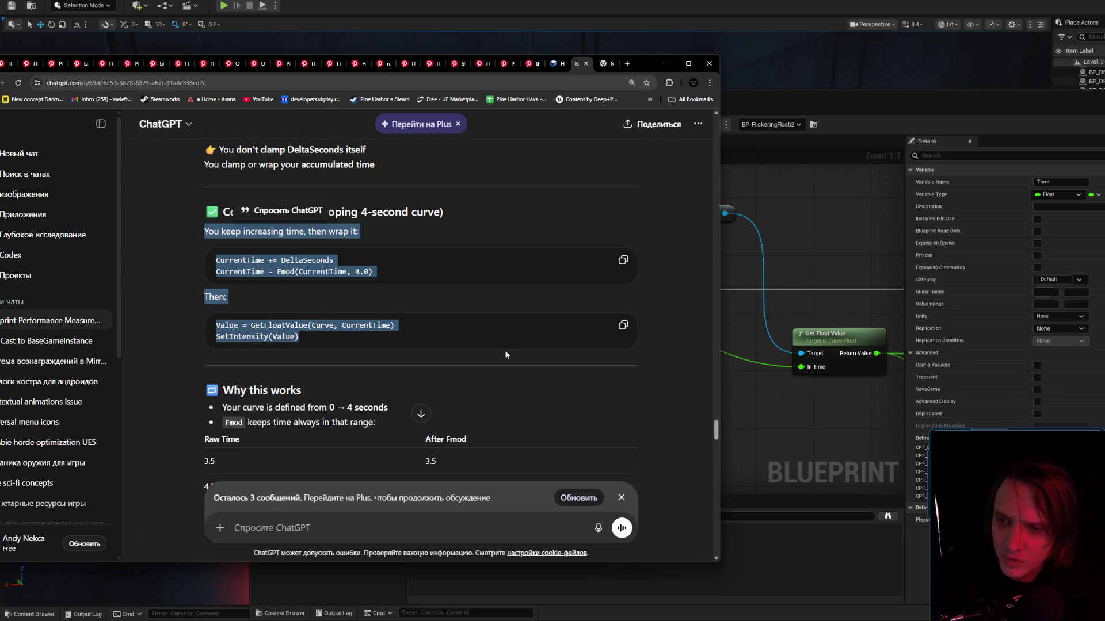
click(272, 265)
double_click(308, 260)
drag(217, 271, 374, 274)
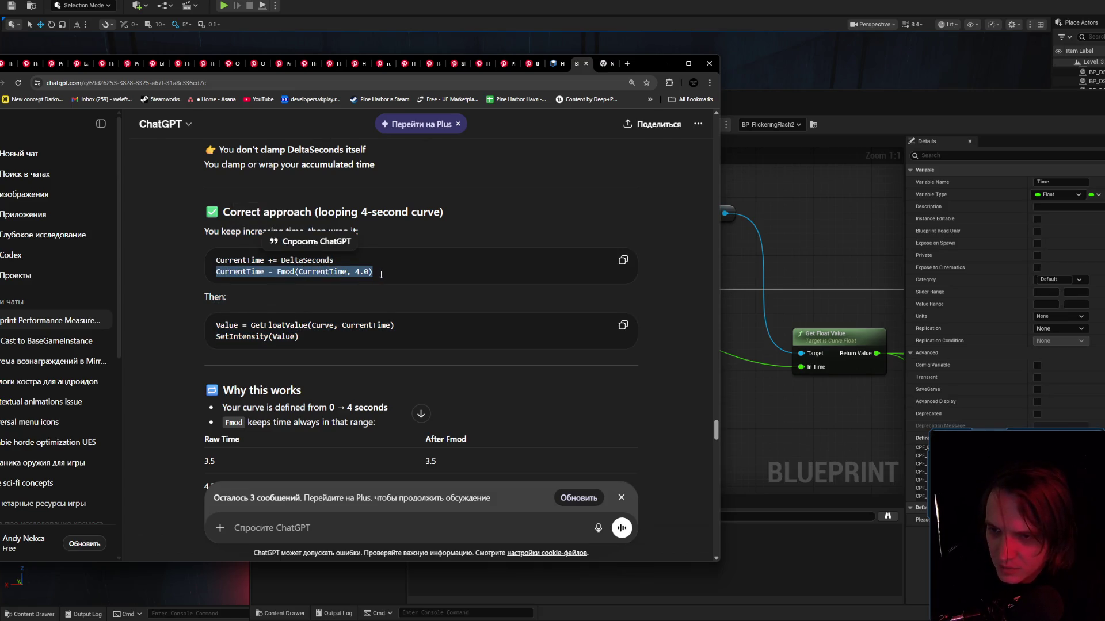
drag(302, 339, 198, 324)
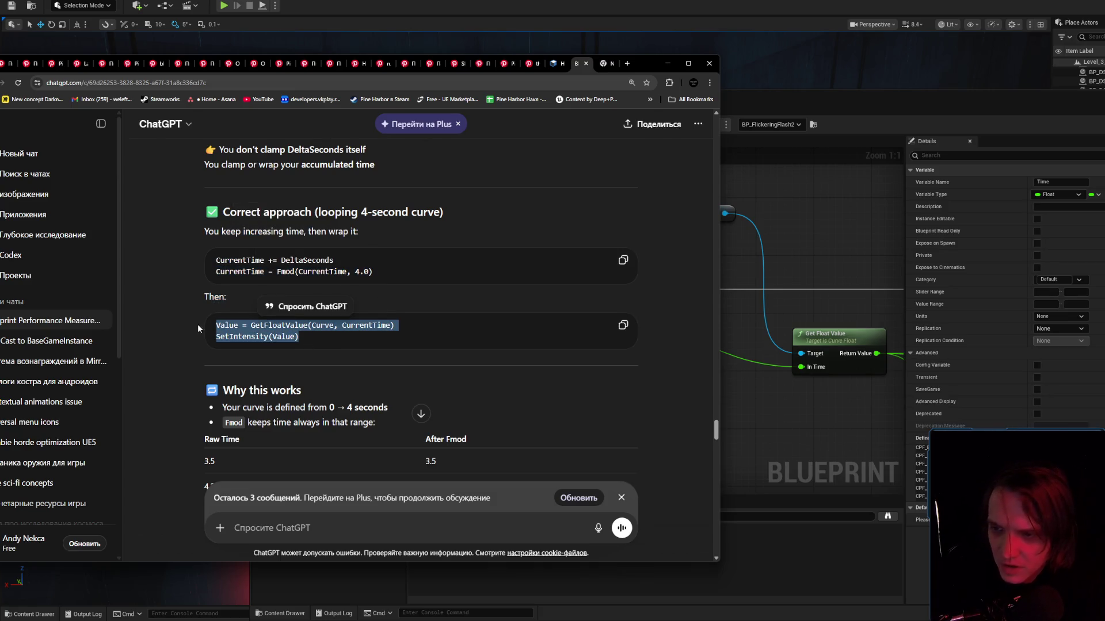
click(496, 340)
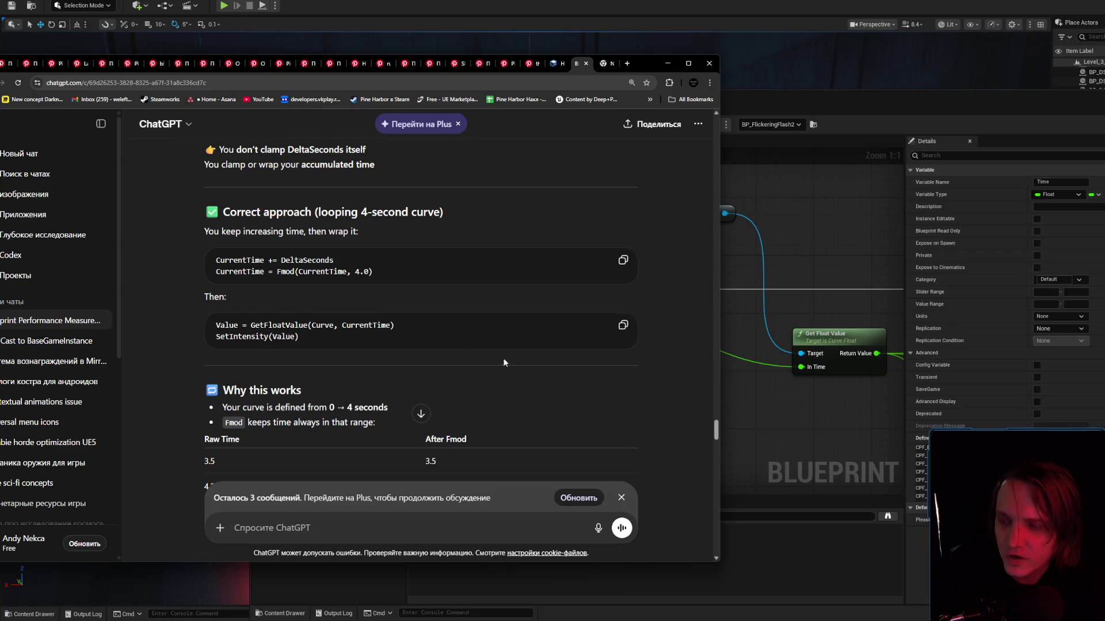
click(827, 399)
Add a Fraction node to the event graph.
right_click(551, 352)
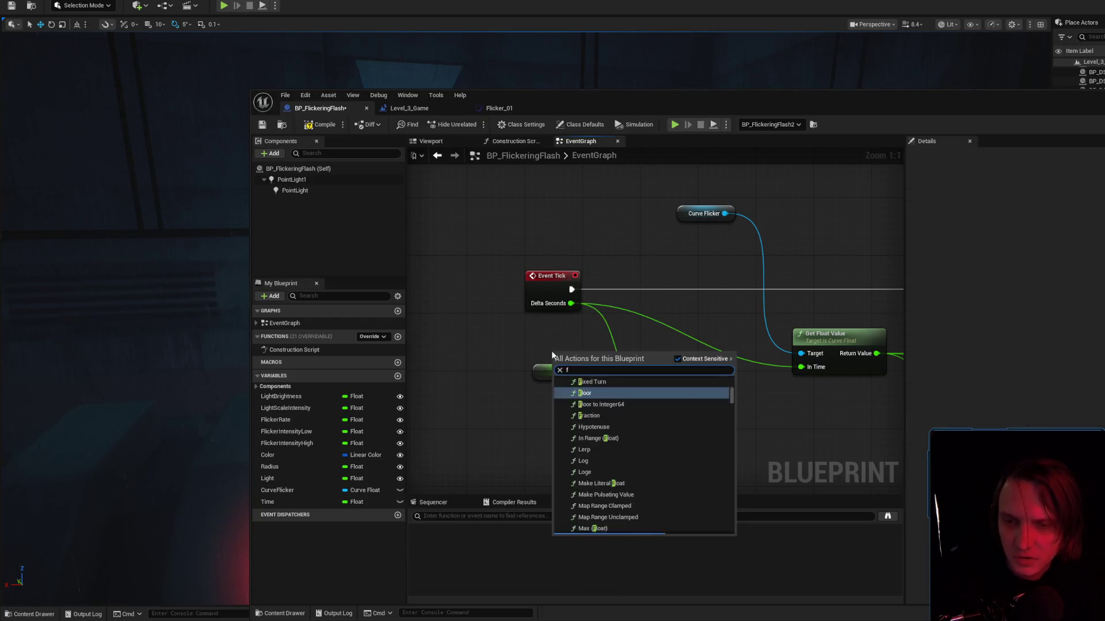
text(frac)
click(597, 394)
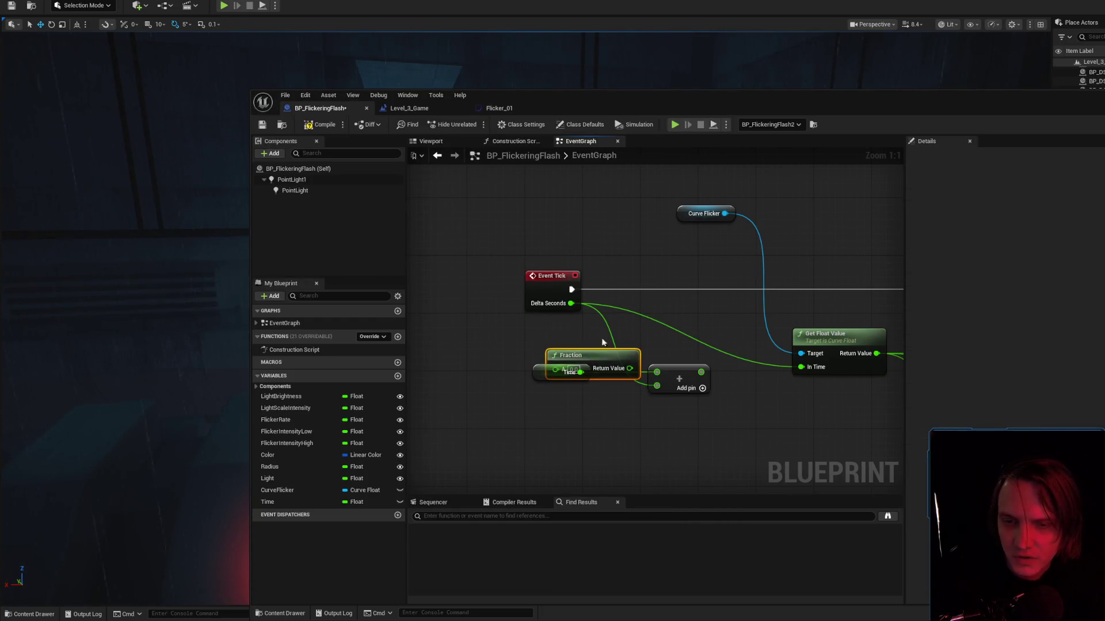
drag(586, 357, 616, 330)
Rearrange Time, Add, Fraction and Event Tick, wiring Delta Seconds into Fraction's A.
mouse_move(691, 430)
mouse_down()
mouse_move(537, 361)
mouse_move(574, 416)
mouse_up()
mouse_move(649, 348)
mouse_down()
mouse_move(691, 369)
mouse_move(606, 356)
mouse_move(554, 367)
mouse_move(564, 367)
mouse_up()
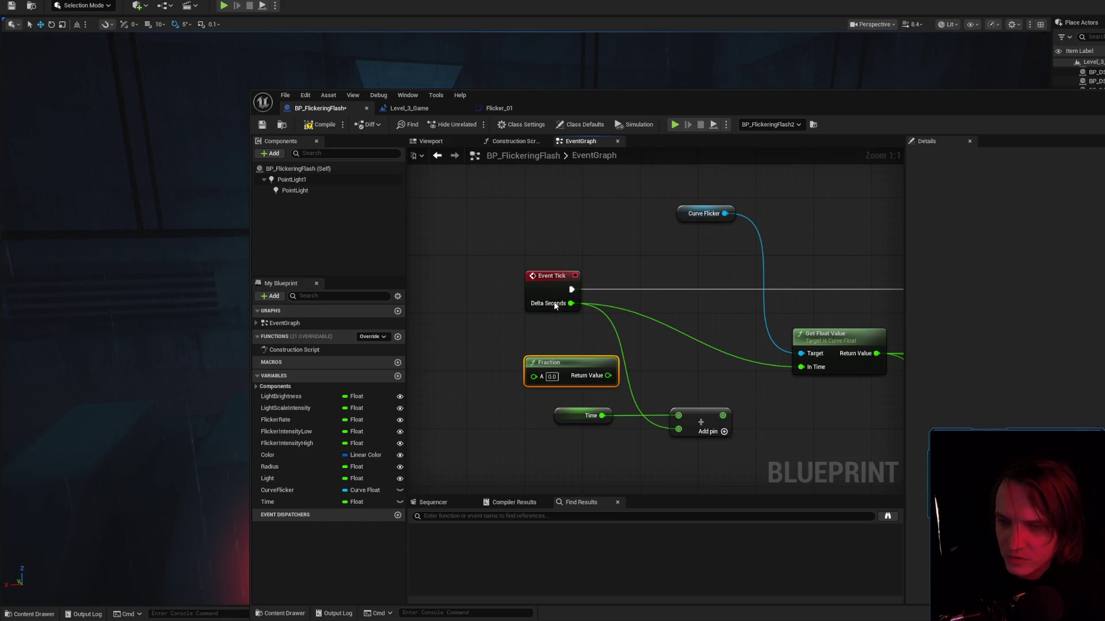
drag(554, 286, 511, 285)
drag(562, 368, 599, 362)
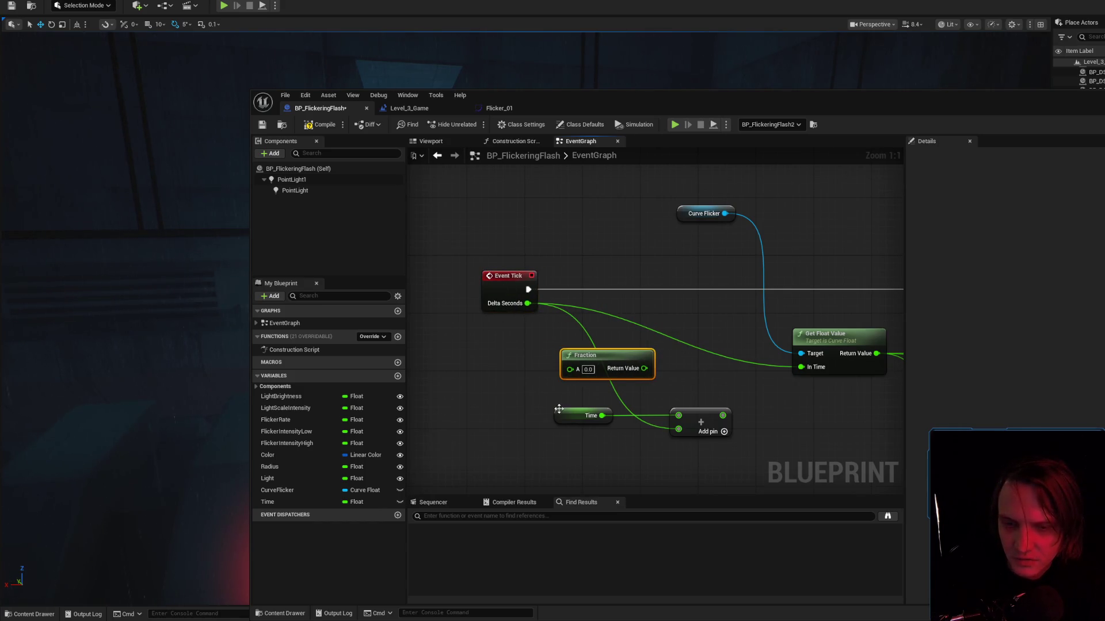
drag(558, 409, 559, 426)
drag(592, 356, 474, 366)
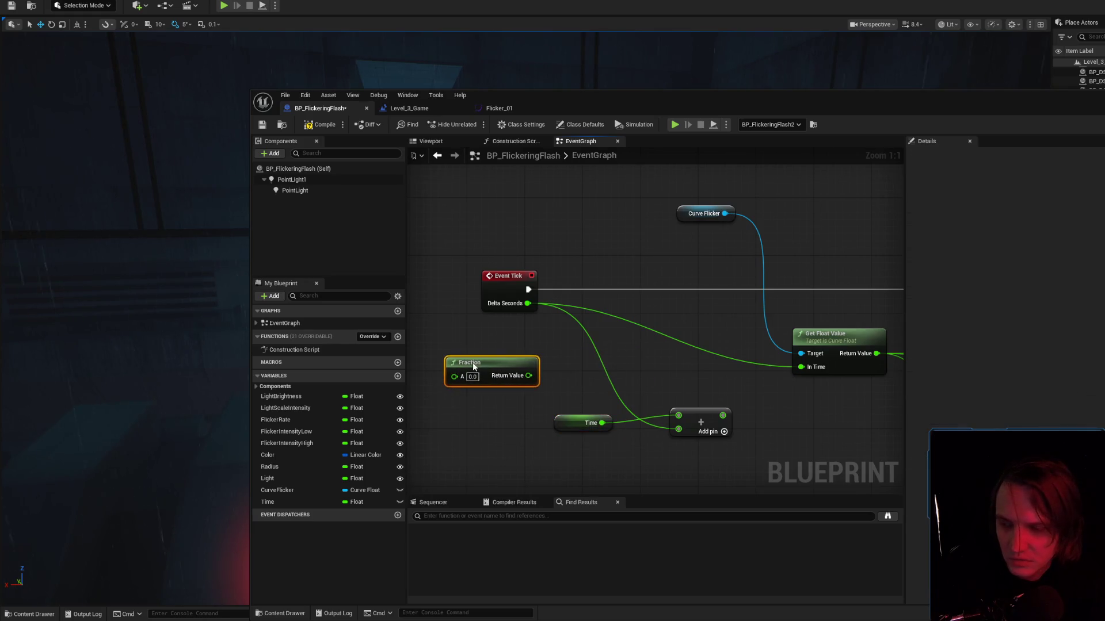
mouse_move(528, 303)
mouse_down()
mouse_move(452, 374)
mouse_move(571, 363)
mouse_up()
Add a Multiply node after Fraction with a 4.0 multiplier.
text(multiply)
key(Return)
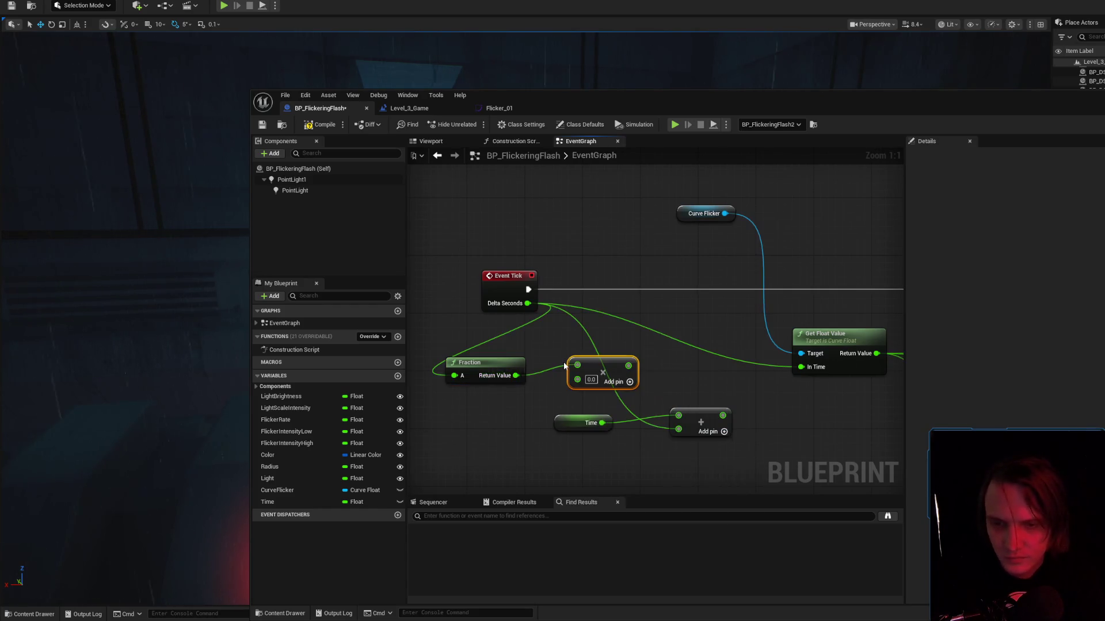
click(591, 379)
text(4)
key(Return)
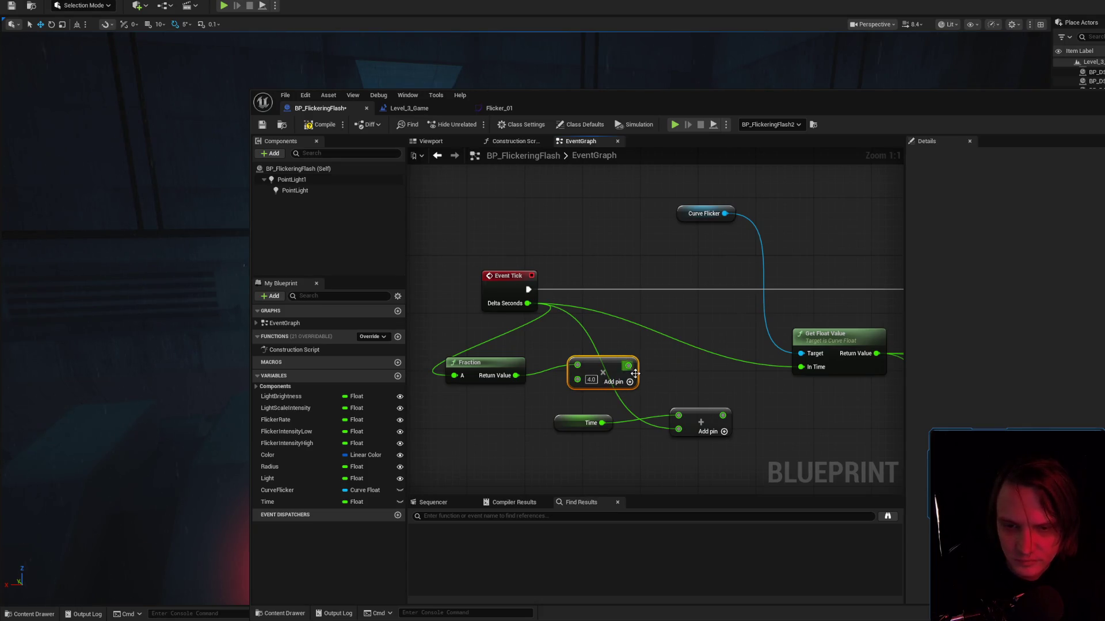
drag(615, 372, 803, 395)
drag(486, 363, 666, 370)
Feed the Add result into Fraction and line up Fraction beside Multiply.
mouse_move(723, 415)
mouse_down()
mouse_move(750, 407)
mouse_move(764, 387)
mouse_move(716, 388)
mouse_up()
drag(649, 383, 722, 416)
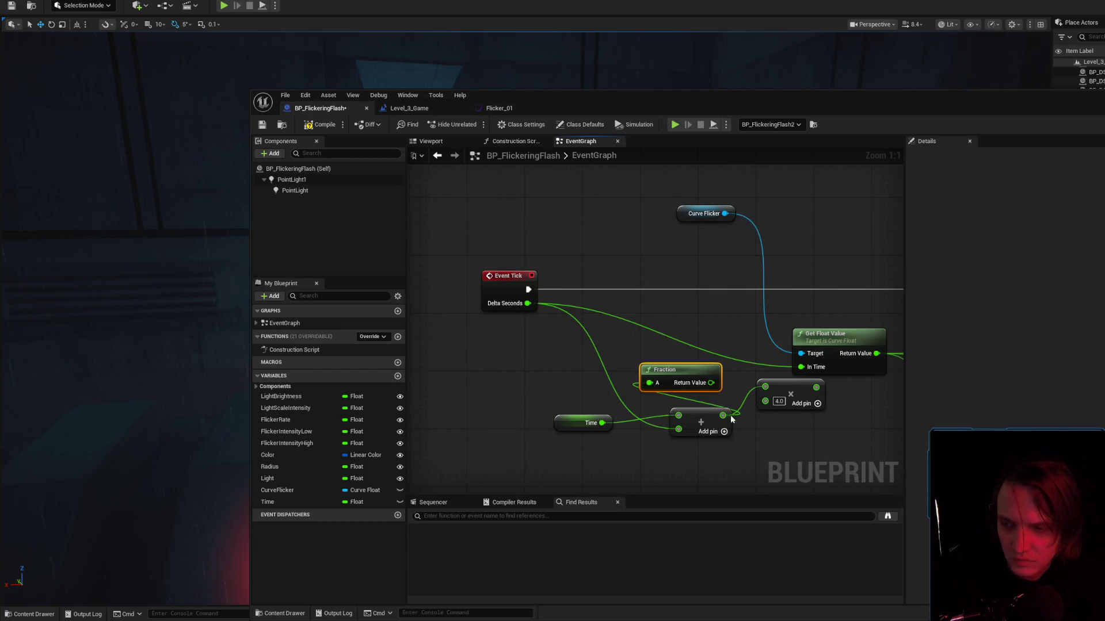
drag(717, 454, 572, 409)
drag(703, 422, 595, 421)
drag(688, 376, 680, 409)
drag(783, 395, 754, 423)
drag(672, 405, 658, 398)
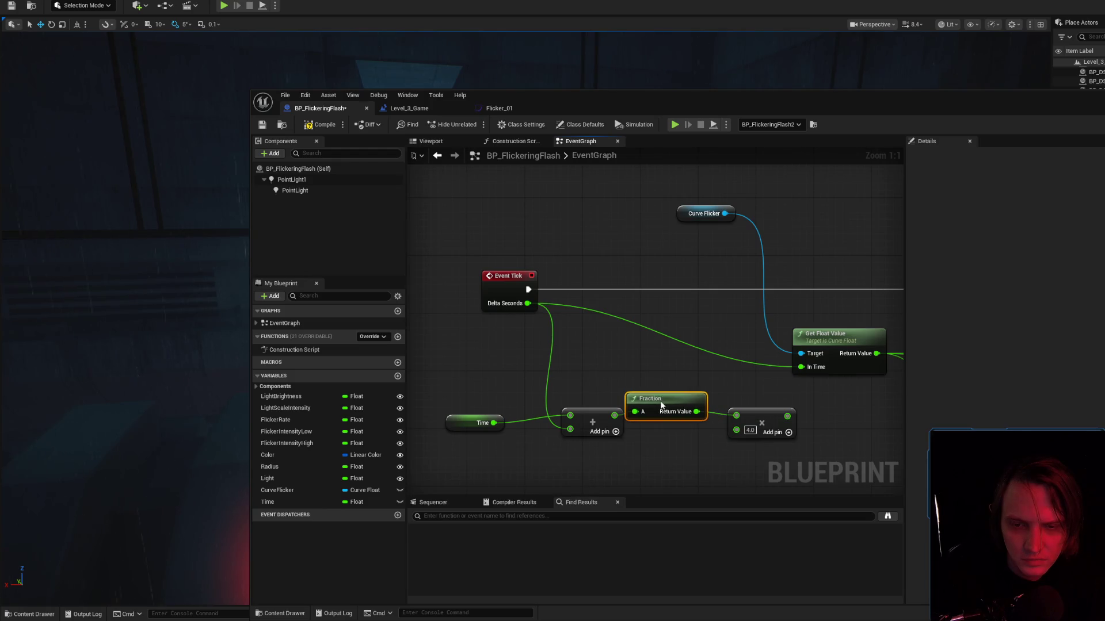
drag(759, 410, 743, 402)
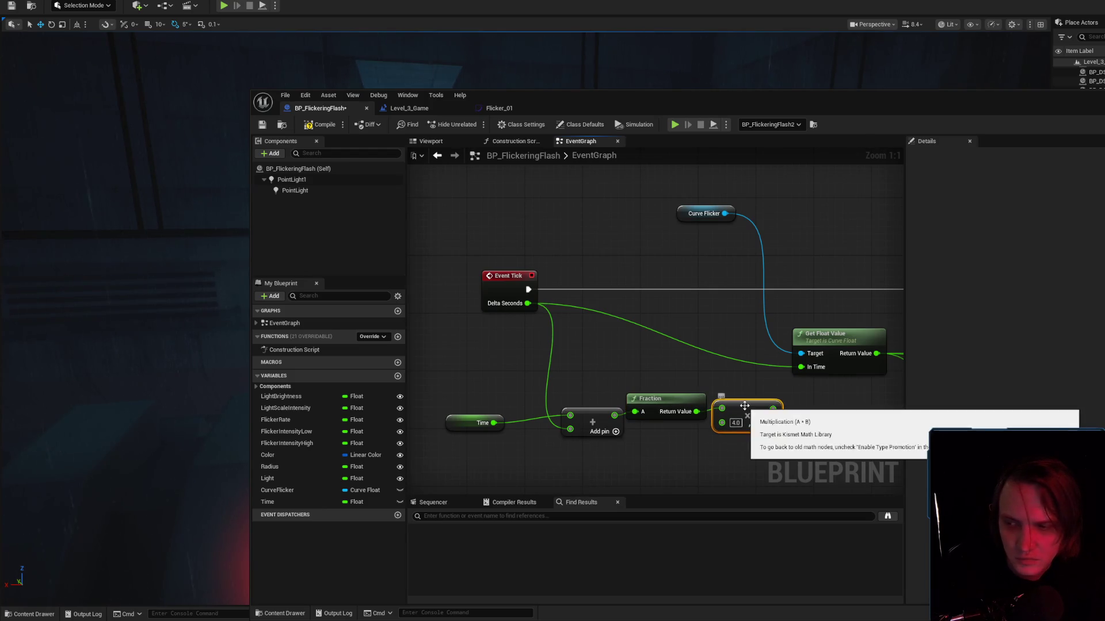
Align the Time and Add nodes with Fraction and compile.
click(703, 461)
drag(704, 459, 720, 409)
drag(626, 372, 604, 365)
drag(490, 379, 488, 366)
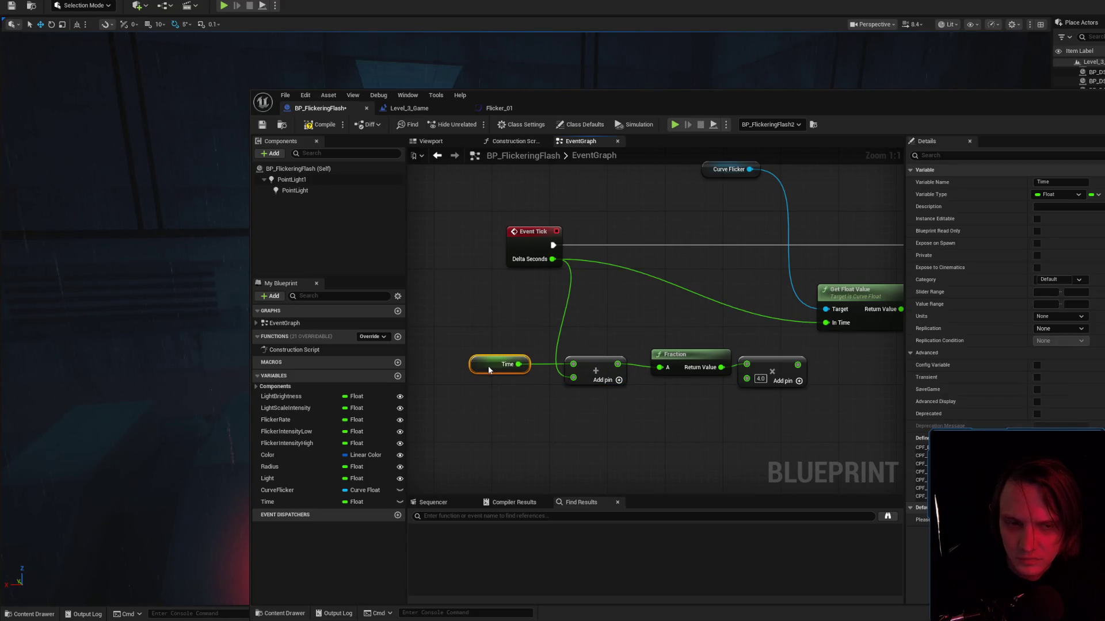
click(316, 125)
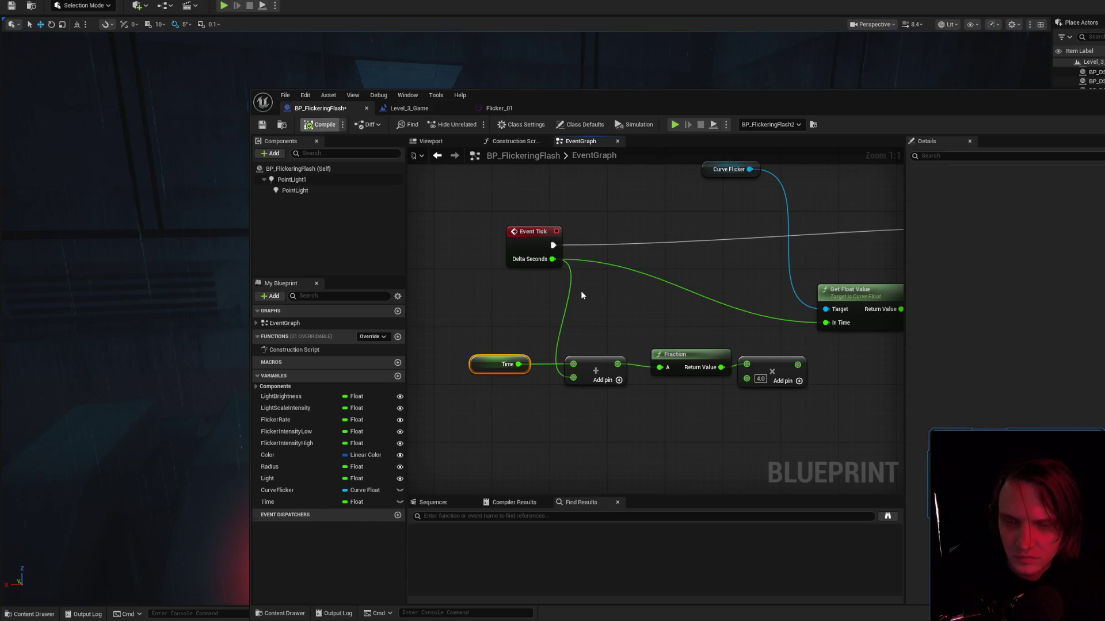
Wire the ×4.0 result into Get Float Value's In Time, then compile and save.
mouse_move(789, 366)
mouse_down()
mouse_move(641, 362)
mouse_move(678, 318)
mouse_up()
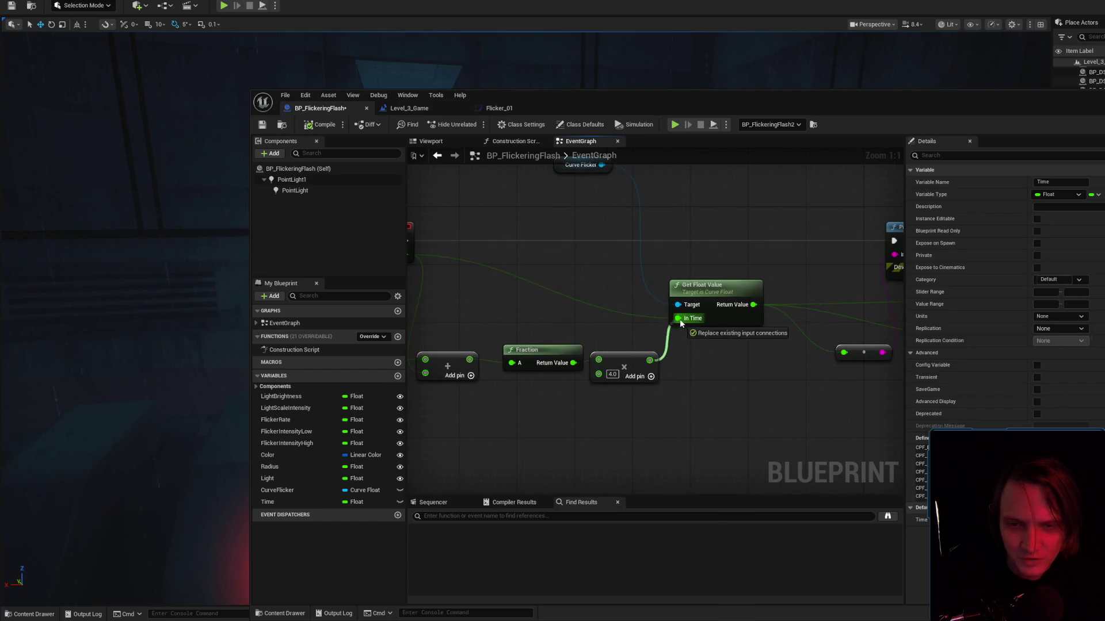
drag(692, 368, 737, 367)
click(325, 122)
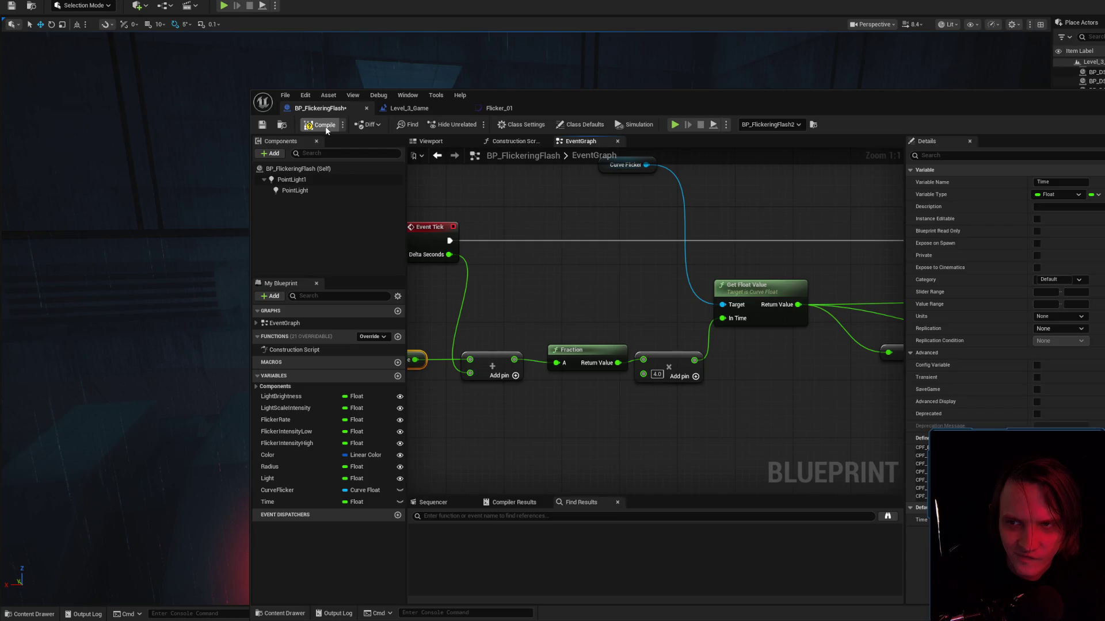
click(261, 124)
Isolate the Event Tick node and nudge it slightly left.
drag(598, 301, 645, 310)
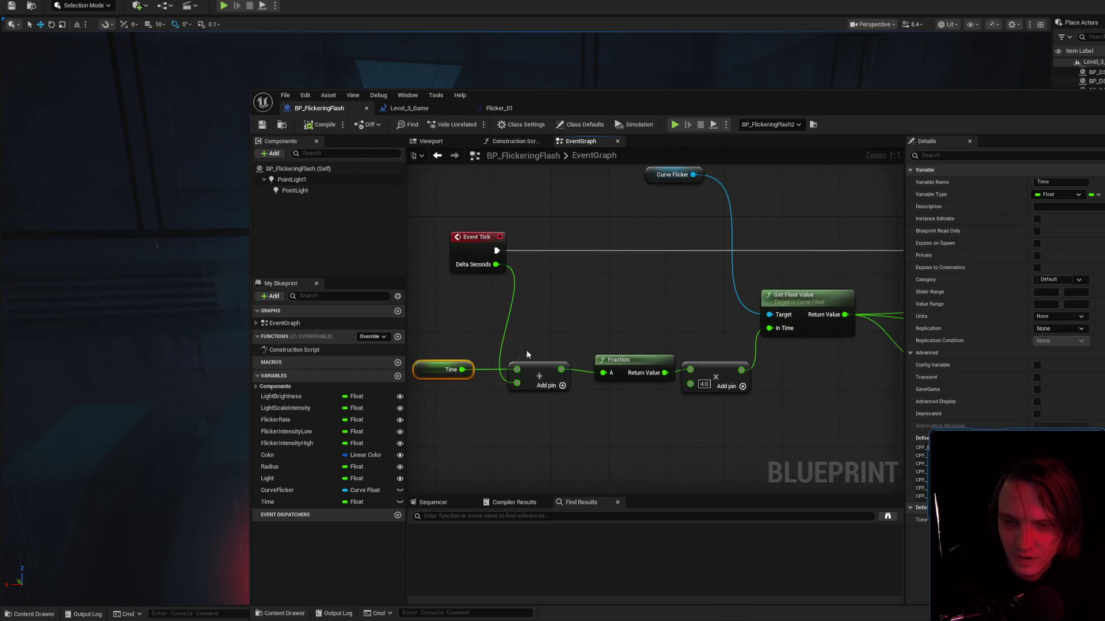
mouse_move(416, 211)
mouse_down()
mouse_move(446, 249)
mouse_move(745, 403)
mouse_up()
click(500, 253)
drag(465, 211, 514, 288)
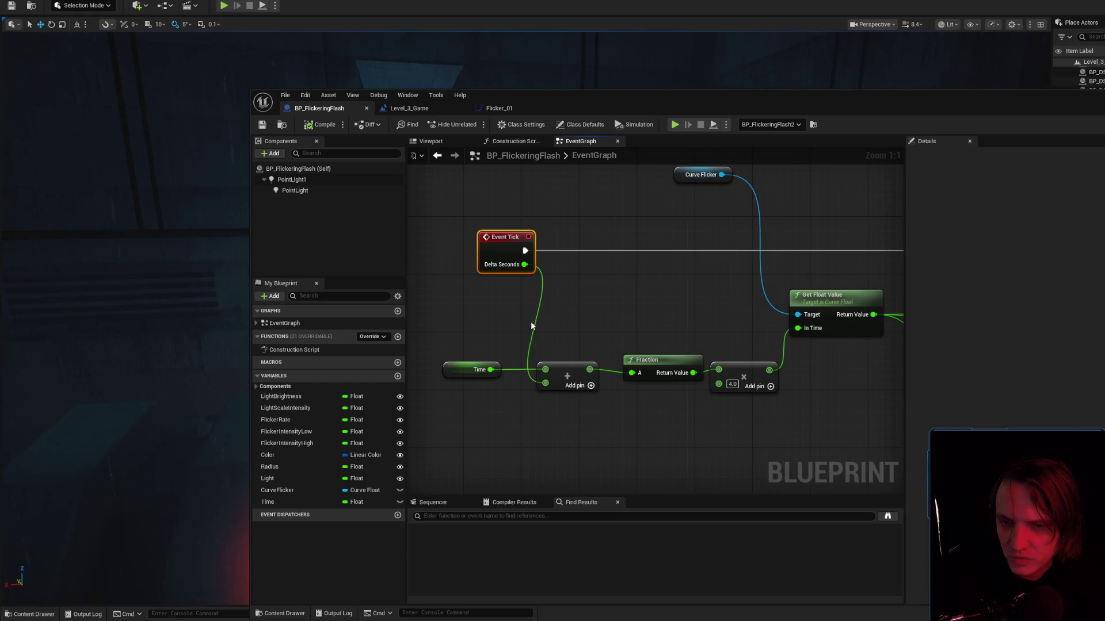
drag(488, 250, 465, 249)
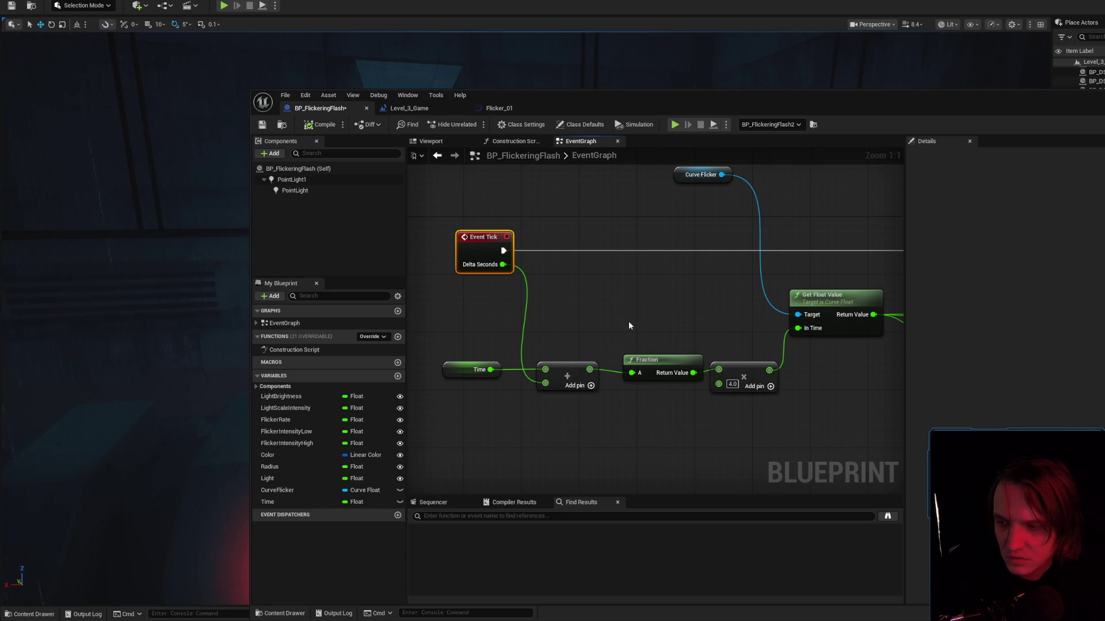
Inspect the Flicker_01 curve's 0.05 key, then return to the event graph.
drag(679, 331, 362, 316)
mouse_move(809, 381)
mouse_down()
mouse_move(724, 402)
mouse_move(711, 327)
mouse_move(724, 320)
mouse_move(625, 410)
mouse_move(702, 342)
mouse_move(482, 198)
mouse_up()
click(529, 221)
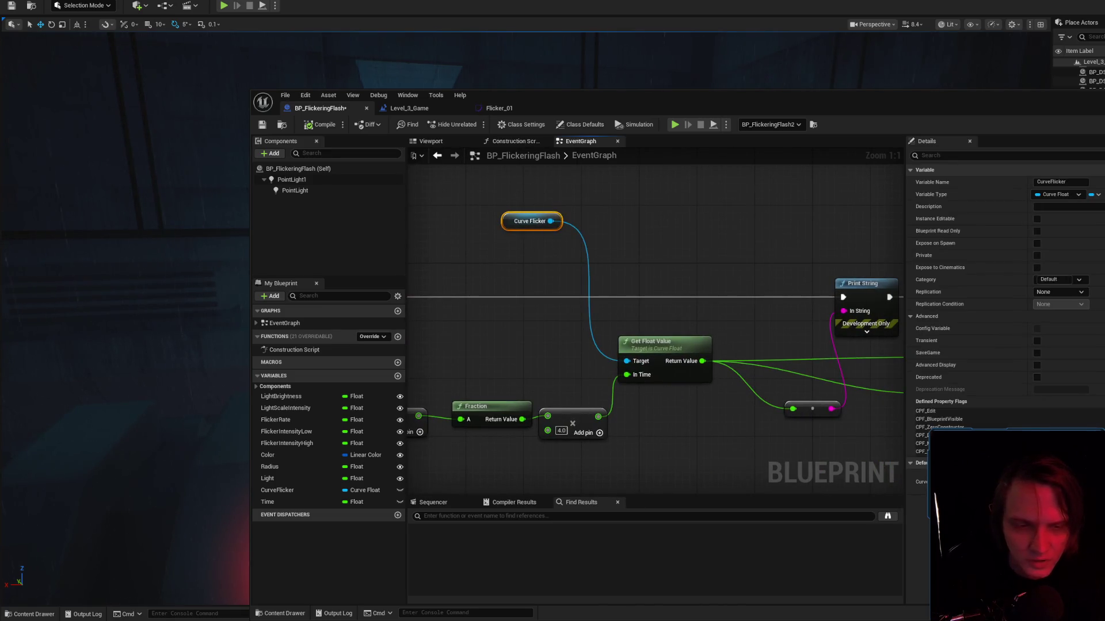
click(499, 108)
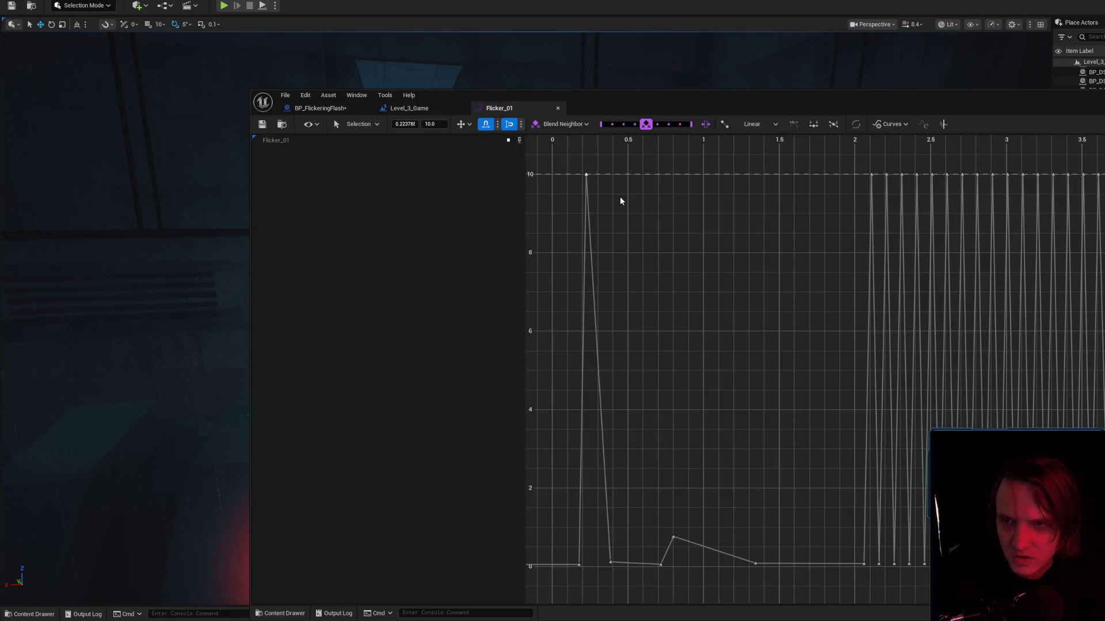
drag(574, 547, 598, 594)
click(320, 108)
Review Print String, Set Intensity and Get Float Value, then simulate the level.
drag(685, 349, 429, 331)
drag(678, 433, 672, 344)
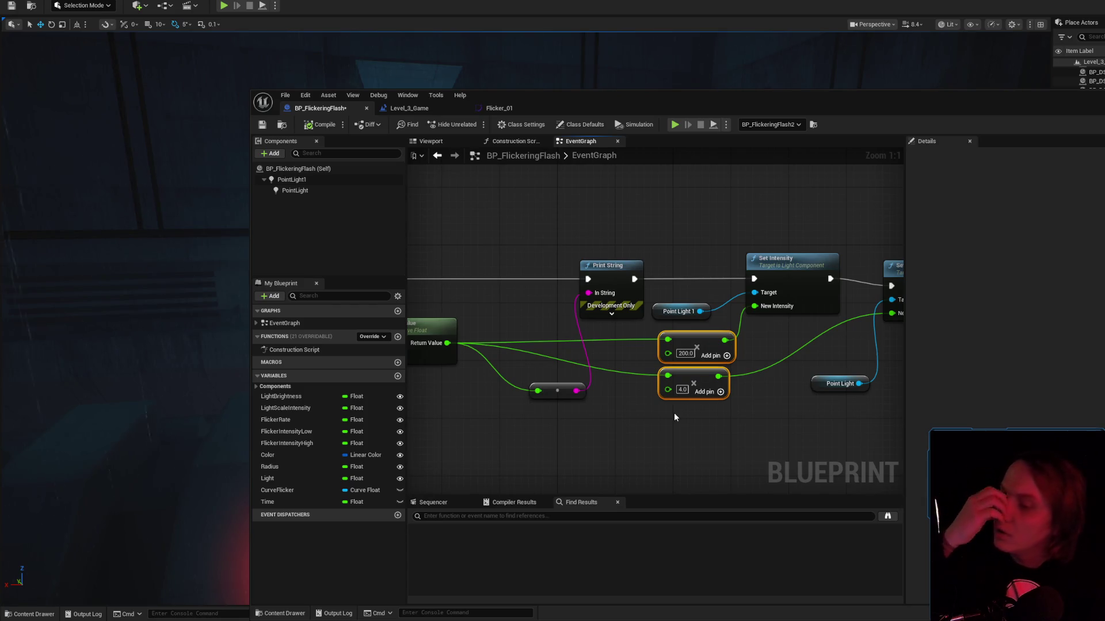
mouse_move(674, 413)
mouse_down()
mouse_move(734, 347)
mouse_move(789, 350)
mouse_up()
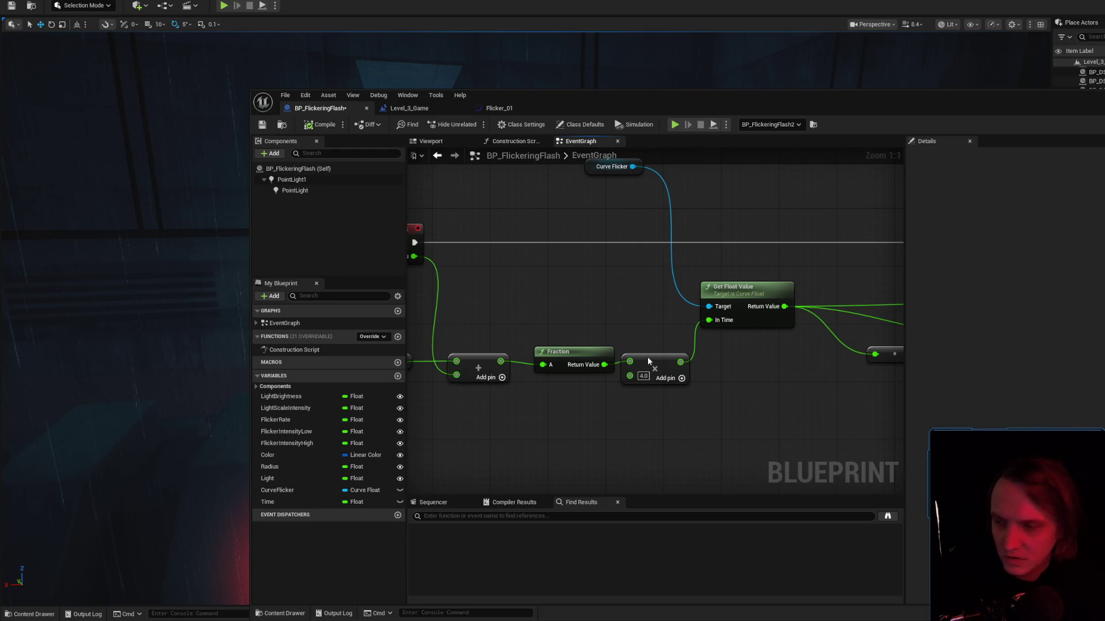
key(alt+s)
drag(728, 100, 1091, 111)
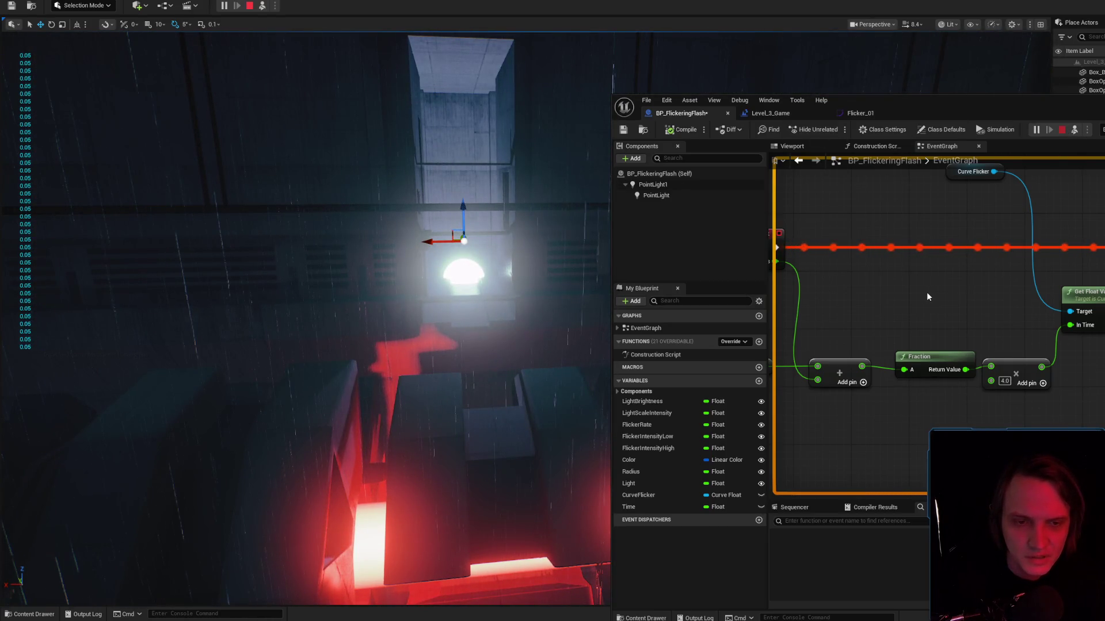
key(Escape)
mouse_move(763, 252)
mouse_down()
mouse_move(884, 255)
mouse_move(855, 240)
mouse_up()
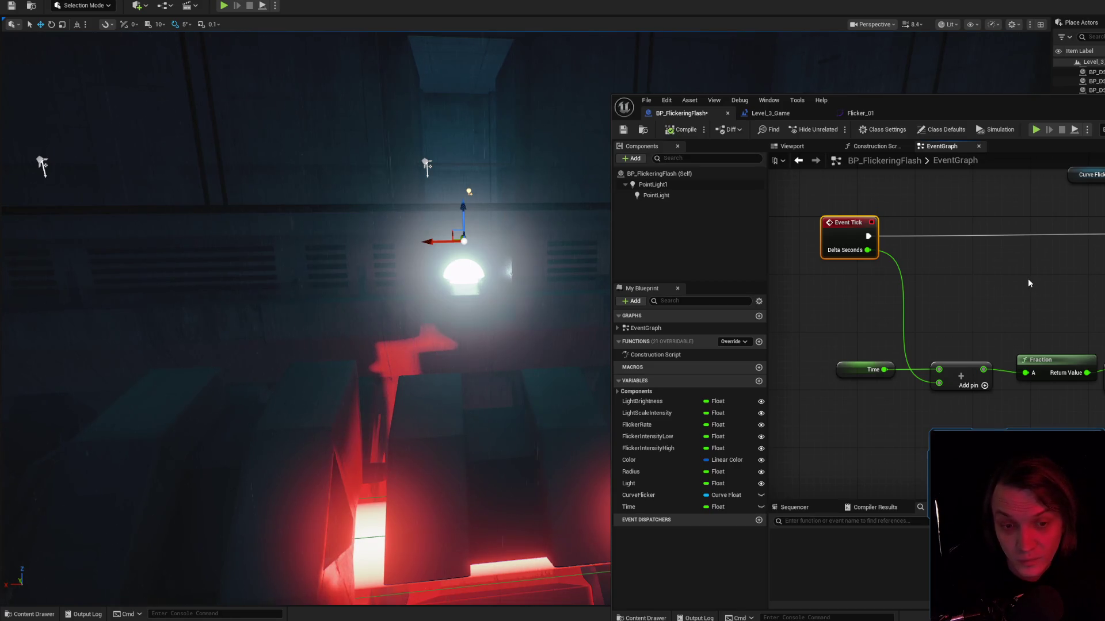
click(866, 369)
mouse_move(1019, 300)
mouse_down()
mouse_move(949, 291)
mouse_move(985, 304)
mouse_up()
click(801, 206)
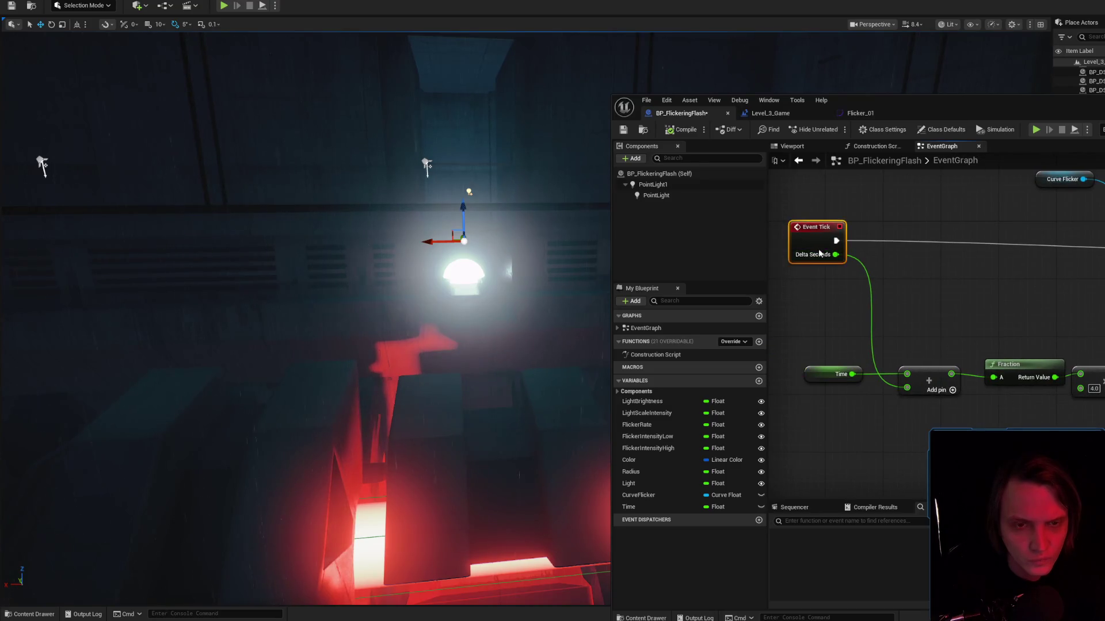
drag(819, 253, 819, 261)
mouse_move(1047, 285)
mouse_down()
mouse_move(886, 343)
mouse_move(879, 312)
mouse_move(944, 306)
mouse_move(831, 299)
mouse_up()
right_click(879, 312)
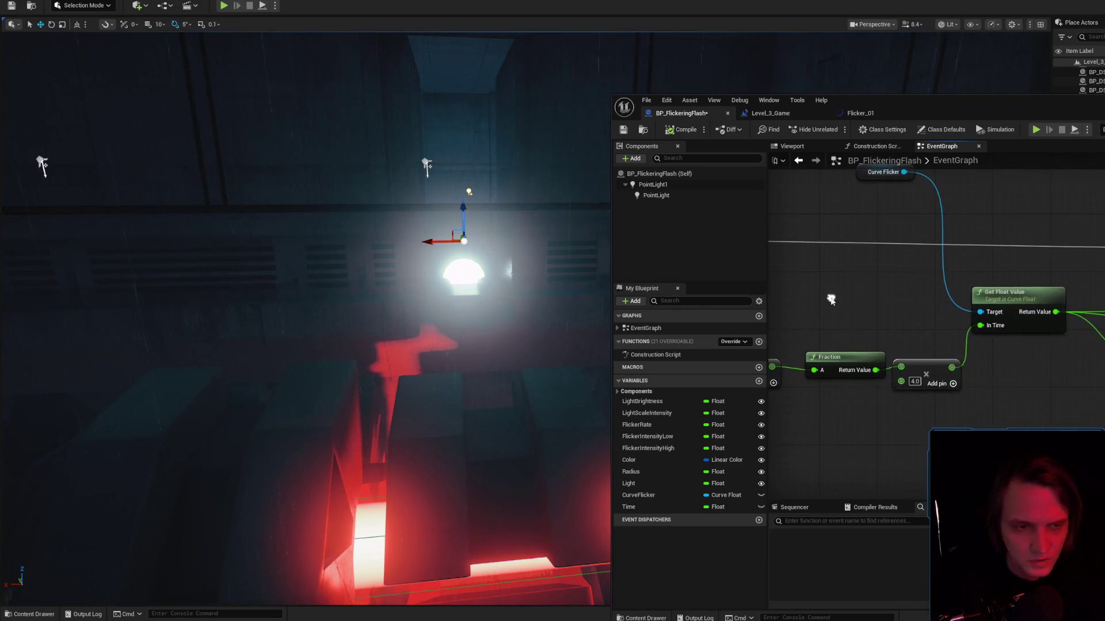
drag(1036, 351, 1102, 353)
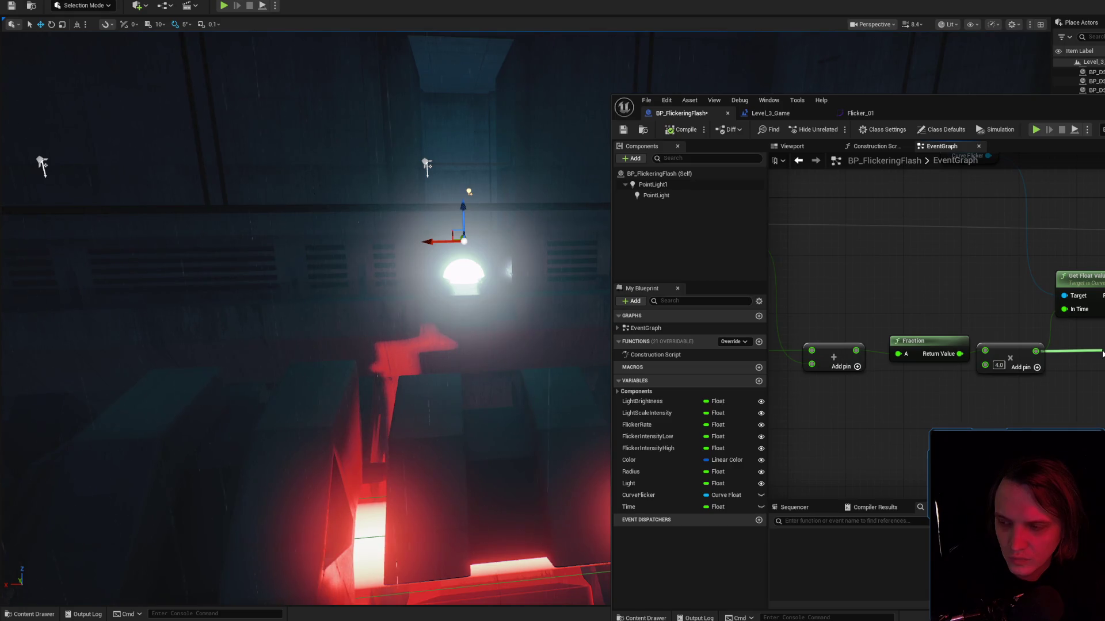
drag(1102, 353, 1065, 309)
drag(1053, 118, 717, 117)
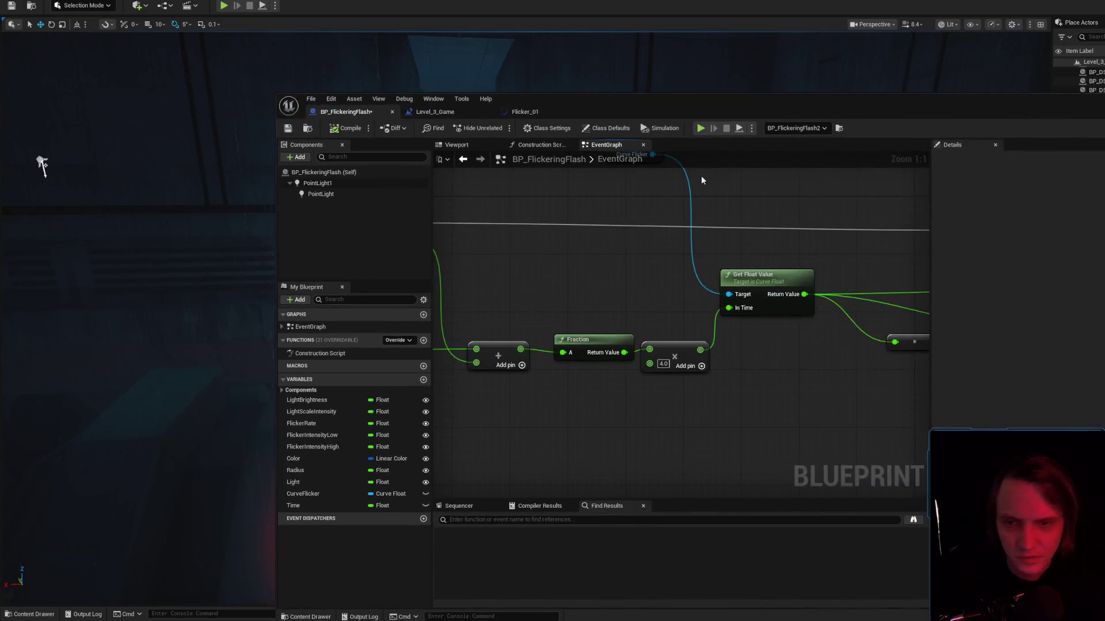
drag(699, 350, 750, 352)
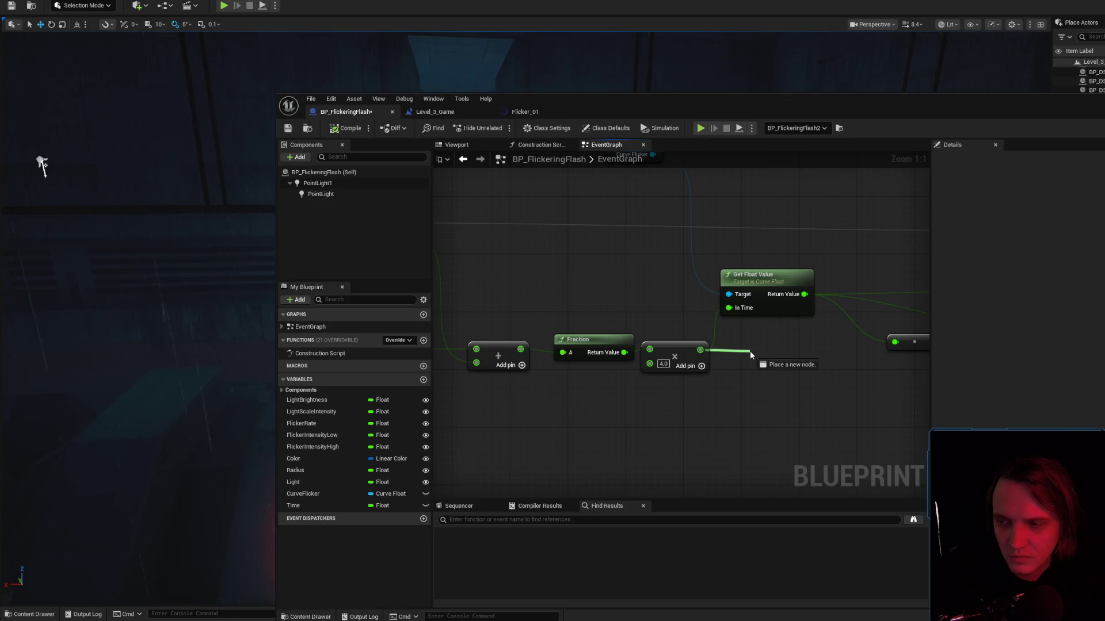
Scale Delta Seconds by 0.2 into the Add node, then move the editor aside to show the level.
drag(750, 351, 751, 351)
mouse_move(679, 395)
mouse_down()
mouse_move(710, 389)
mouse_move(782, 277)
mouse_up()
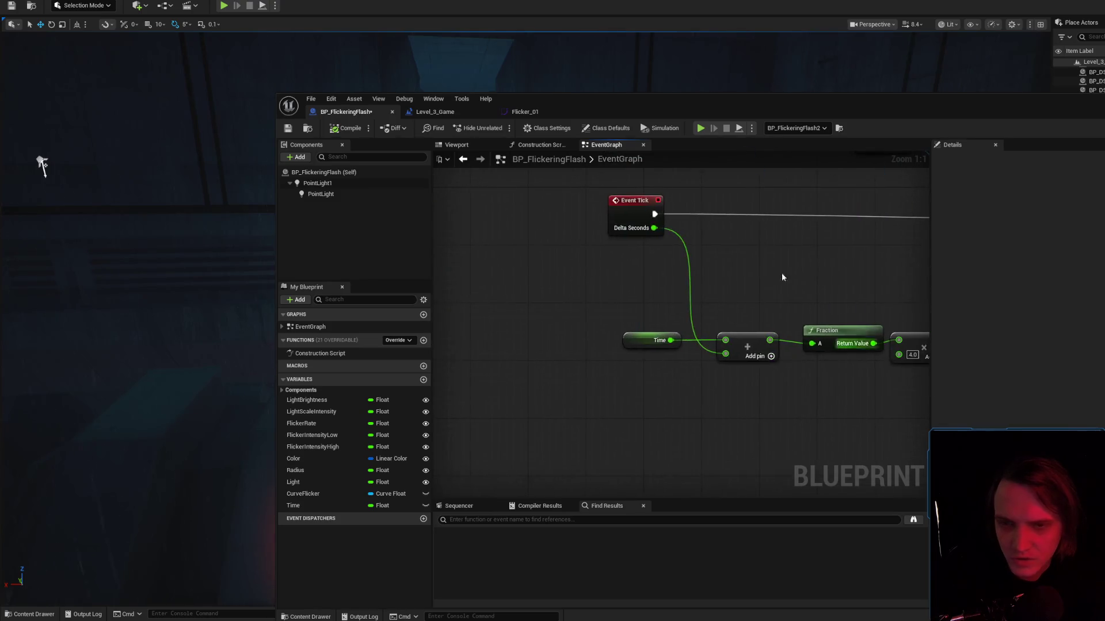
drag(653, 228, 695, 241)
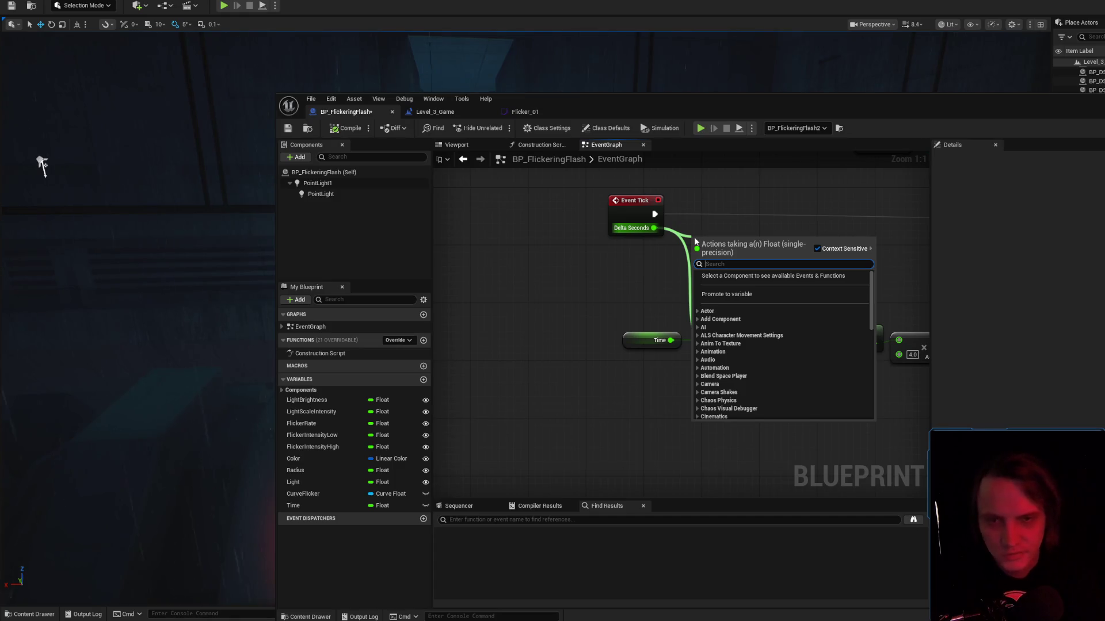
click(615, 269)
drag(651, 229, 736, 233)
text(*)
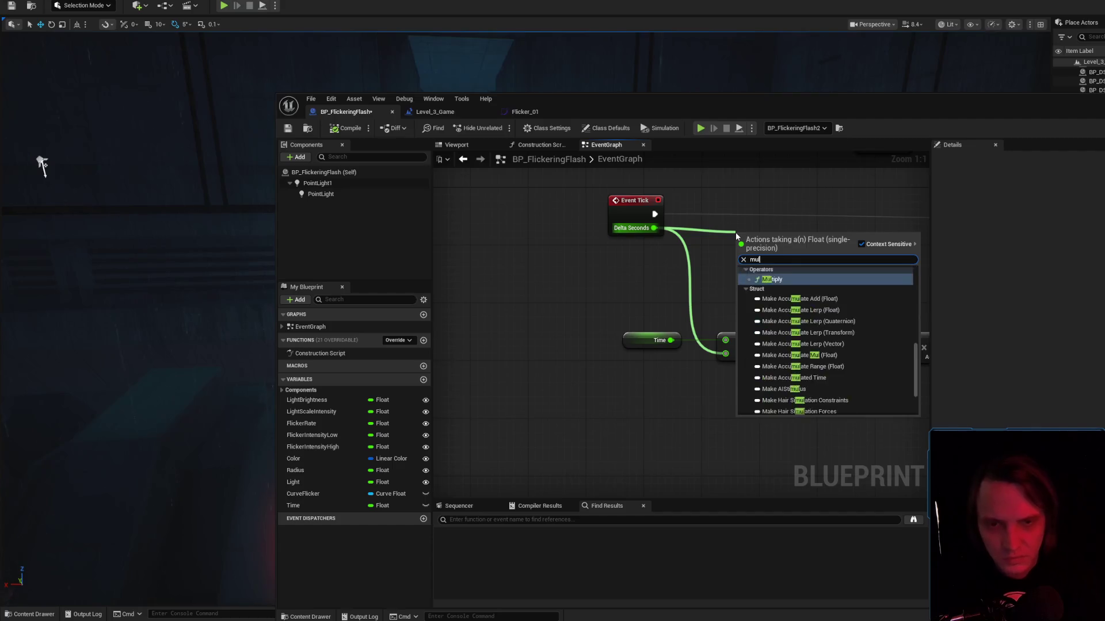
key(Return)
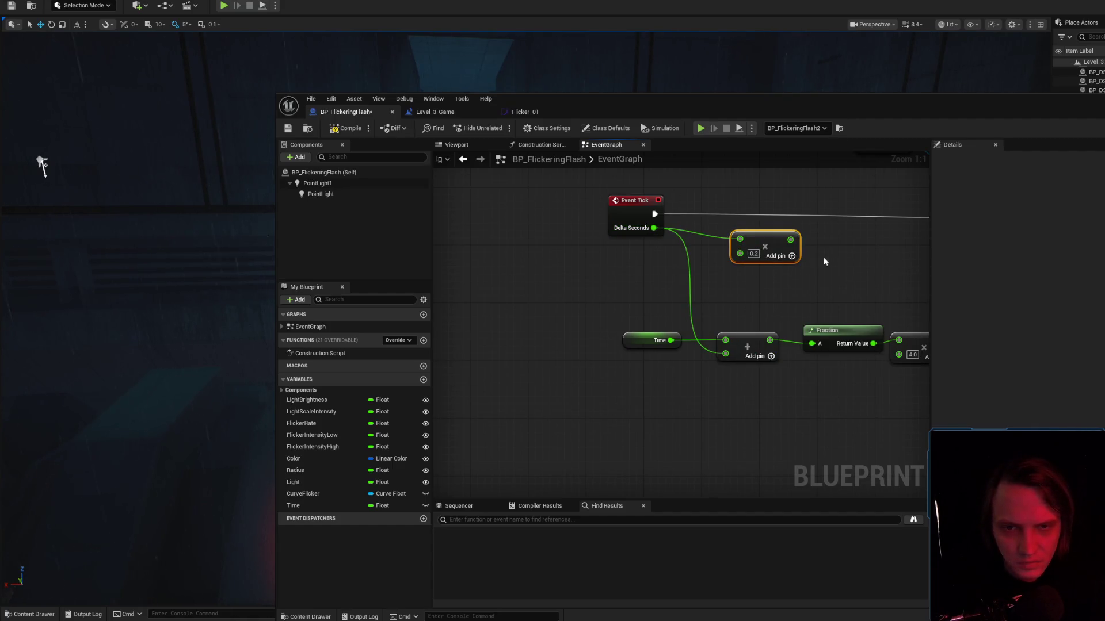
mouse_move(791, 239)
mouse_down()
mouse_move(747, 367)
mouse_move(725, 354)
mouse_move(687, 279)
mouse_up()
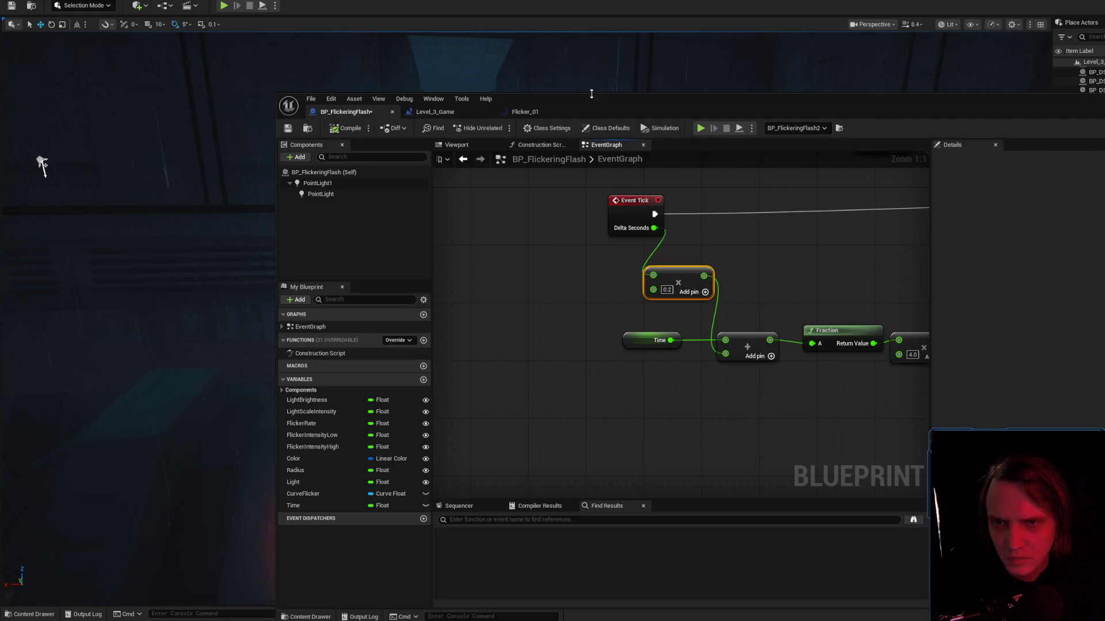
drag(617, 101, 867, 117)
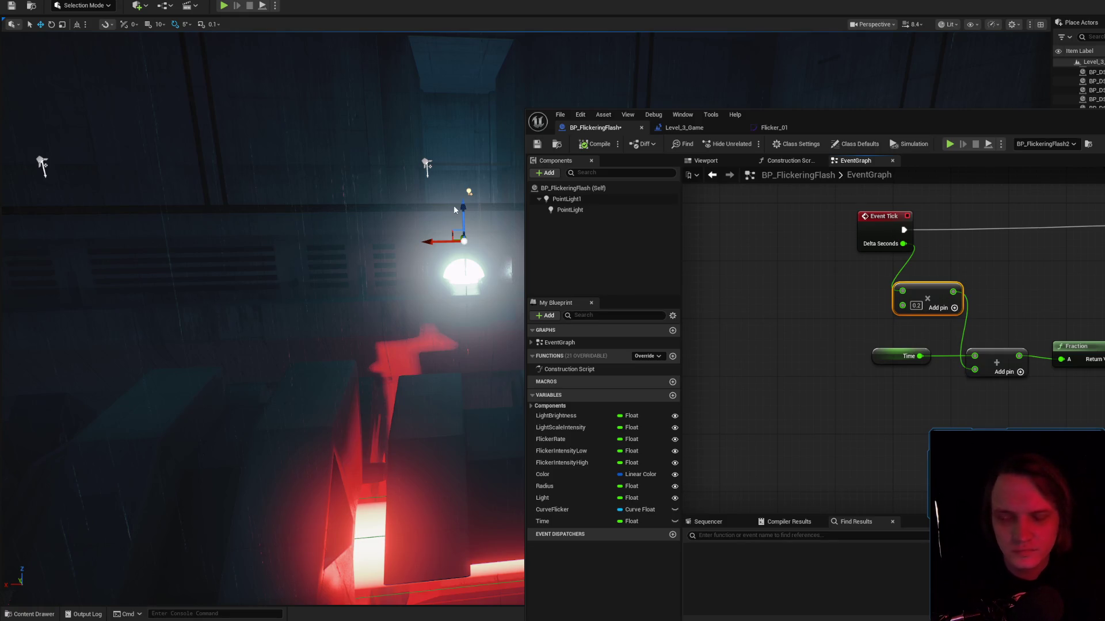
Simulate the level, pan across Event Tick, Fraction, Curve Flicker and Get Float Value, then stop.
key(alt+s)
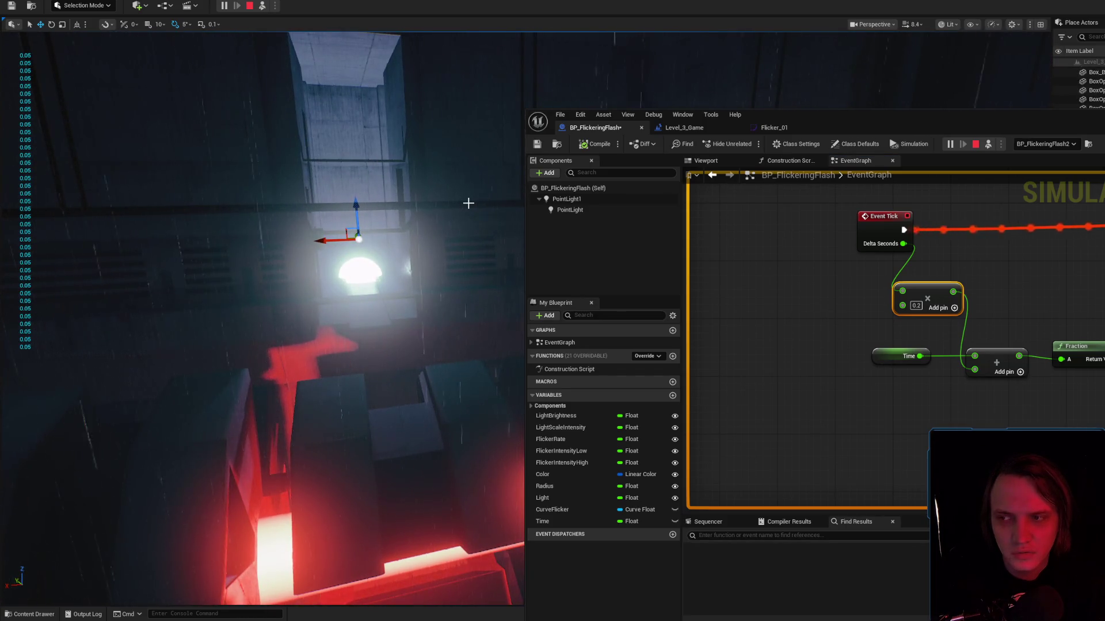
drag(904, 226, 861, 227)
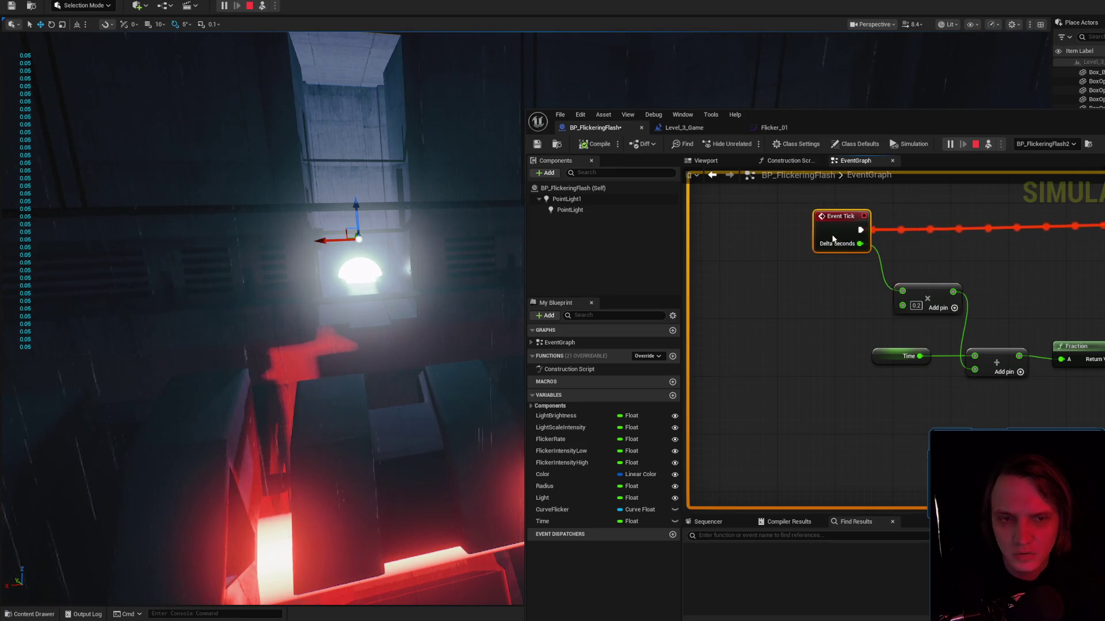
mouse_move(998, 283)
mouse_down()
mouse_move(859, 279)
mouse_move(869, 284)
mouse_up()
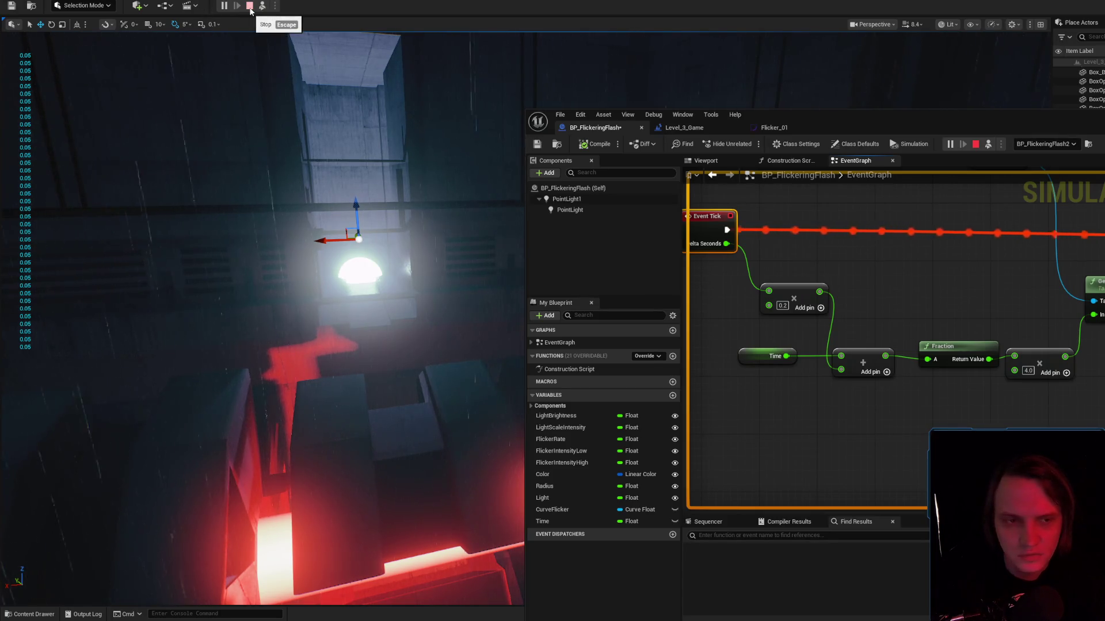
mouse_move(1024, 274)
mouse_down()
mouse_move(1038, 396)
mouse_move(892, 331)
mouse_up()
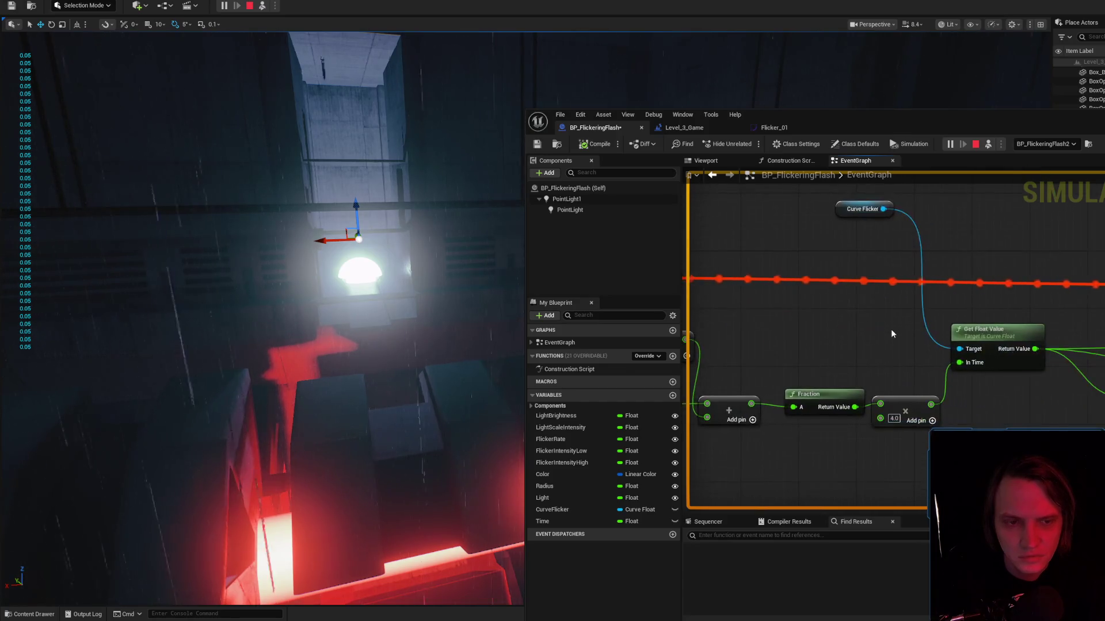
scroll(885, 326, down, 1)
drag(772, 288, 824, 255)
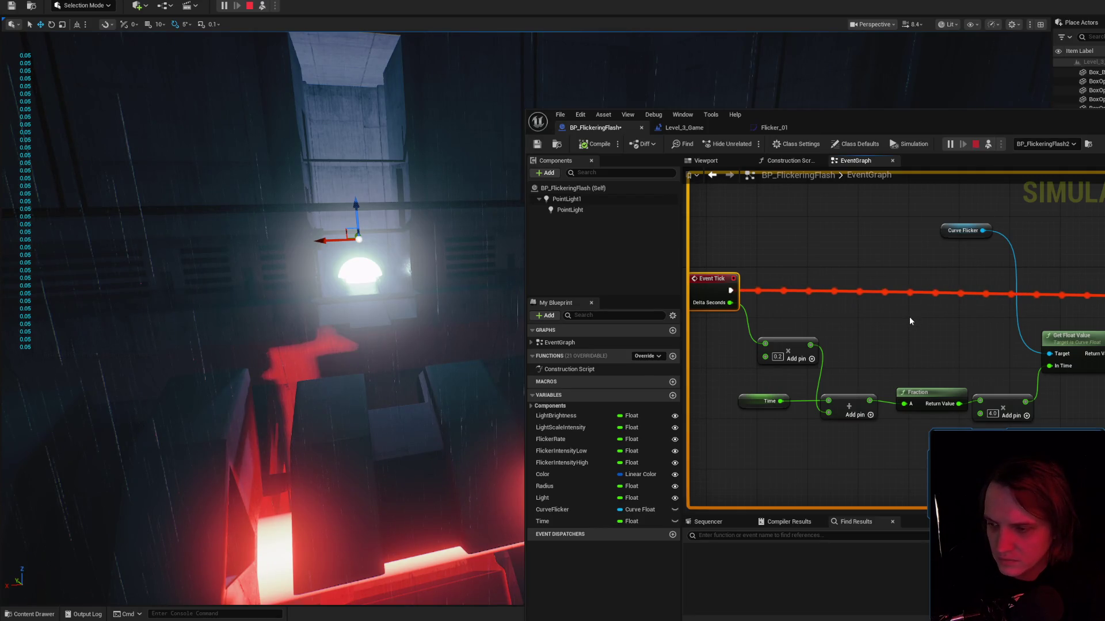
key(Escape)
drag(900, 328, 936, 320)
scroll(754, 299, up, 1)
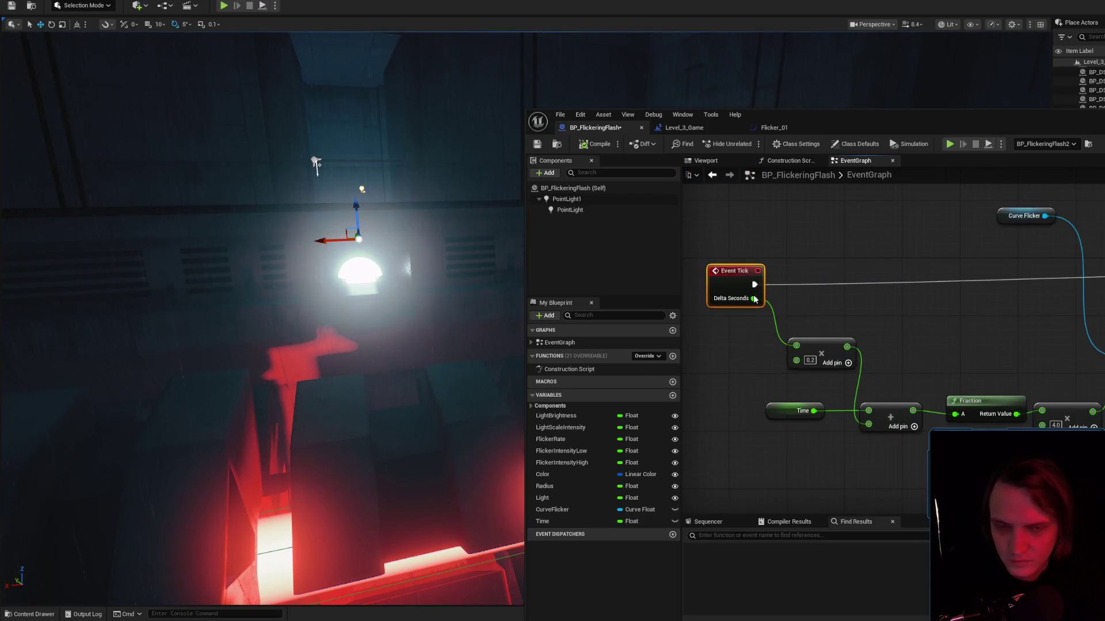
Wire Delta Seconds into the Add node's lower input.
mouse_move(755, 298)
mouse_down()
mouse_move(876, 439)
mouse_move(870, 424)
mouse_up()
drag(823, 345, 880, 330)
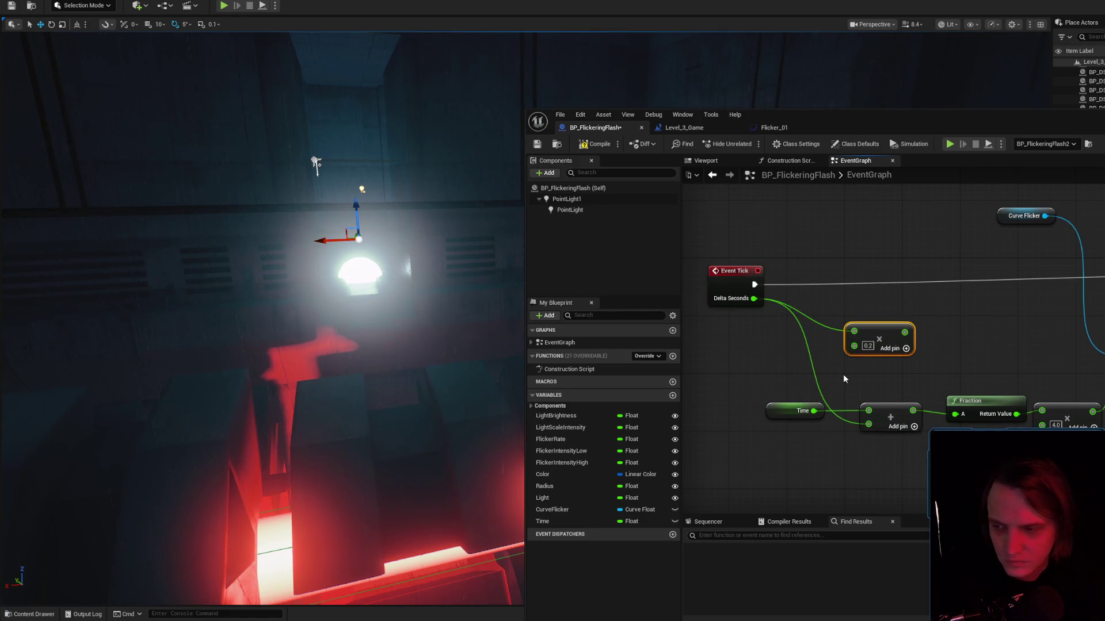
drag(1041, 355, 801, 328)
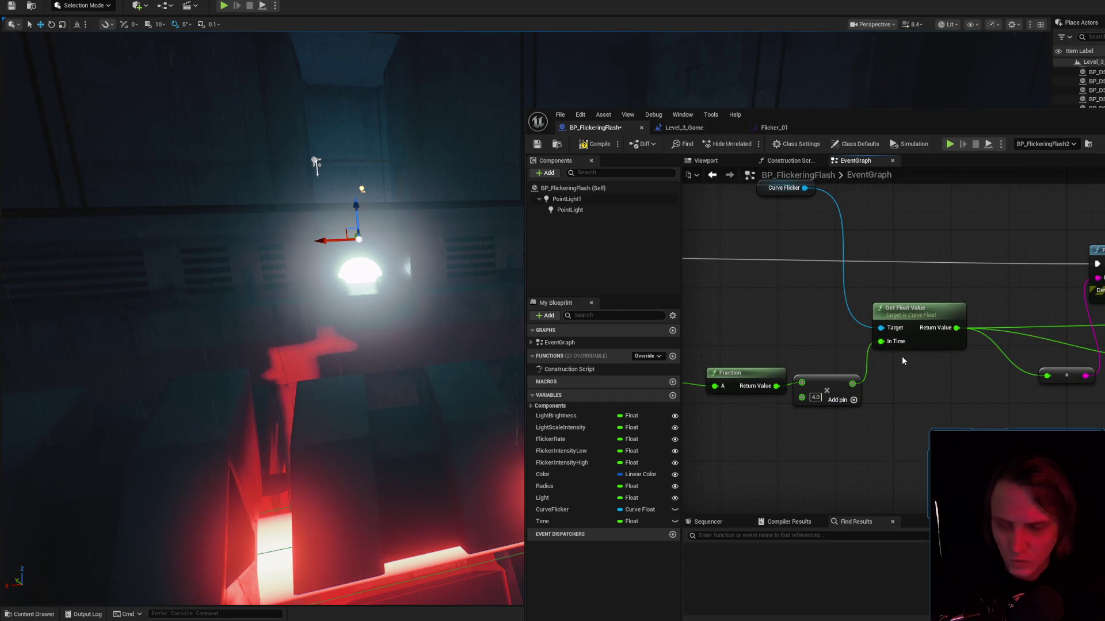
mouse_move(902, 356)
mouse_down()
mouse_move(1102, 357)
mouse_move(958, 328)
mouse_move(857, 328)
mouse_up()
Add a SET Time node after Event Tick, fed by the Add result.
mouse_move(543, 521)
mouse_down()
mouse_move(911, 337)
mouse_move(967, 404)
mouse_up()
click(889, 374)
mouse_move(1037, 403)
mouse_down()
mouse_move(900, 294)
mouse_move(1023, 293)
mouse_up()
mouse_move(768, 277)
mouse_down()
mouse_move(1009, 289)
mouse_move(1011, 304)
mouse_up()
drag(1102, 404, 998, 315)
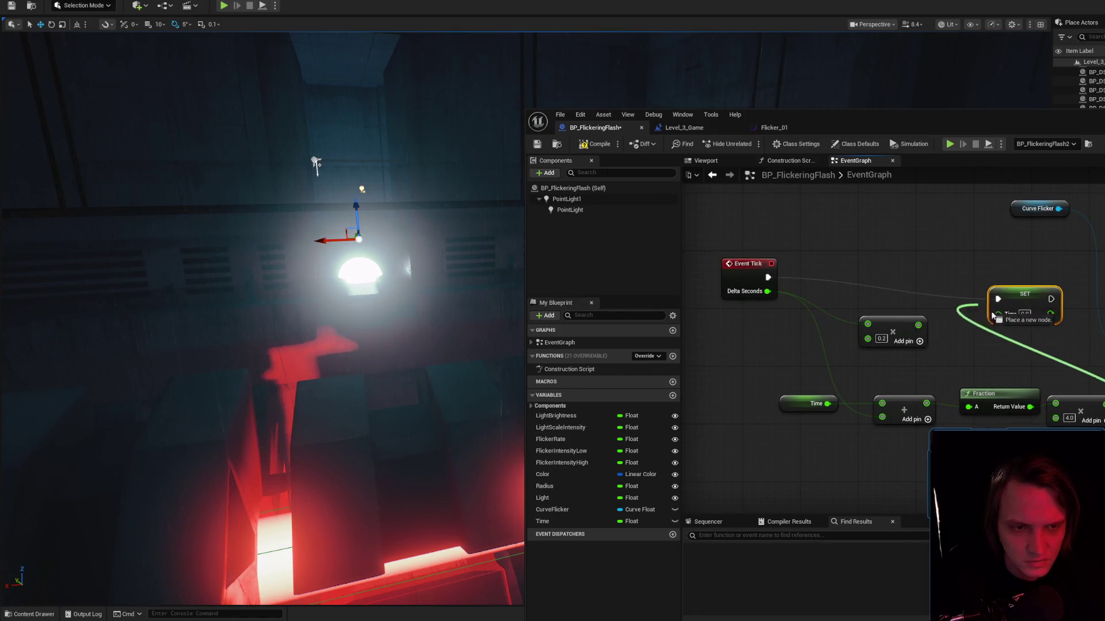
drag(898, 429, 884, 366)
mouse_move(1057, 379)
mouse_down()
mouse_move(754, 339)
mouse_move(702, 357)
mouse_up()
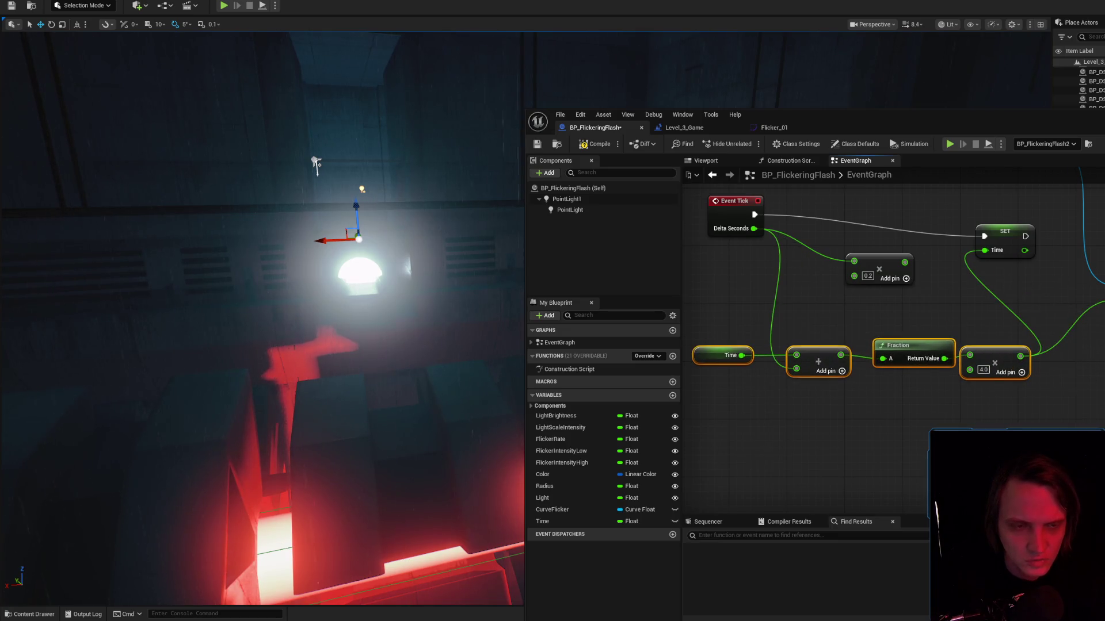
mouse_move(869, 267)
mouse_down()
mouse_move(905, 253)
mouse_move(921, 300)
mouse_move(866, 295)
mouse_up()
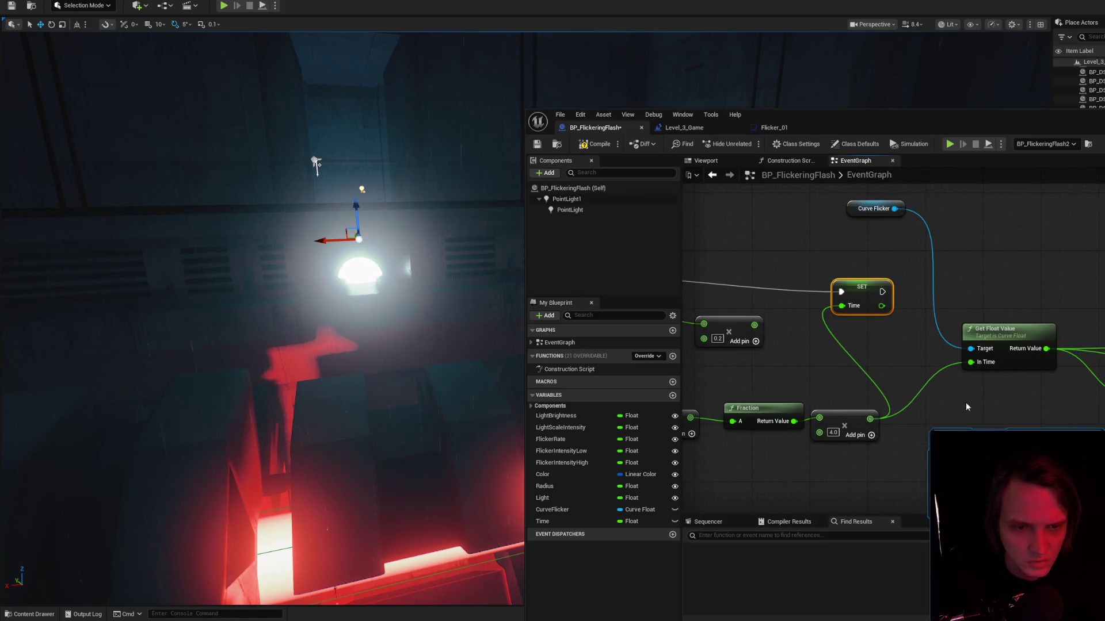
Replace Get Float Value's In Time input with a Time variable getter.
click(935, 380)
alt+click(935, 378)
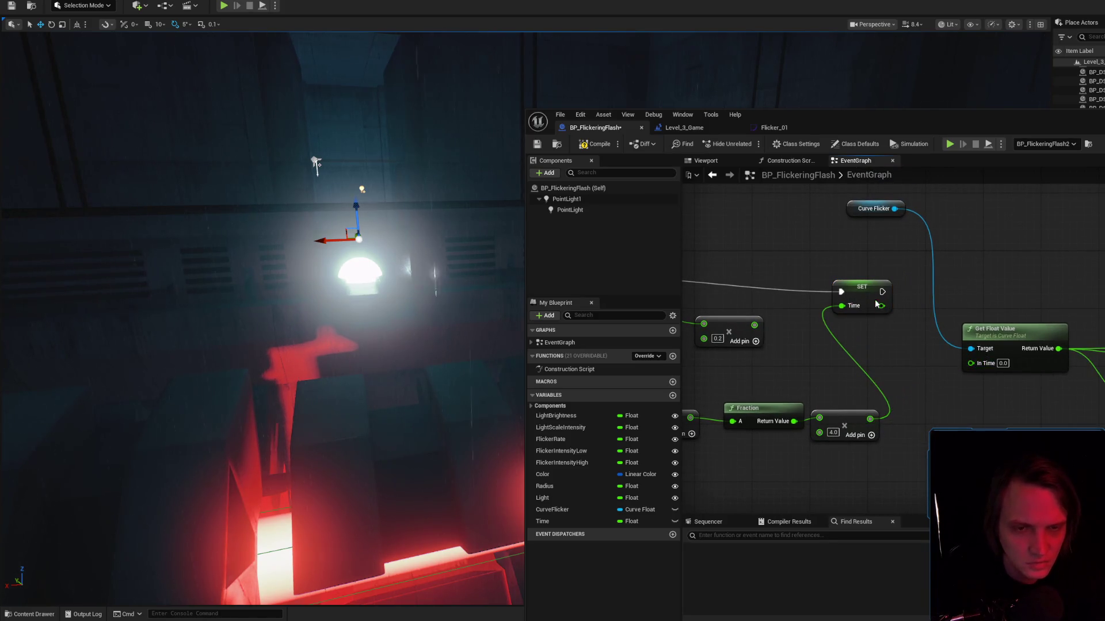
drag(862, 284, 861, 263)
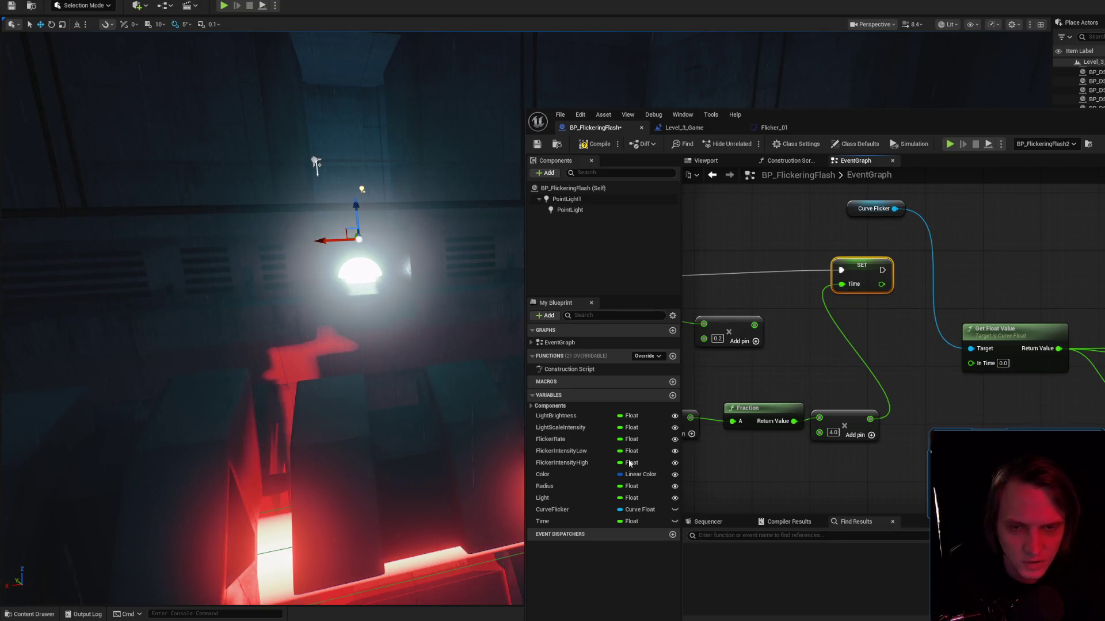
click(542, 521)
drag(935, 422, 936, 422)
drag(971, 362, 990, 417)
Link SET Time to Print String and tidy the Time, Curve Flicker and 0.2 multiply nodes.
scroll(990, 417, down, 2)
mouse_move(833, 285)
mouse_down()
mouse_move(1039, 294)
mouse_move(838, 302)
mouse_up()
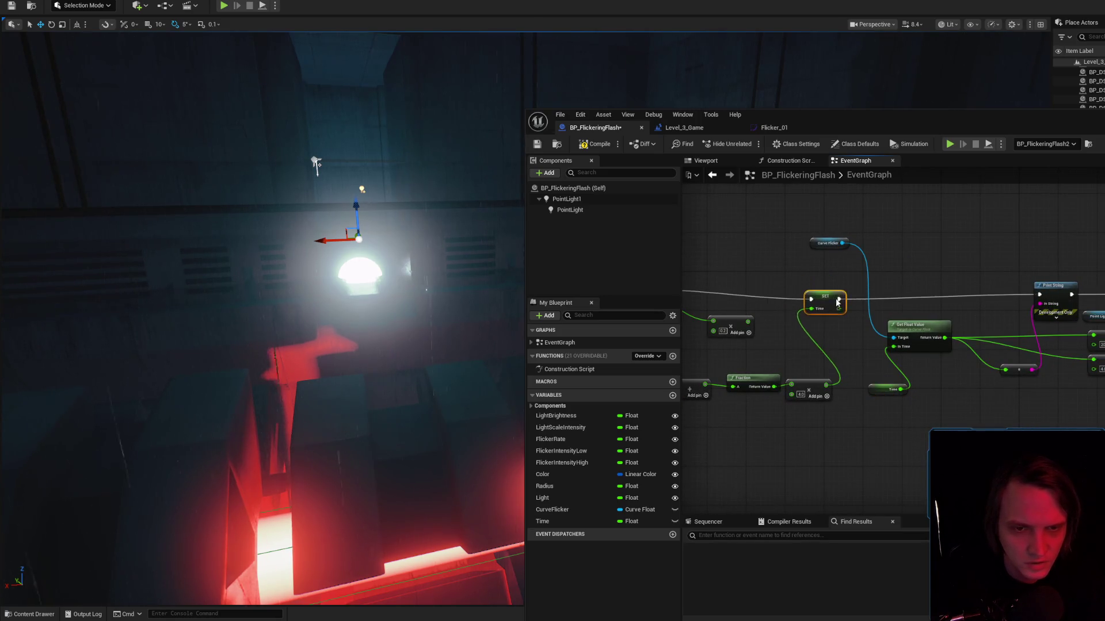
scroll(883, 359, up, 1)
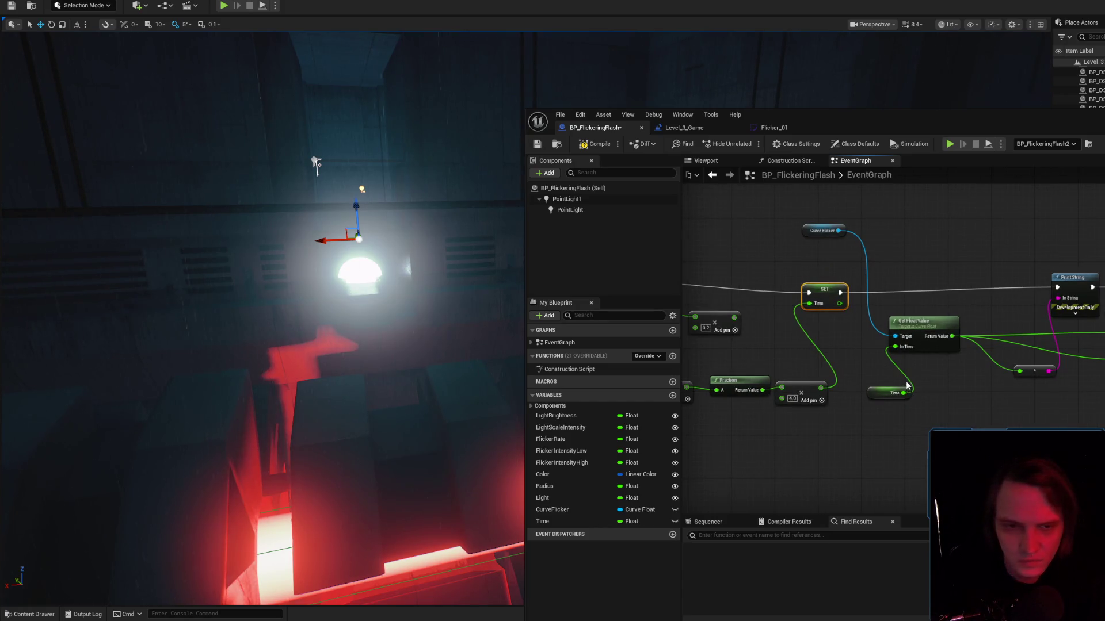
drag(884, 395, 908, 373)
drag(823, 231, 915, 274)
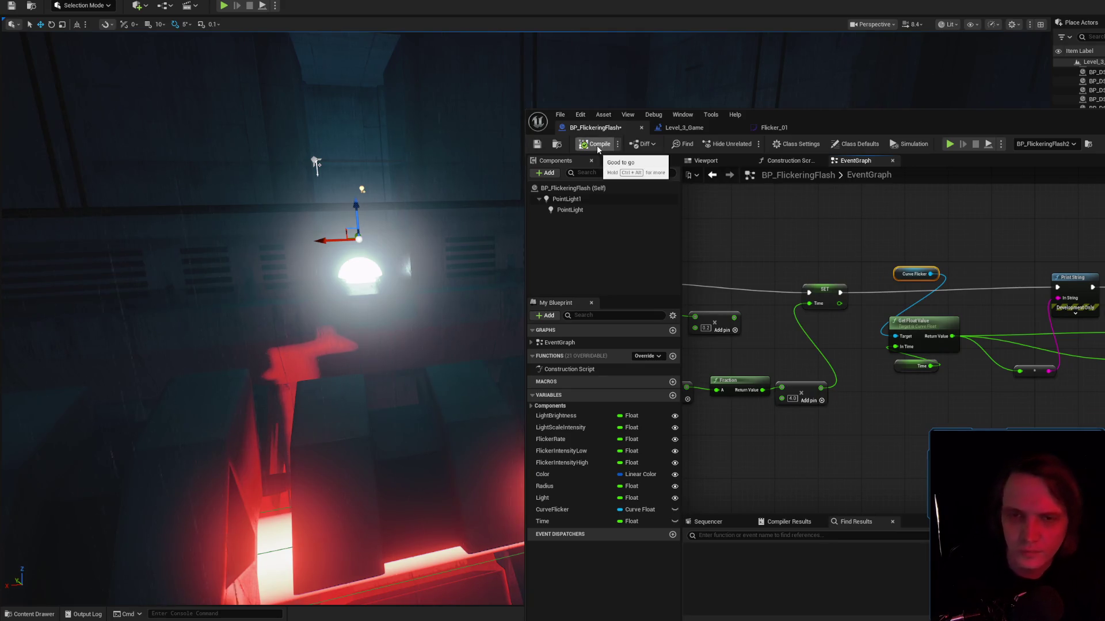
drag(817, 297, 945, 279)
right_click(946, 279)
click(847, 296)
mouse_move(851, 305)
mouse_down()
mouse_move(821, 305)
mouse_move(780, 379)
mouse_up()
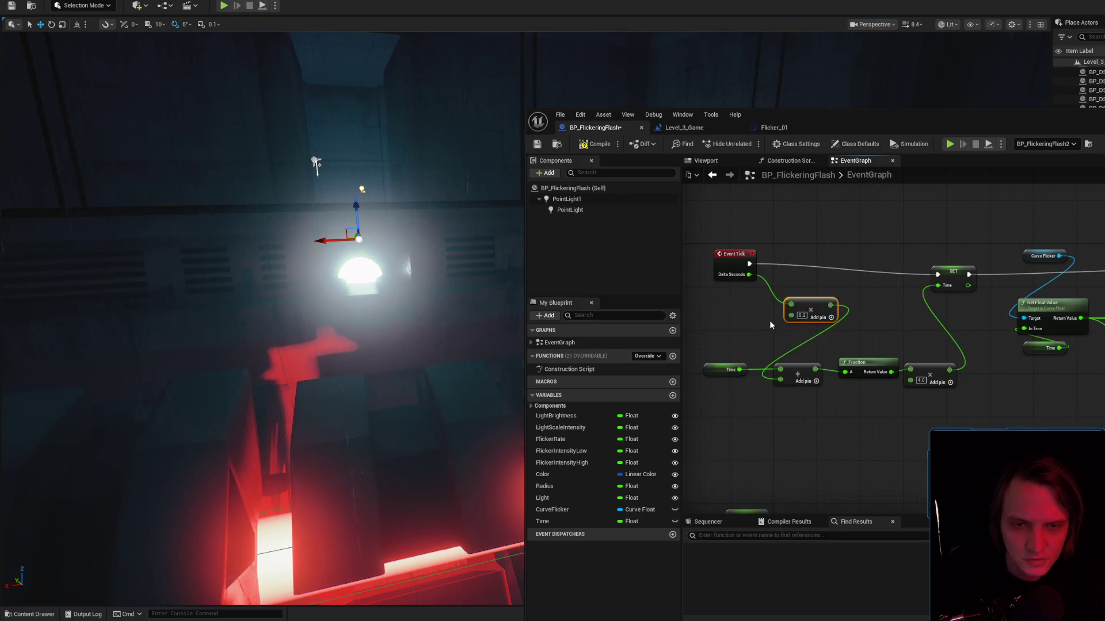
Shift the 0.2 multiply node left, frame the light, and run a test simulation.
drag(814, 314, 770, 325)
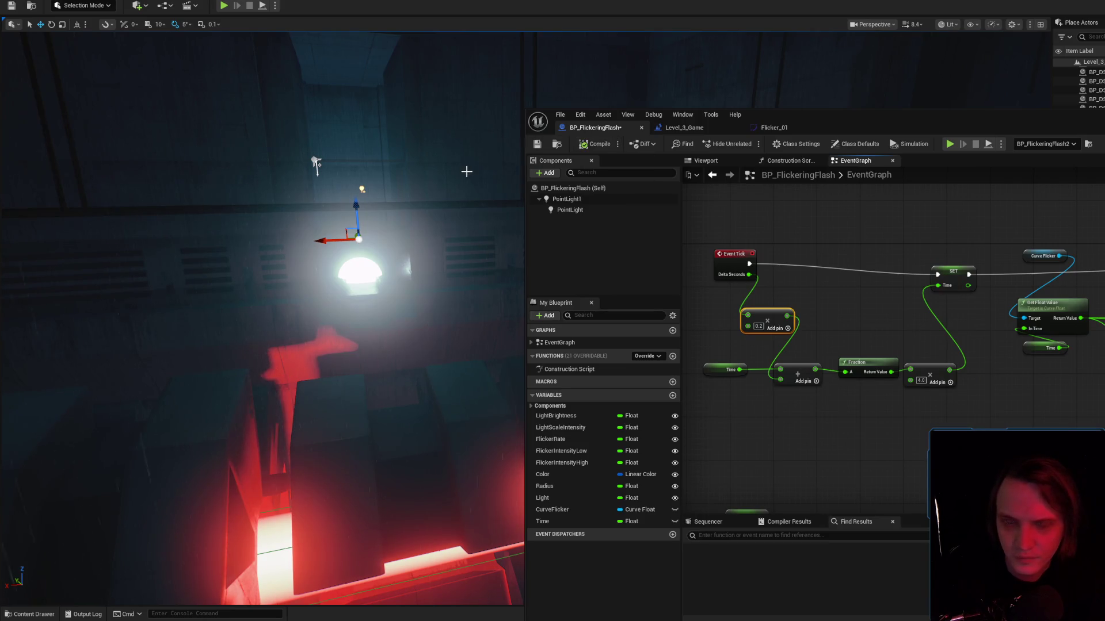
mouse_move(388, 296)
mouse_down()
mouse_move(403, 297)
mouse_move(389, 295)
mouse_up()
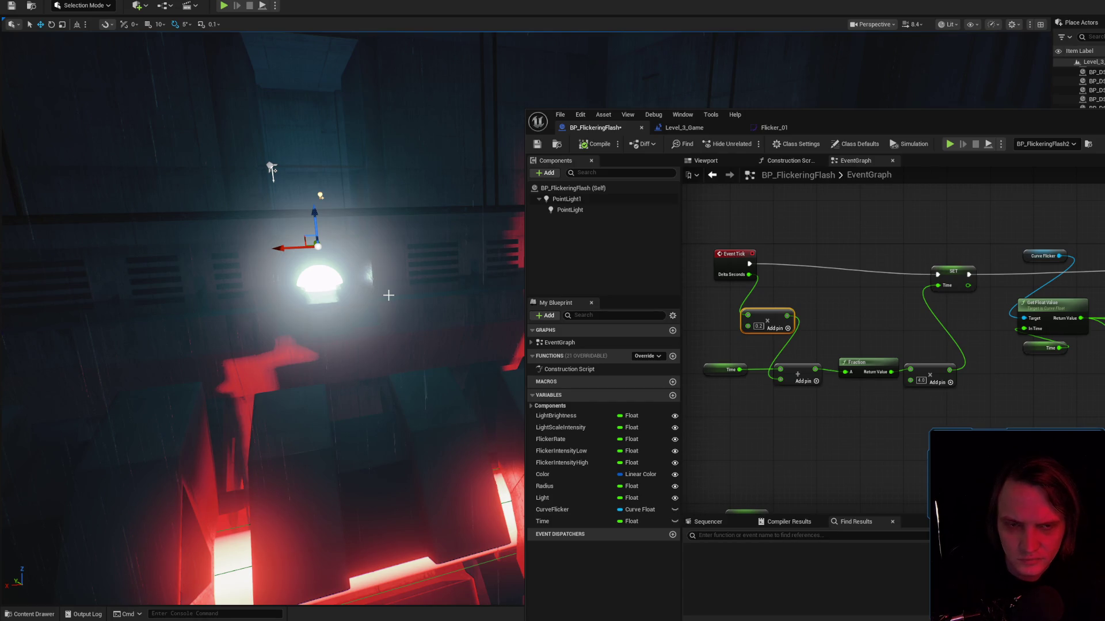
key(alt+s)
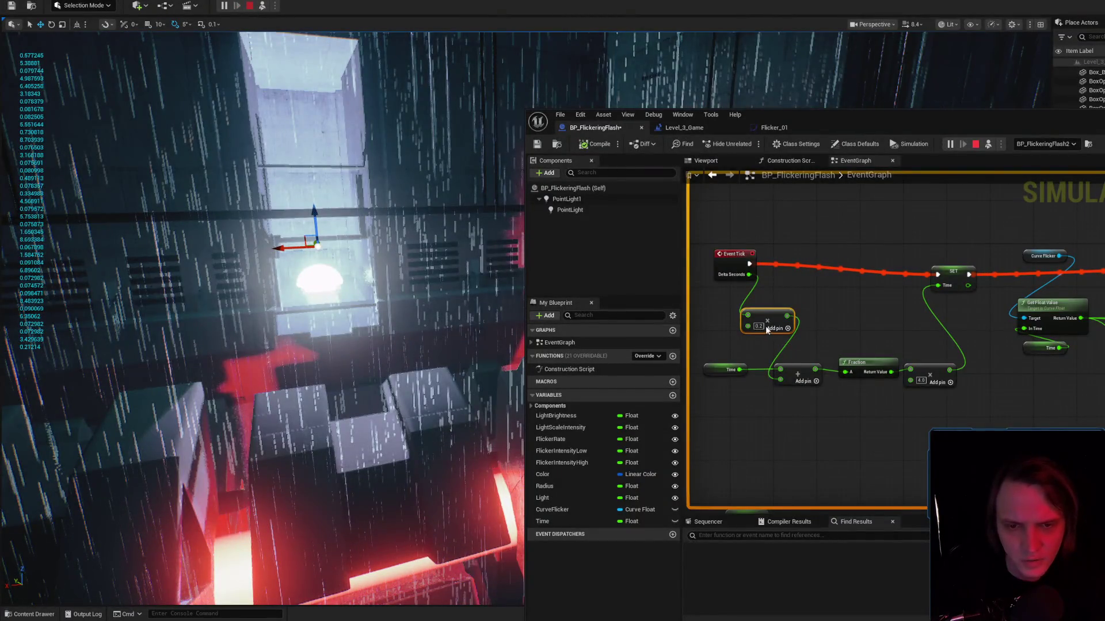
key(Escape)
Change the Delta Seconds multiplier to 0.01 and simulate again to check the flicker.
click(758, 326)
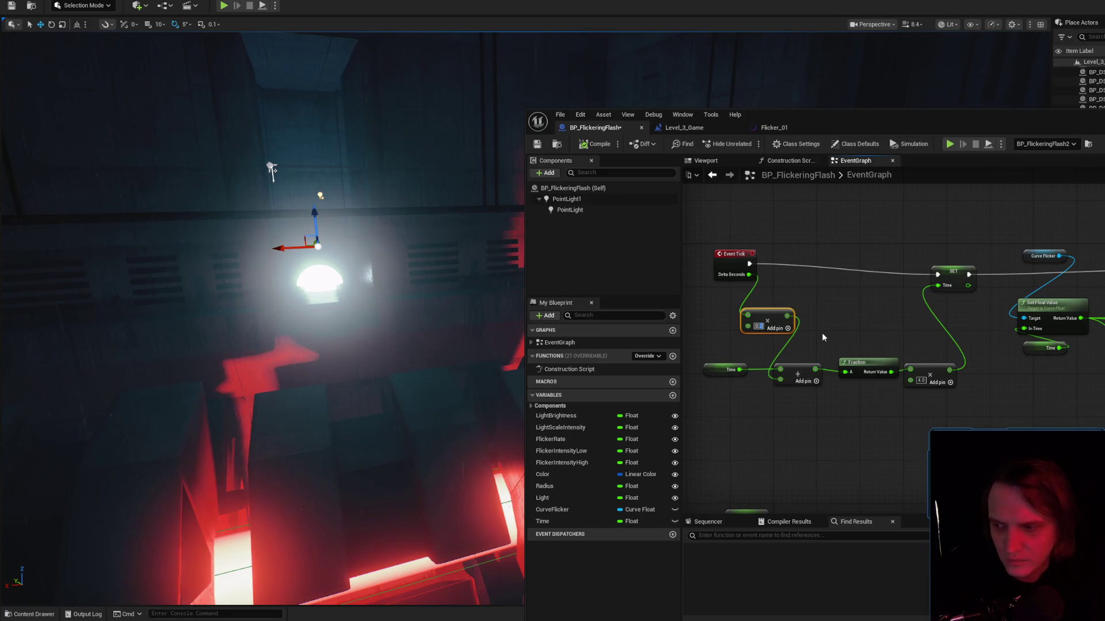
text(1)
key(Return)
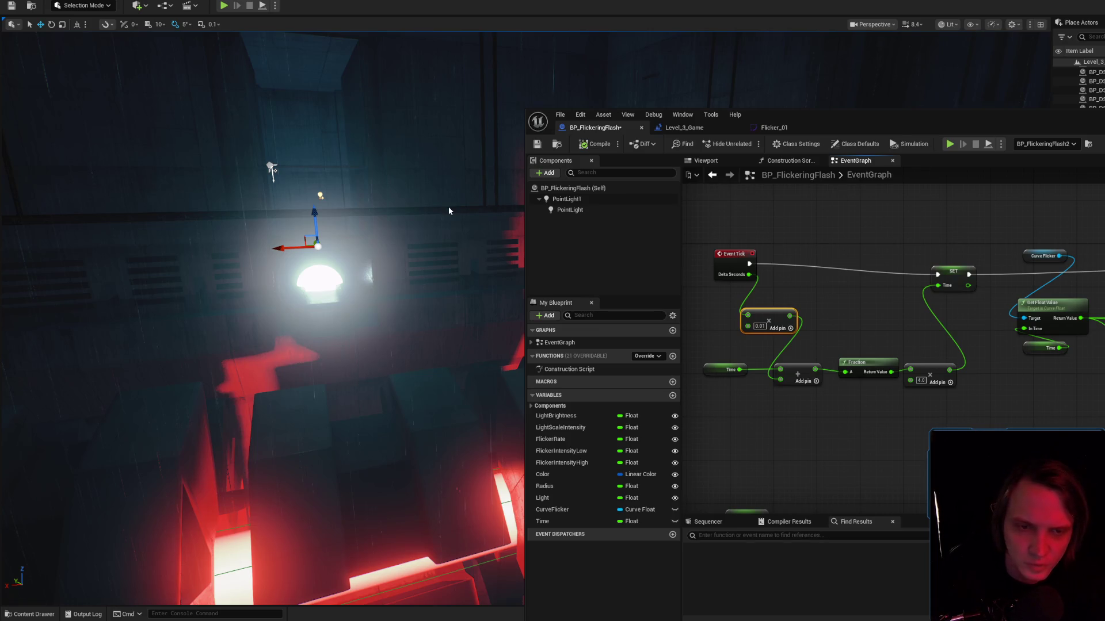
key(alt+s)
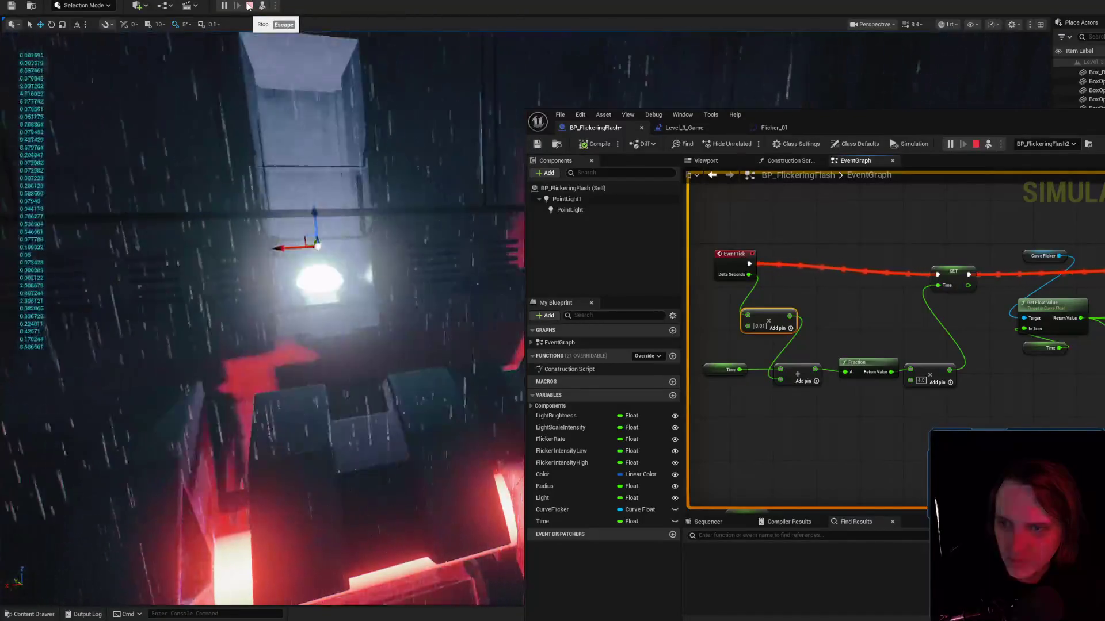
key(Escape)
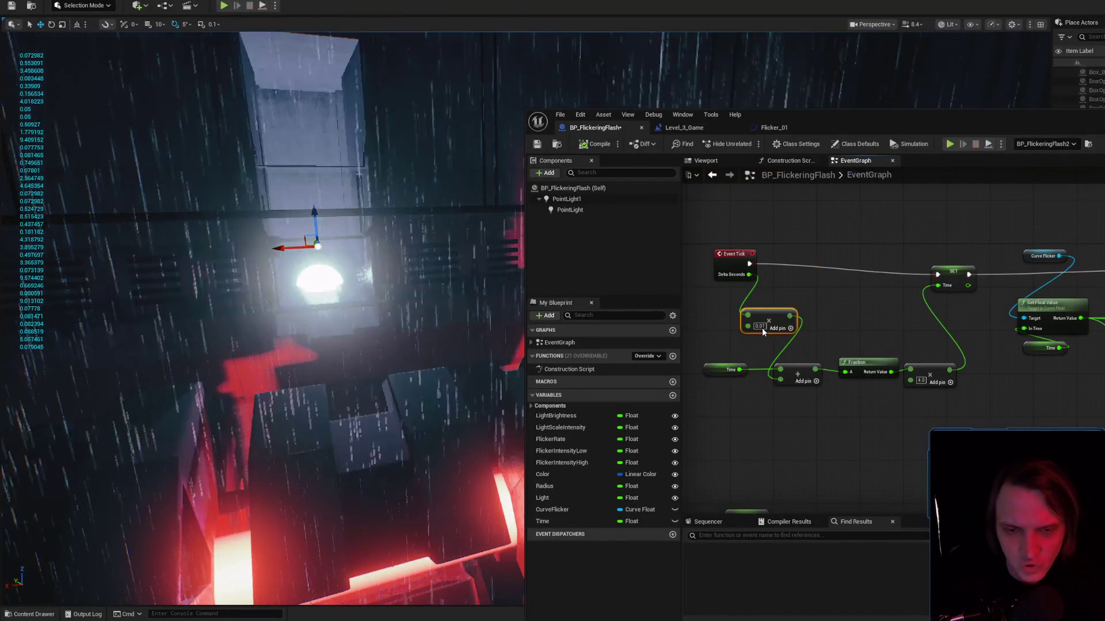
Set the multiplier to 0.001, compile the blueprint, and run a test simulation.
click(760, 326)
text(0.0)
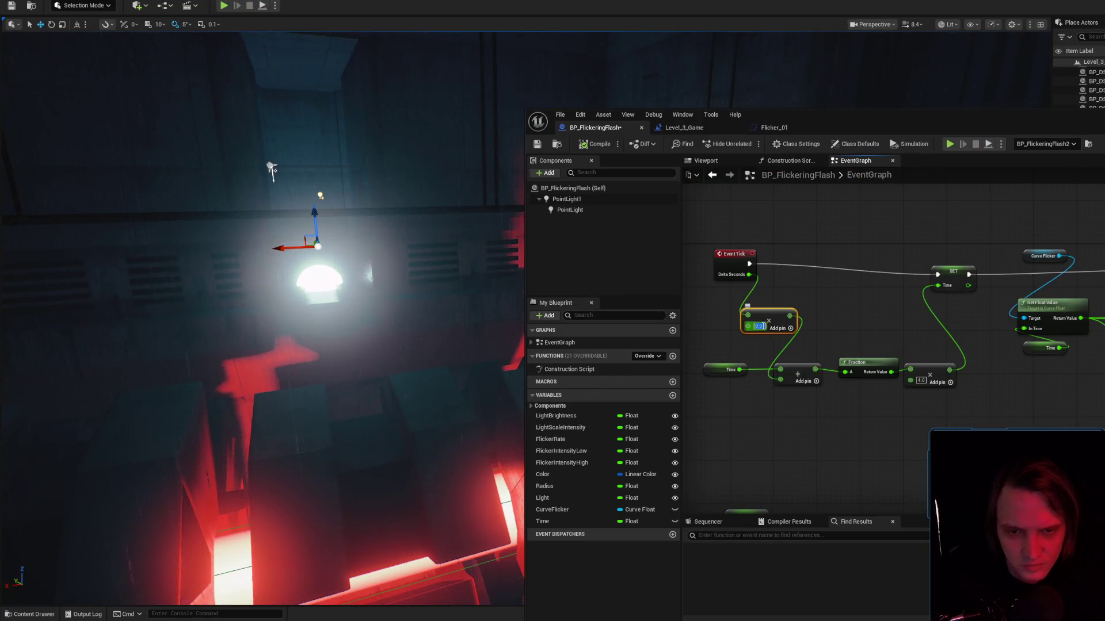
click(597, 147)
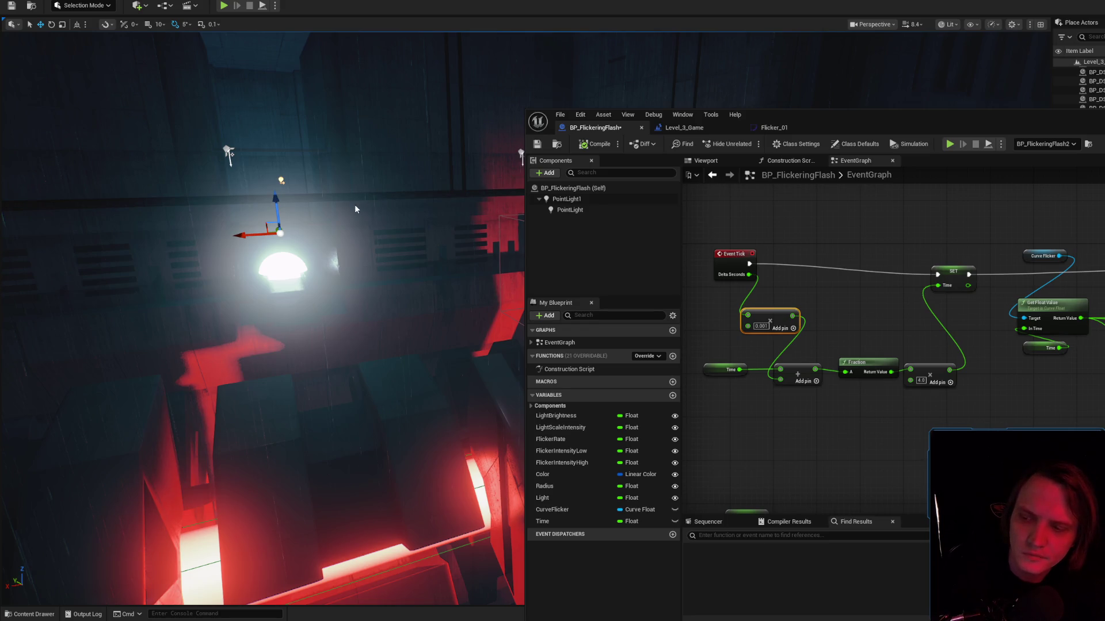
key(alt+s)
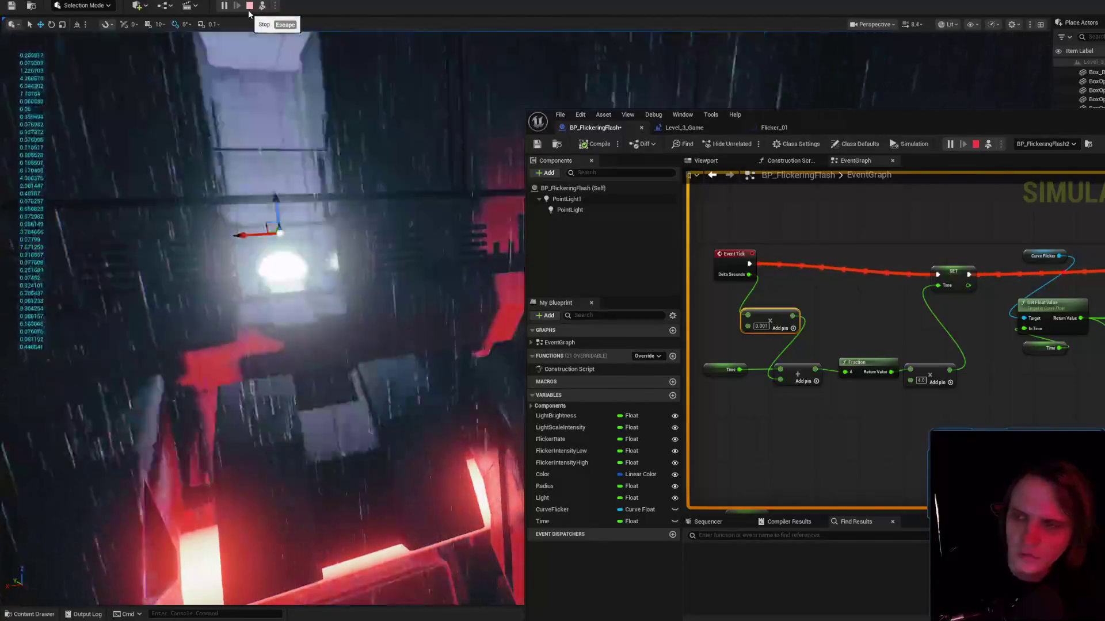
key(Escape)
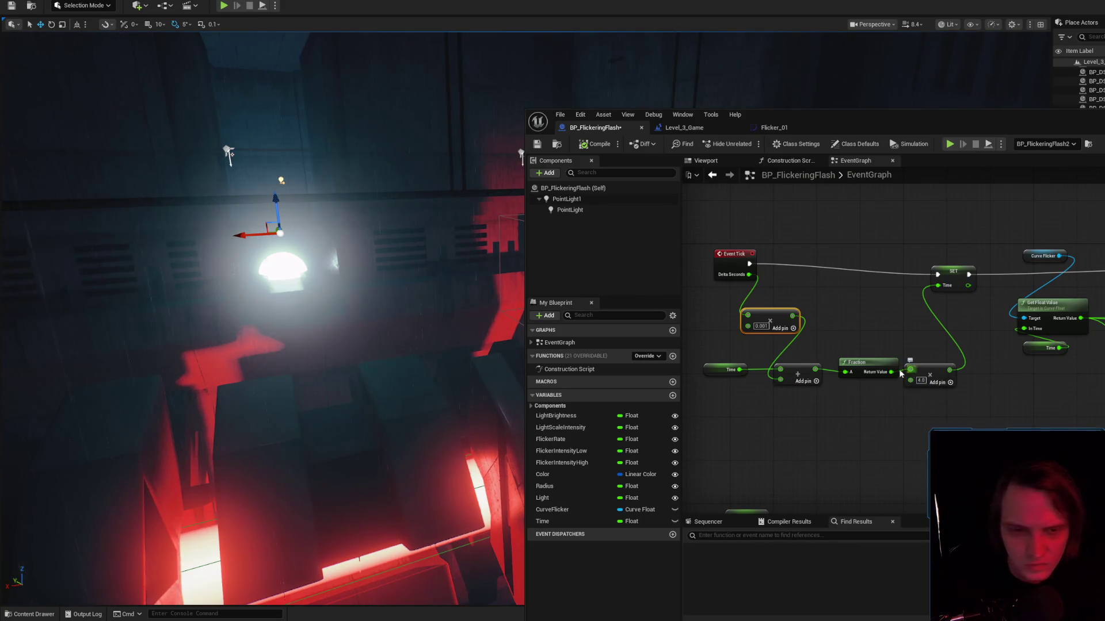
Feed Fraction's result into SET Time and simulate the level facing the light.
drag(892, 373, 938, 285)
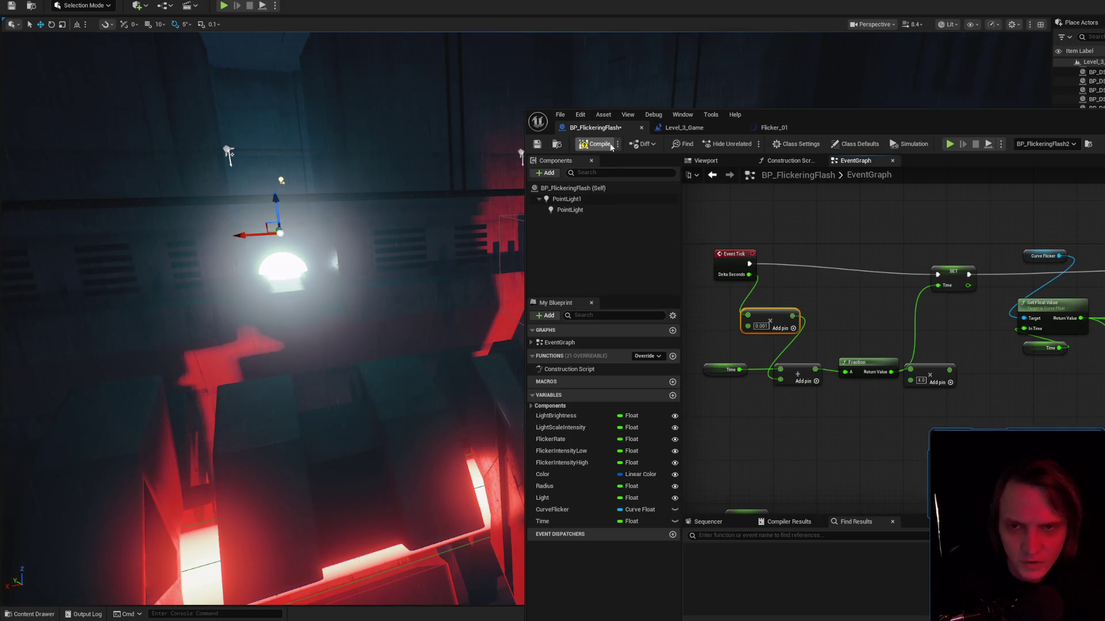
drag(340, 192, 341, 196)
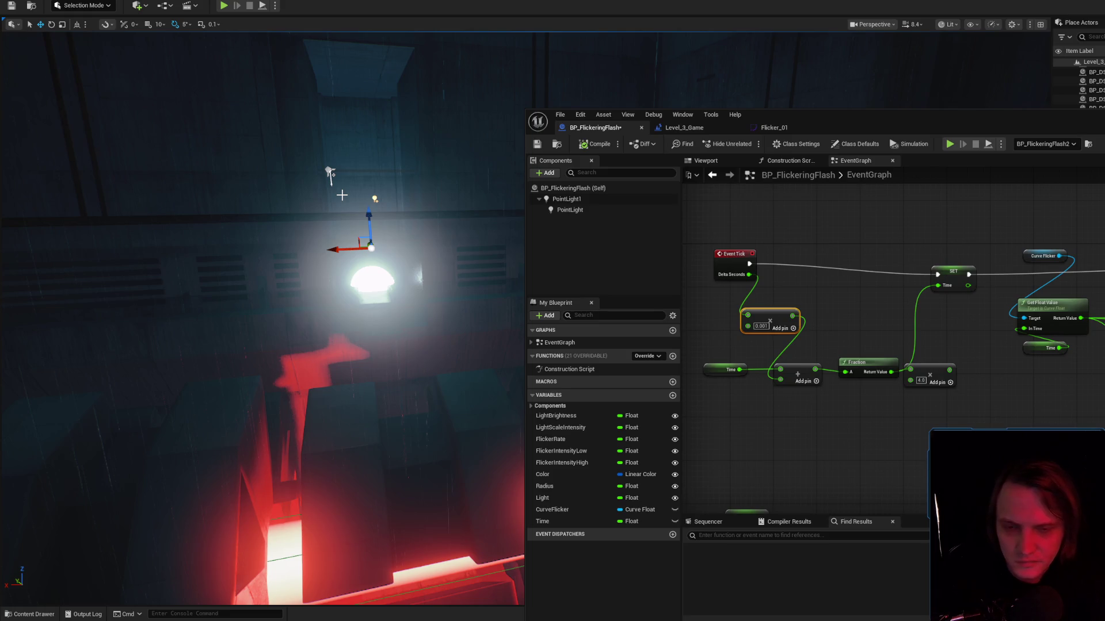
key(alt+s)
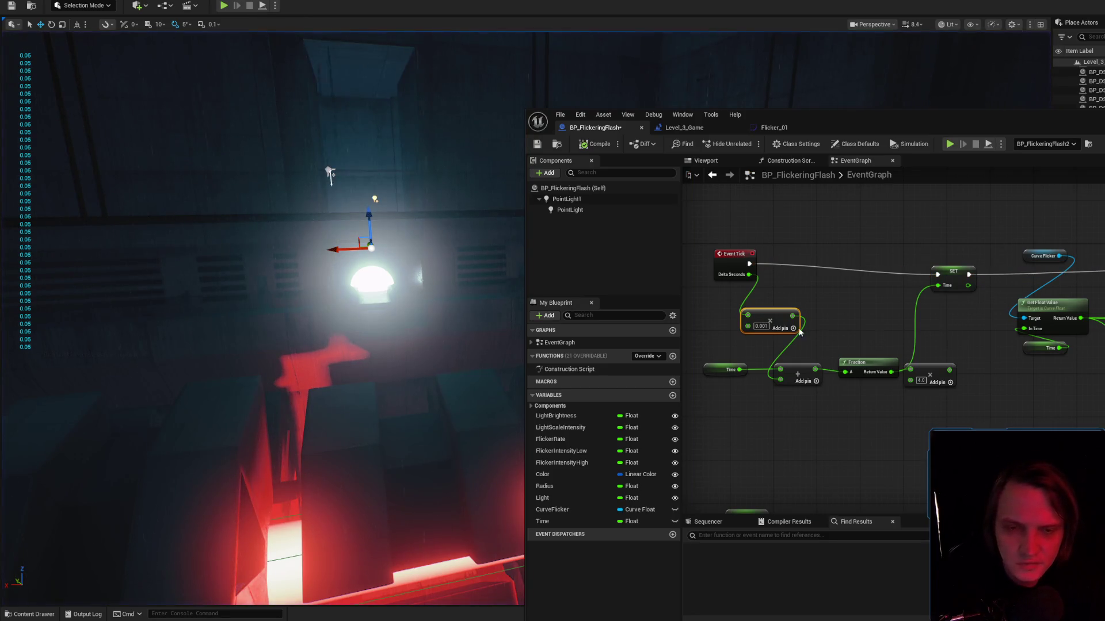
Set the multiply node's value to 0.1 and play-test the flicker.
drag(778, 319, 772, 319)
text(0.1)
click(837, 302)
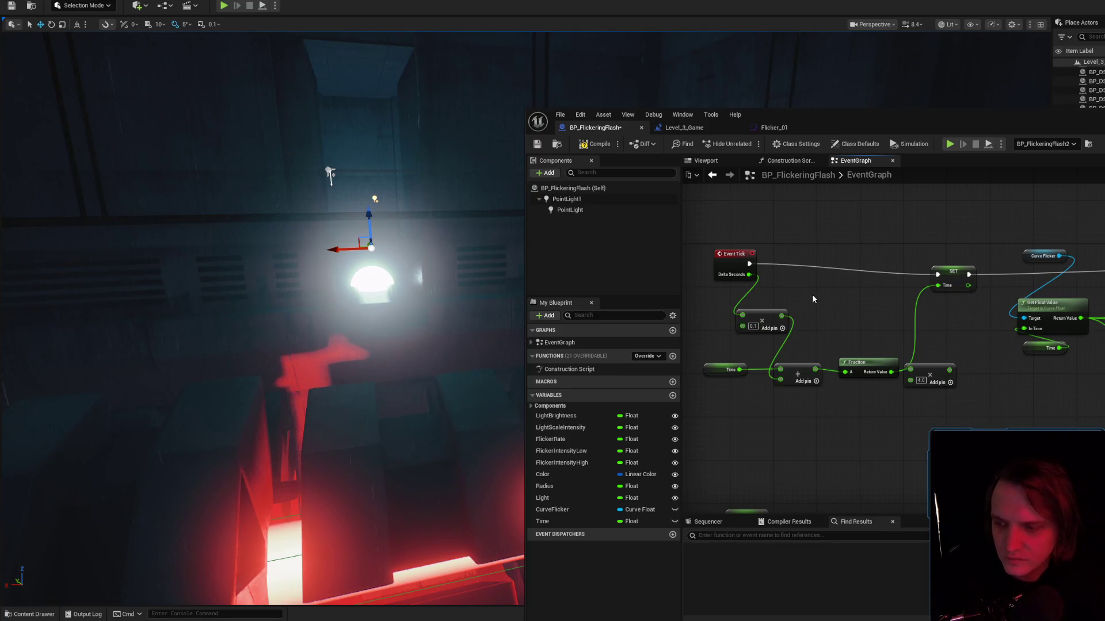
drag(418, 328, 412, 327)
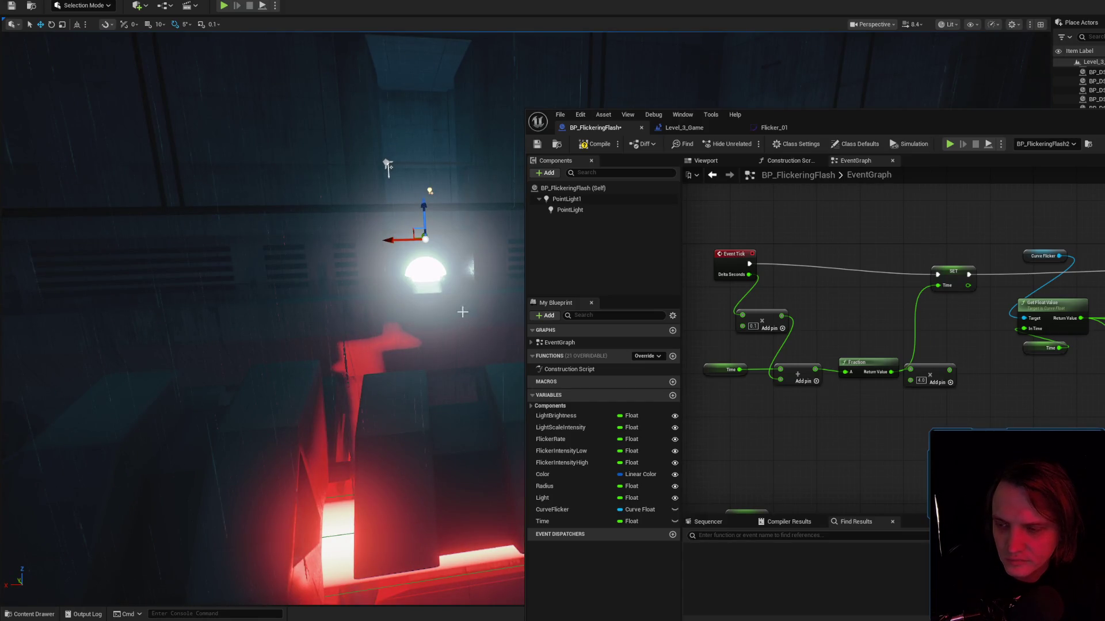
click(224, 6)
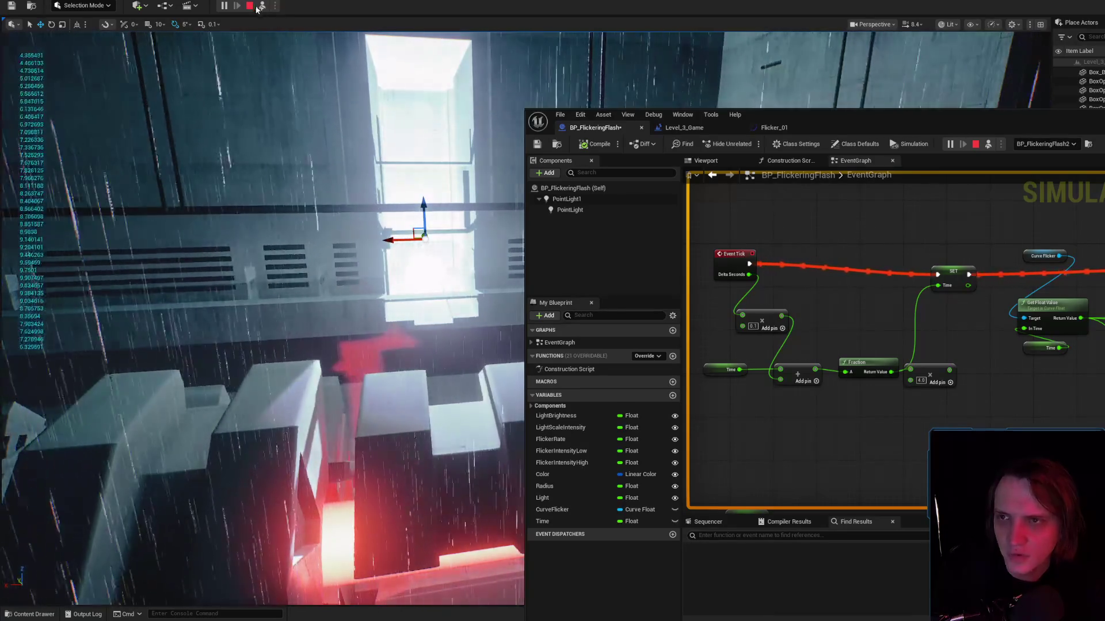
key(Escape)
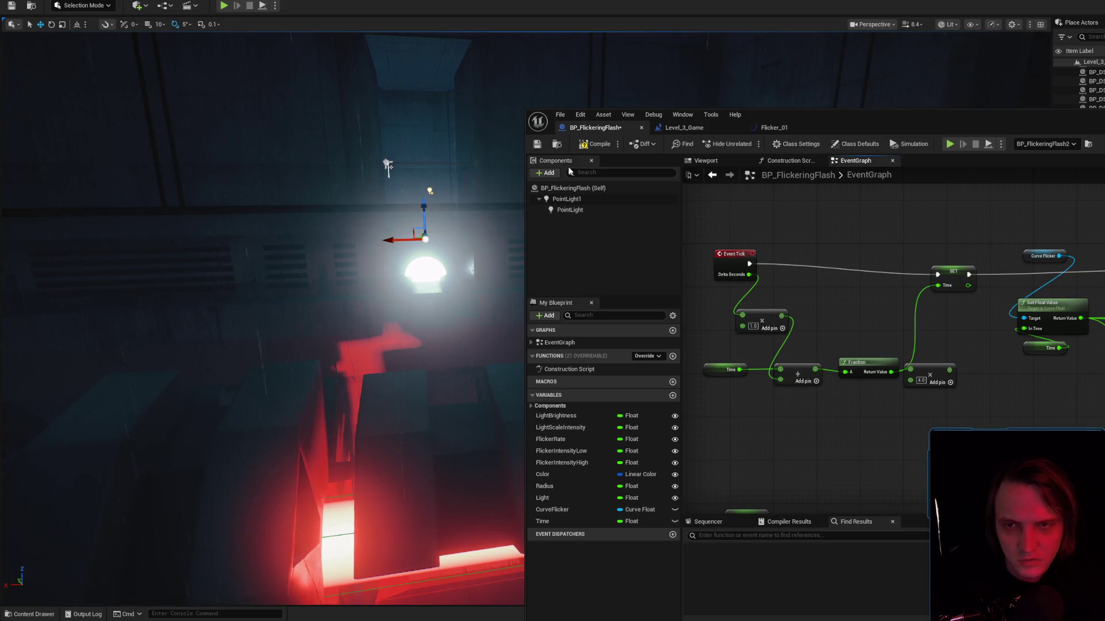
Re-simulate the level twice with the light in view to compare flicker speed.
drag(444, 205, 442, 206)
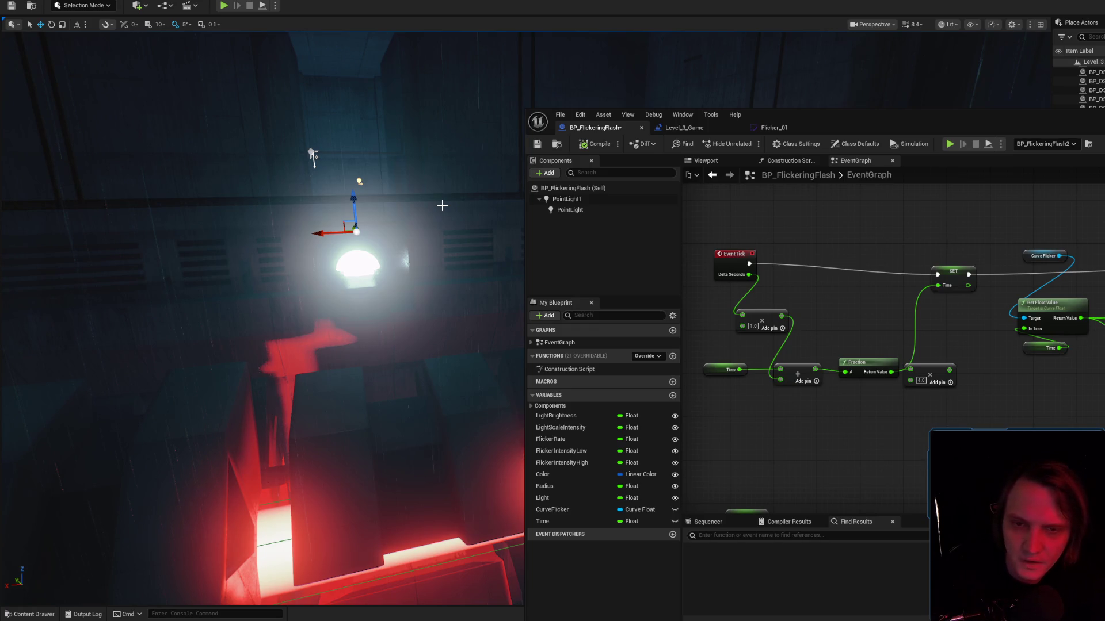
key(alt+s)
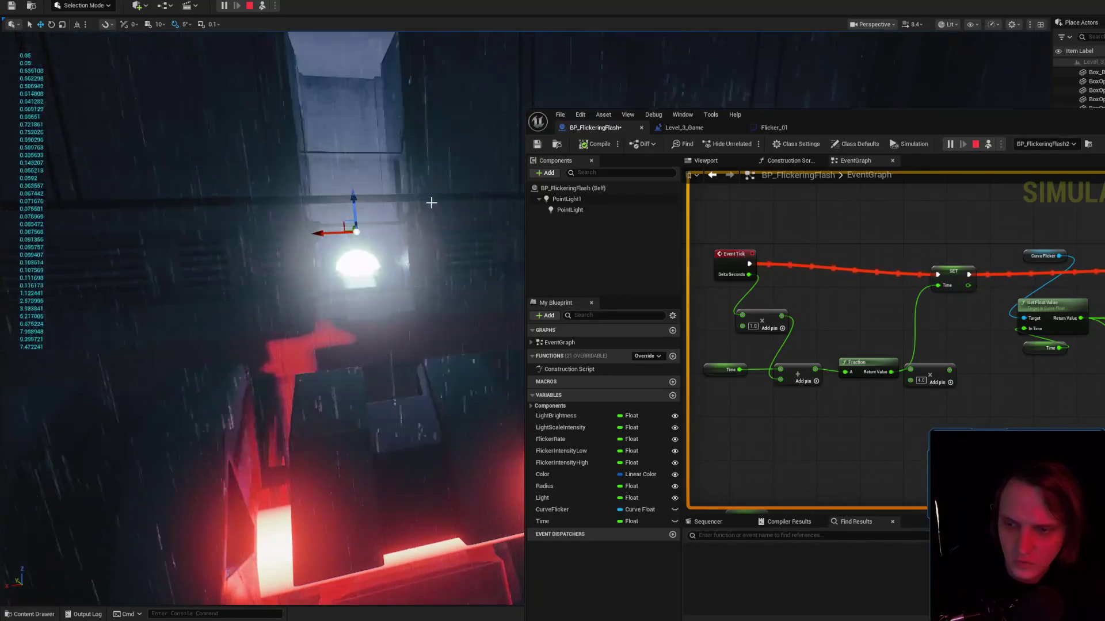
drag(429, 205, 519, 291)
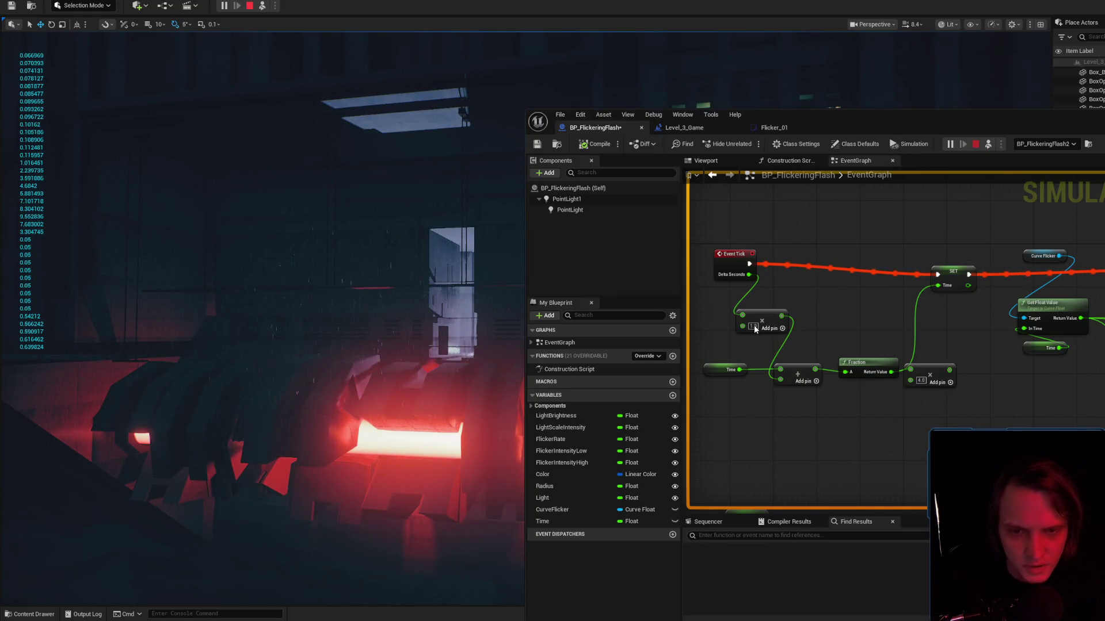
key(Escape)
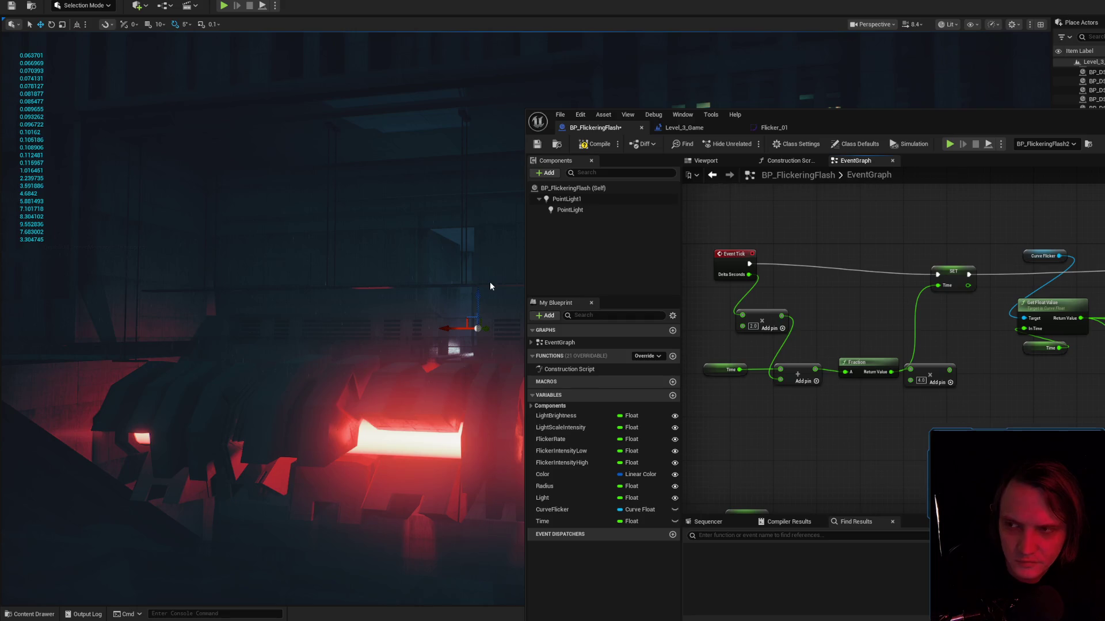
key(alt+s)
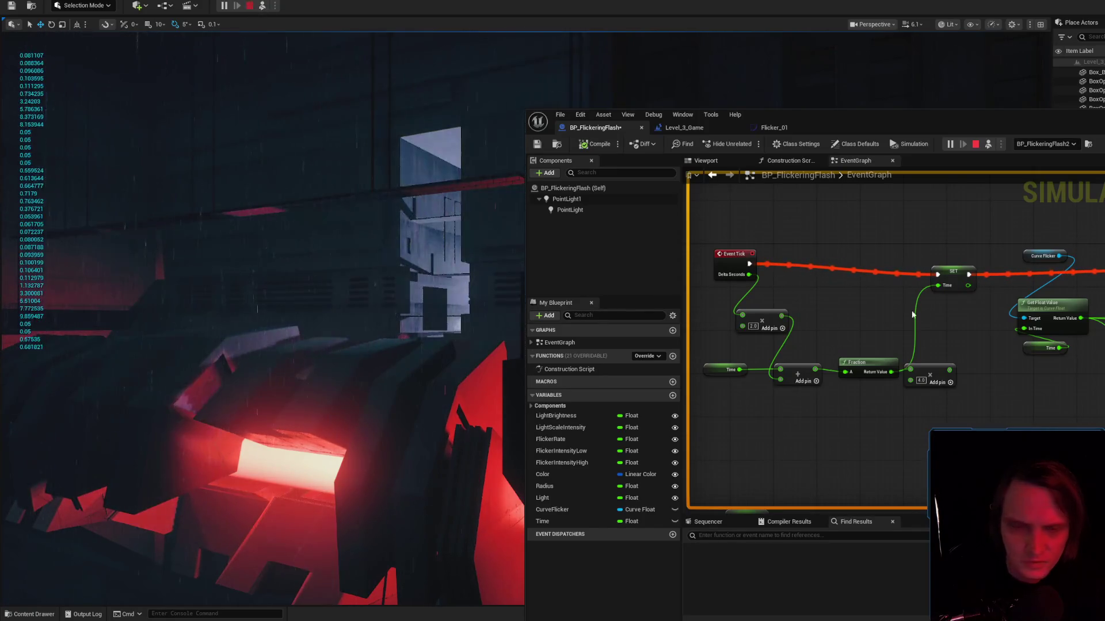
key(Escape)
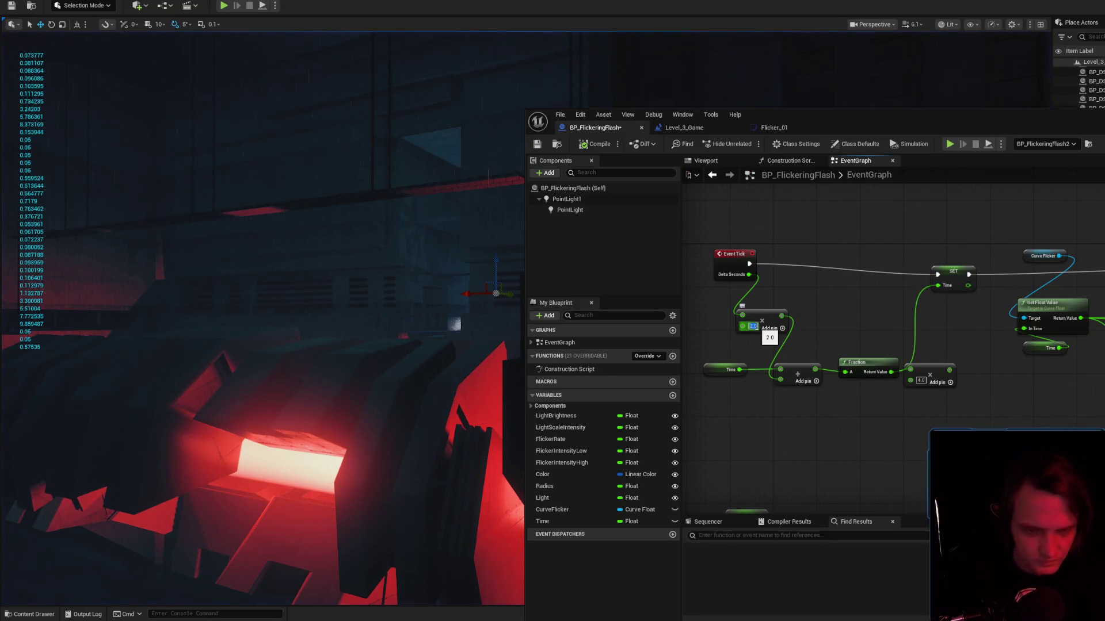
Set the multiply node's value to 1.5, play the level, then stop it.
click(752, 327)
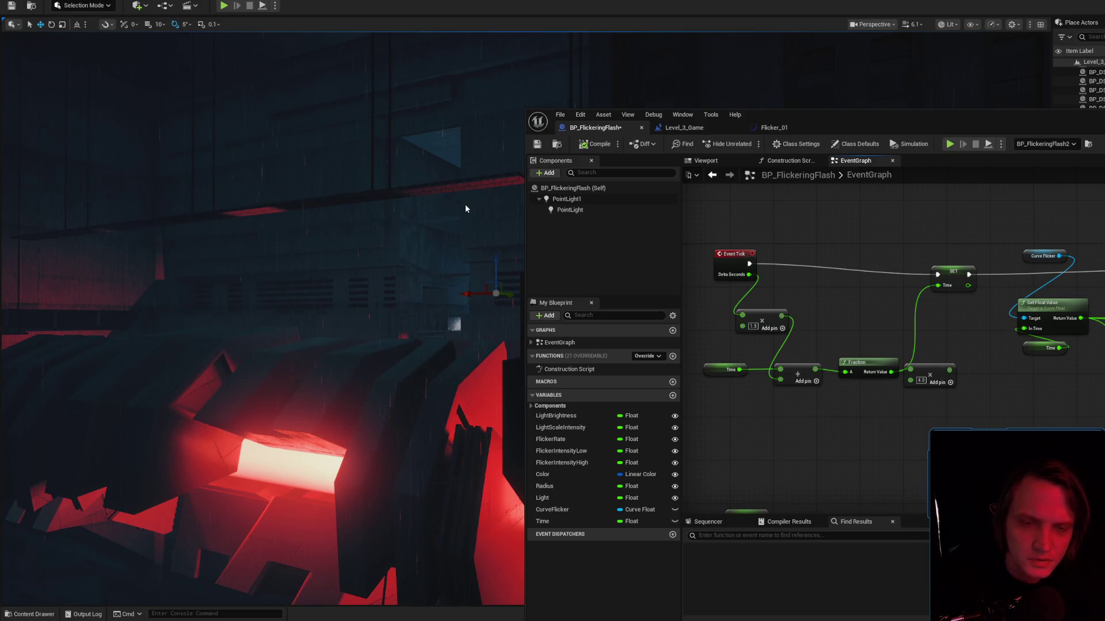
key(alt+p)
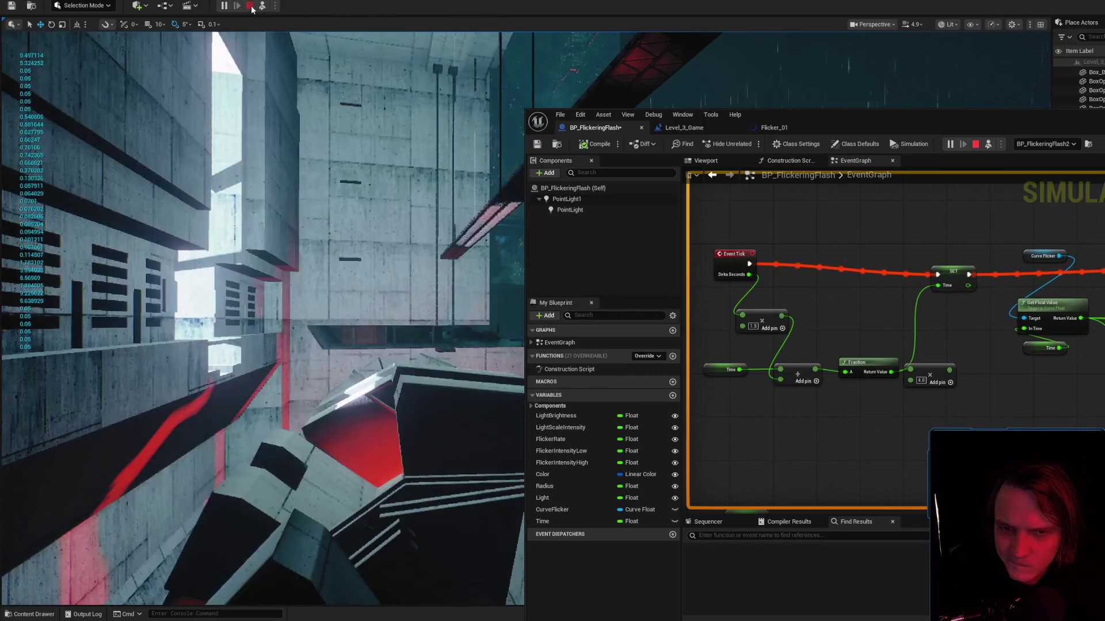
click(251, 9)
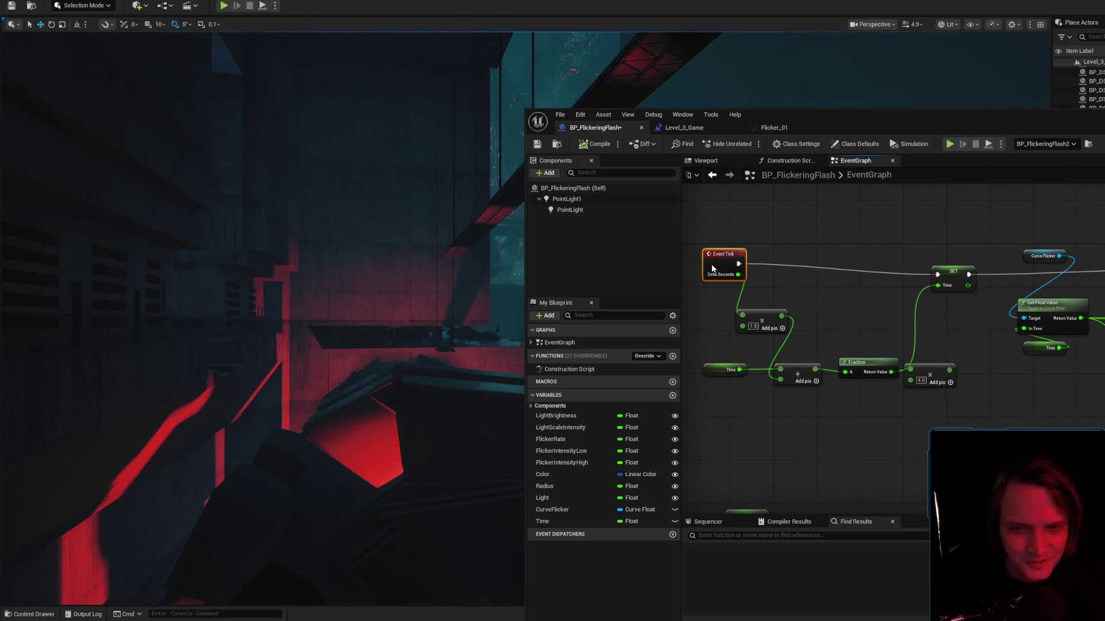
Set the multiplier to 1.0 and reposition Event Tick and the 4.0 multiply node.
click(598, 188)
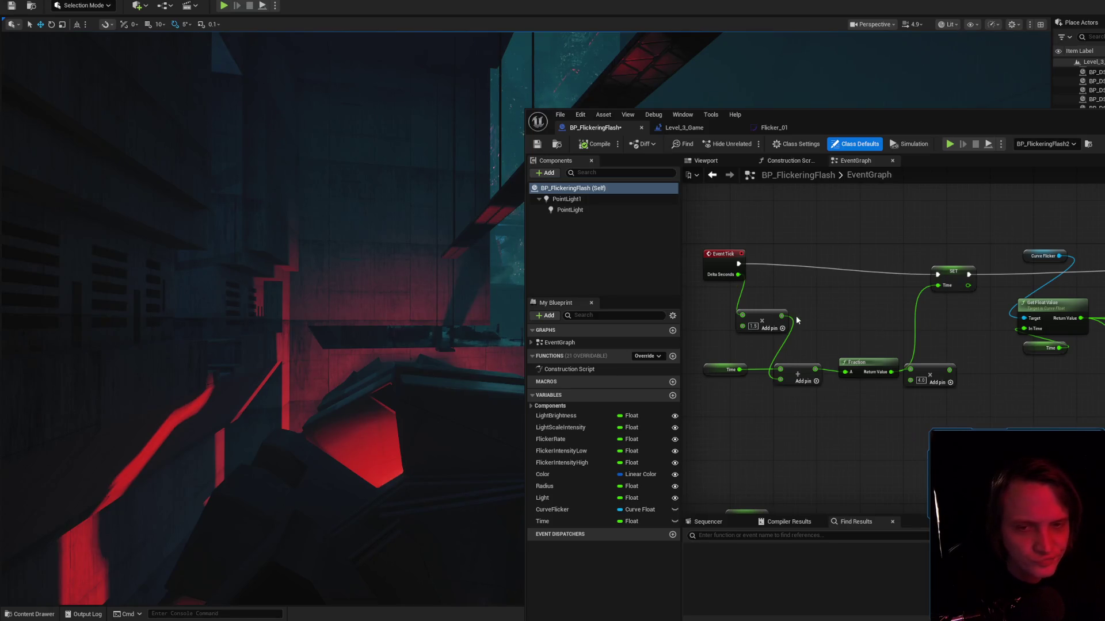
drag(719, 260, 703, 260)
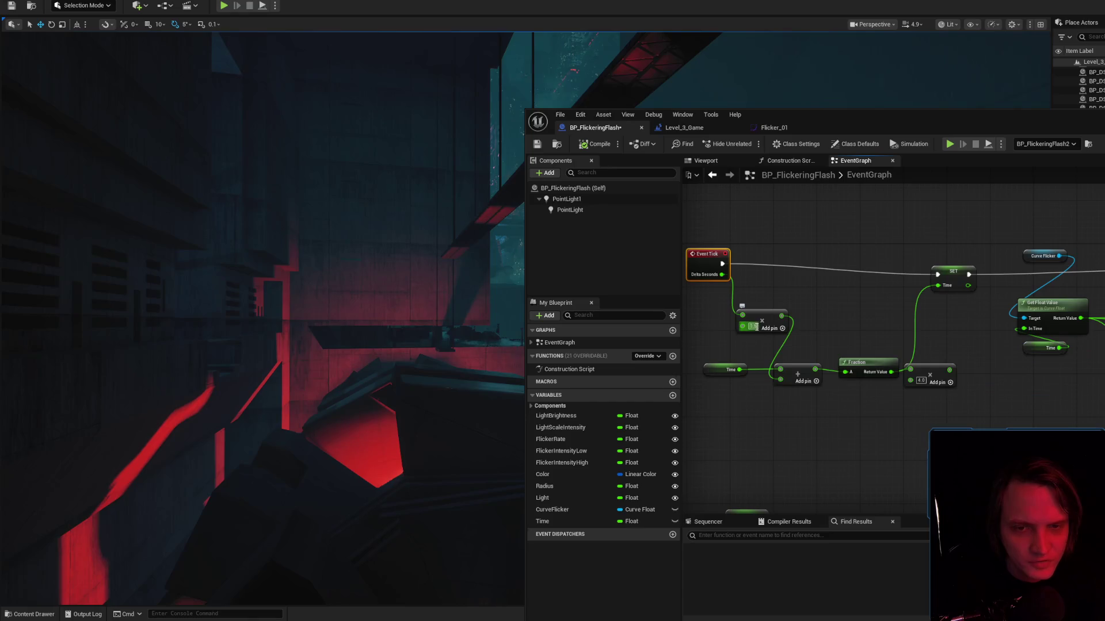
text(1)
click(858, 304)
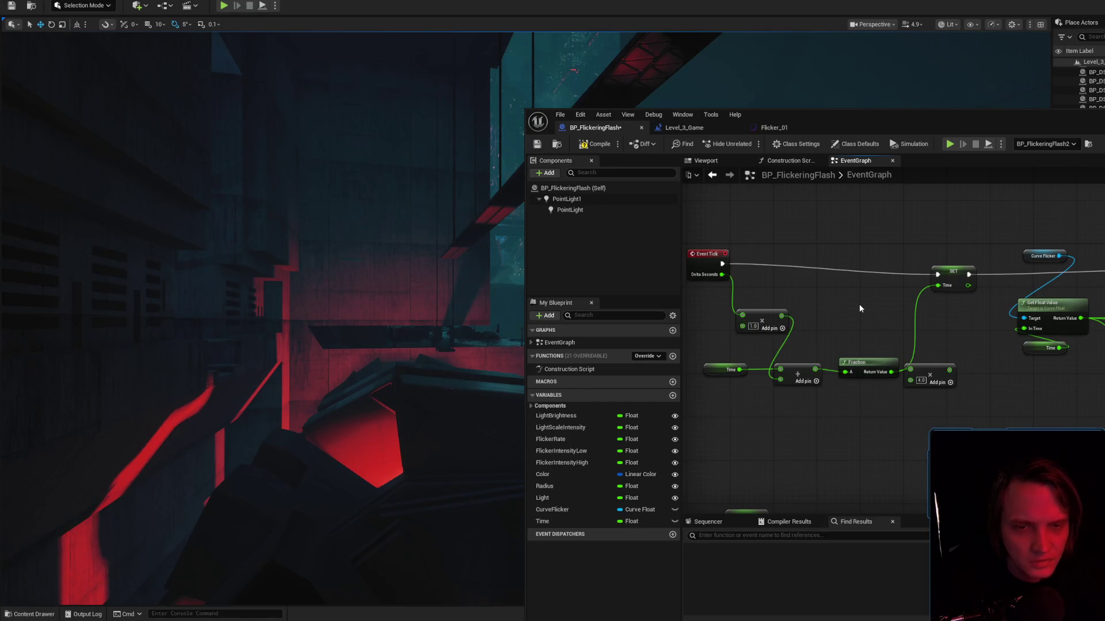
drag(929, 370, 951, 376)
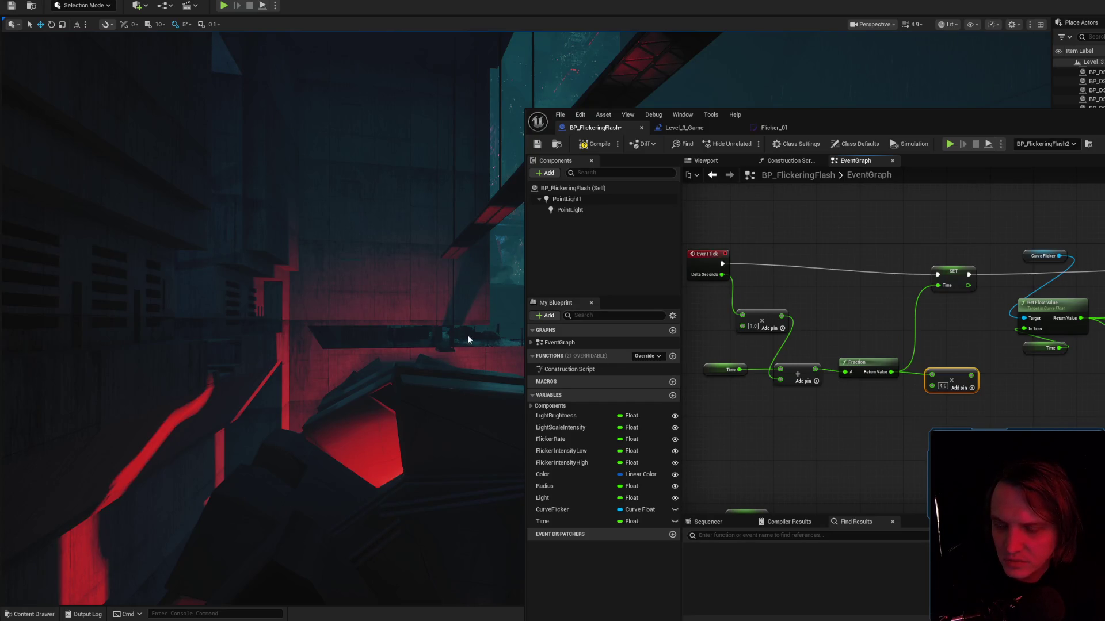
Play-test the flicker with the 1.0 multiplier, then select the Time and 4.0 nodes.
key(alt+p)
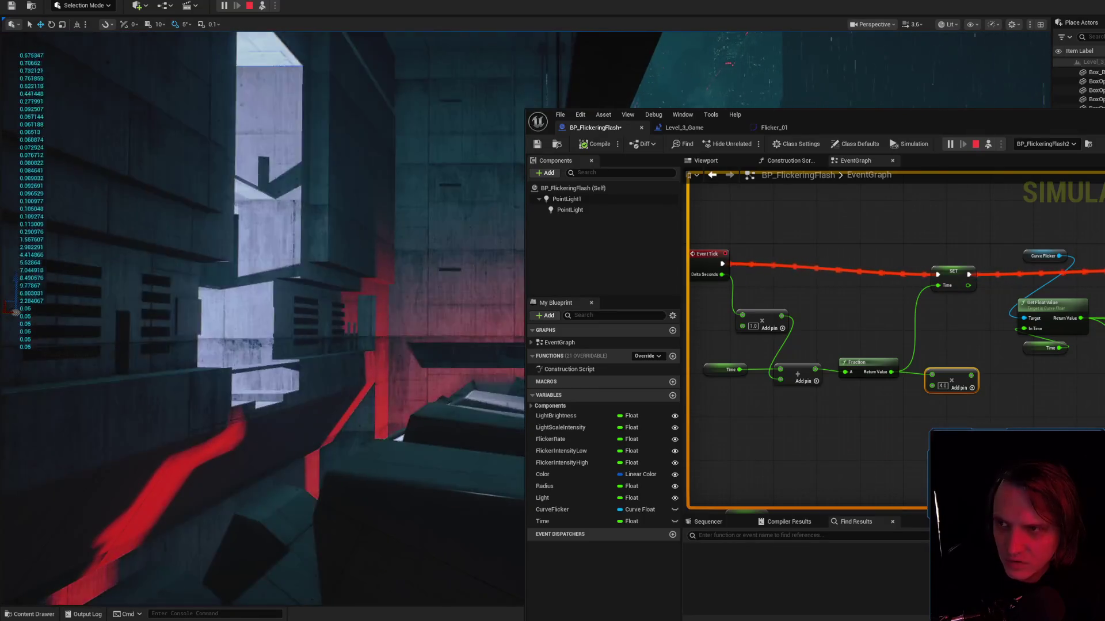
key(Escape)
click(712, 370)
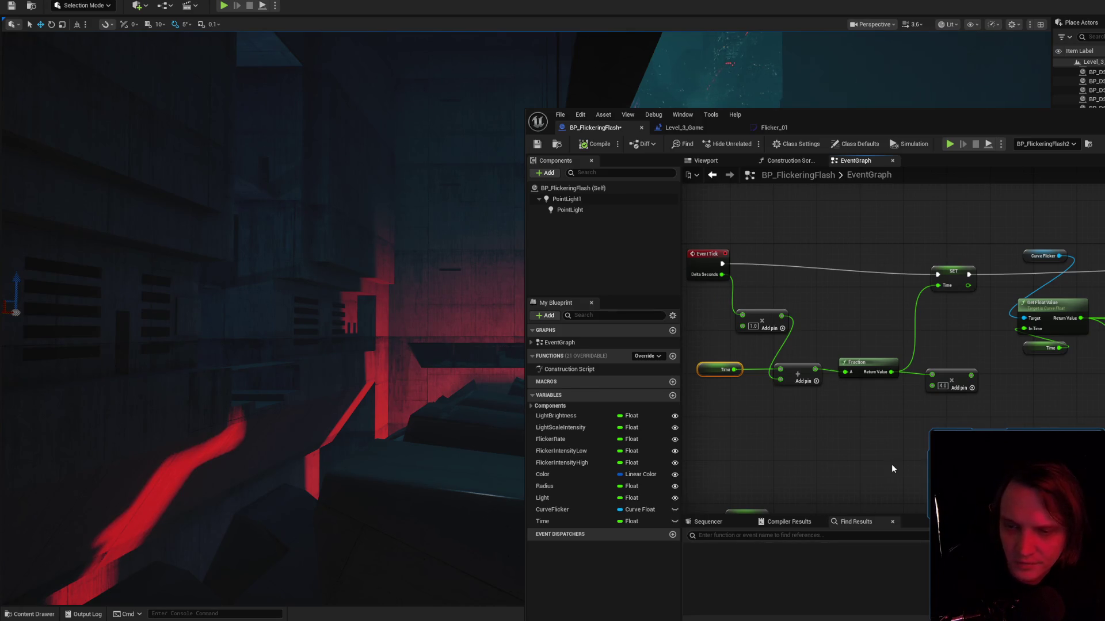
drag(998, 454, 959, 363)
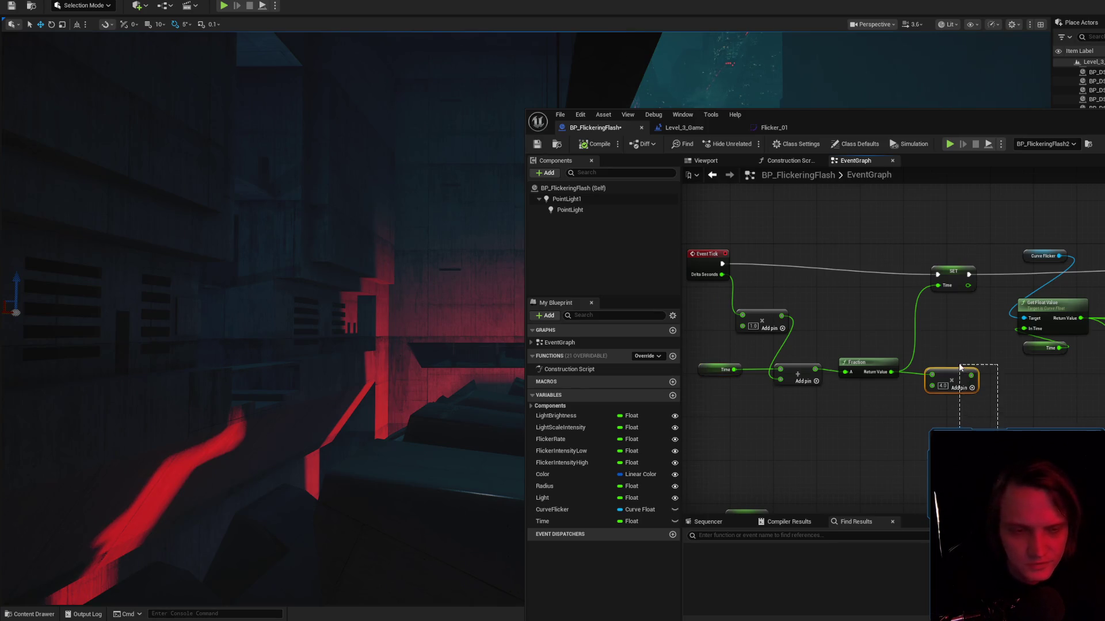
Select the Flicker Rate node, face the light, and play-test the flicker once more.
scroll(1073, 302, down, 2)
drag(817, 450, 932, 404)
scroll(934, 408, up, 2)
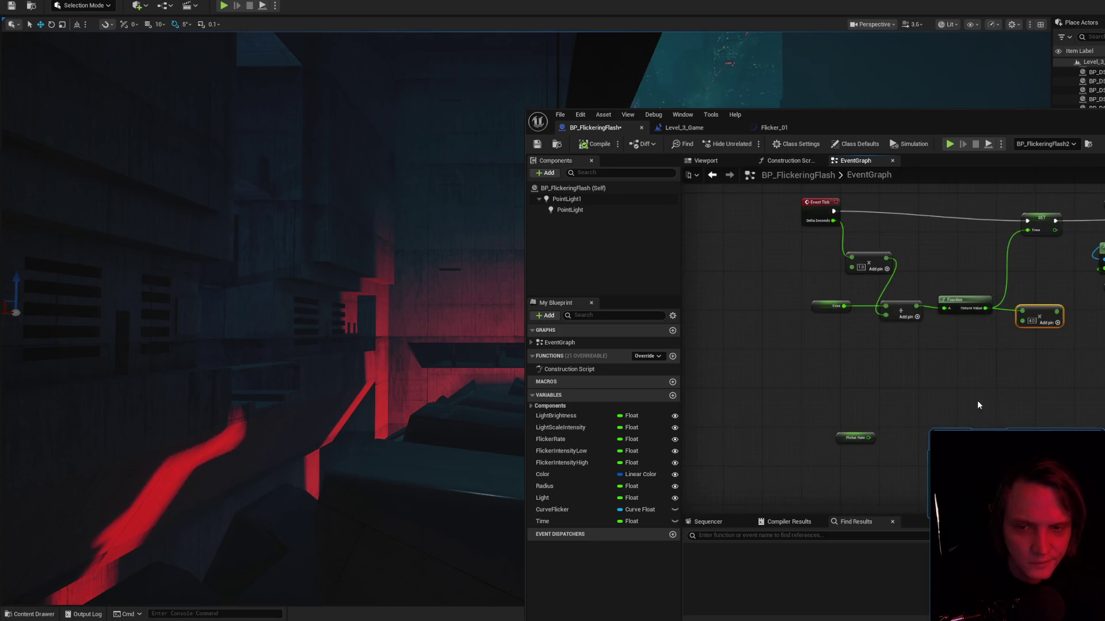
drag(887, 450, 903, 444)
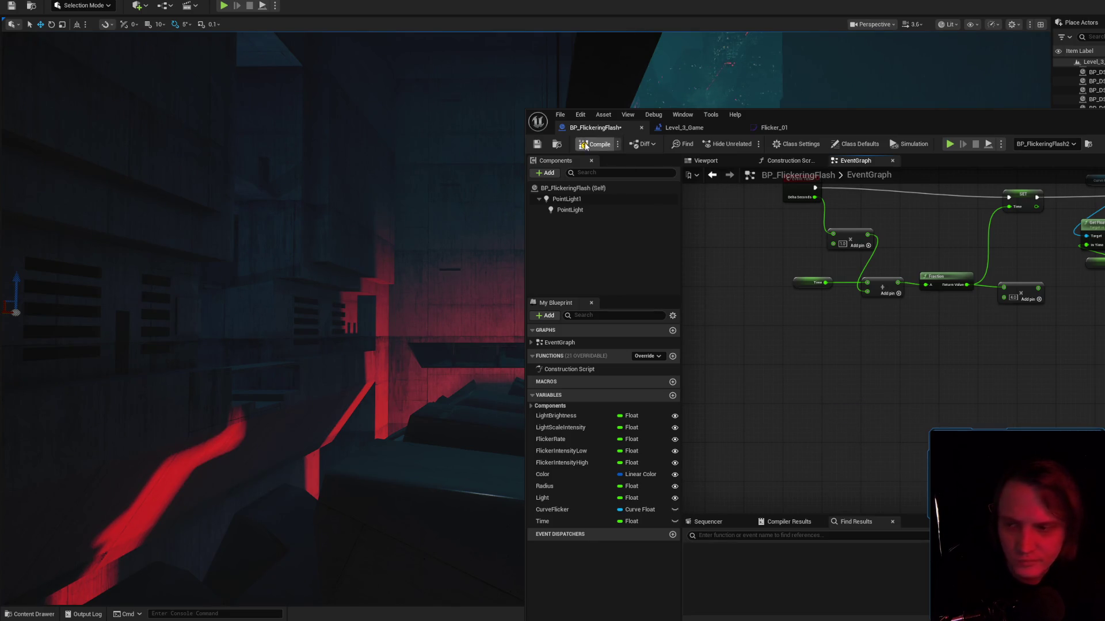
mouse_move(345, 288)
mouse_down()
mouse_move(242, 247)
mouse_move(323, 271)
mouse_up()
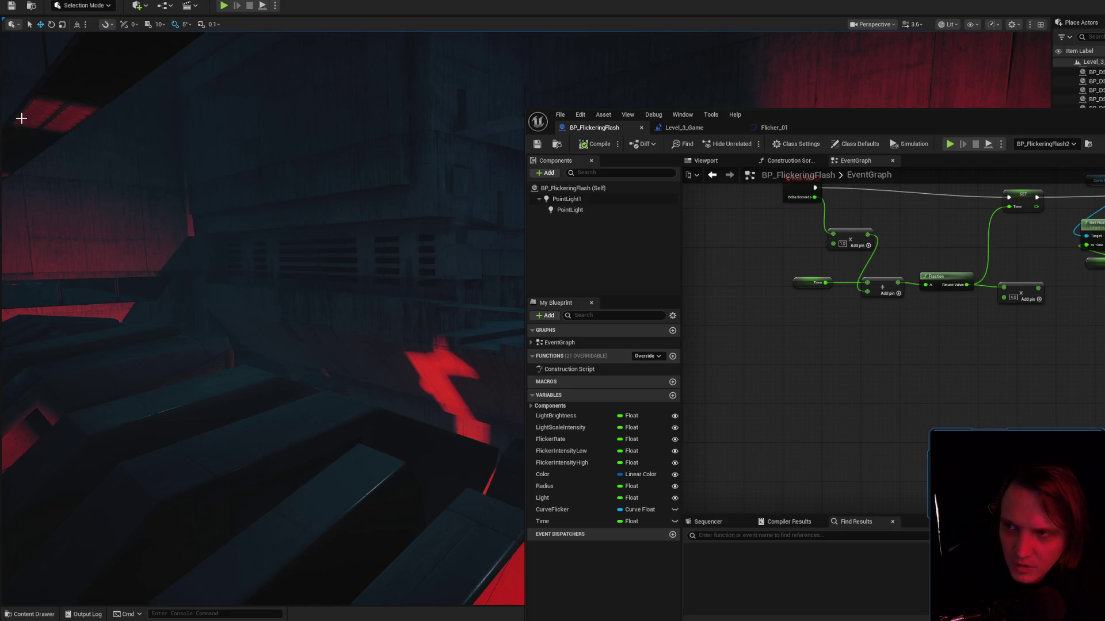
key(alt+p)
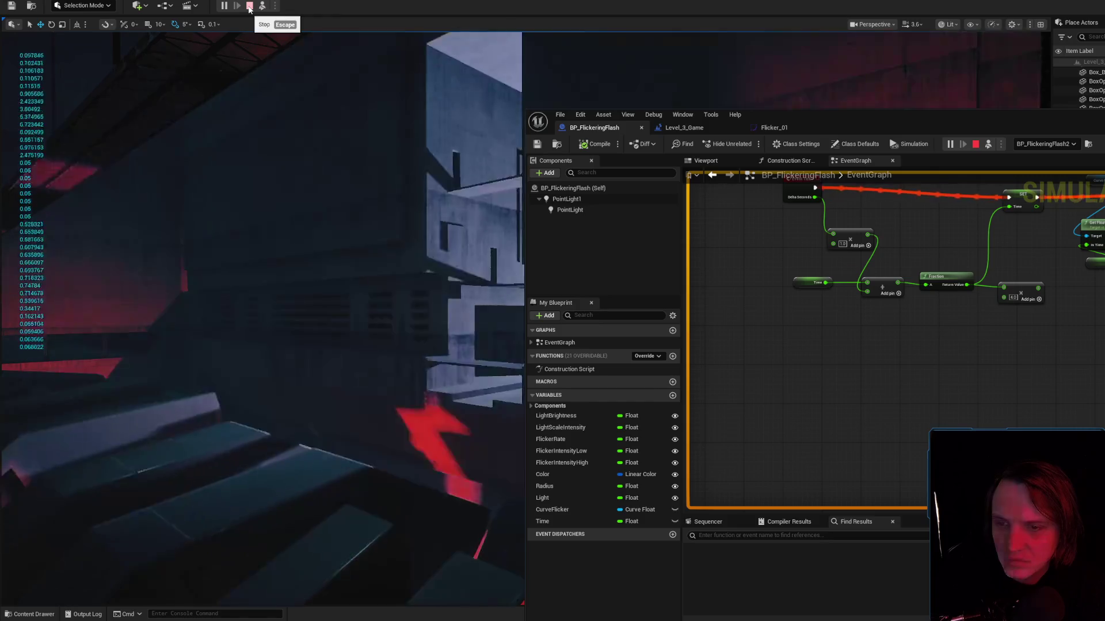
key(Escape)
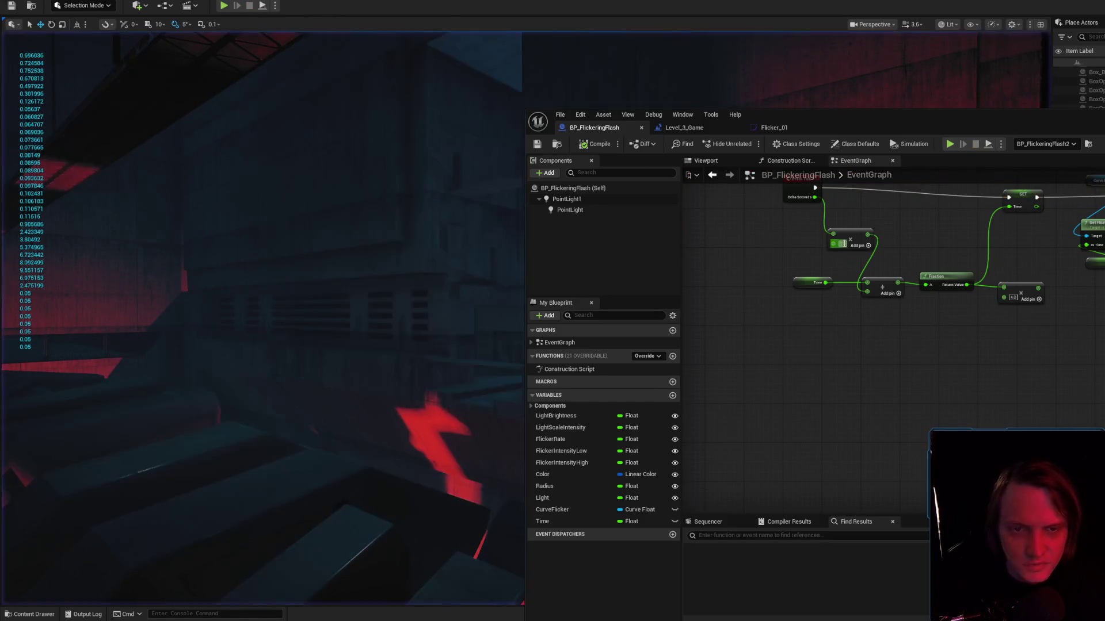
Place an Add Component node, delete it, then restore it and nudge it aside.
mouse_move(853, 244)
mouse_down()
mouse_move(927, 279)
mouse_move(805, 252)
mouse_up()
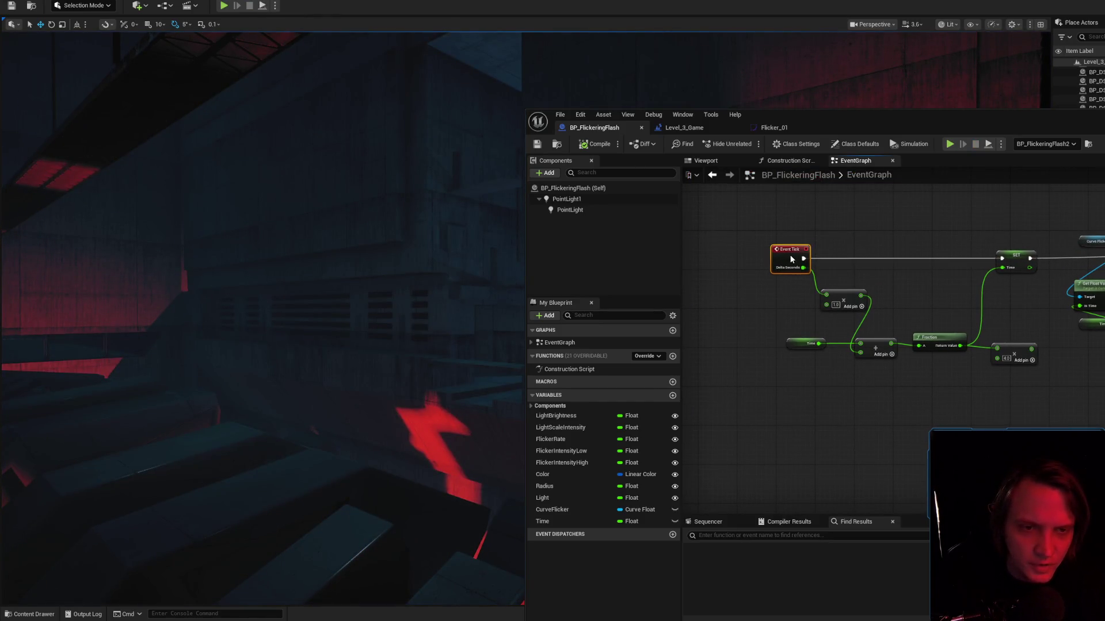
drag(979, 396, 888, 388)
right_click(888, 389)
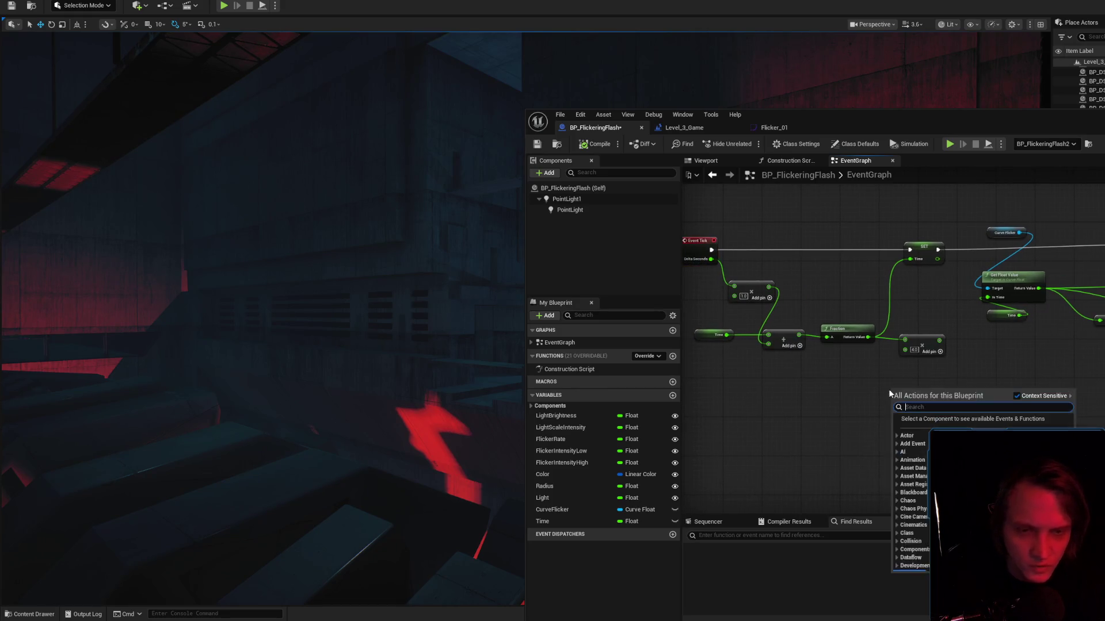
text(add component)
key(Return)
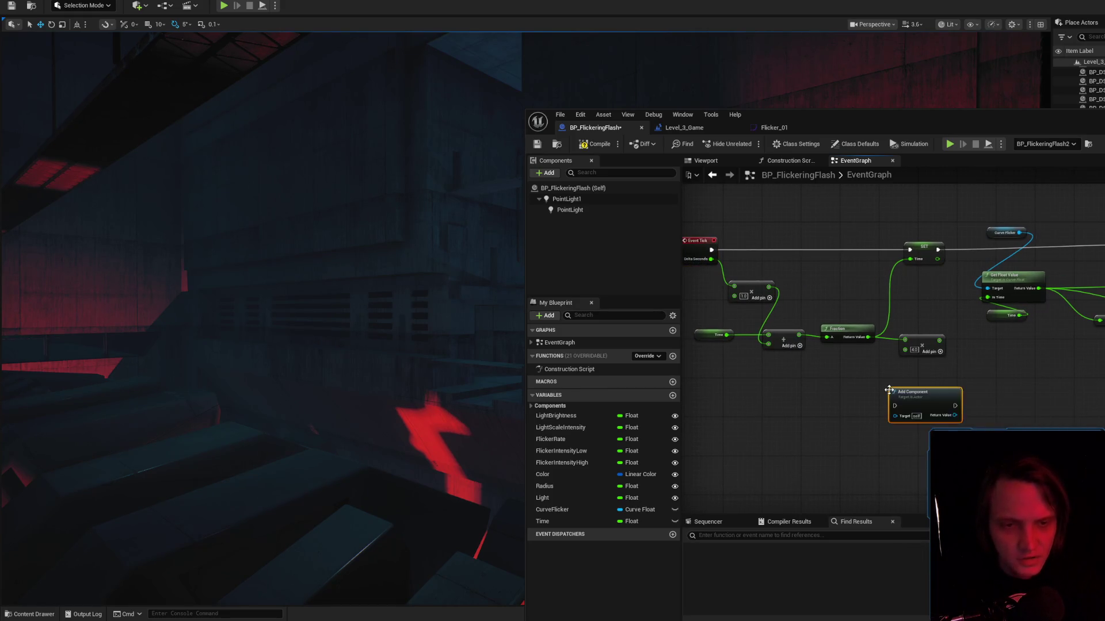
key(Delete)
right_click(906, 398)
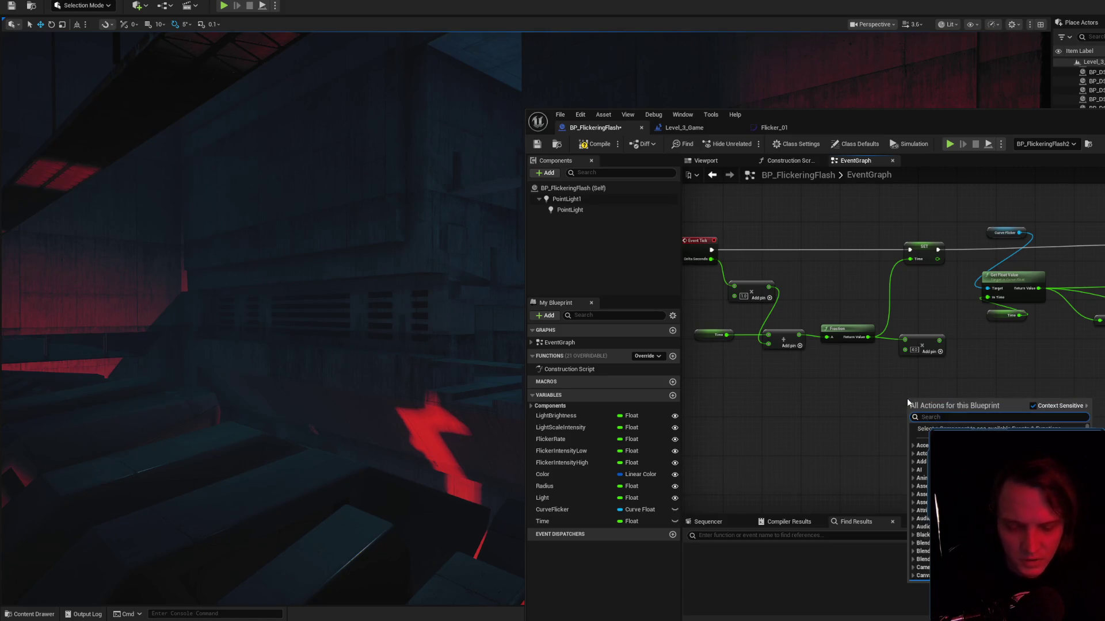
text(timel)
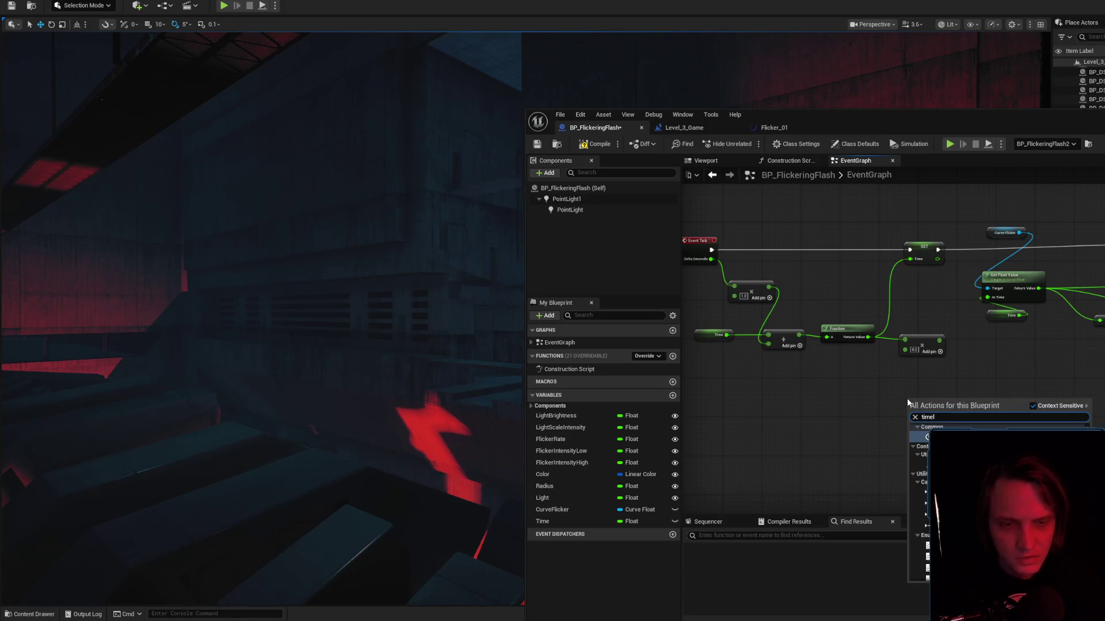
key(Escape)
key(ctrl+z)
drag(936, 416, 887, 428)
click(922, 452)
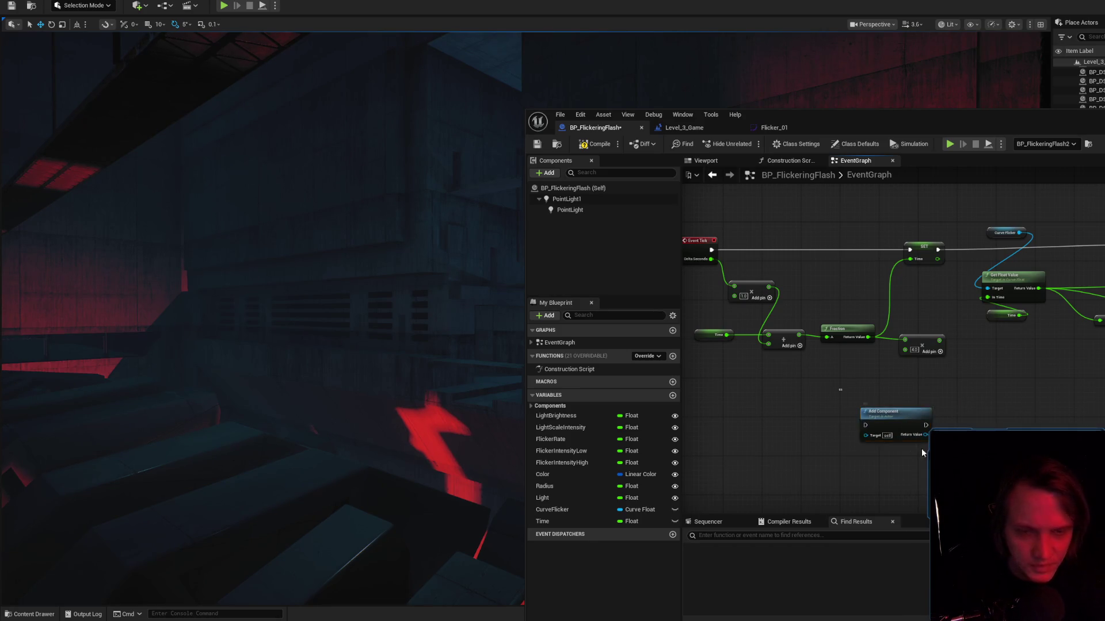
Add a Timeline node from the action search and move it into open graph space.
right_click(909, 446)
text(timeline)
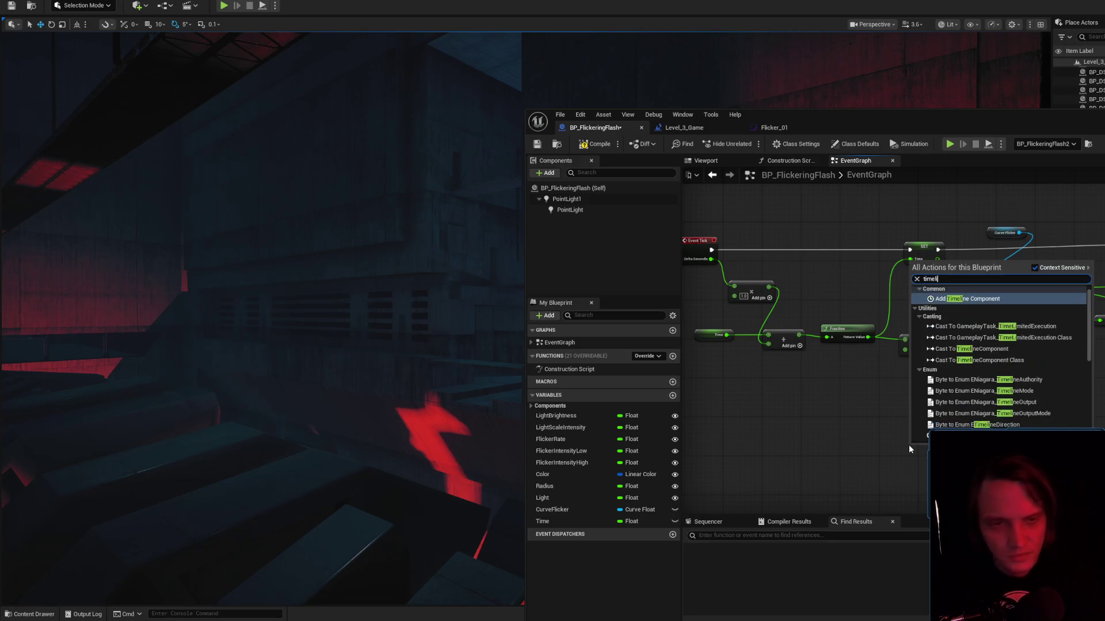
key(Down)
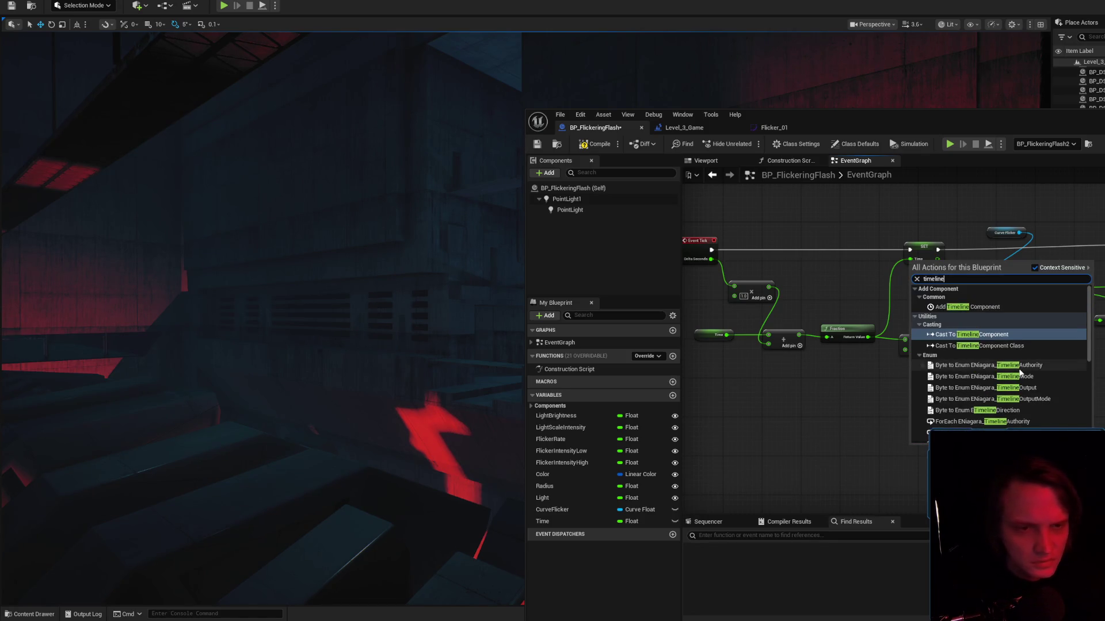
scroll(990, 309, down, 5)
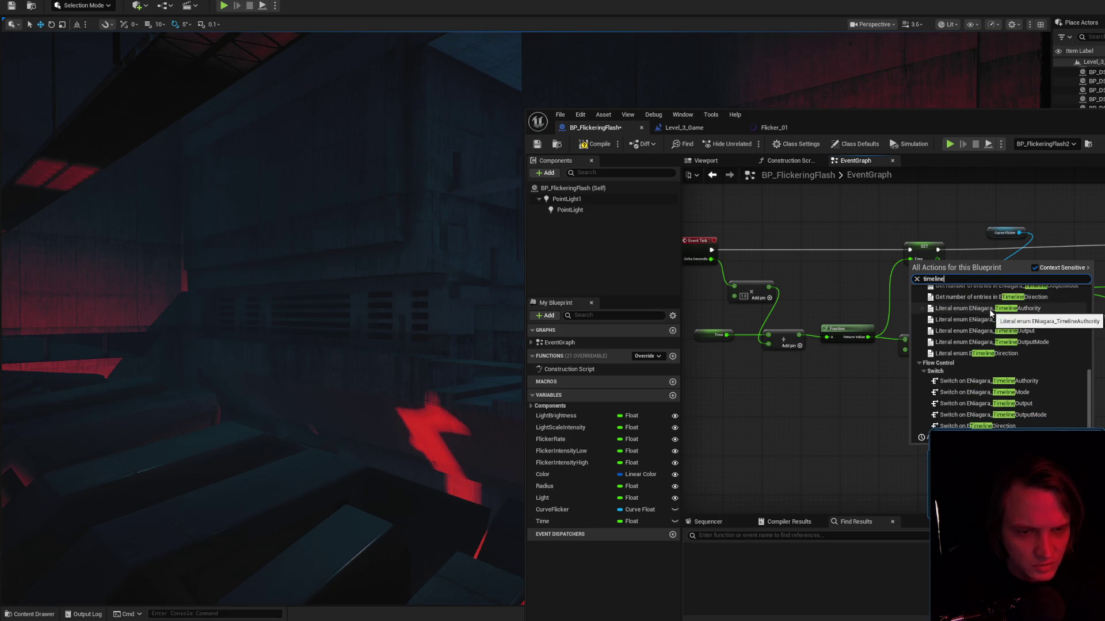
click(966, 423)
mouse_move(928, 519)
mouse_down()
mouse_move(780, 449)
mouse_move(783, 467)
mouse_up()
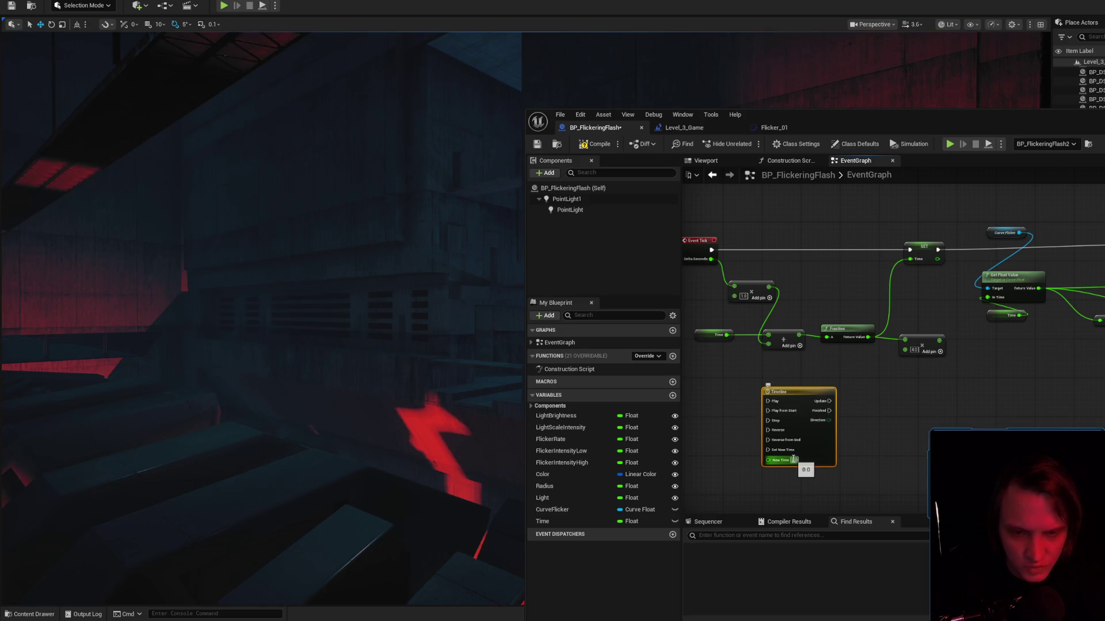
click(594, 519)
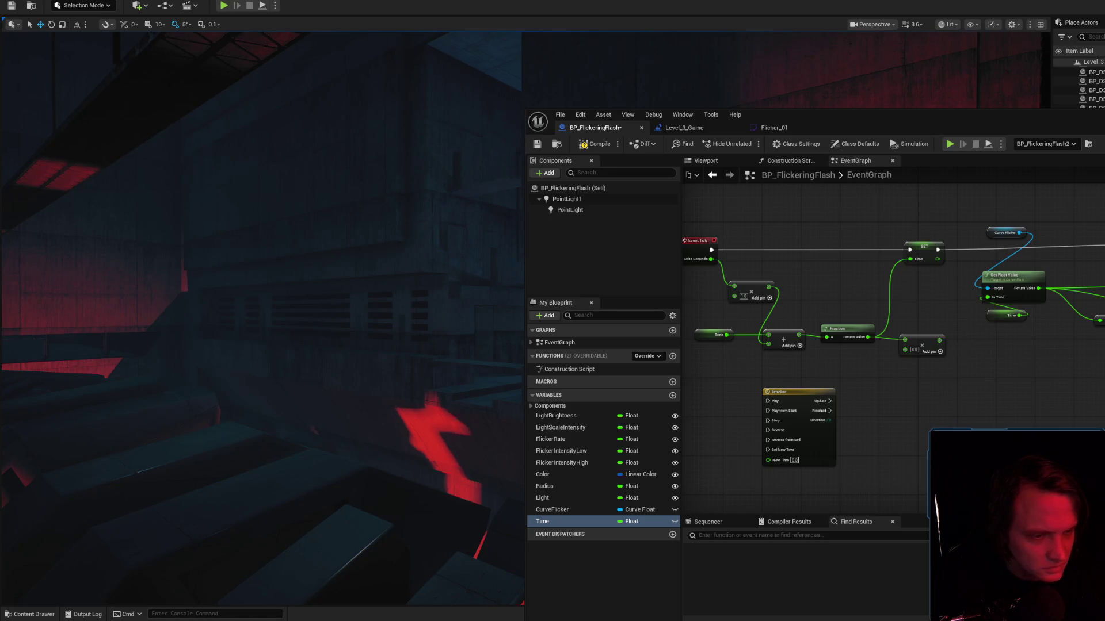
Shift the graph and slide the Blueprint editor window left to expose its Details panel.
drag(979, 449, 1060, 405)
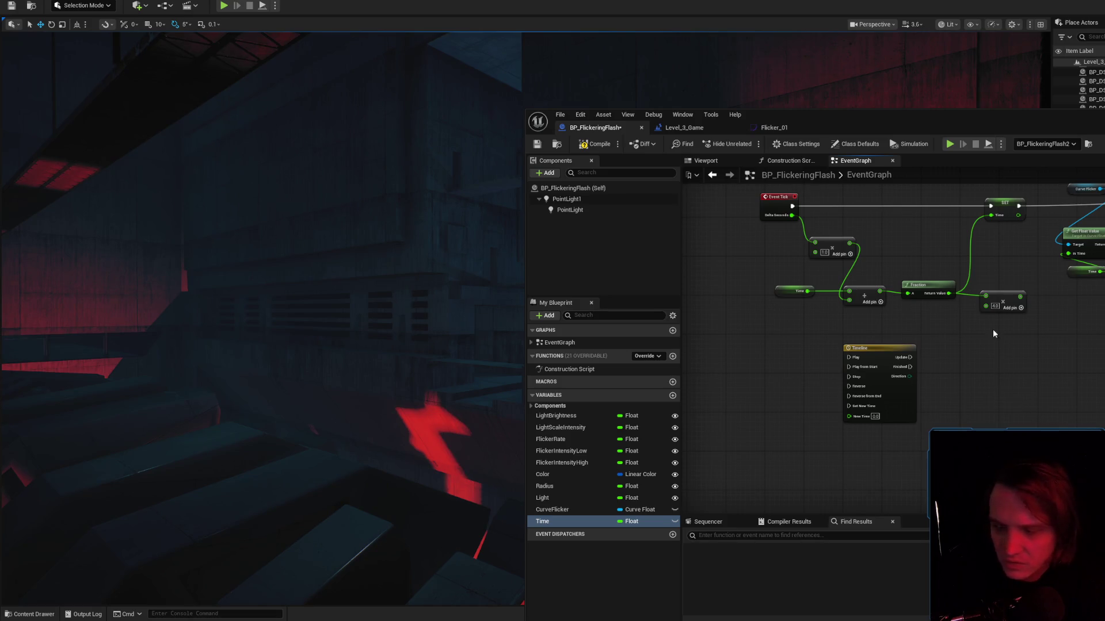
drag(1018, 126, 751, 148)
drag(1059, 146, 902, 164)
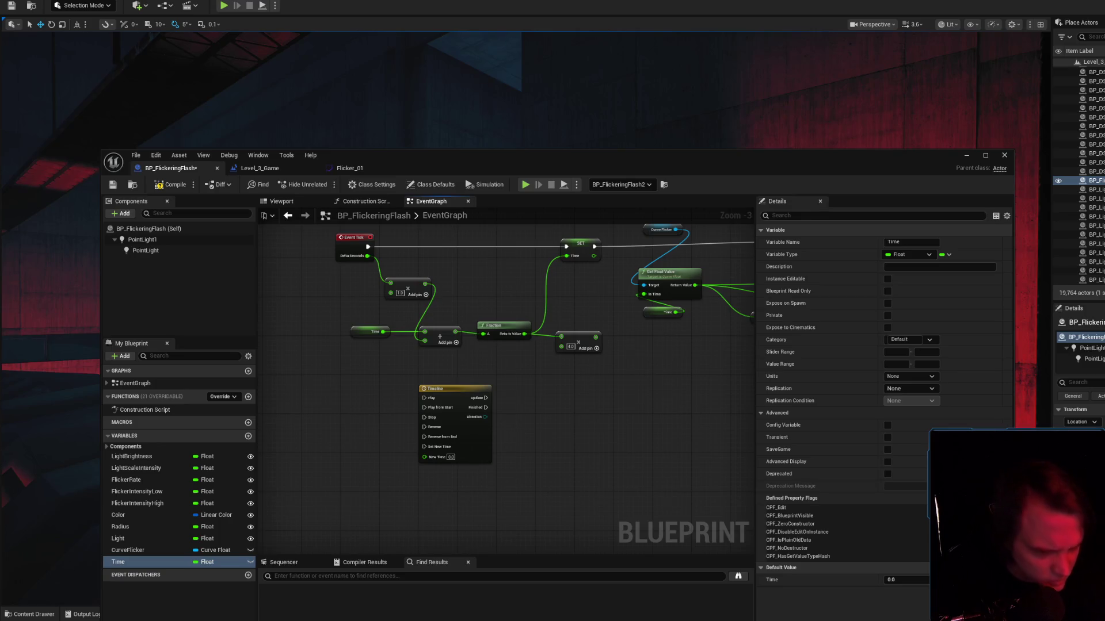
Search the details for 'tim', clear the search, and show the FlickerRate variable's settings.
click(1099, 383)
text(t)
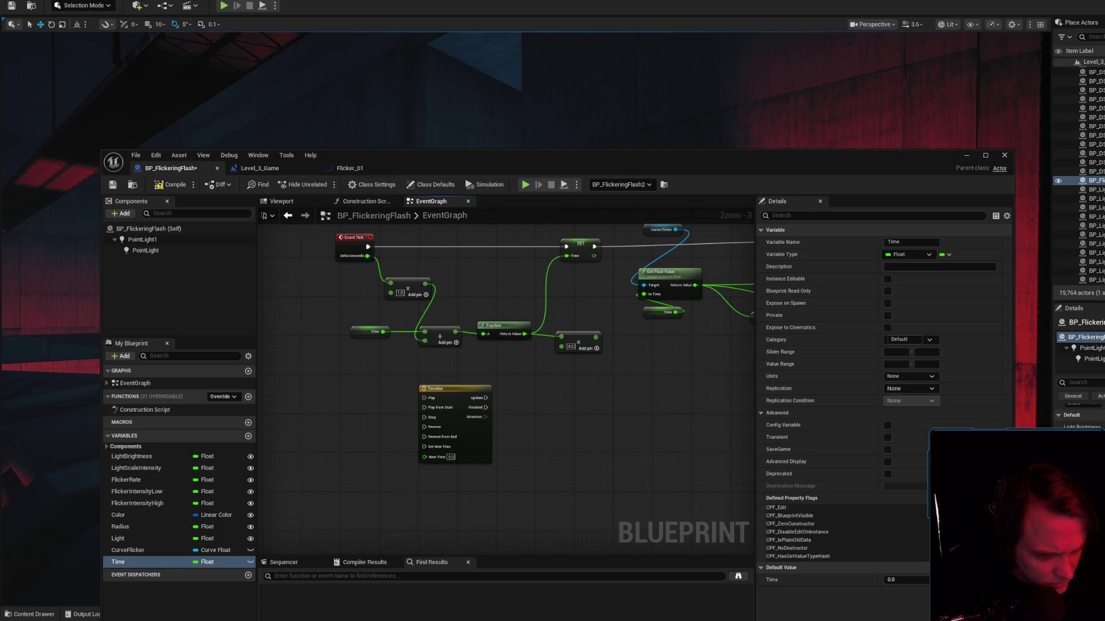
text(im)
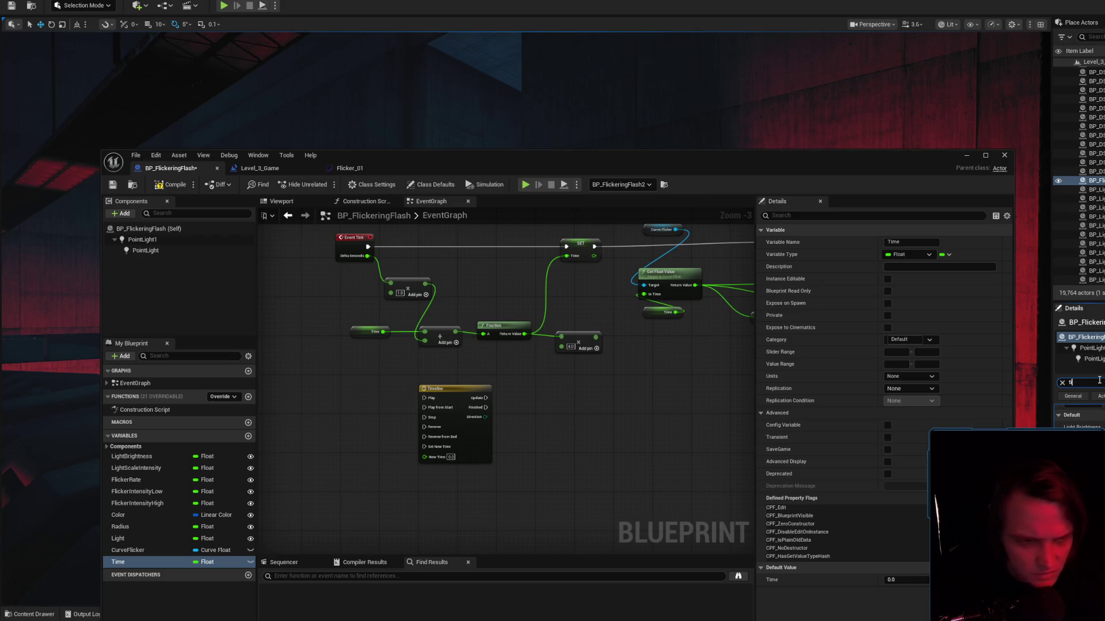
click(1062, 383)
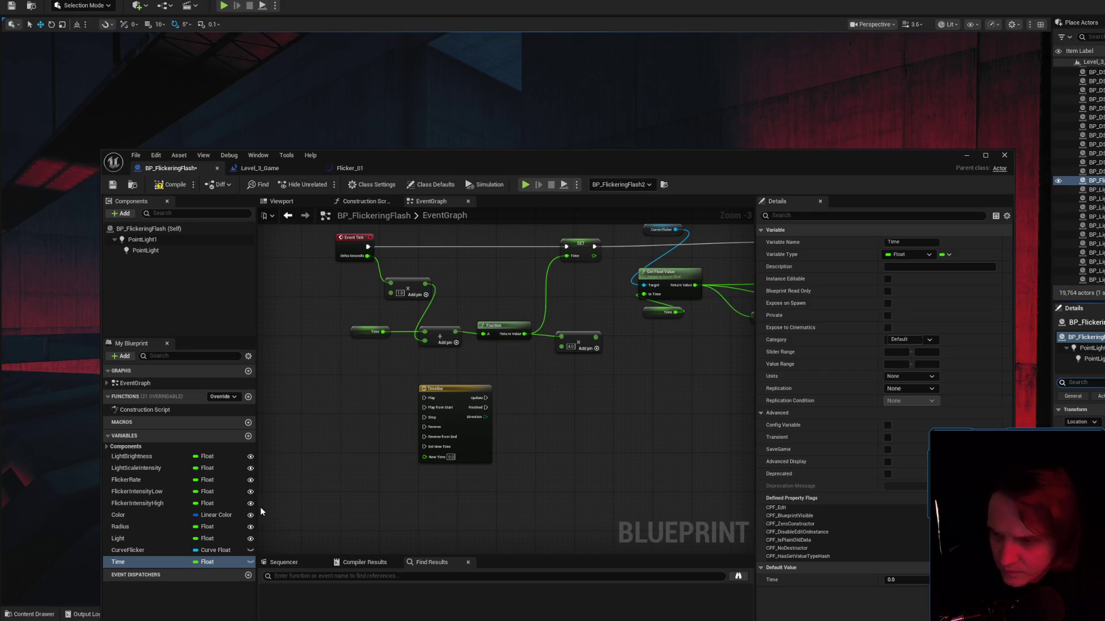
click(132, 481)
mouse_move(662, 162)
mouse_down()
mouse_move(932, 128)
mouse_move(962, 138)
mouse_move(889, 142)
mouse_up()
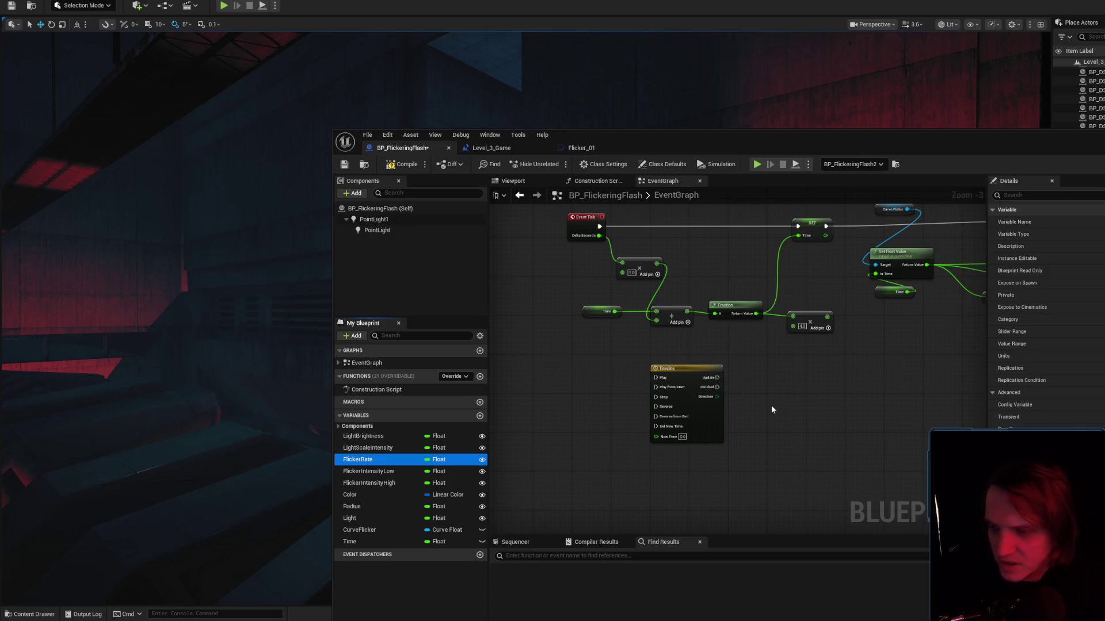
Wire the 4.0 multiply output into SET Time and play-test the flicker.
scroll(633, 270, up, 3)
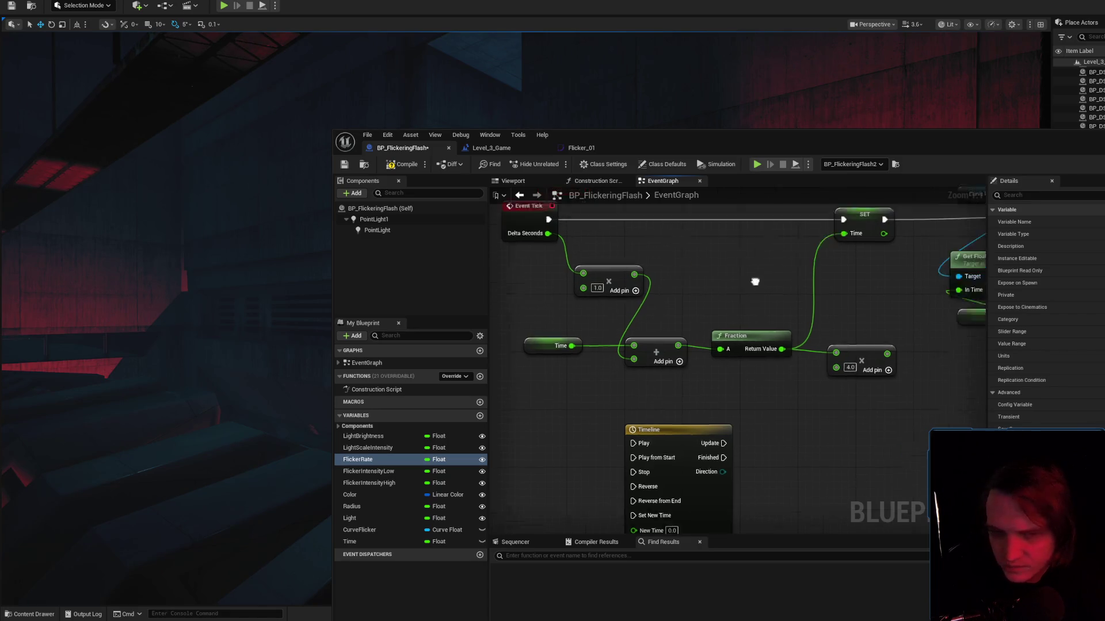
drag(830, 381, 788, 260)
click(403, 164)
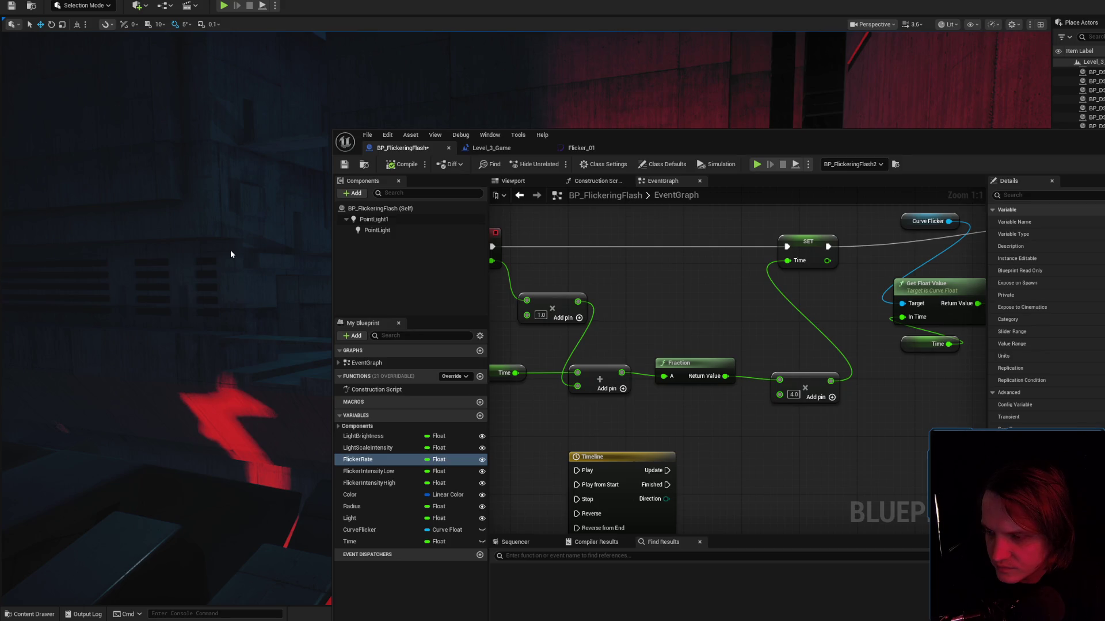
key(alt+p)
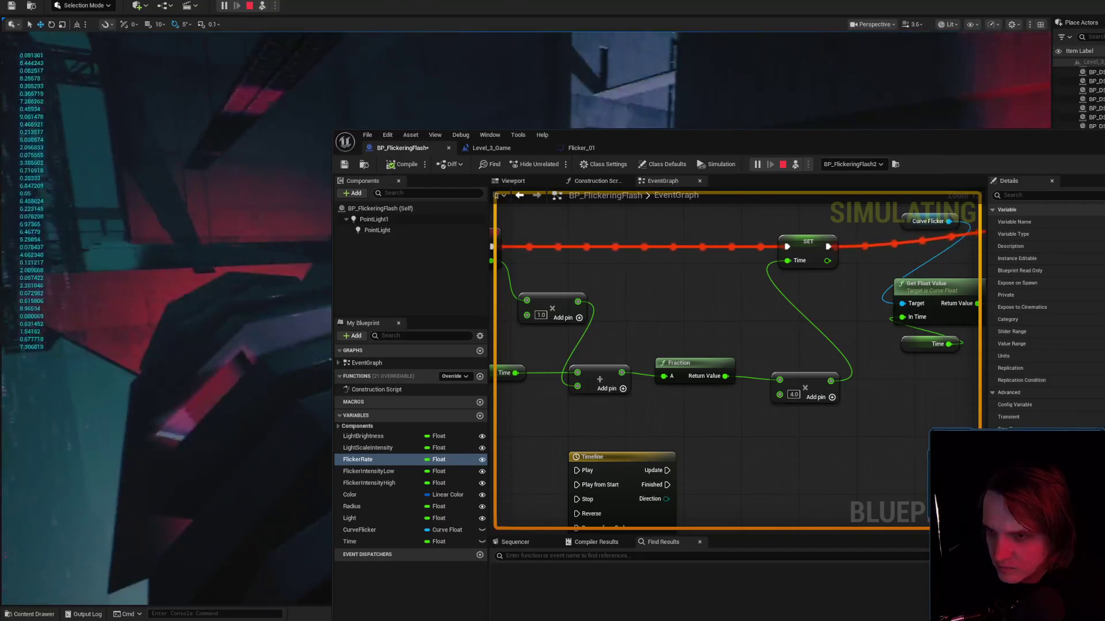
click(249, 5)
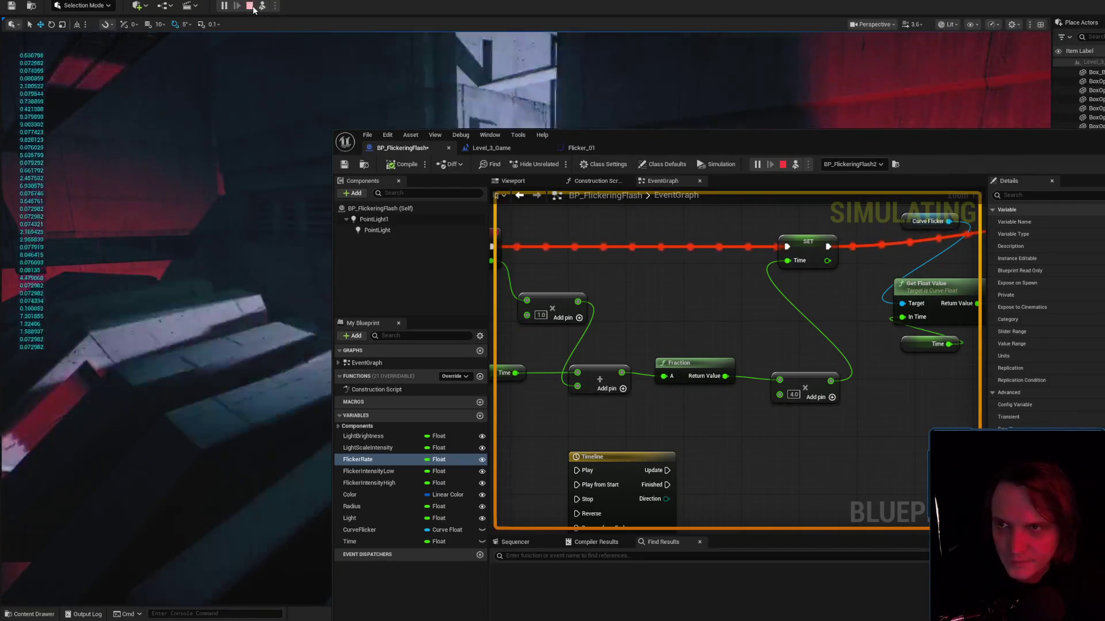
Change the multiplier to 1.5 and test the flicker again.
click(793, 396)
text(1.5)
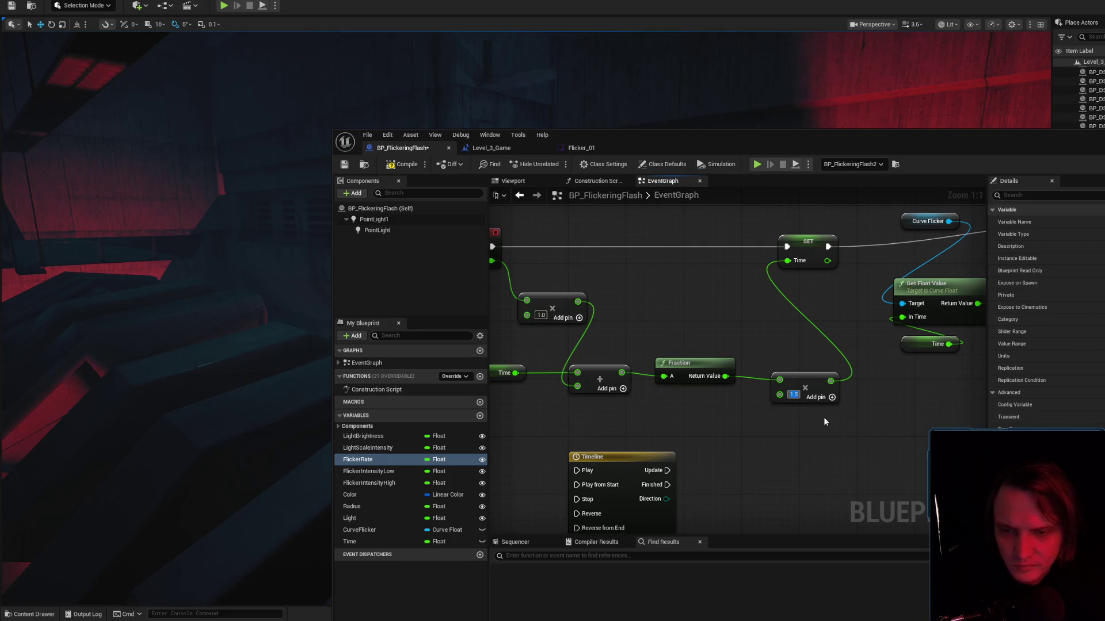
key(Return)
key(alt+s)
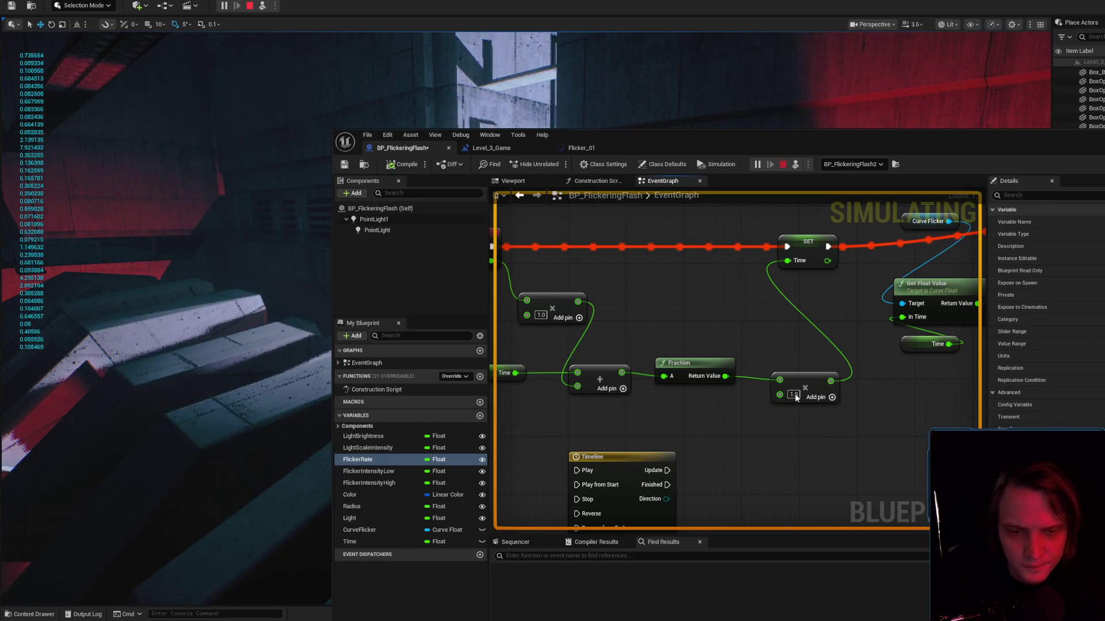
key(Escape)
Change the multiplier to 0.5 and run another play test.
click(794, 394)
text(0.52)
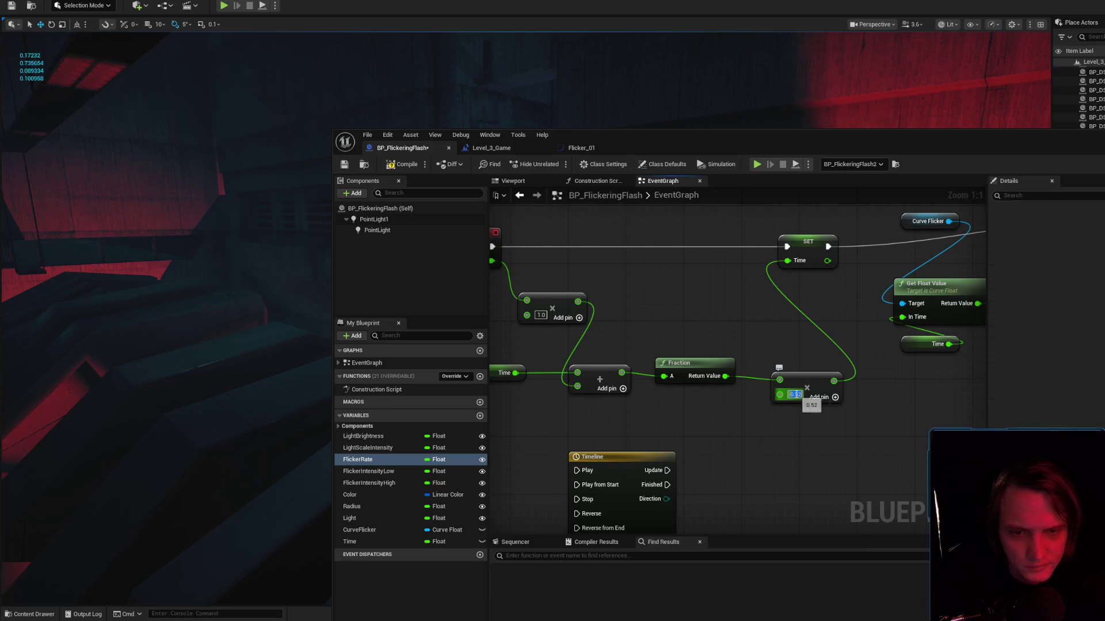
key(BackSpace)
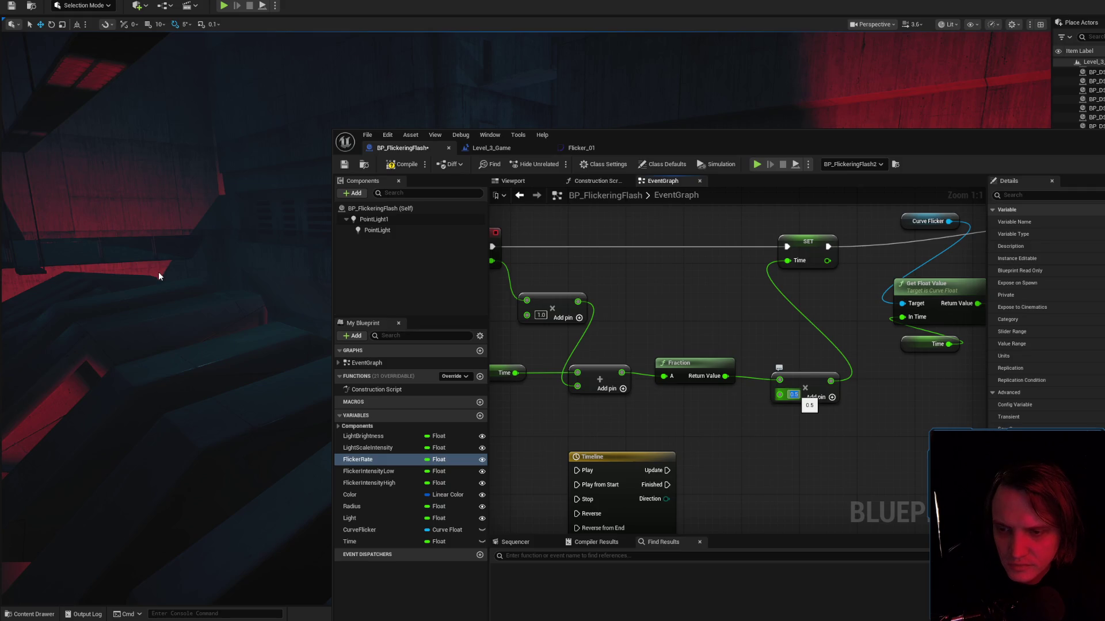
key(alt+p)
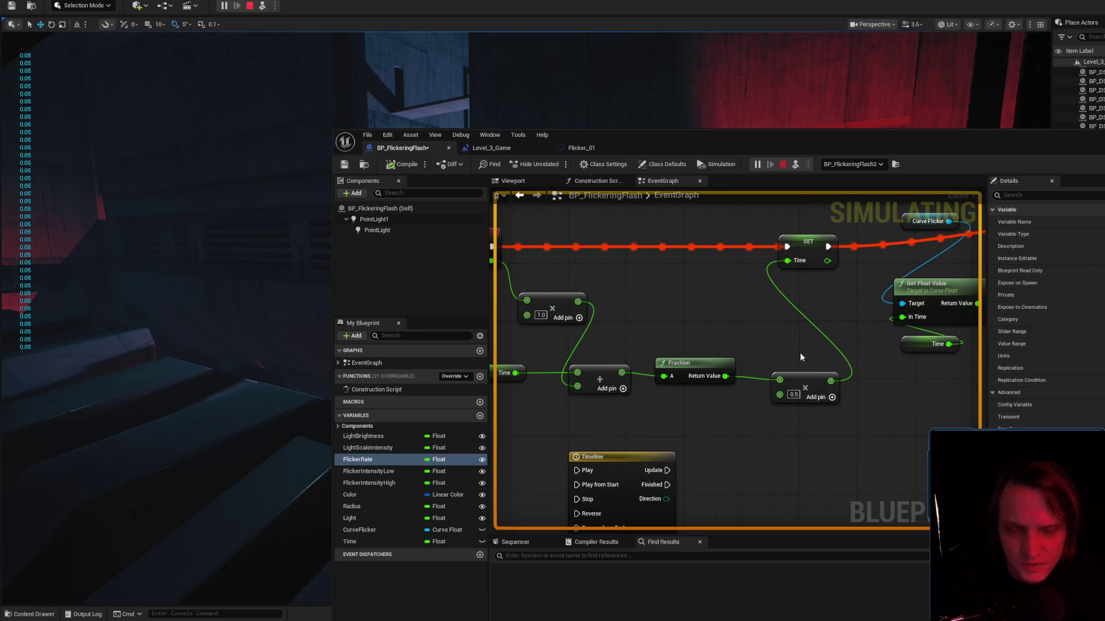
key(Escape)
Delete the multiply node and connect Fraction's Return Value directly to SET Time.
click(804, 383)
key(Delete)
drag(726, 376, 788, 261)
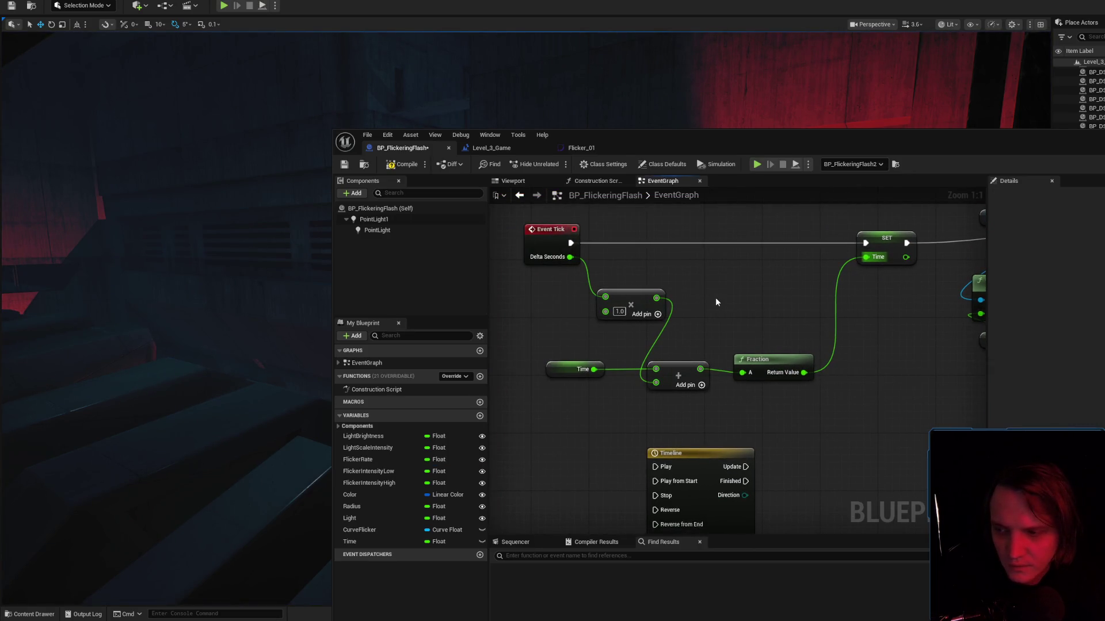
Add a Division (Whole and Remainder) node via 'fm' above Fraction, then switch to ChatGPT.
right_click(738, 304)
text(fm)
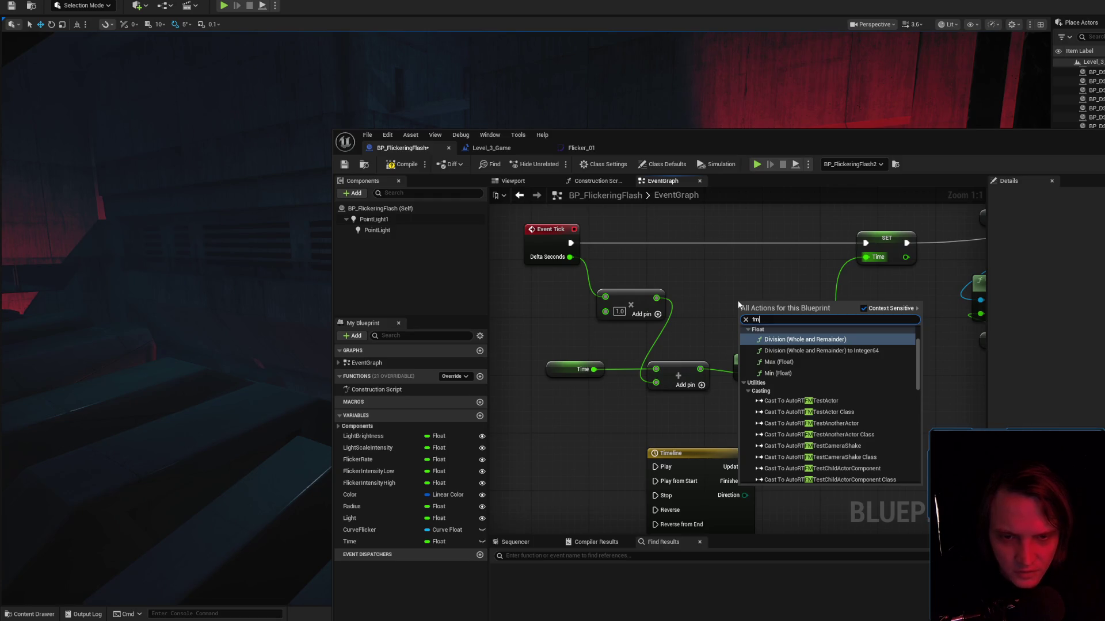
key(Return)
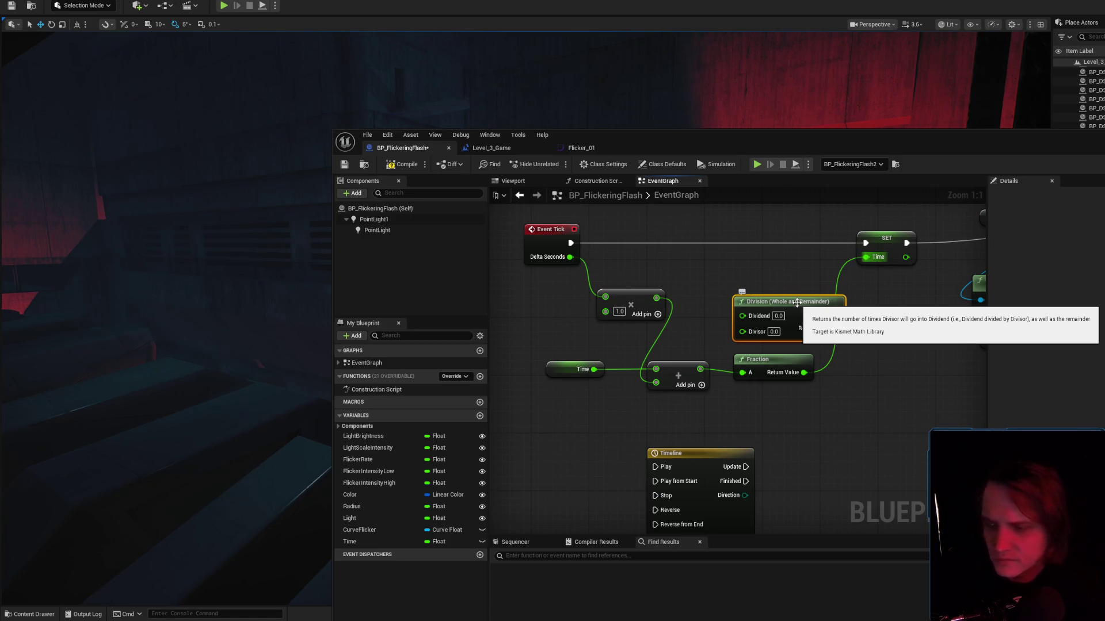
drag(797, 302, 762, 287)
key(alt+Tab)
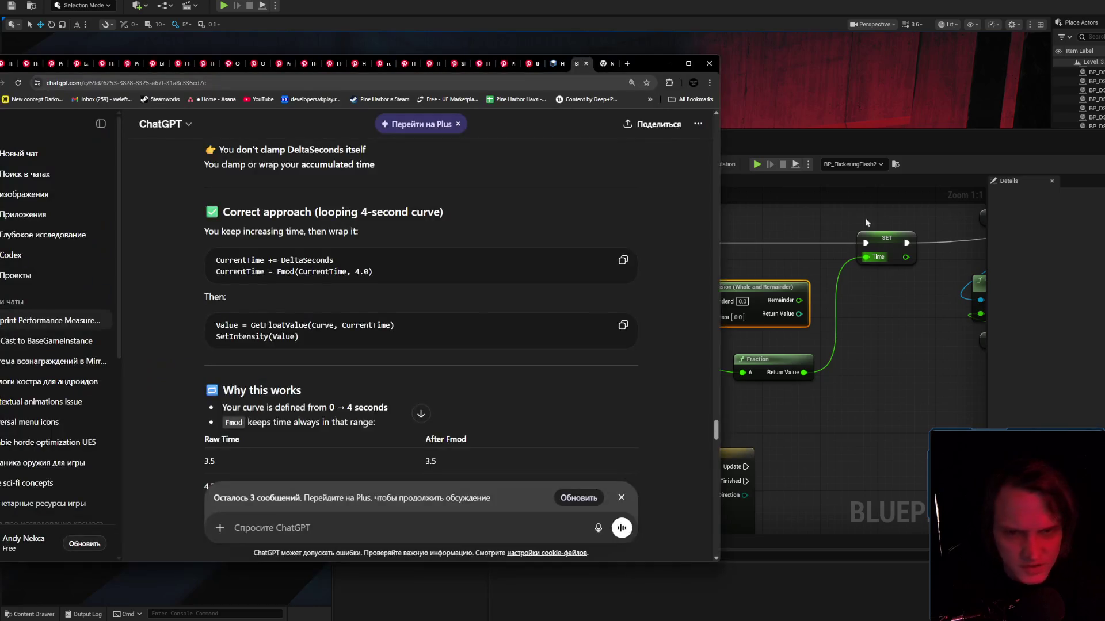
Reread ChatGPT's Fmod answer, highlighting the words 'Floating-point modulo'.
scroll(347, 505, down, 15)
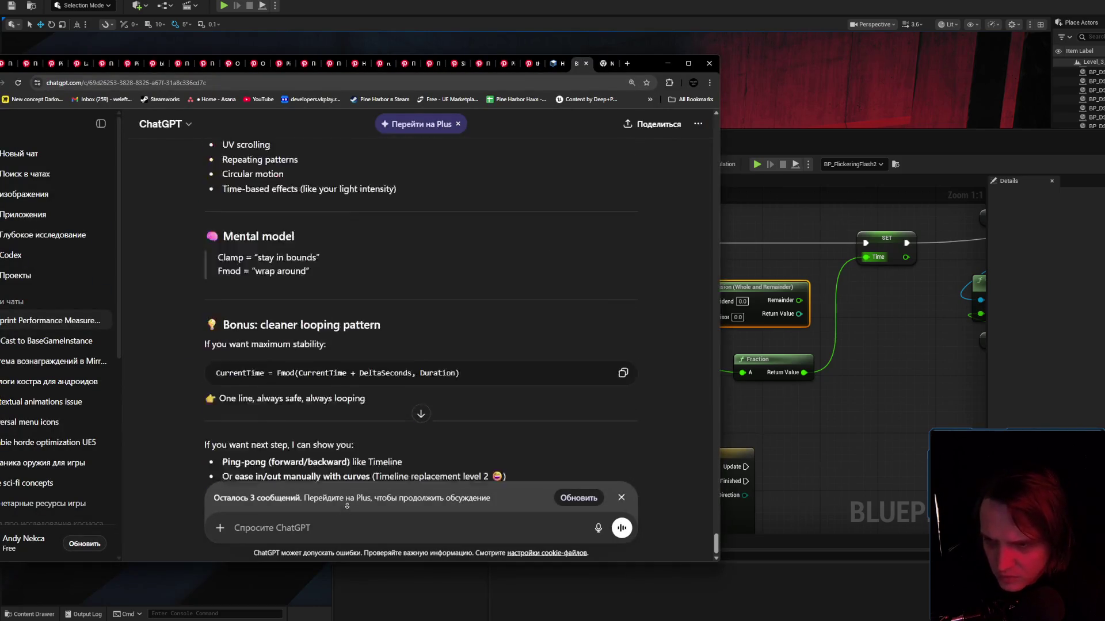
scroll(346, 505, down, 2)
scroll(383, 416, up, 4)
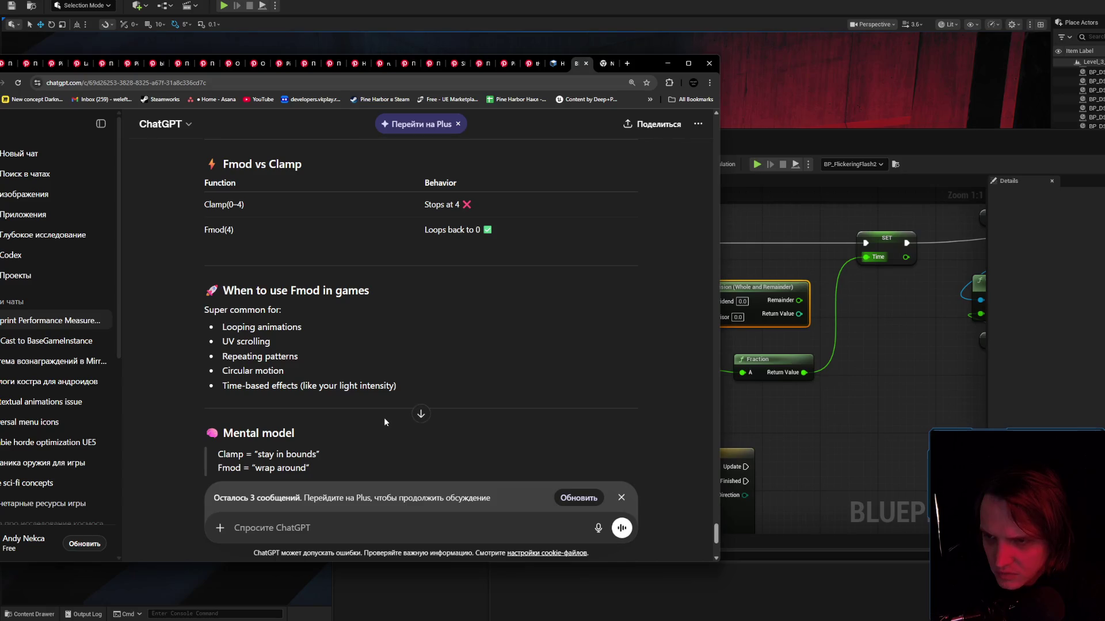
scroll(384, 417, up, 2)
scroll(384, 415, up, 6)
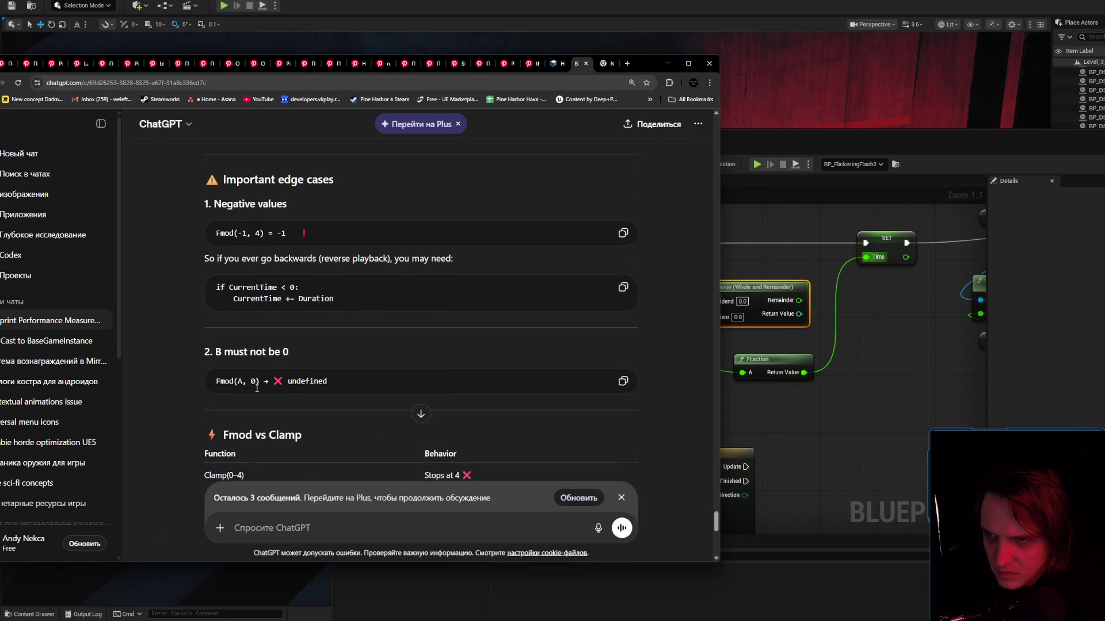
scroll(259, 391, up, 4)
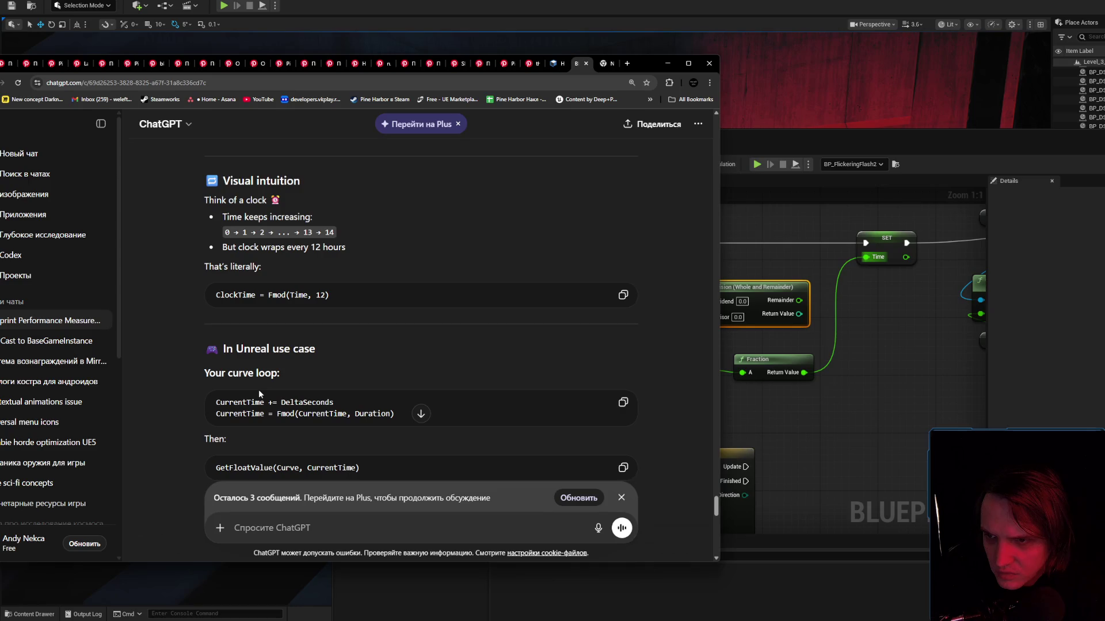
scroll(259, 384, up, 6)
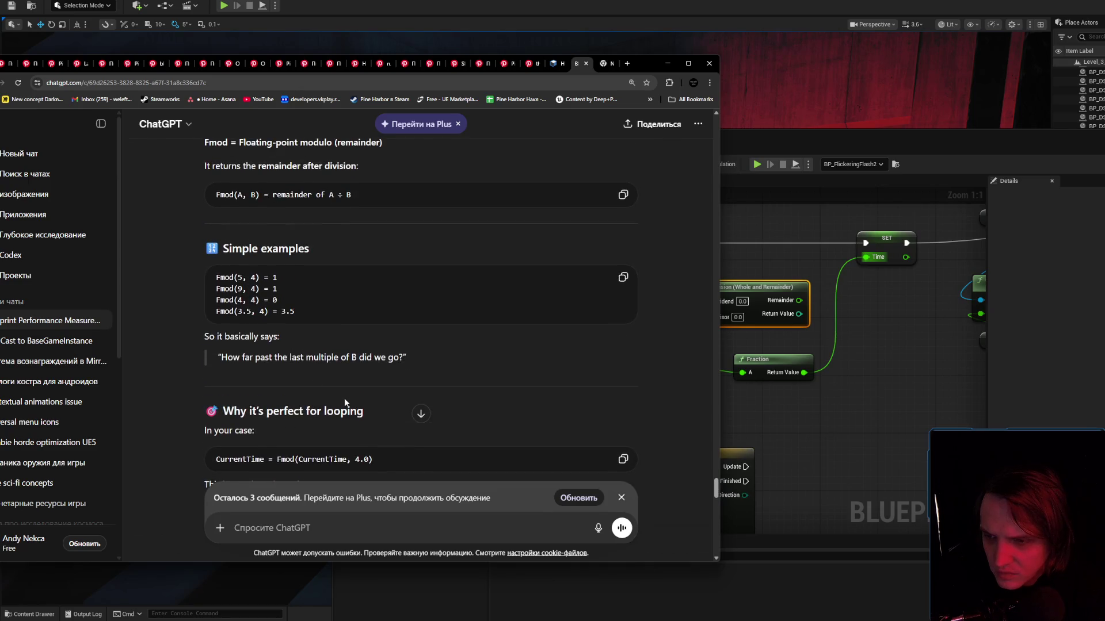
scroll(345, 402, up, 3)
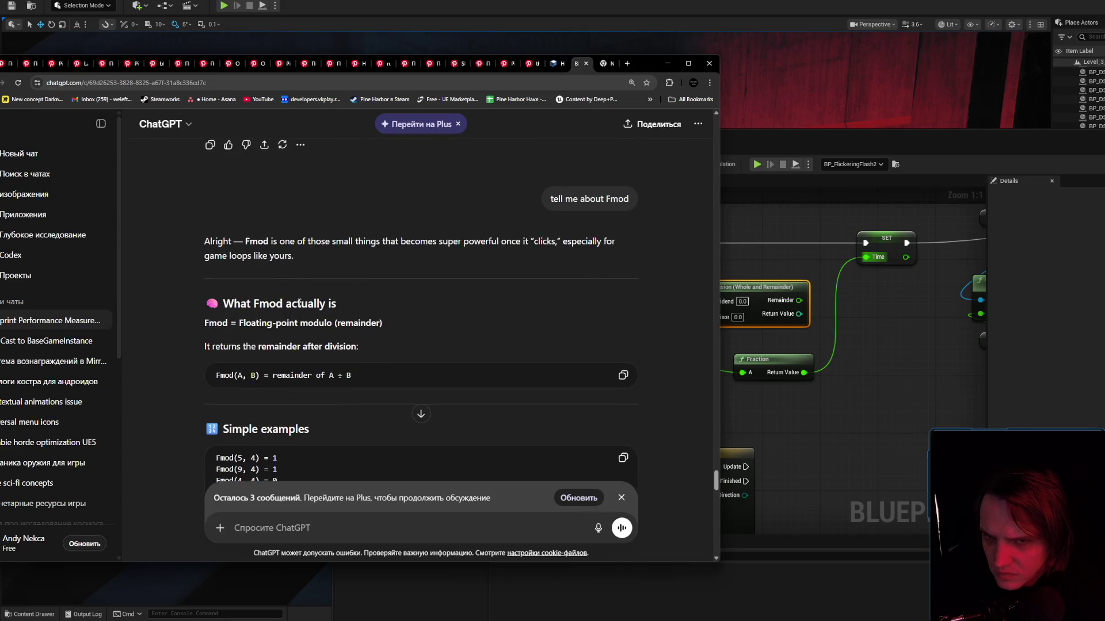
triple_click(300, 257)
click(369, 262)
scroll(368, 261, down, 2)
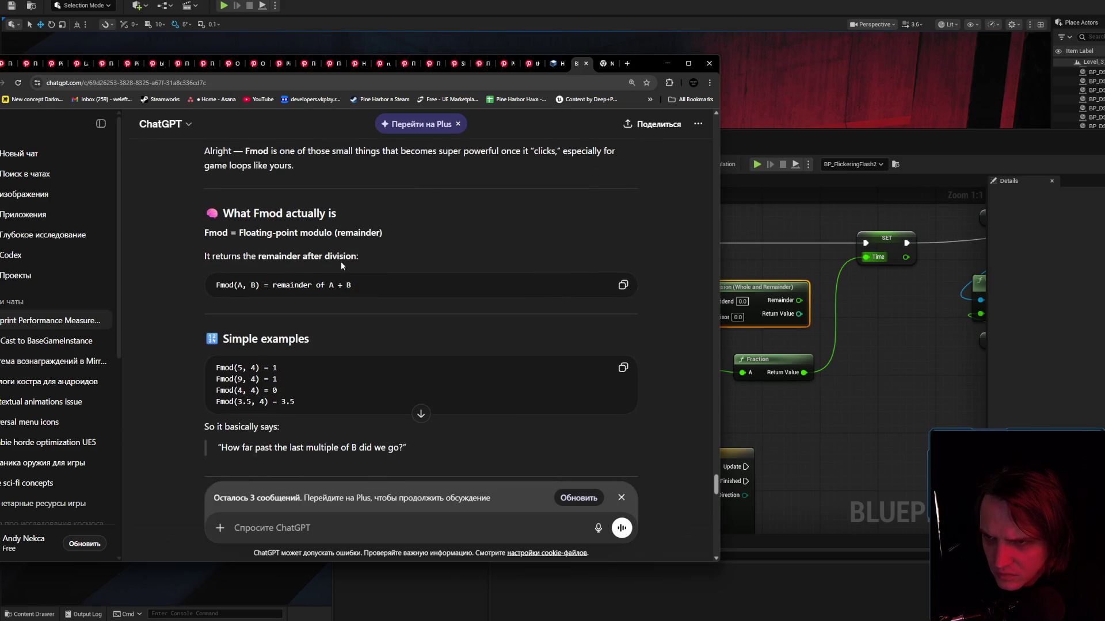
drag(240, 232, 333, 232)
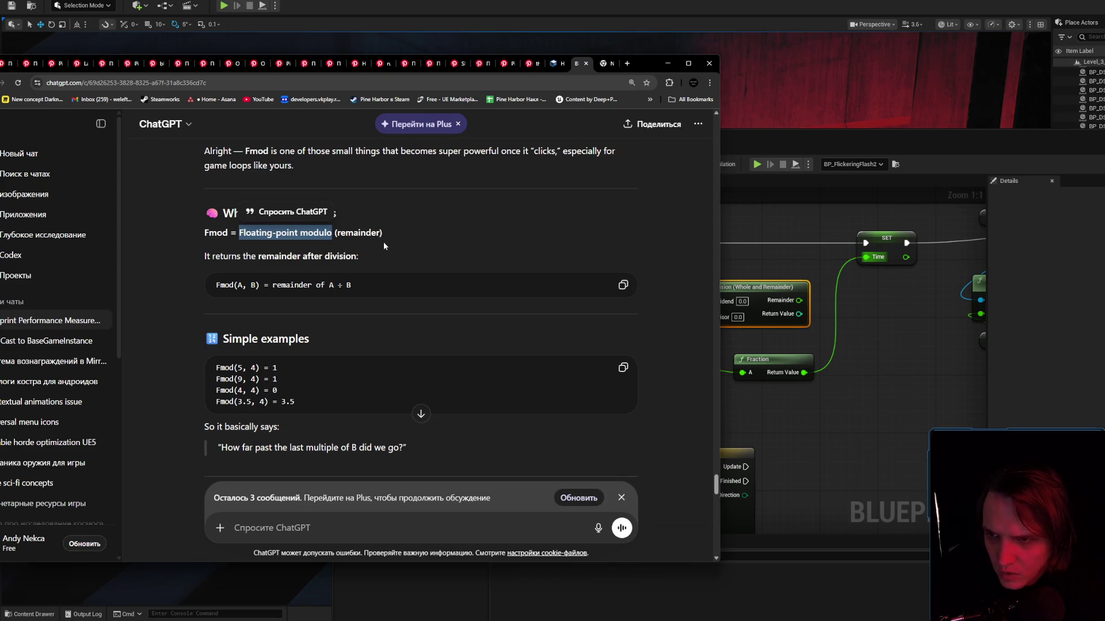
Ask ChatGPT 'tell me what node Fmod calls in UE5?' and note its FMod (float) answer.
scroll(384, 247, down, 1)
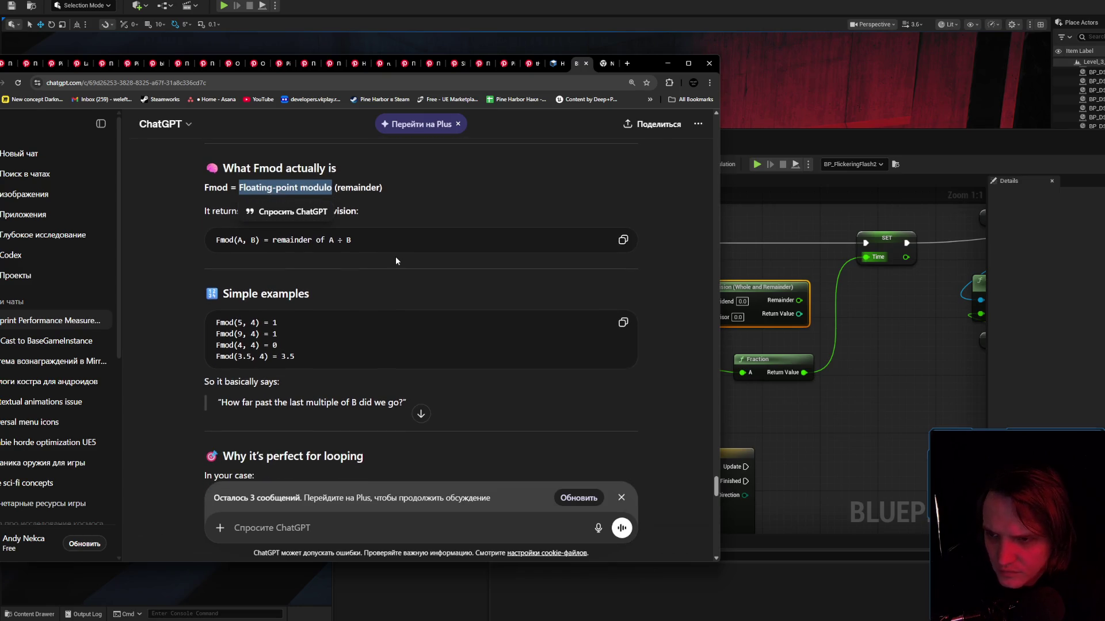
scroll(360, 289, down, 1)
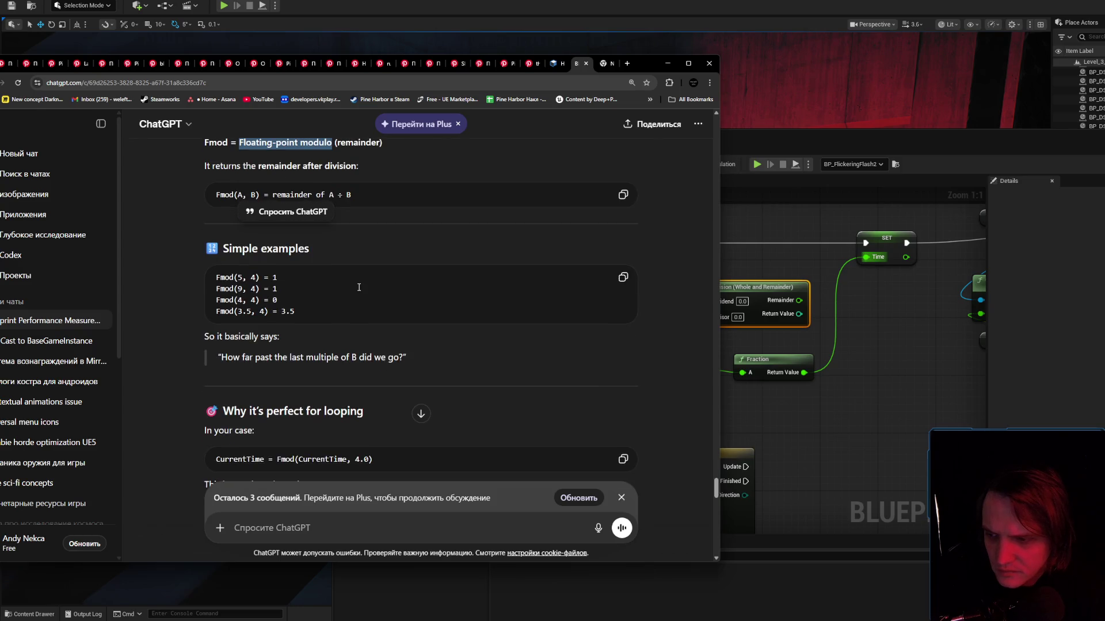
scroll(359, 287, down, 1)
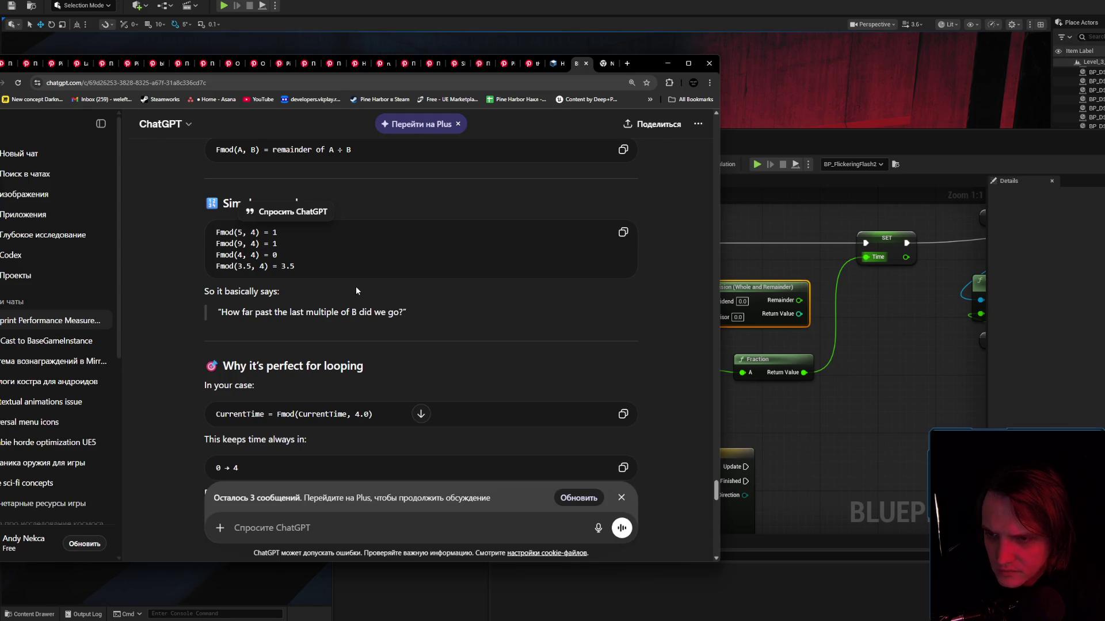
scroll(356, 291, down, 3)
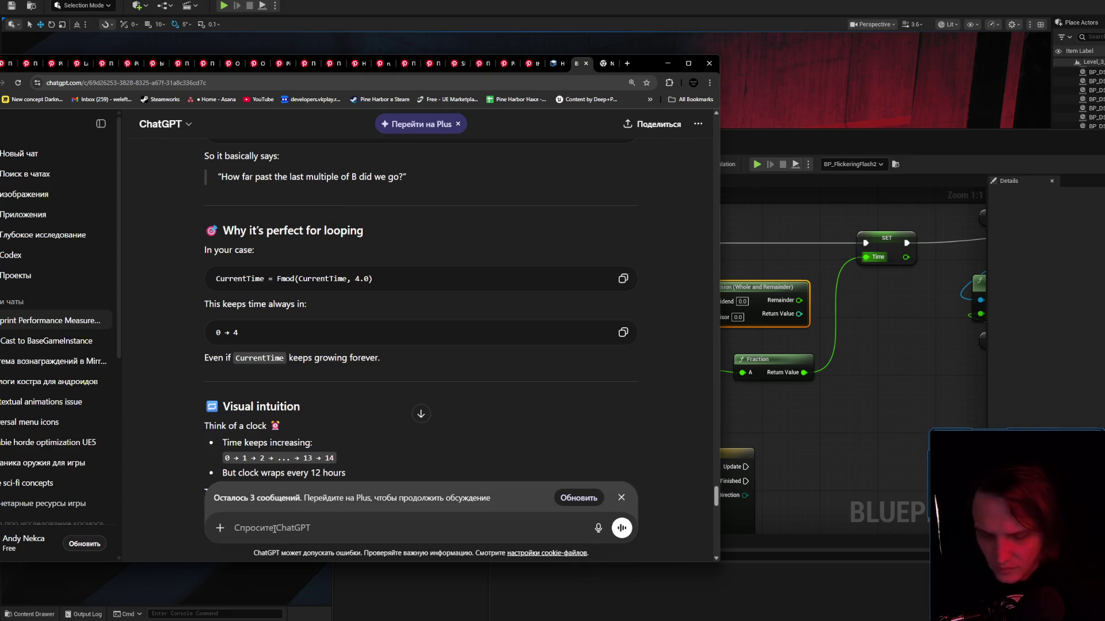
text(tell me what node Fmod calls )
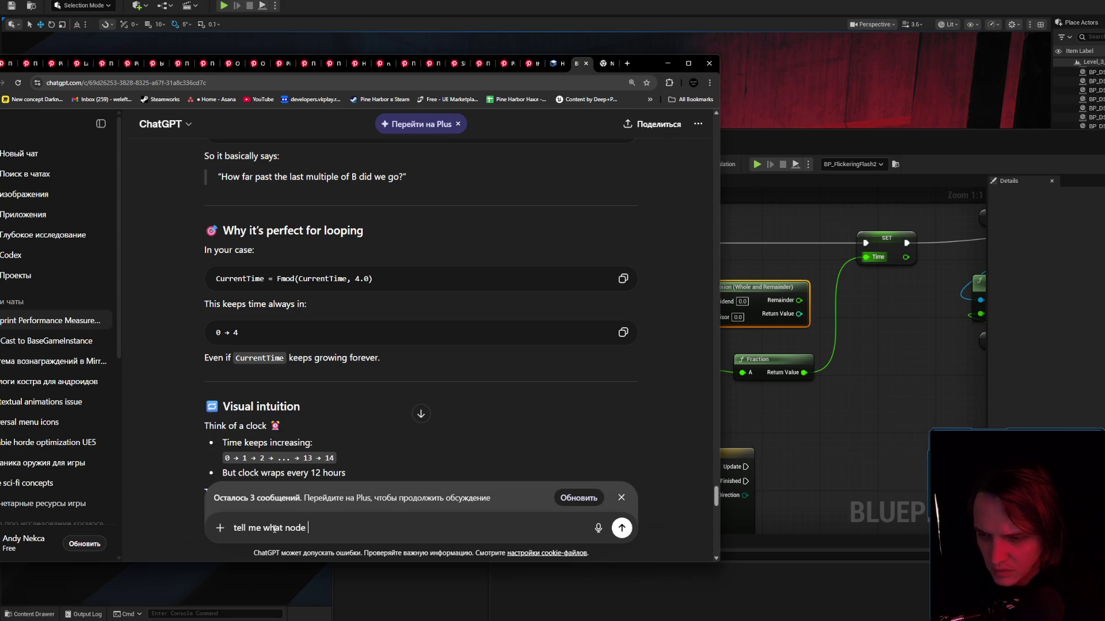
text(in UE)
text(5?)
key(Return)
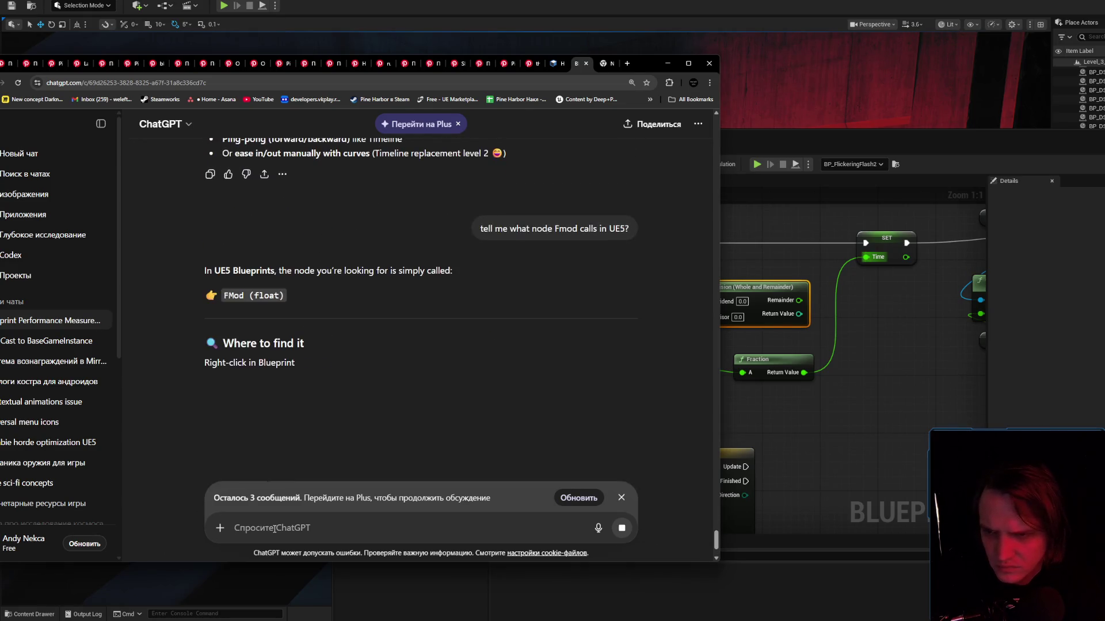
scroll(294, 360, down, 2)
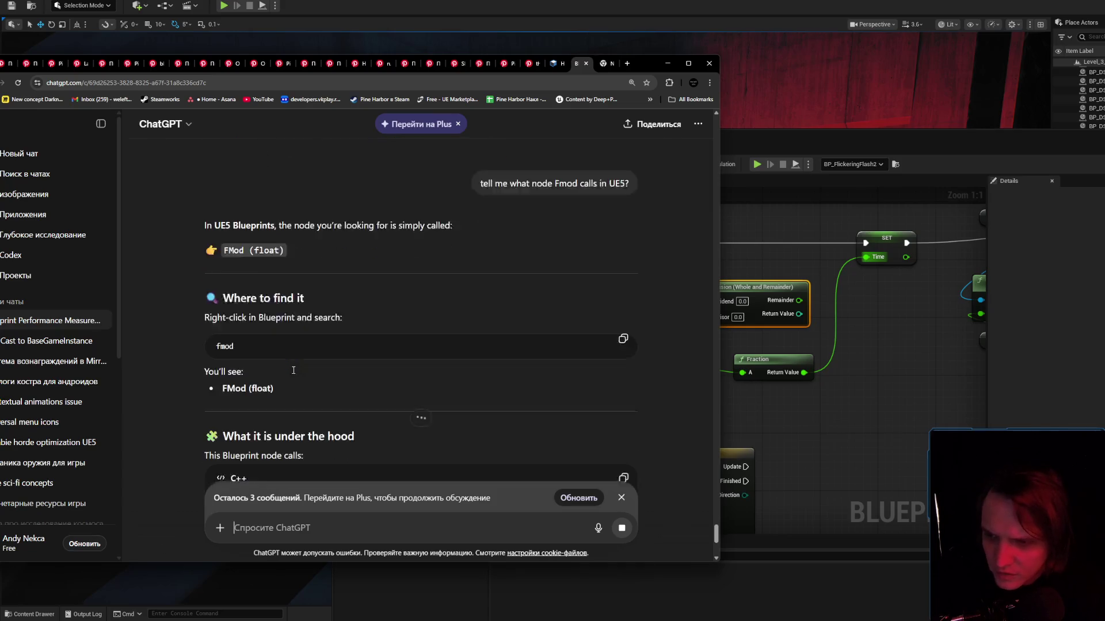
scroll(296, 360, down, 1)
scroll(297, 330, up, 2)
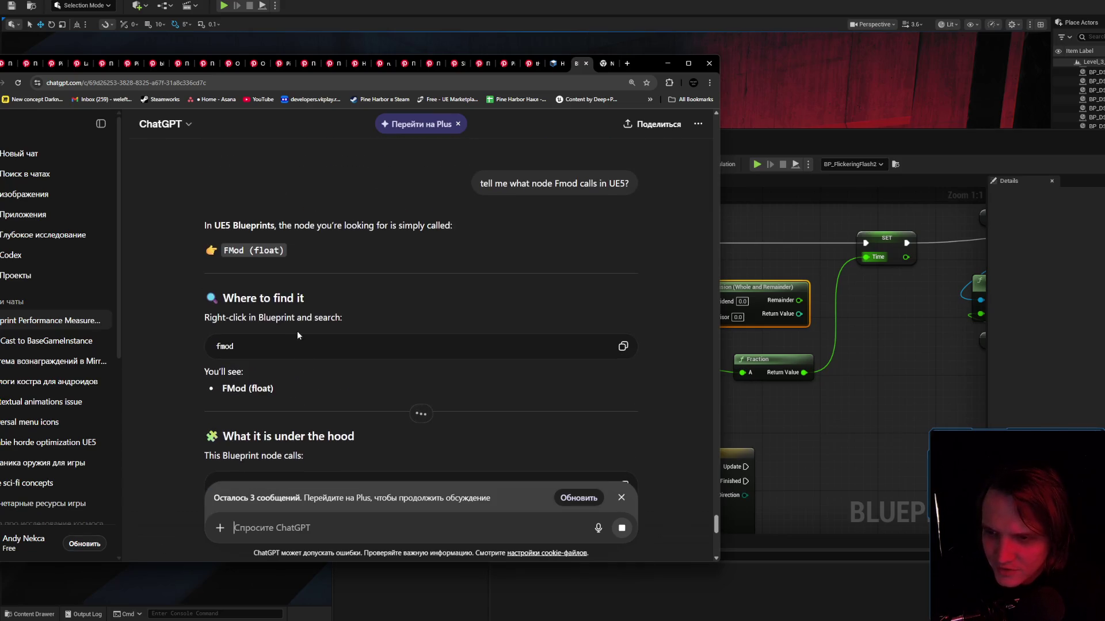
double_click(225, 346)
click(780, 424)
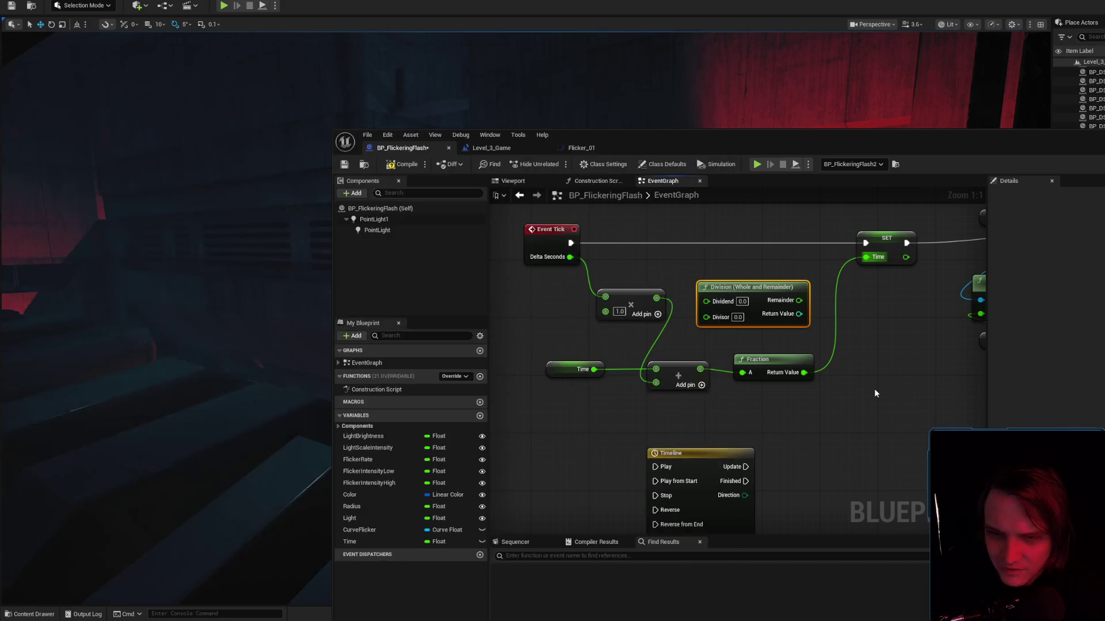
Search all Blueprint actions for 'fmod' with Context Sensitive off, then view the Fmod API docs.
right_click(875, 391)
text(fmod)
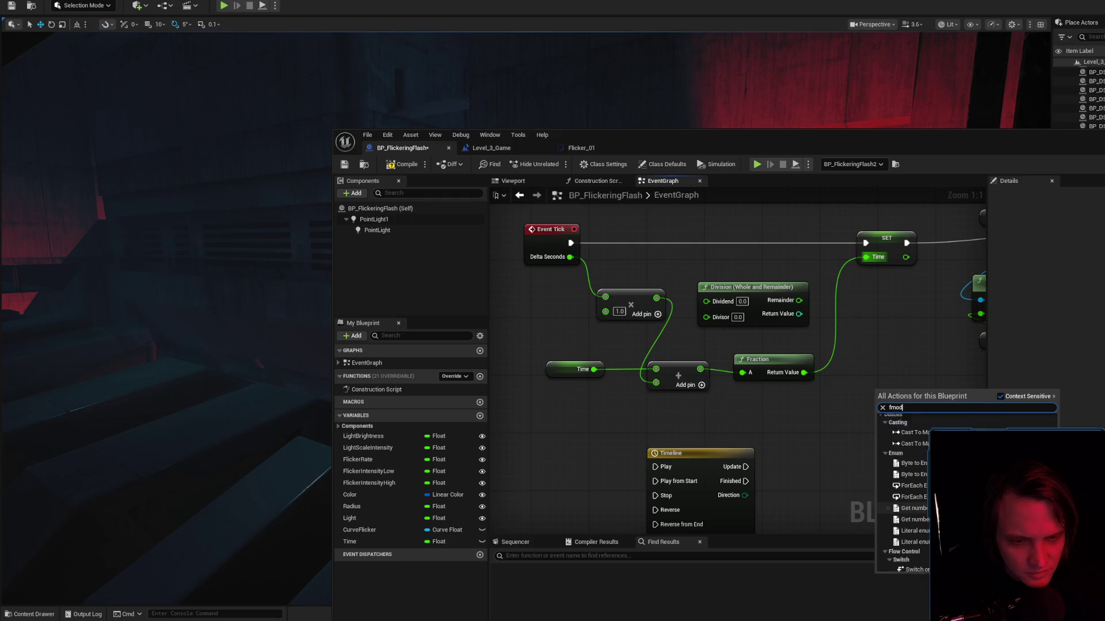
click(1001, 397)
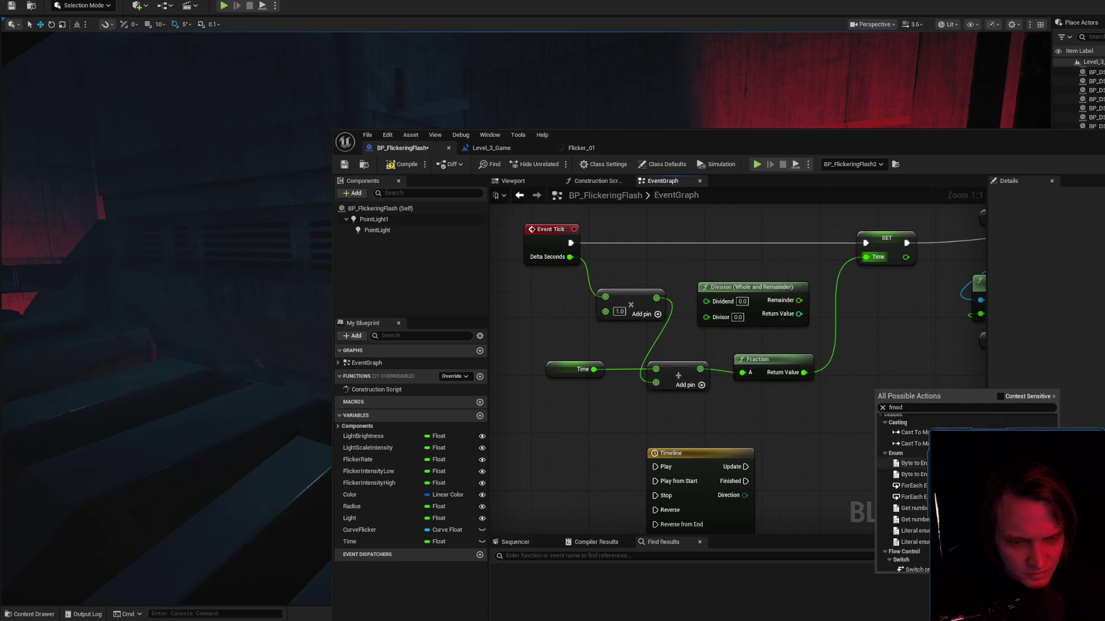
key(alt+Tab)
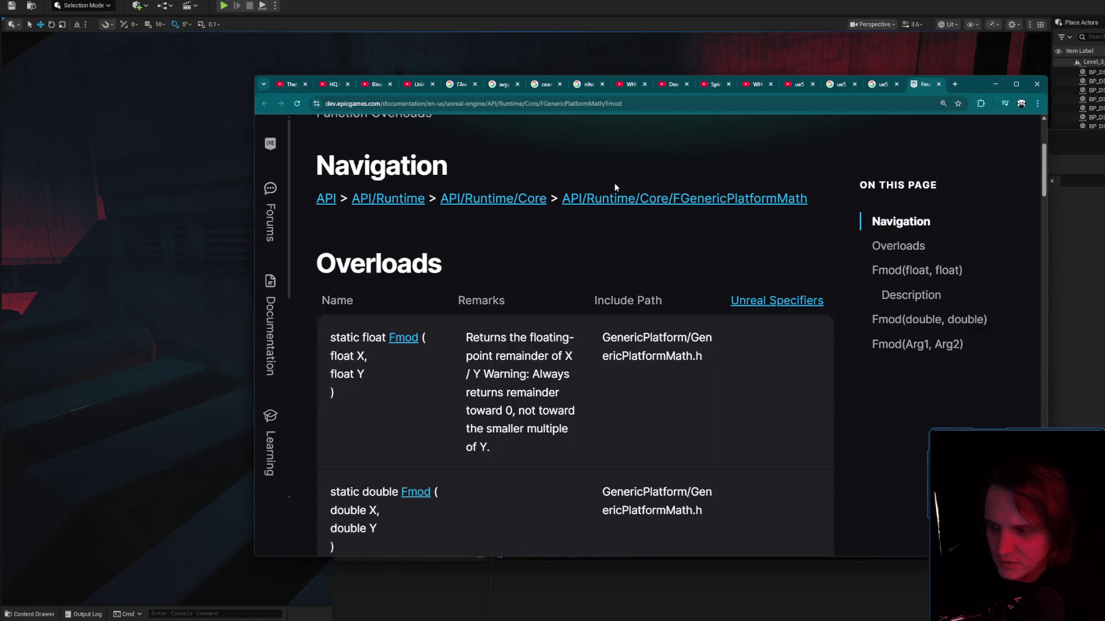
Google 'ue5 fmod node' in a new tab and open the modulo forum result in the background.
click(955, 84)
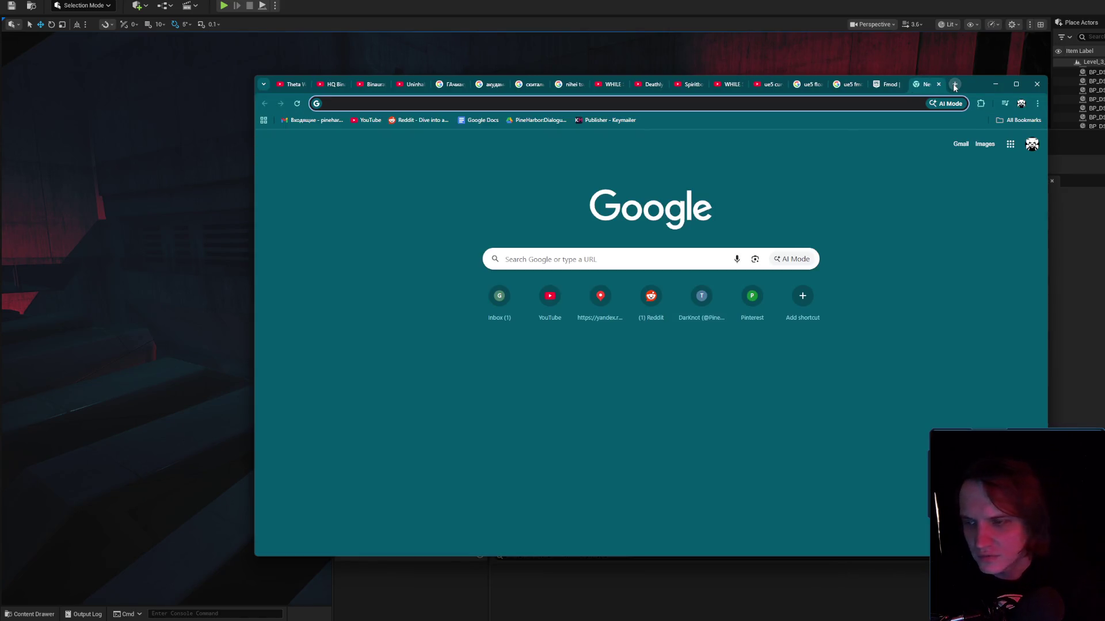
text(ue5 fmod node)
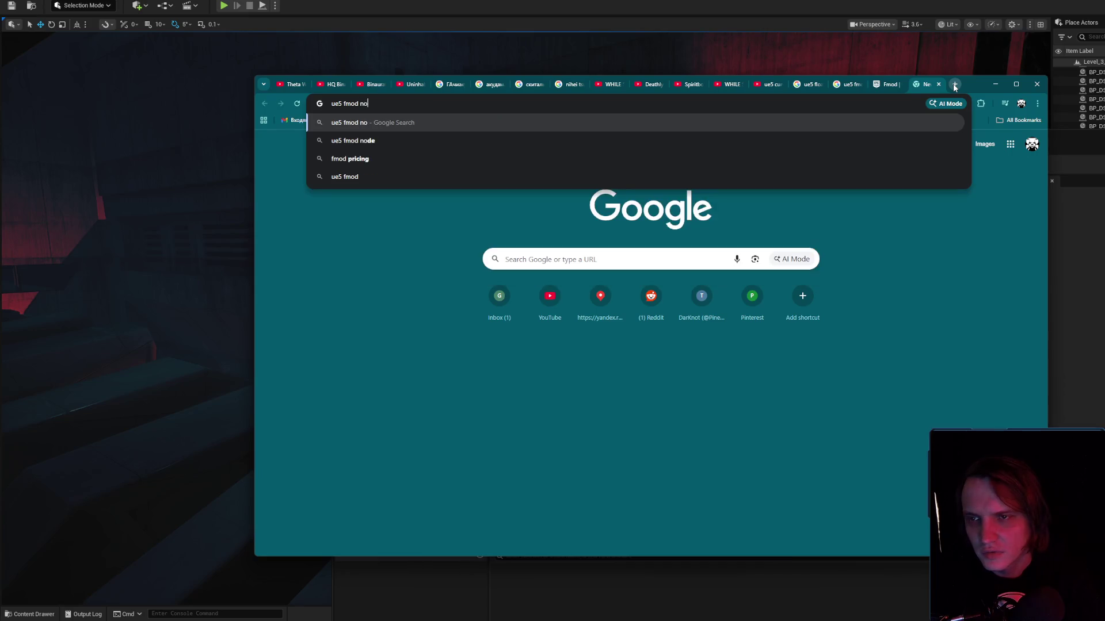
key(Return)
scroll(654, 328, down, 6)
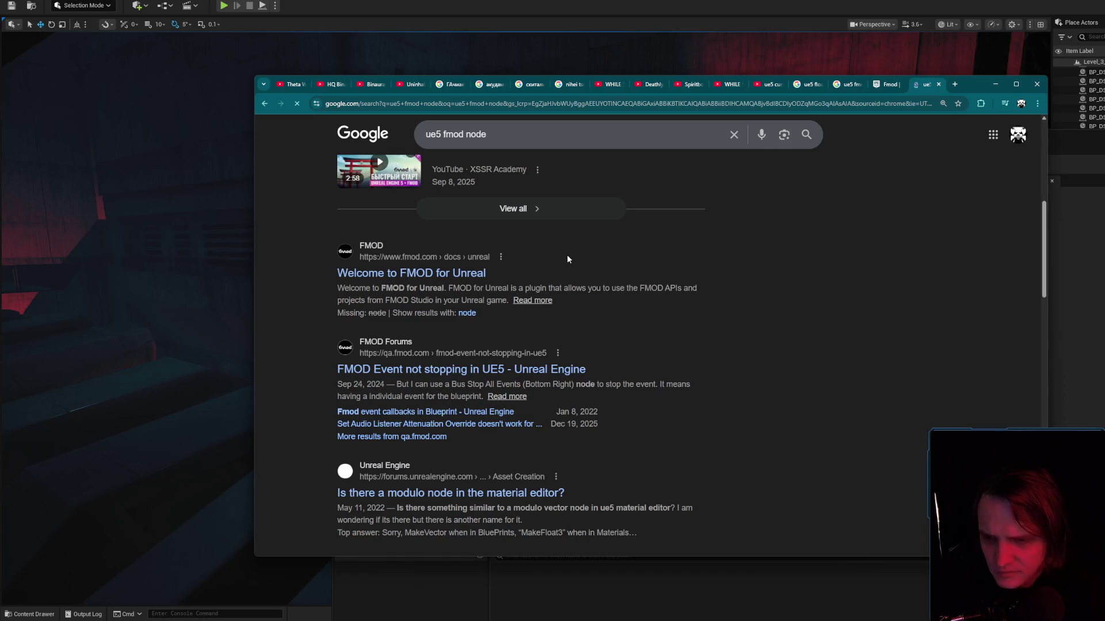
middle_click(535, 493)
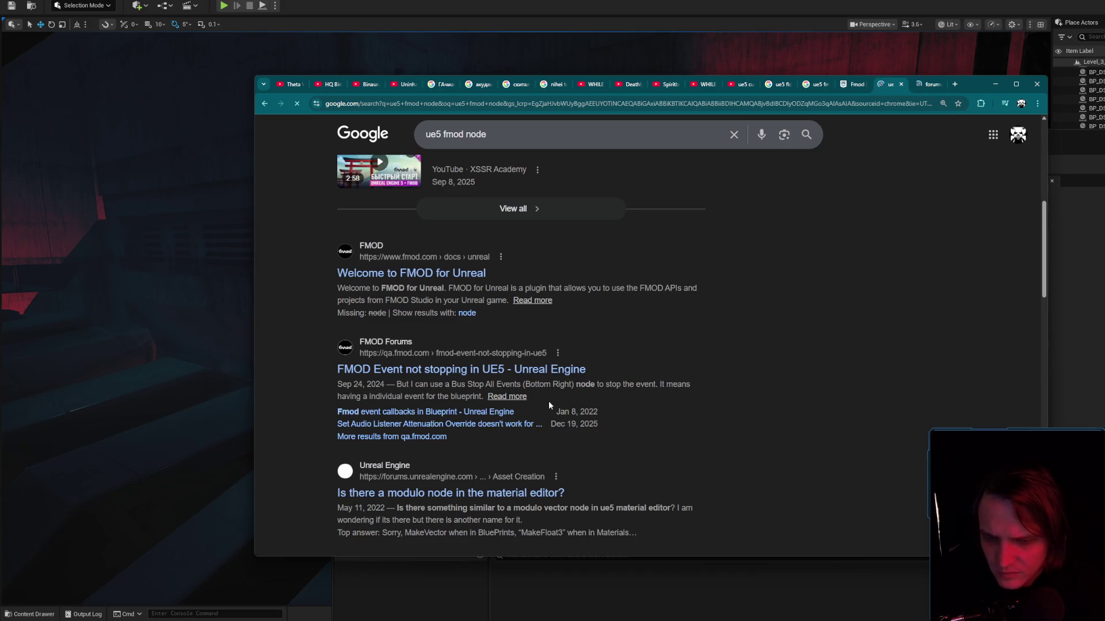
Refine the search to 'ue5 fmod float node', expand the AI Overview, and minimize Chrome.
click(466, 134)
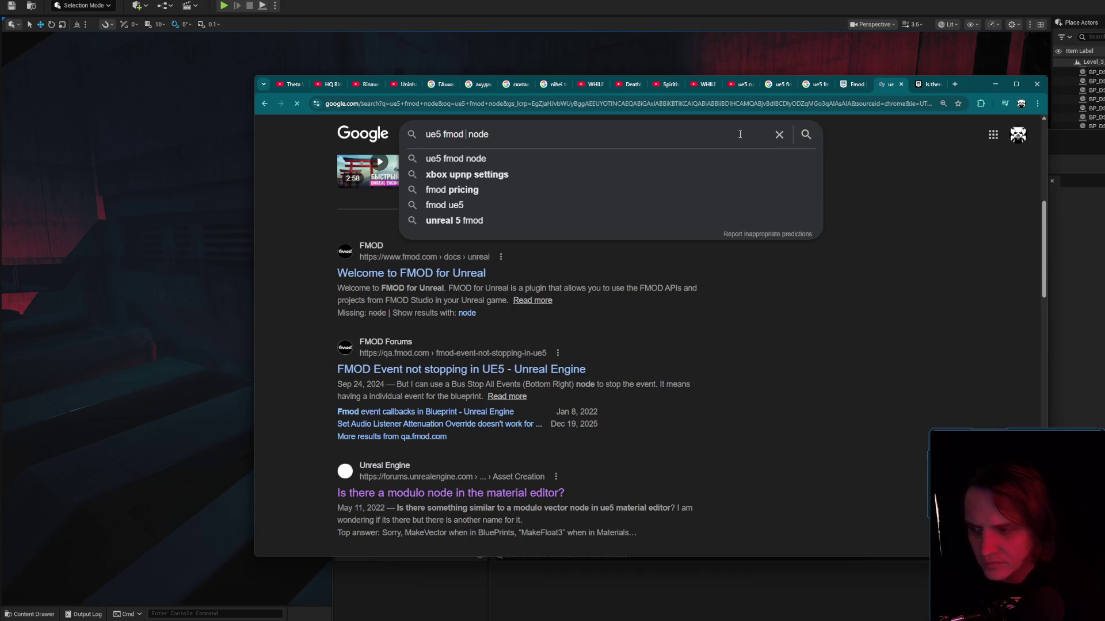
text(float)
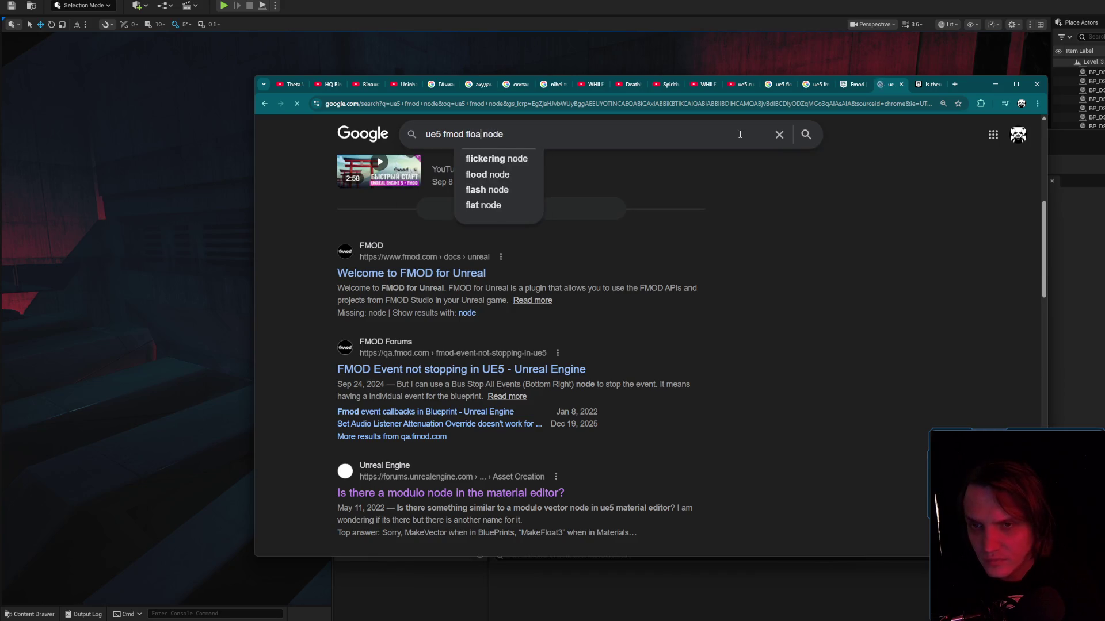
key(Return)
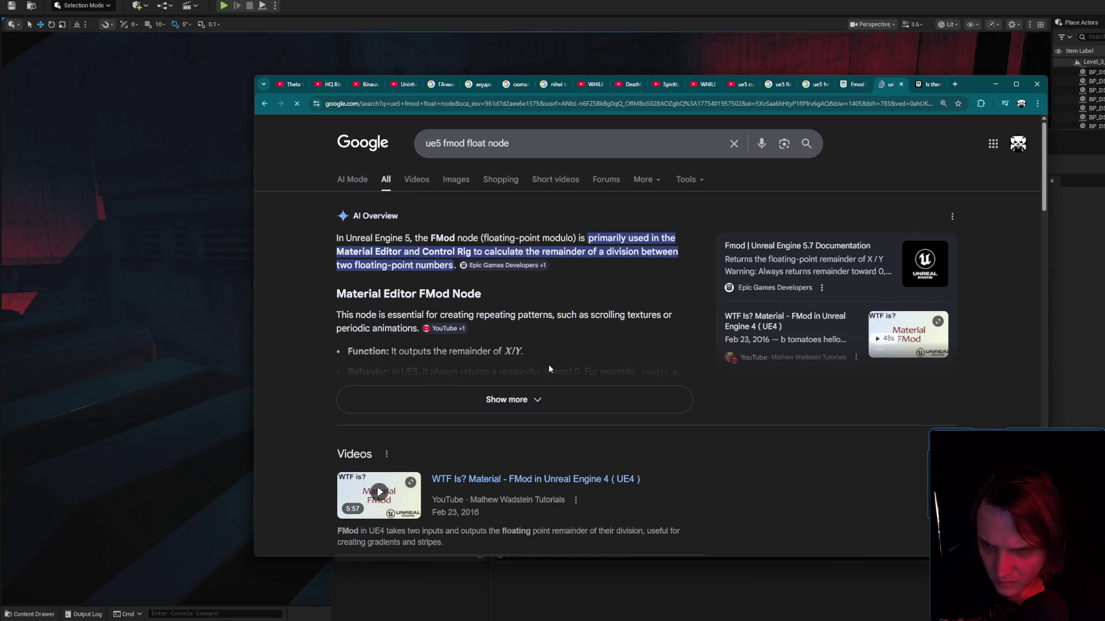
click(548, 399)
scroll(575, 348, down, 2)
scroll(575, 347, down, 2)
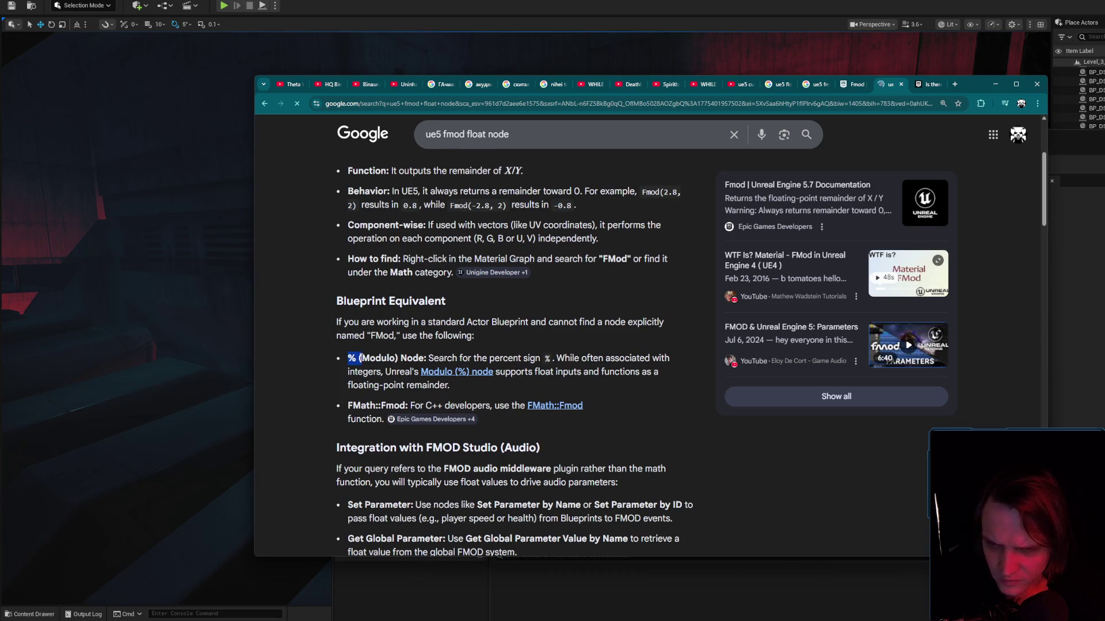
click(1000, 87)
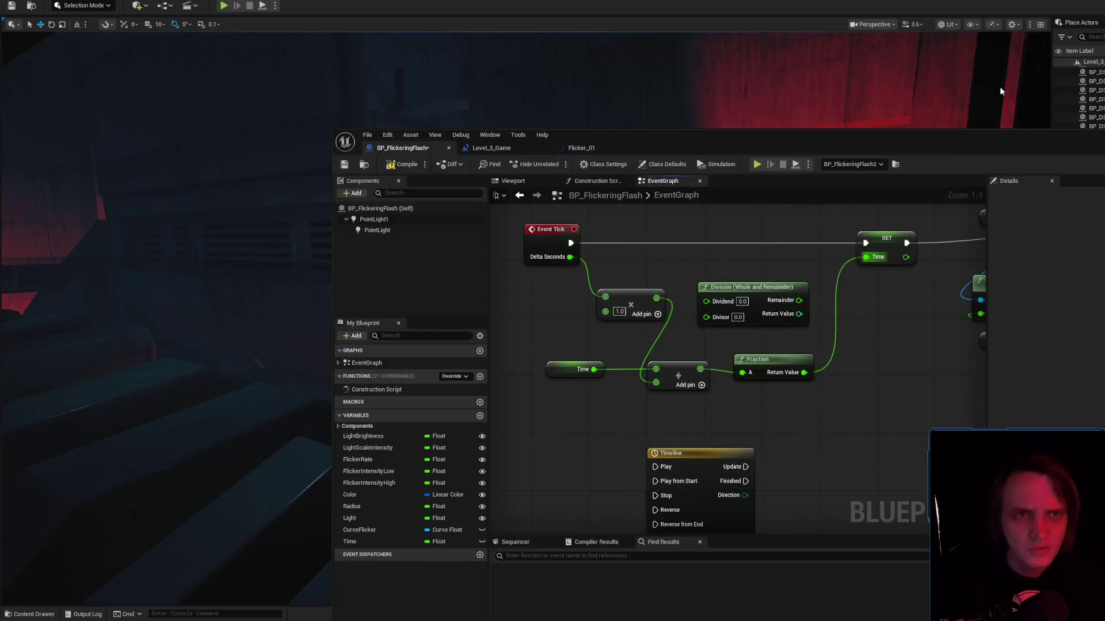
Add a float % (Modulo) node below the Fraction node and delete Fraction.
right_click(847, 400)
text(%)
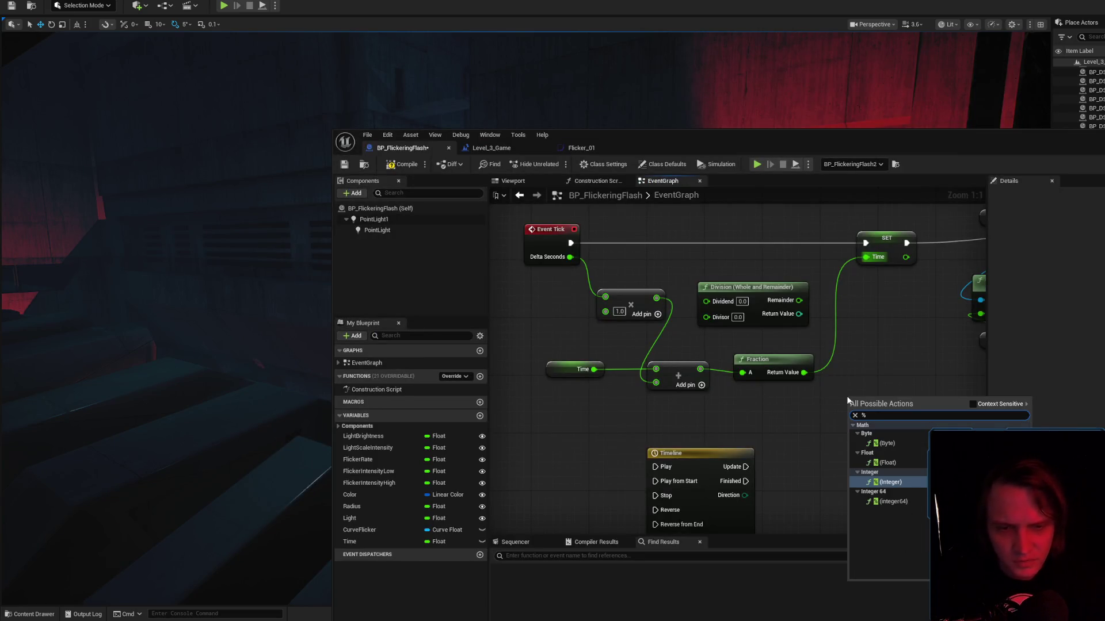
click(887, 463)
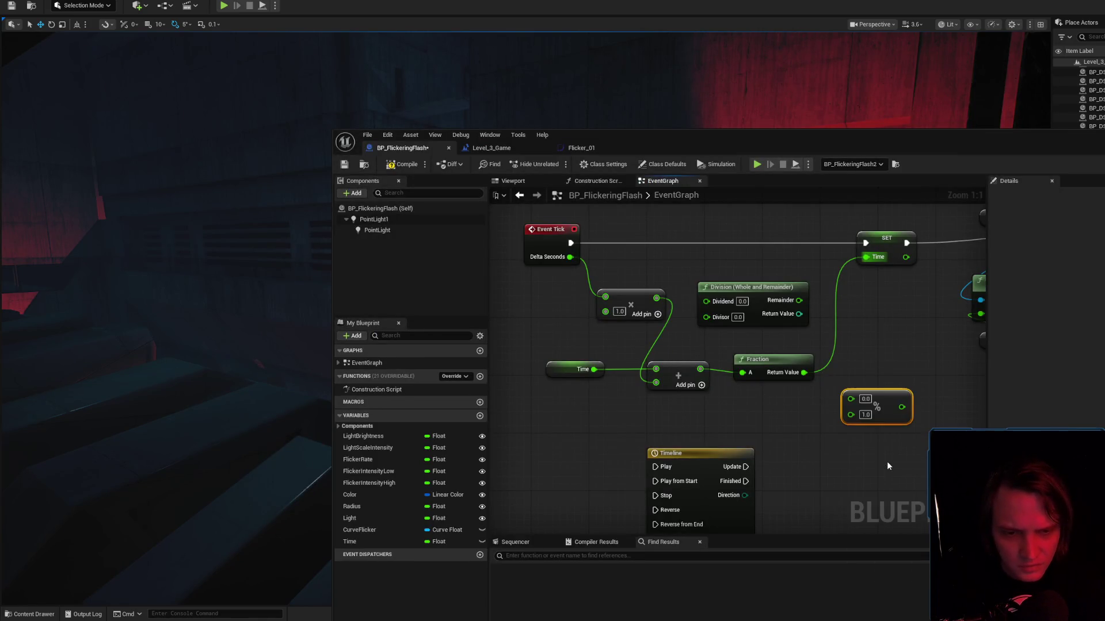
drag(887, 404, 866, 442)
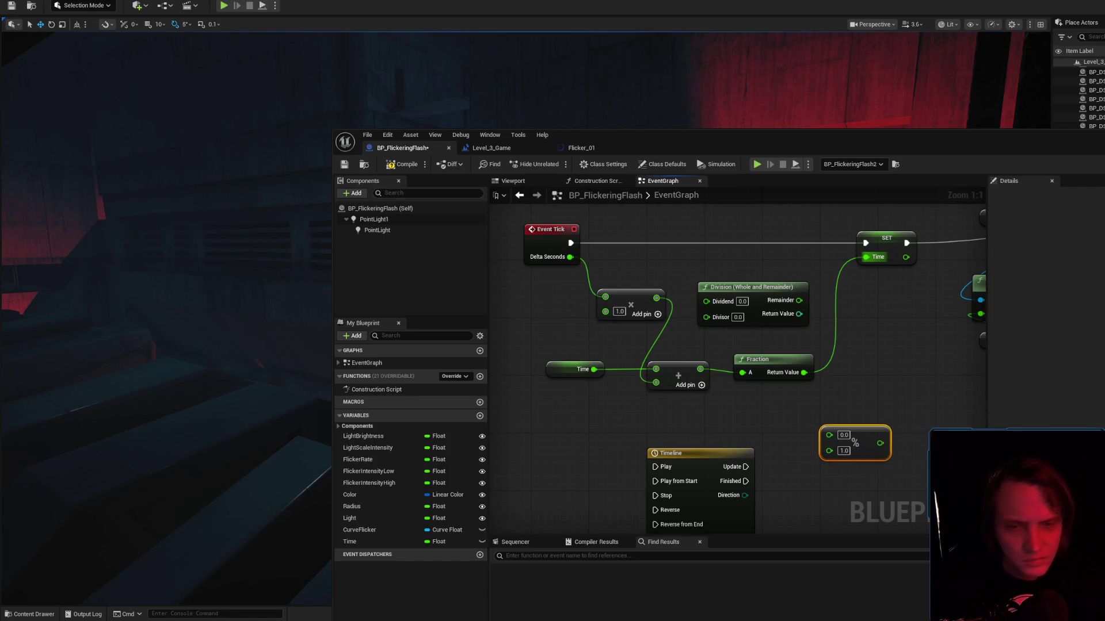
mouse_move(857, 424)
mouse_down()
mouse_move(721, 397)
mouse_move(791, 396)
mouse_move(793, 383)
mouse_up()
click(770, 366)
key(Delete)
Wire the Add sum into the modulo 4.0 node and its result into SET Time.
click(772, 393)
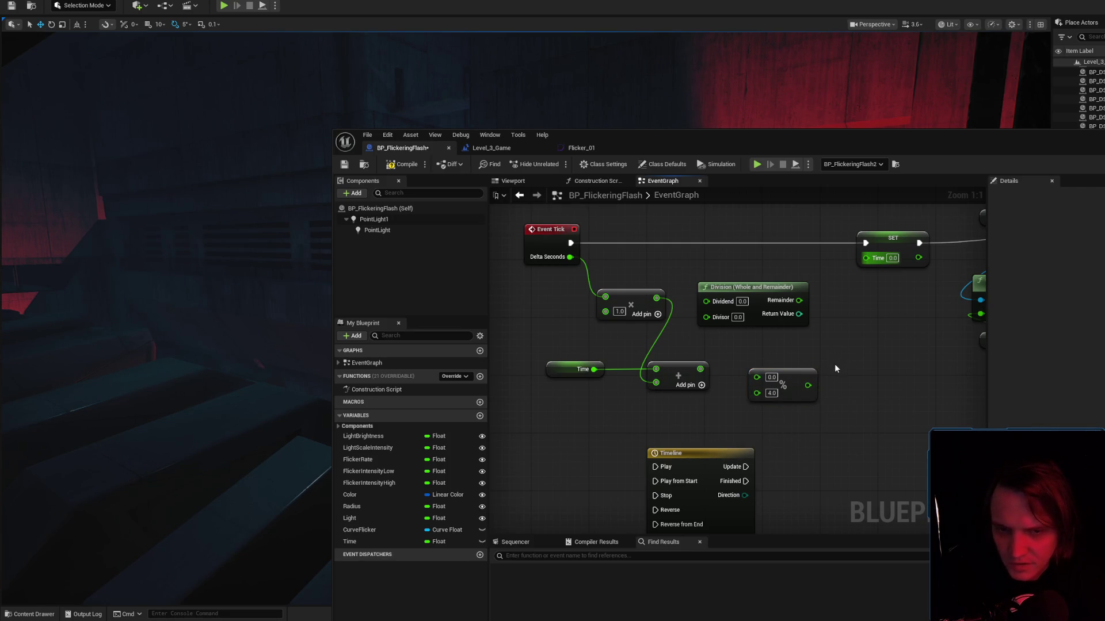
mouse_move(701, 369)
mouse_down()
mouse_move(754, 381)
mouse_move(757, 369)
mouse_up()
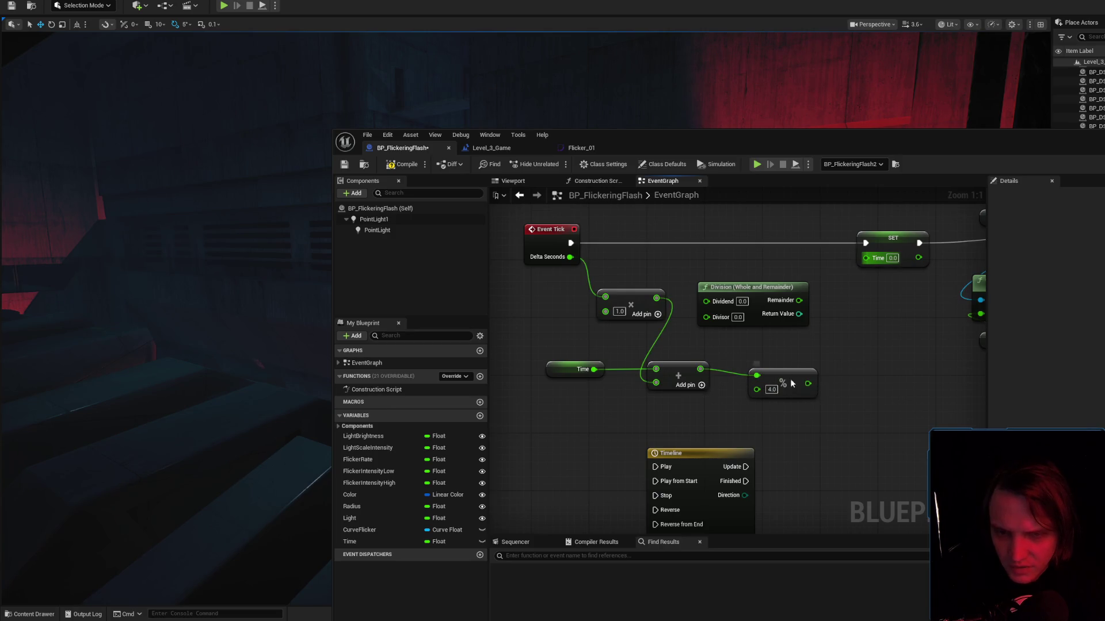
click(786, 374)
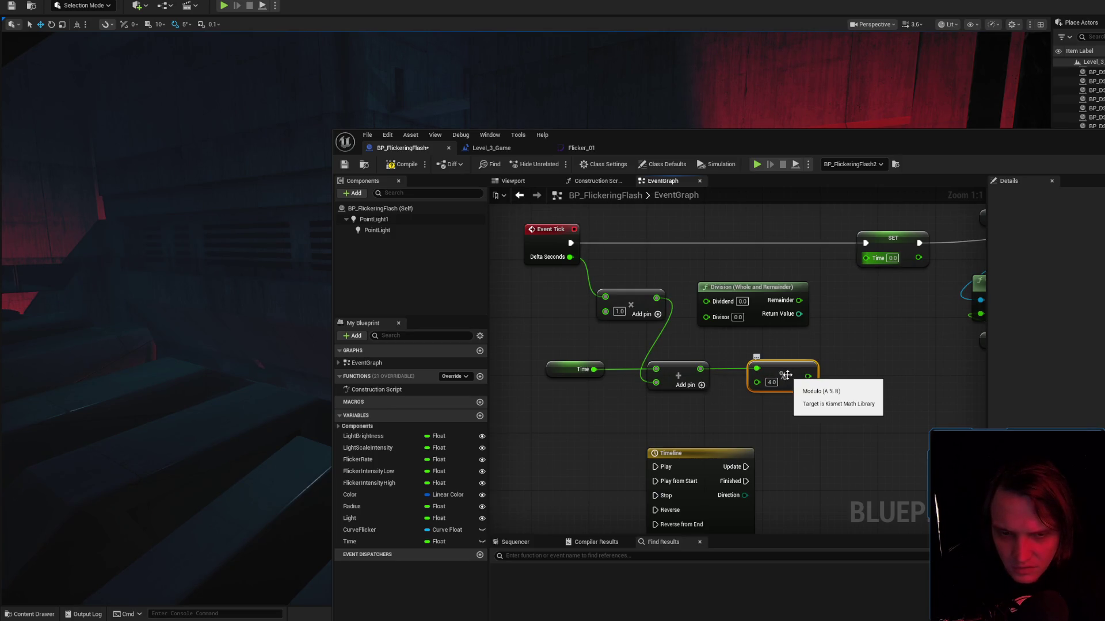
mouse_move(807, 377)
mouse_down()
mouse_move(872, 250)
mouse_move(865, 257)
mouse_up()
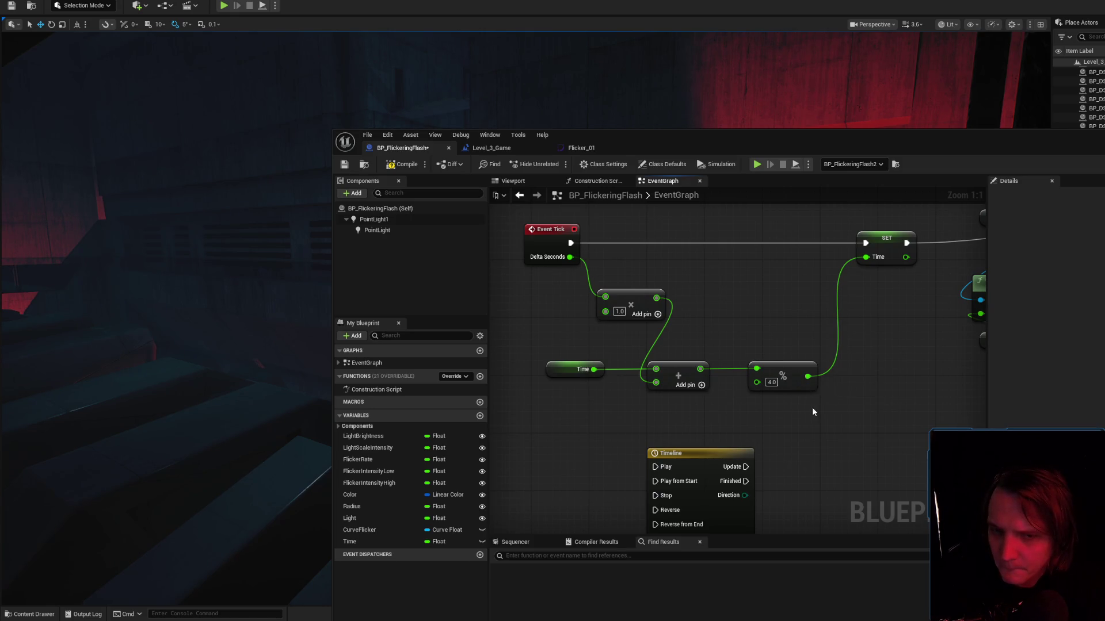
key(alt+Tab)
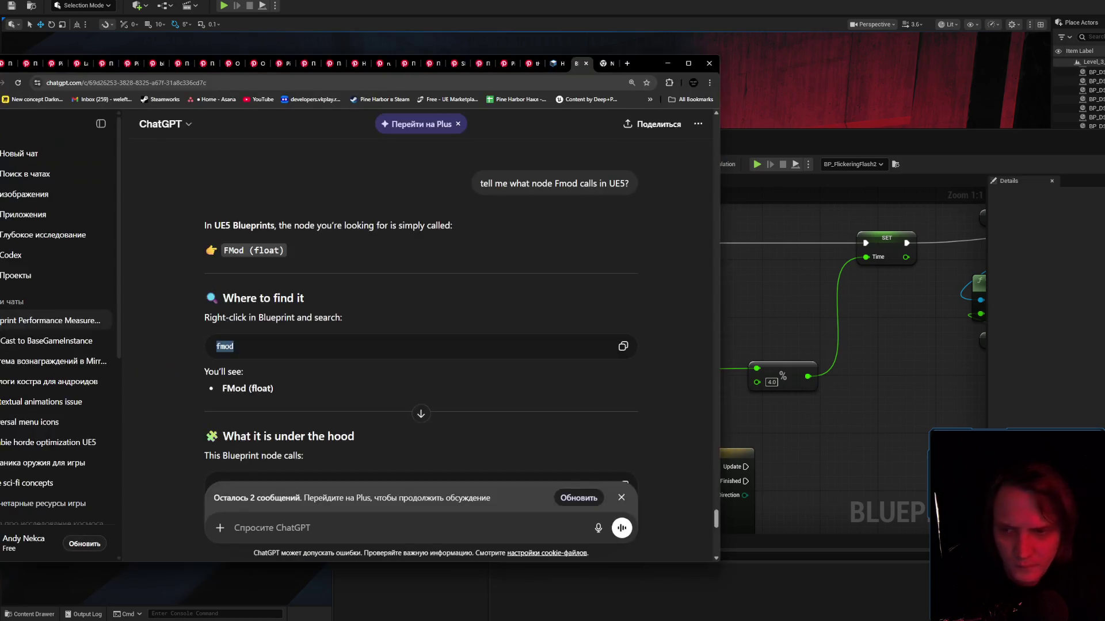
scroll(457, 310, down, 5)
scroll(450, 336, up, 7)
scroll(450, 336, down, 6)
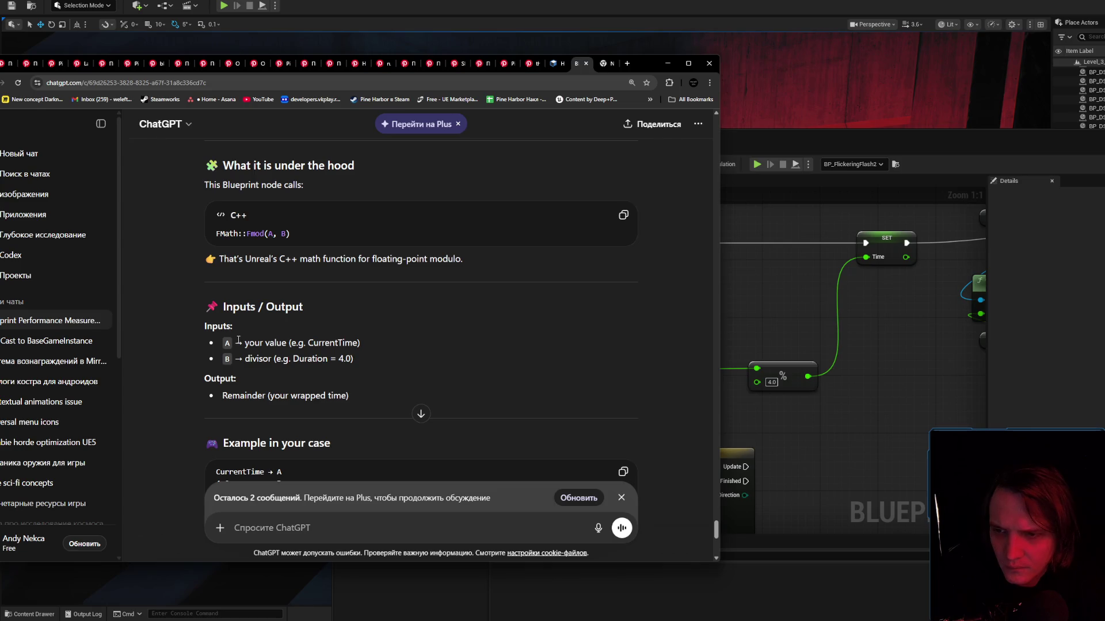
drag(371, 357, 289, 363)
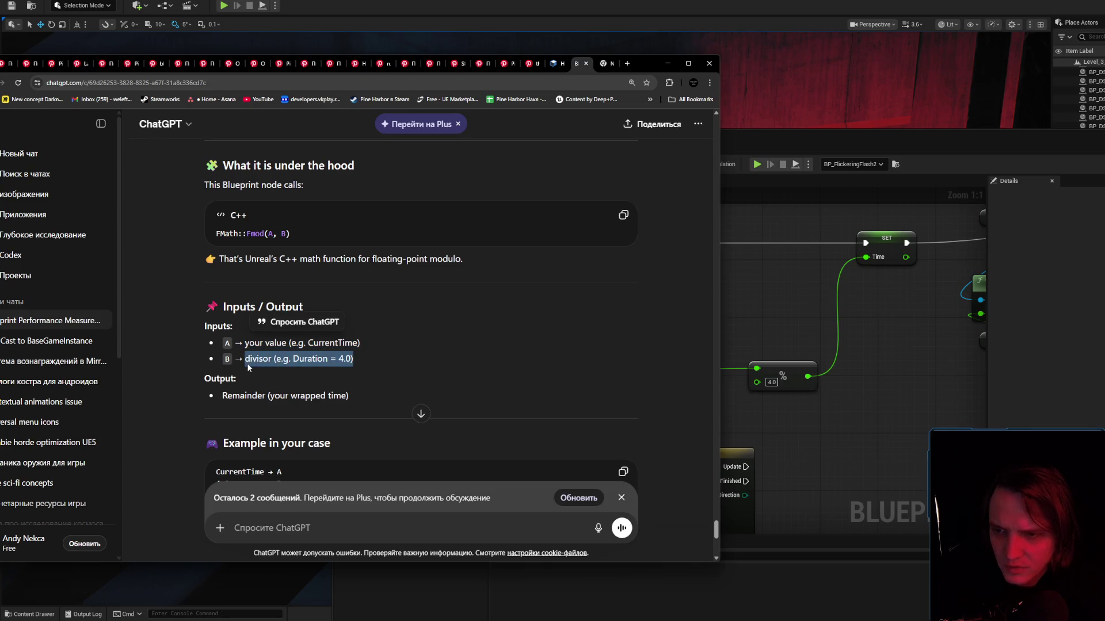
click(668, 64)
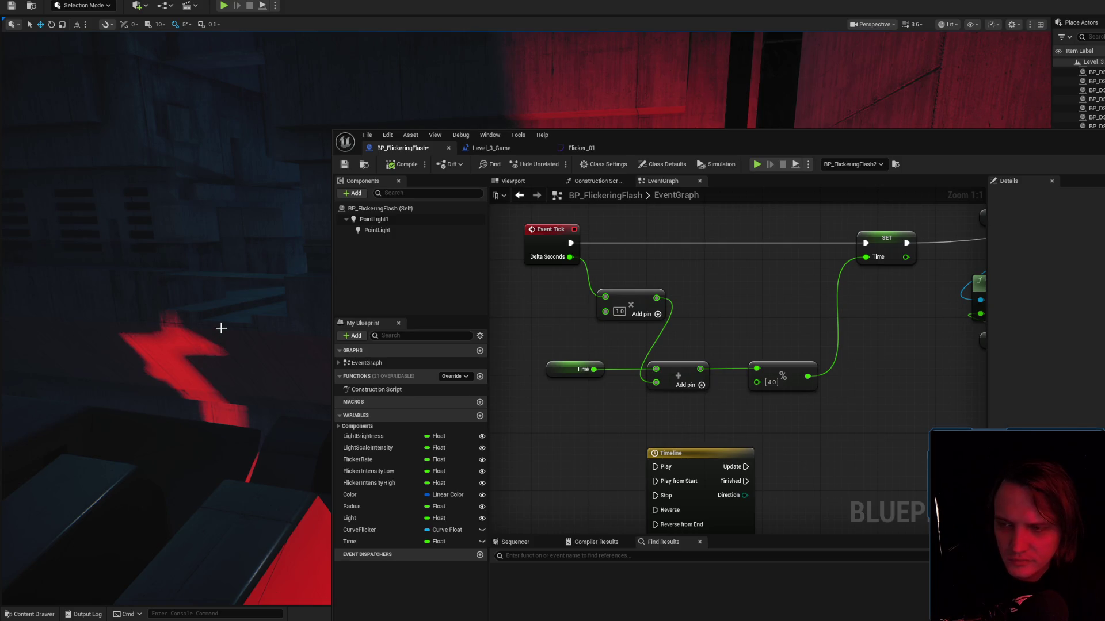
Simulate the level and move the Blueprint editor aside to watch the flicker light.
key(alt+s)
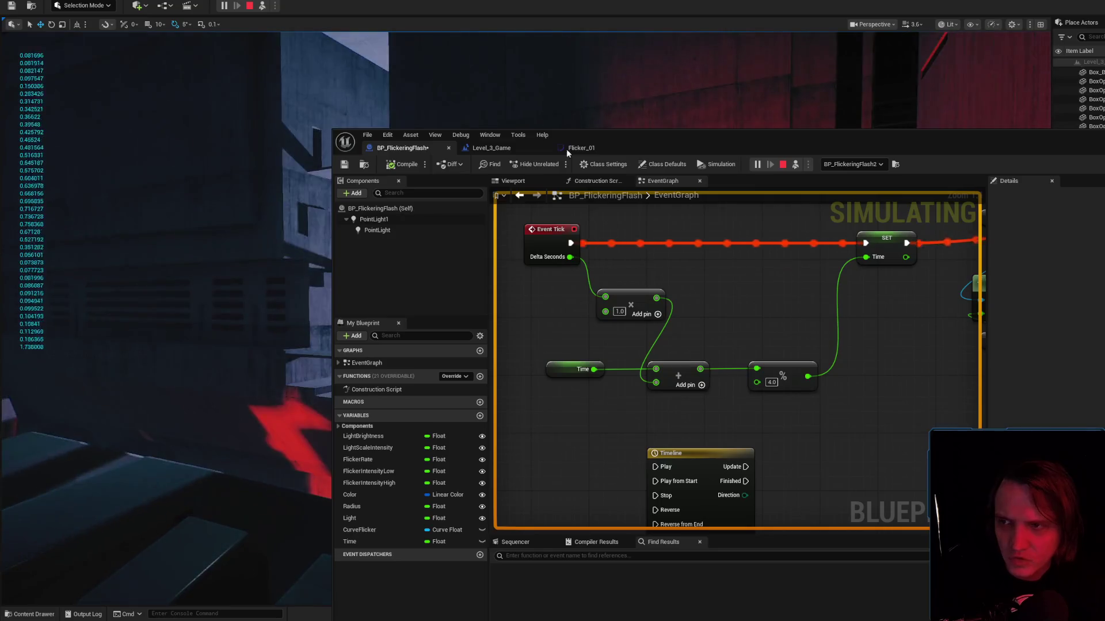
drag(694, 138, 1104, 155)
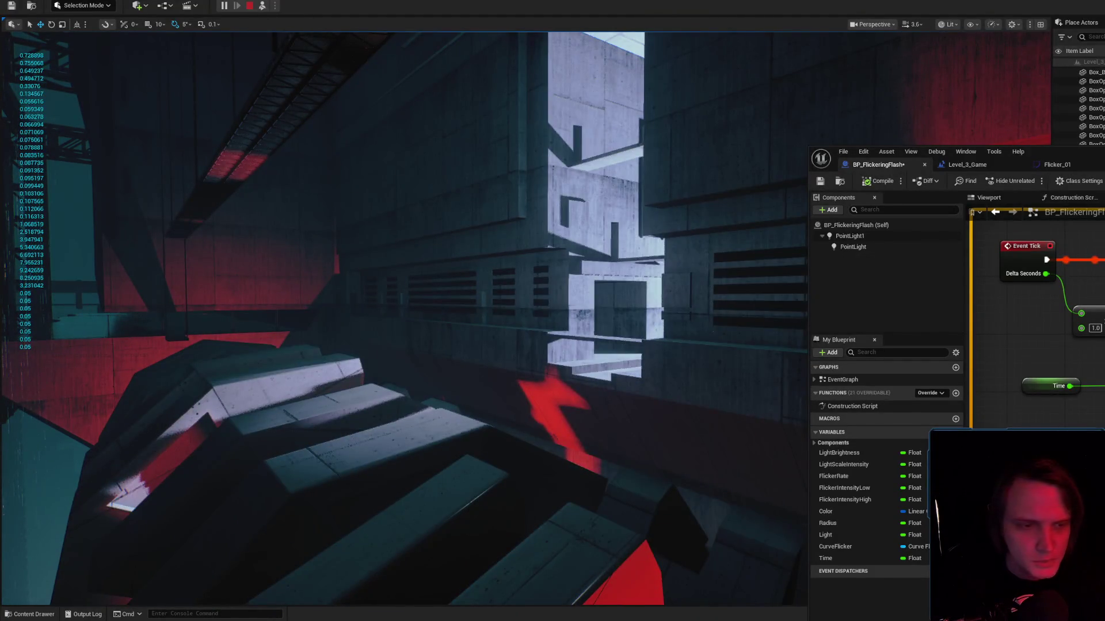
Stop the test, compile BP_FlickeringFlash, and rearrange the Curve Flicker, Get Float Value and Time nodes.
click(249, 6)
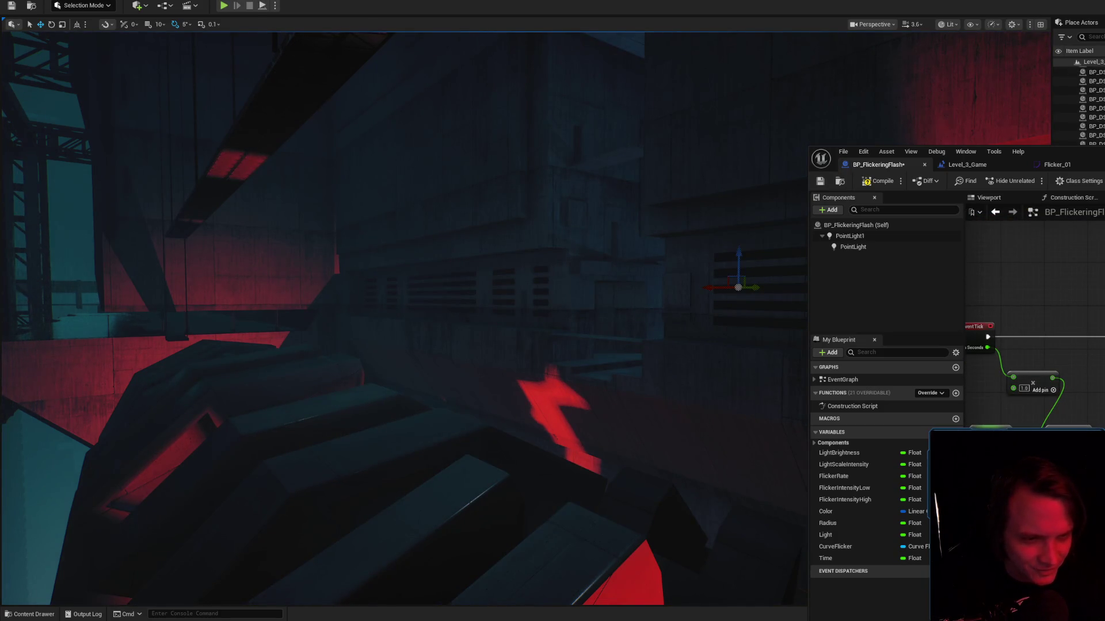
click(879, 182)
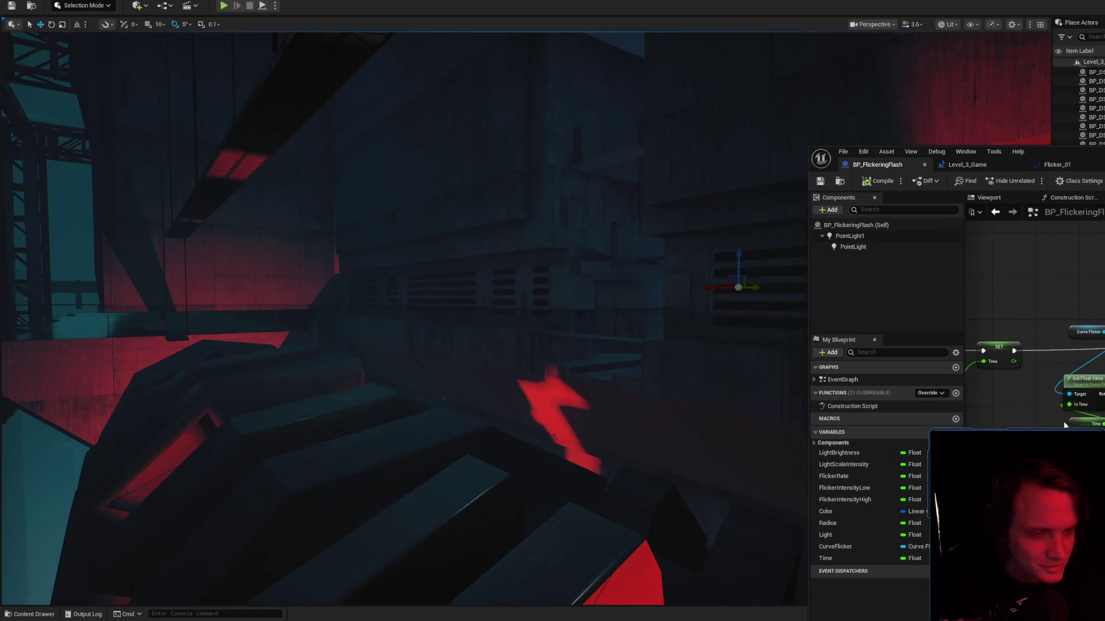
drag(1069, 331, 1041, 374)
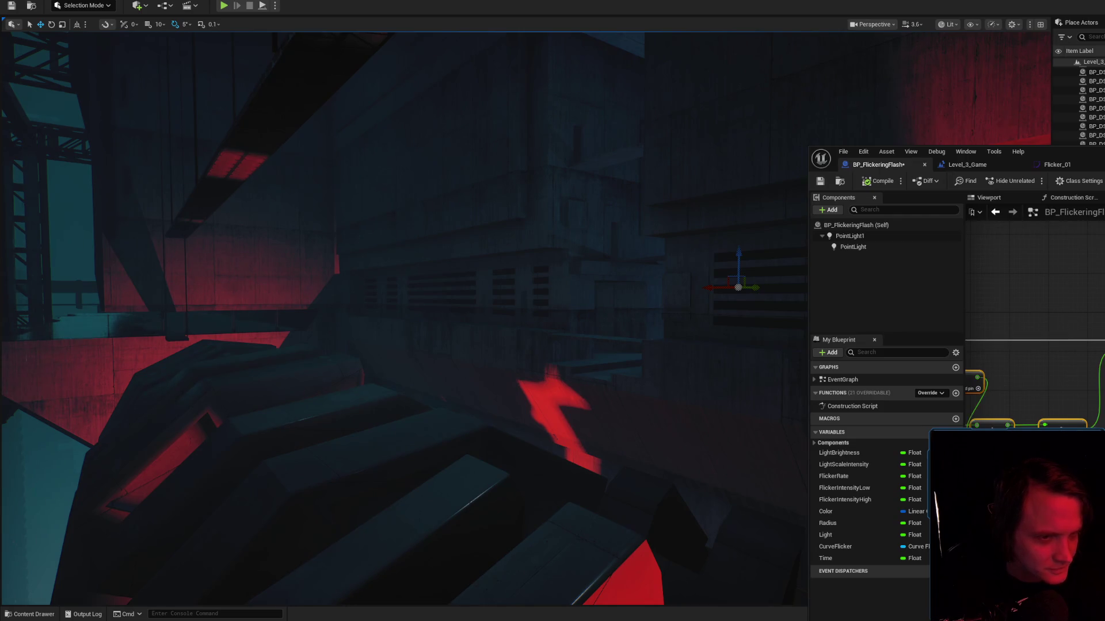
drag(1019, 298, 1051, 401)
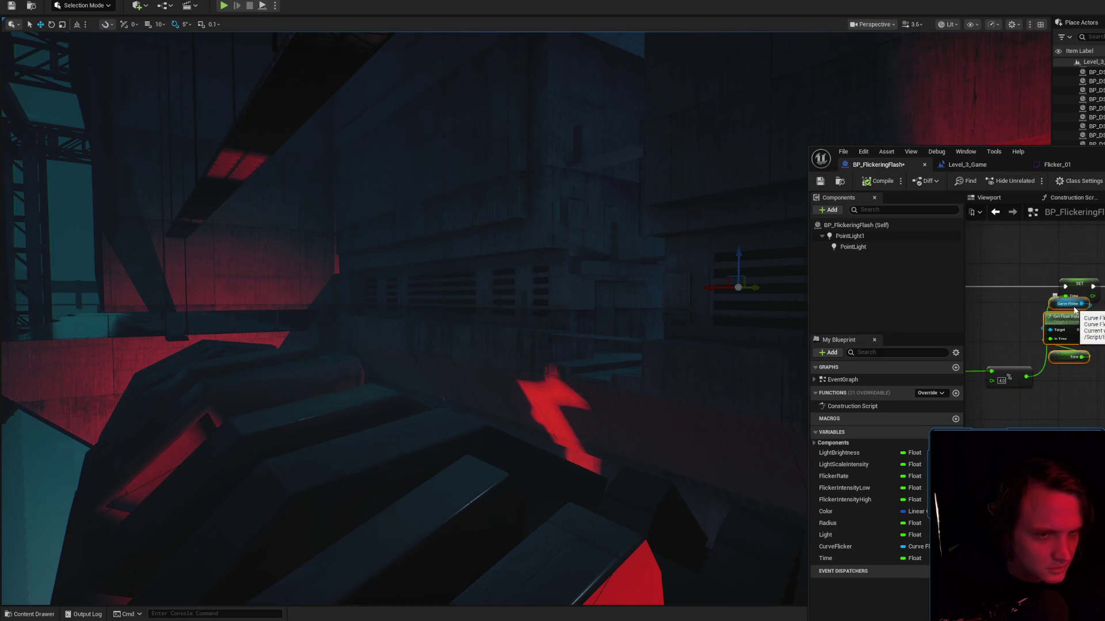
drag(1075, 311, 1104, 322)
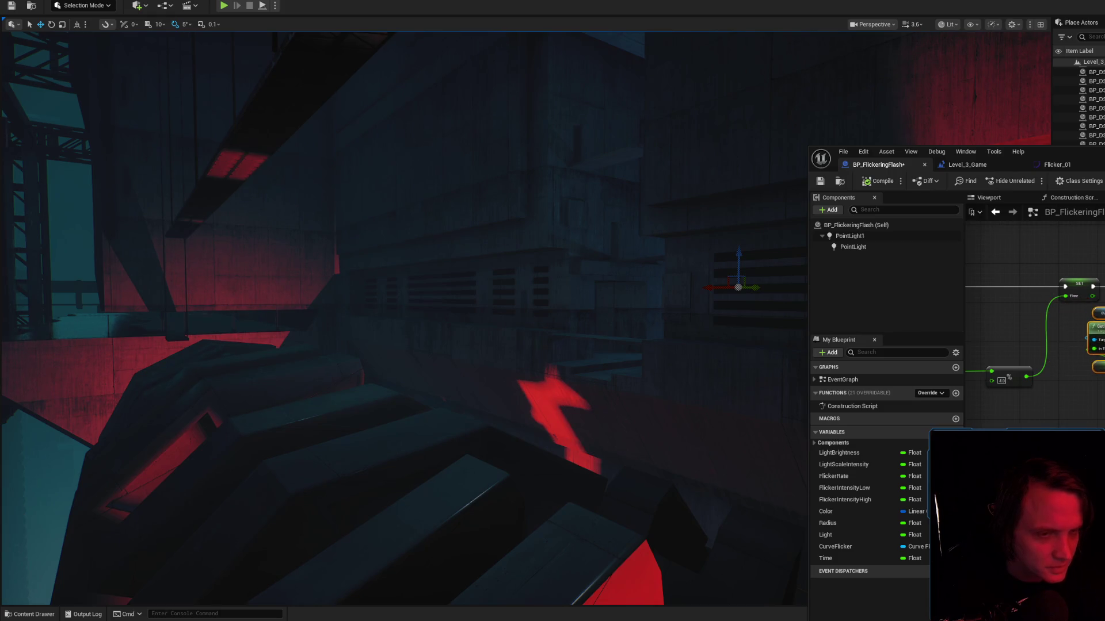
Save the Blueprint, close the Flicker_01 curve, and fly the camera toward the flicker light.
click(821, 181)
click(1061, 164)
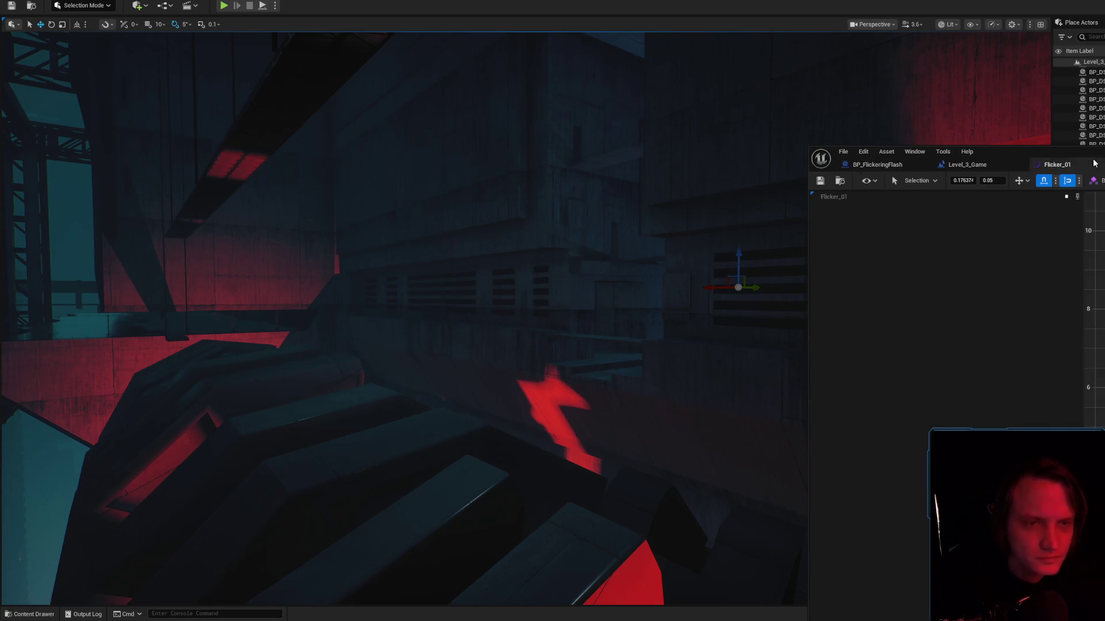
click(1094, 165)
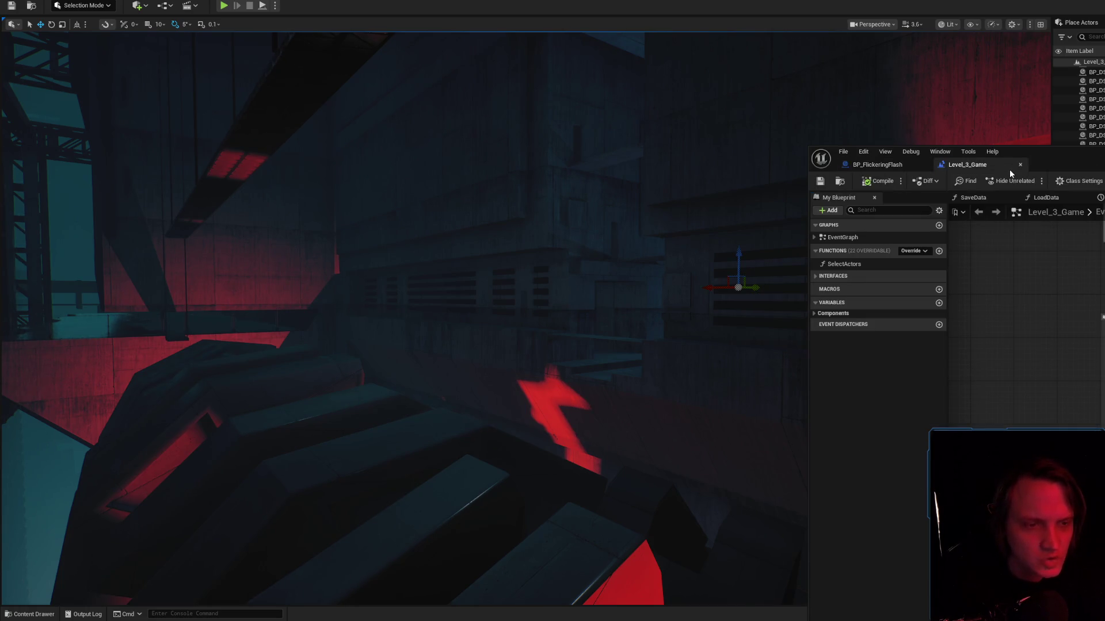
drag(1009, 169, 851, 151)
drag(735, 319, 734, 318)
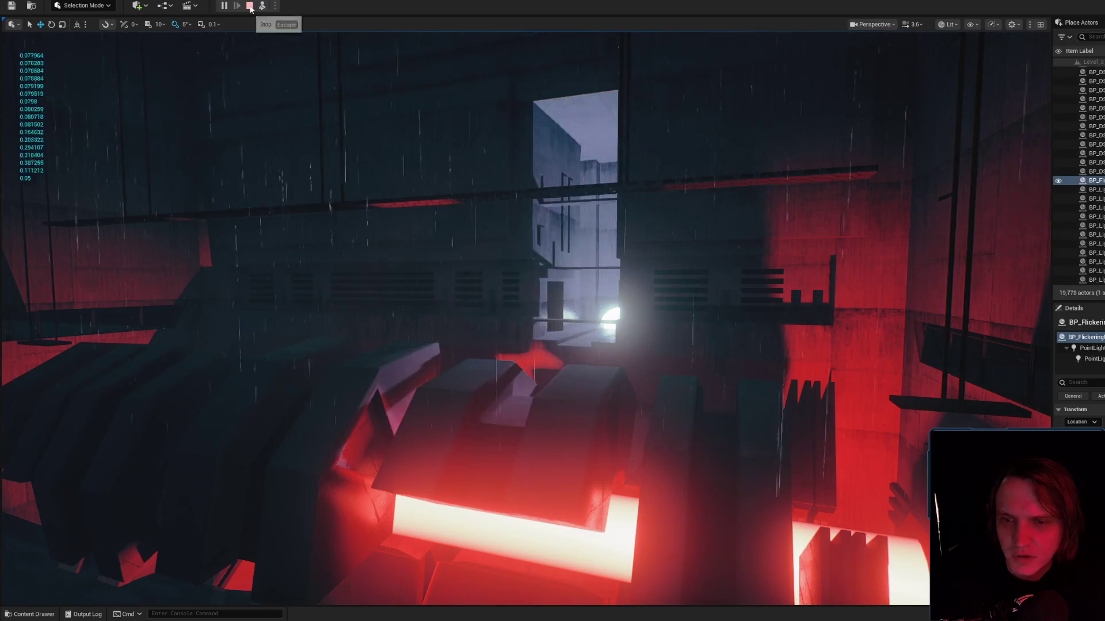
Stop the play session, glance at the Content Drawer, and return to the BP_FlickeringFlash editor.
key(Escape)
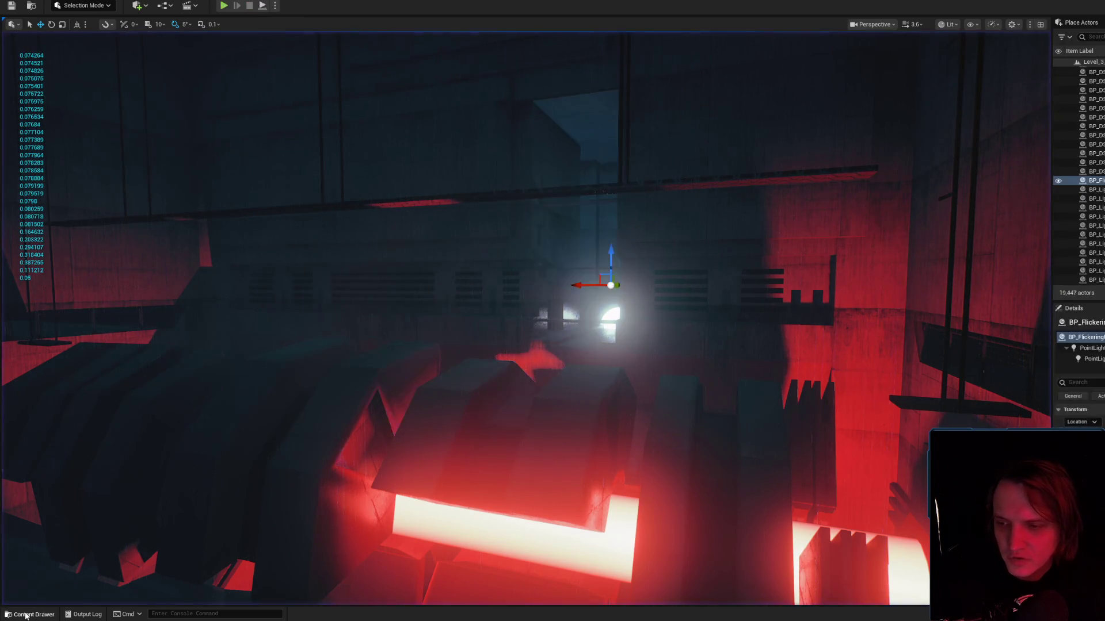
click(29, 614)
key(alt+Tab)
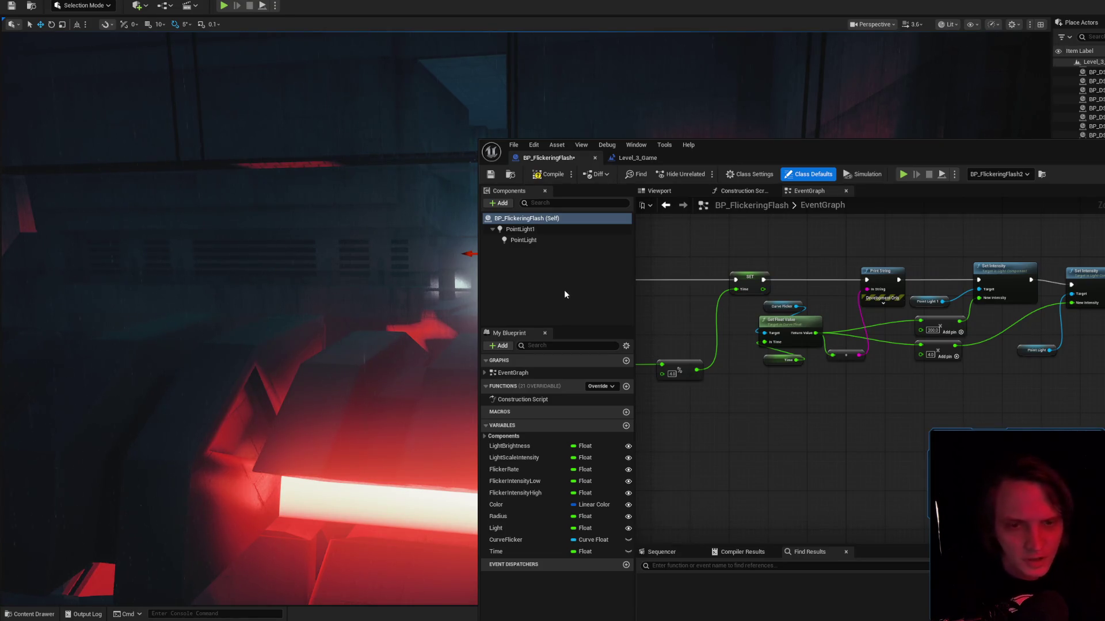
Compile the flicker Blueprint, frame the light and run a quick simulation test.
click(540, 173)
key(f)
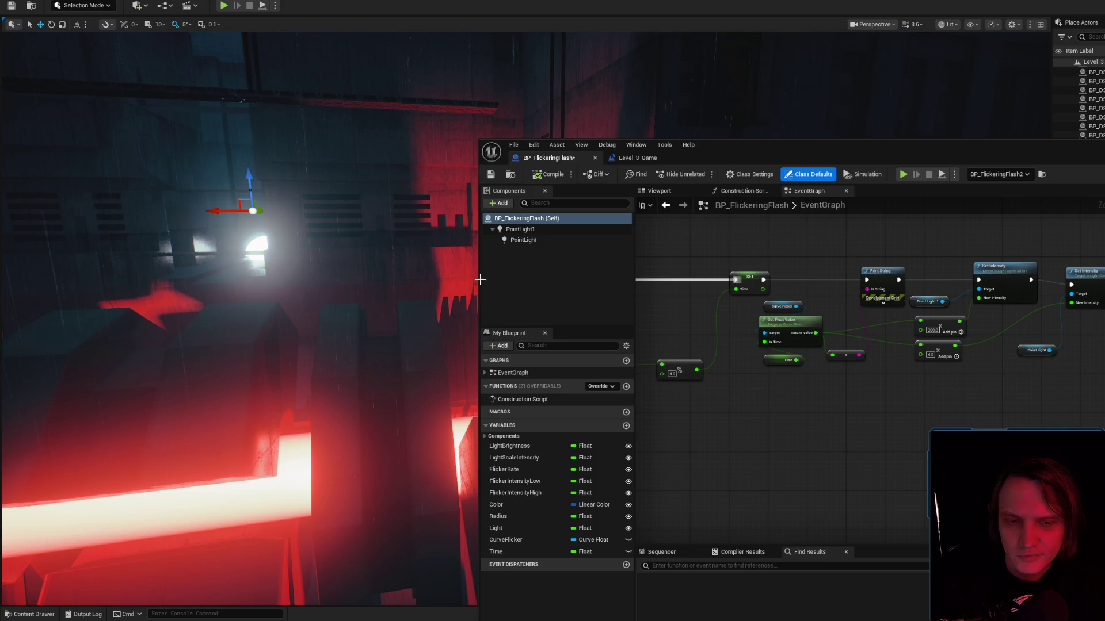
key(alt+s)
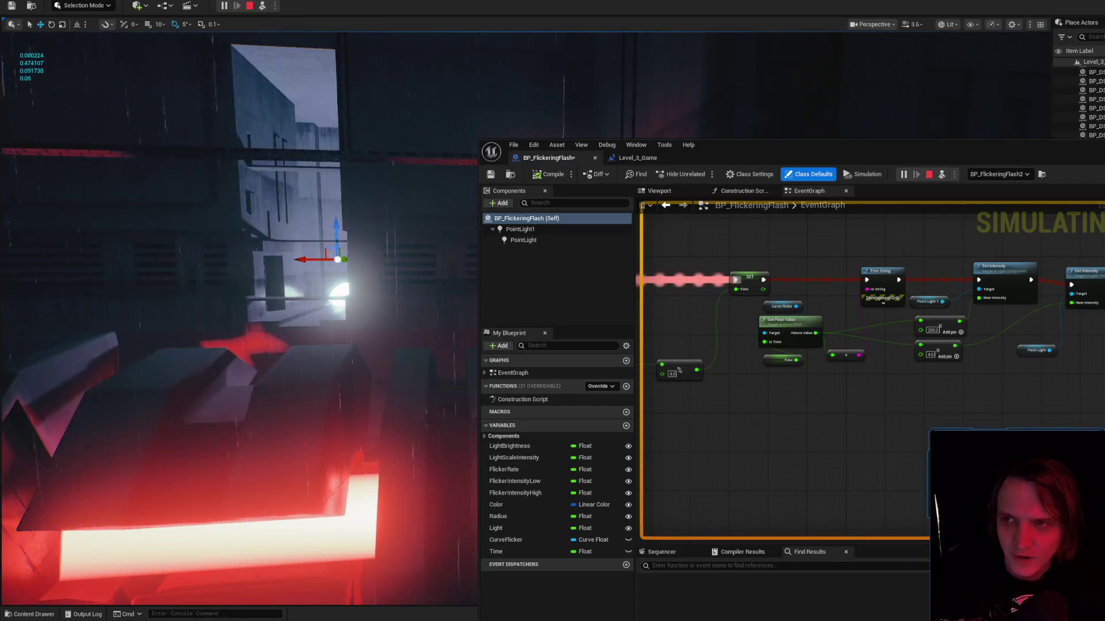
key(Escape)
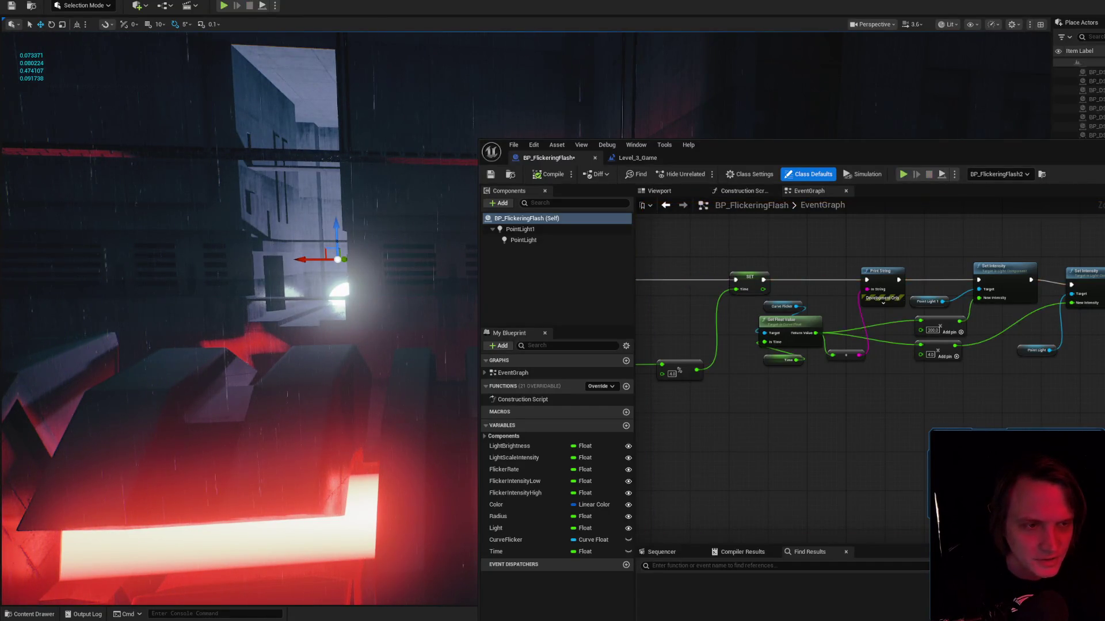
Delete the Print String node and wire SET's execution output straight into Set Intensity.
click(879, 279)
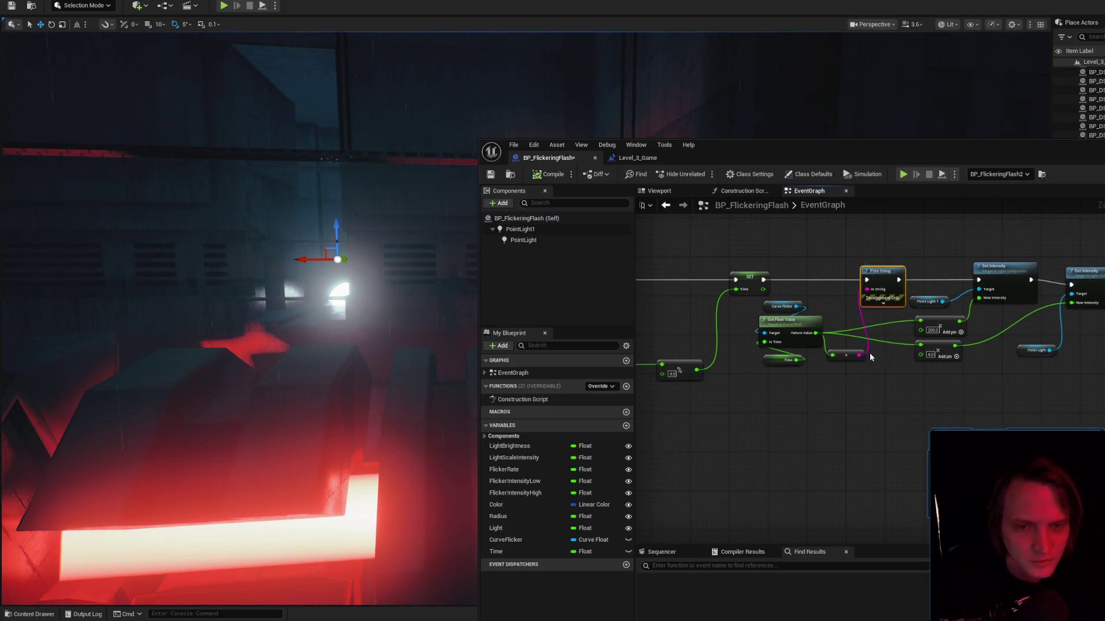
key(Delete)
drag(763, 279, 979, 280)
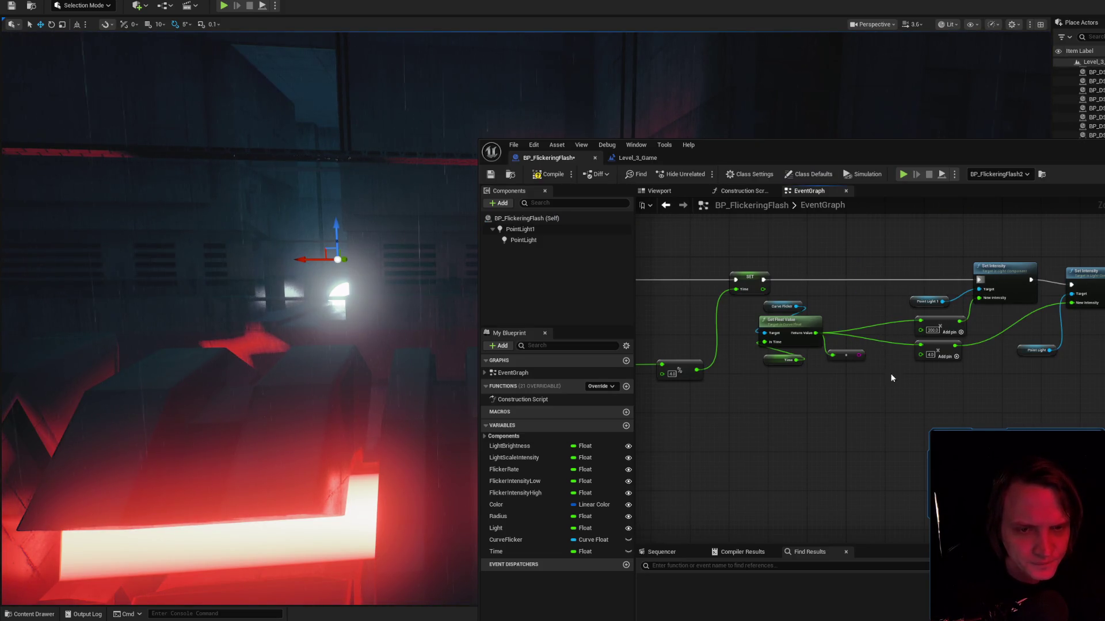
Play the level to test the light, stop it, and save BP_FlickeringFlash.
click(551, 217)
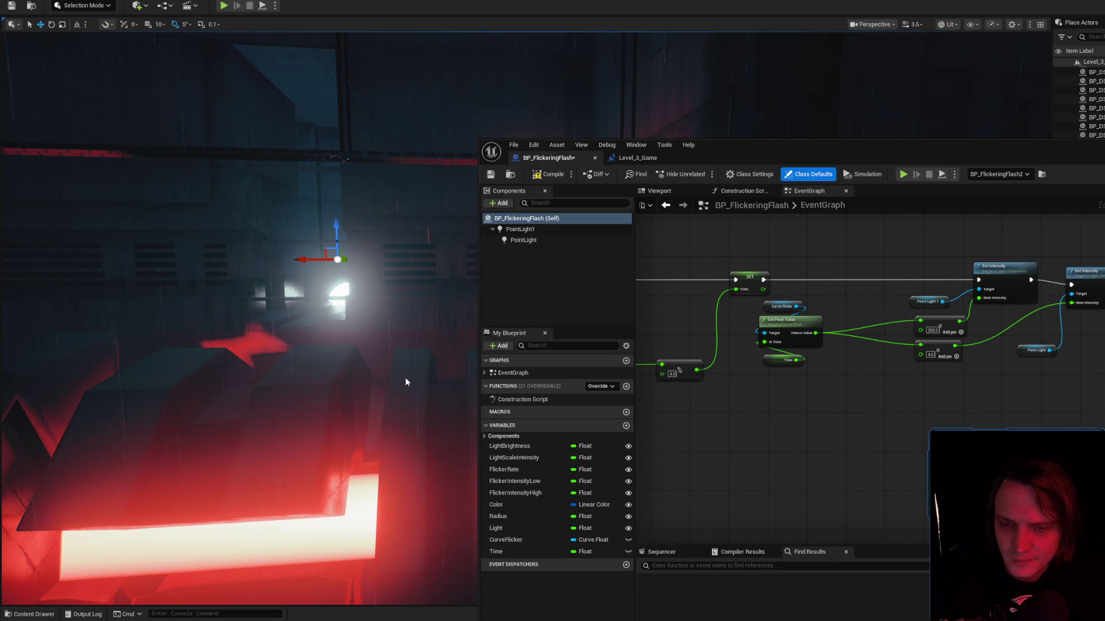
key(alt+p)
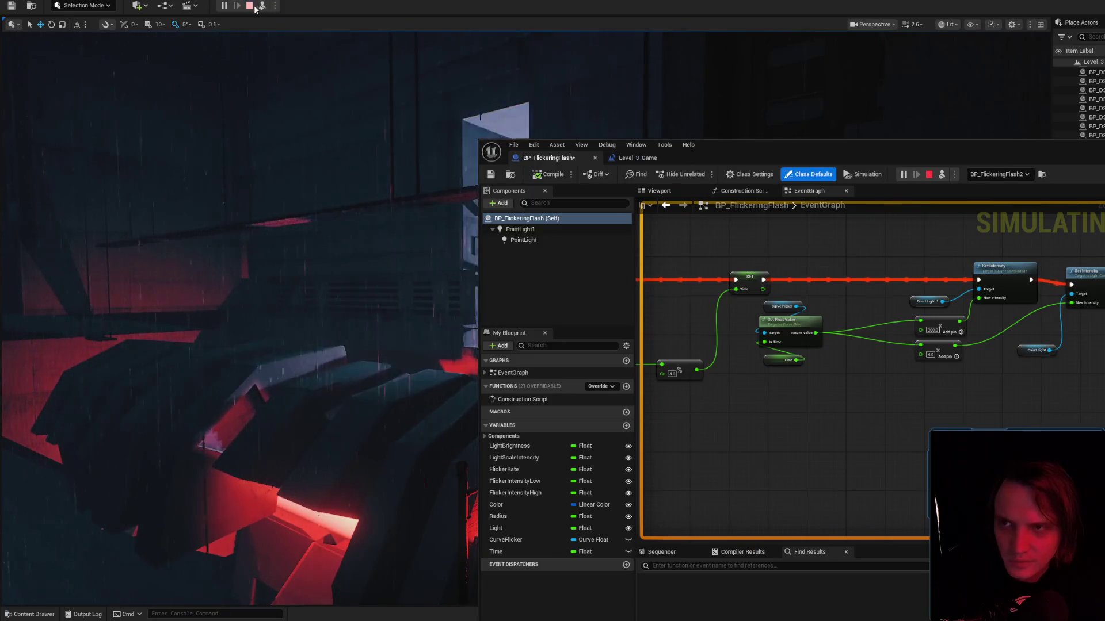
key(Escape)
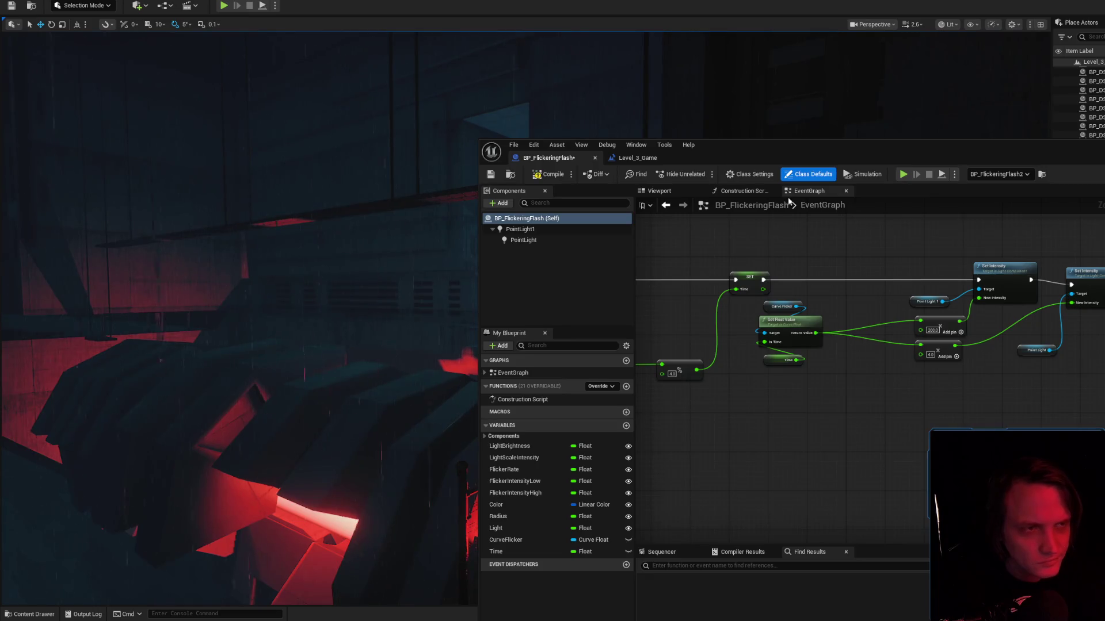
key(ctrl+s)
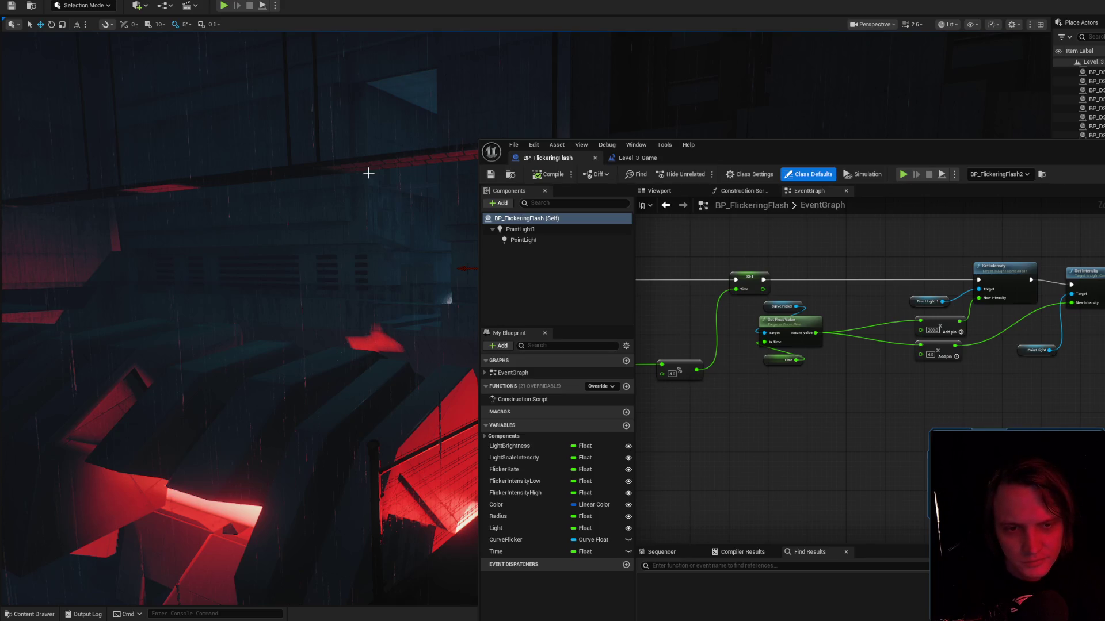
Simulate again, turn the view toward the left scaffold to watch the red lights, then stop.
key(alt+s)
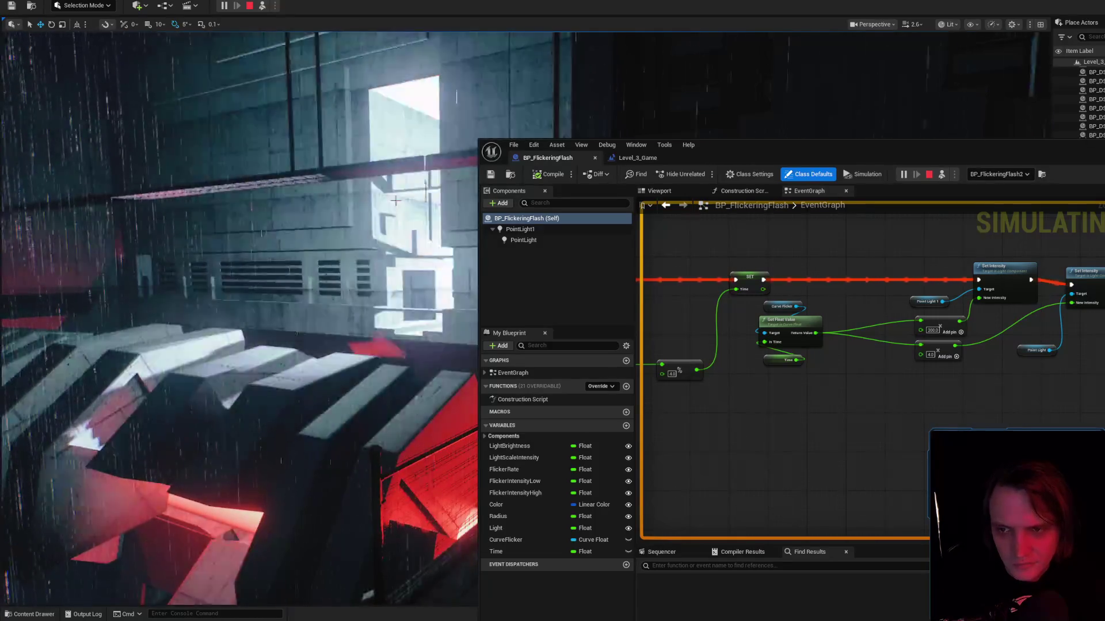
scroll(396, 200, up, 2)
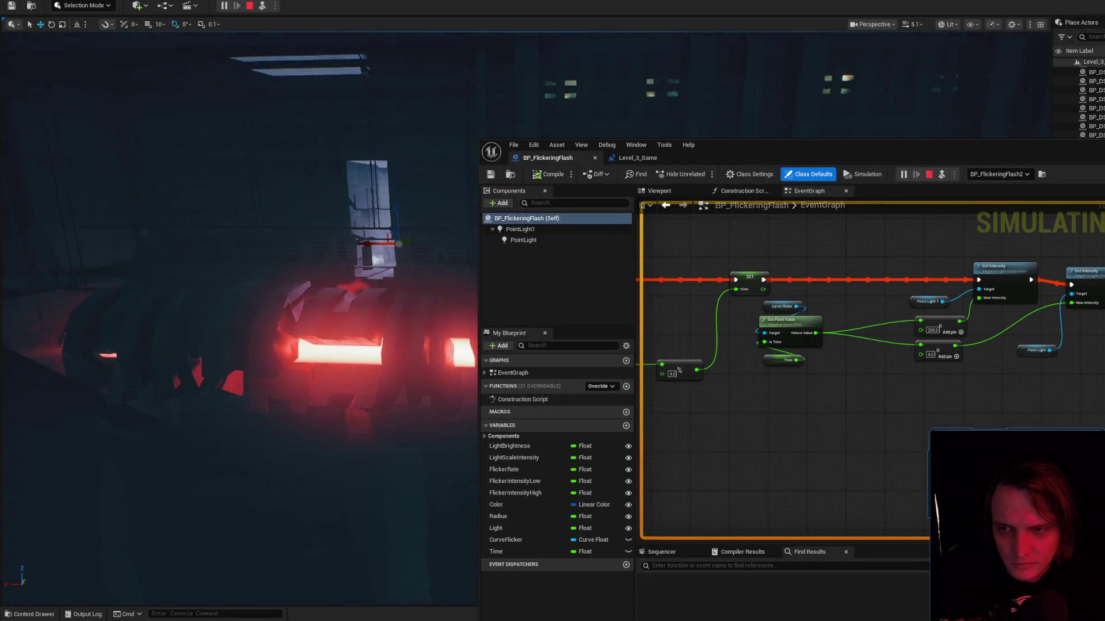
scroll(239, 310, up, 1)
scroll(239, 311, down, 4)
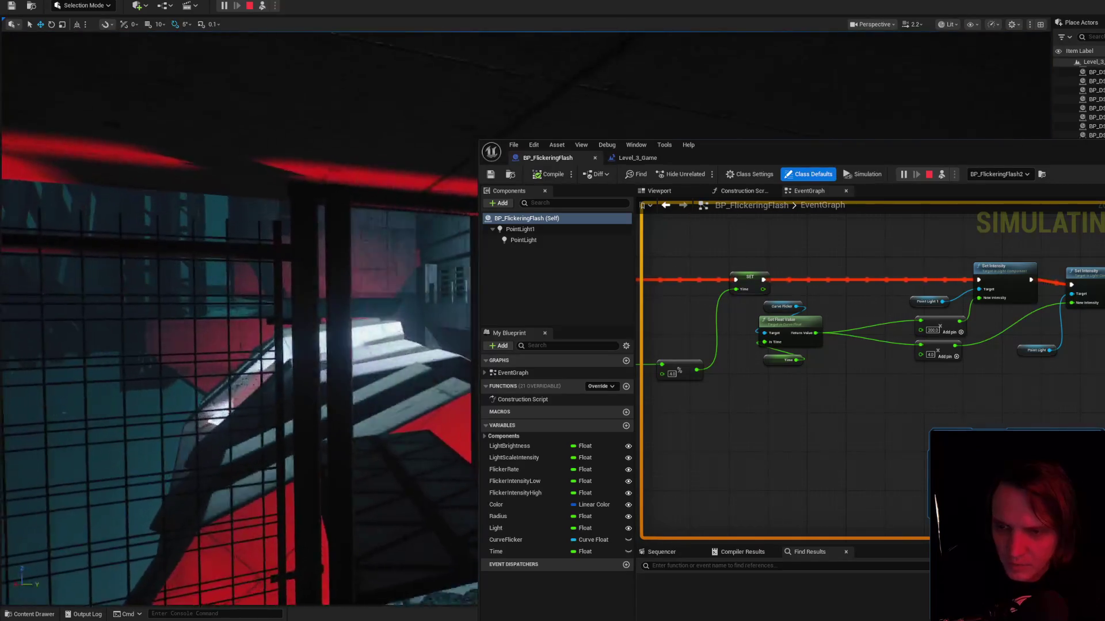
scroll(239, 311, down, 1)
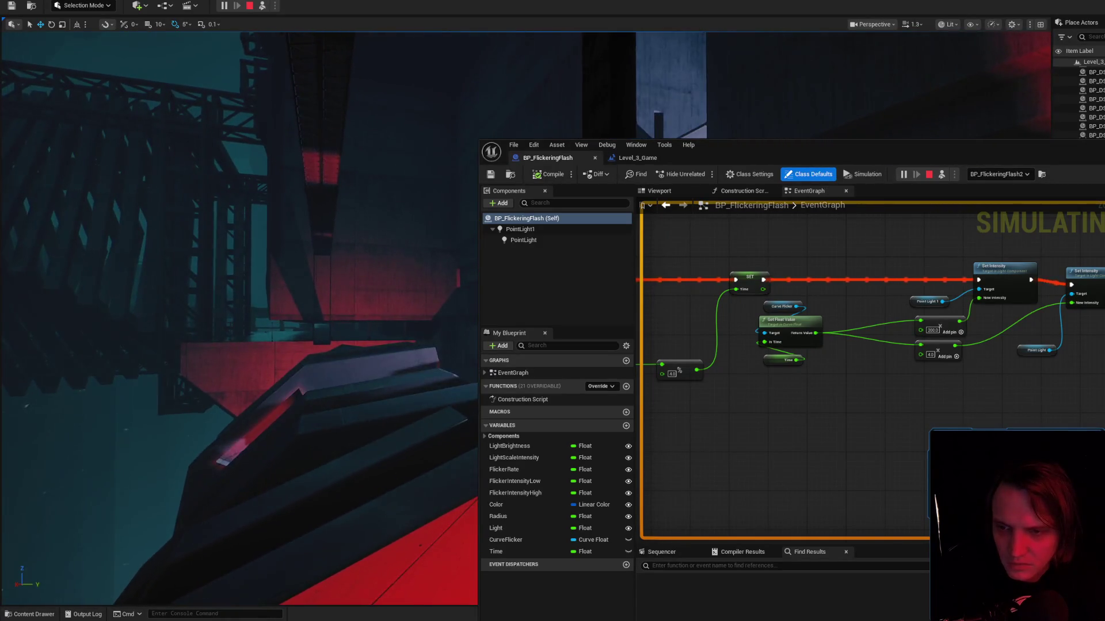
drag(238, 311, 219, 305)
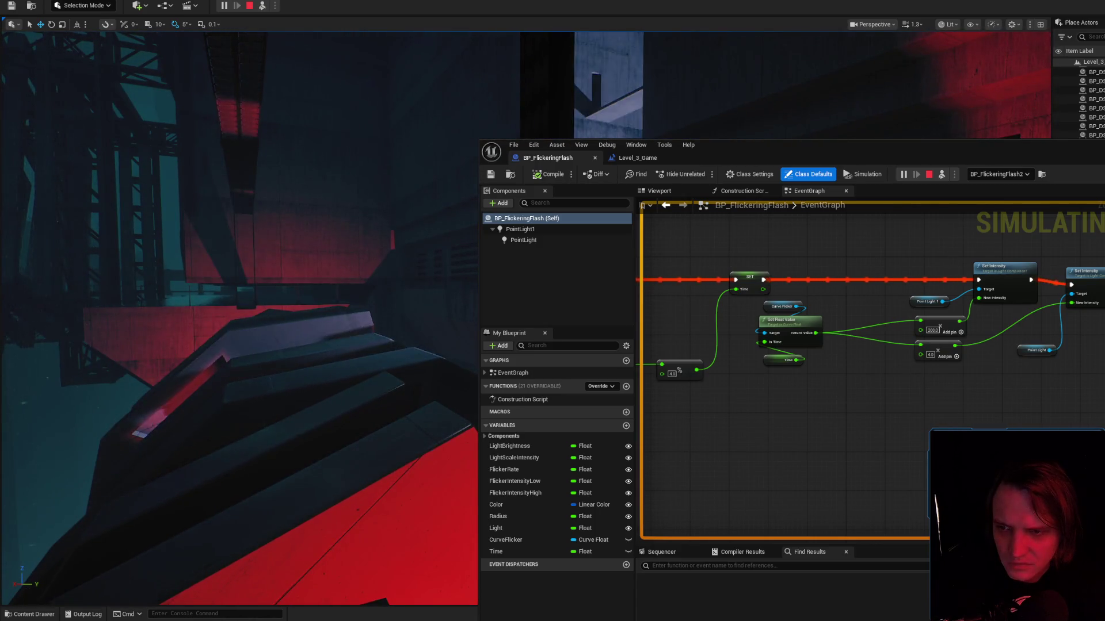
drag(219, 305, 201, 305)
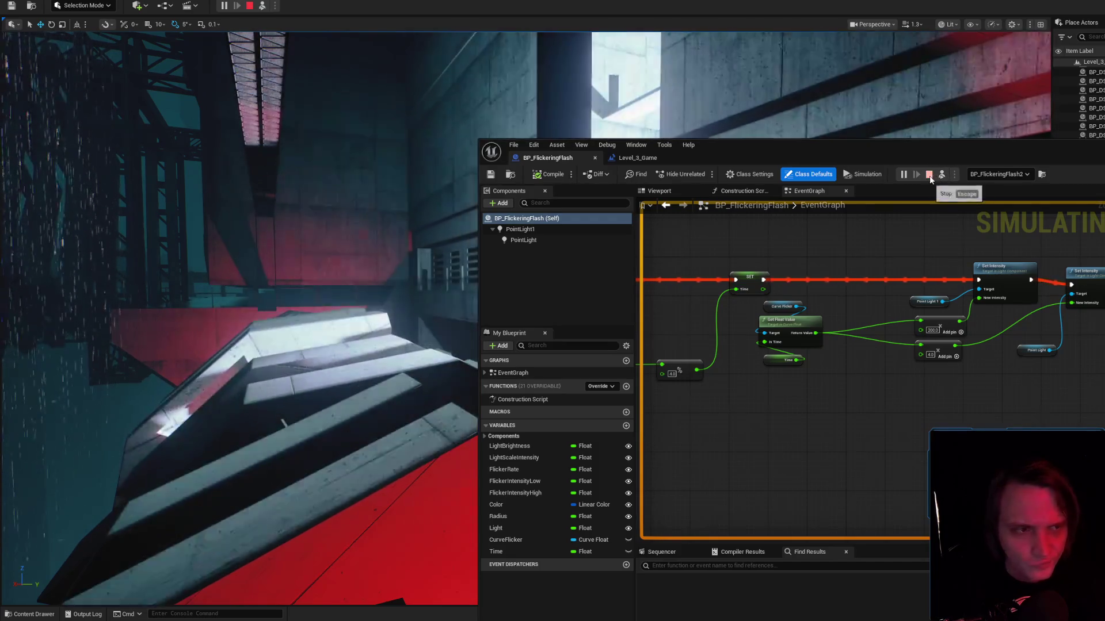
key(Escape)
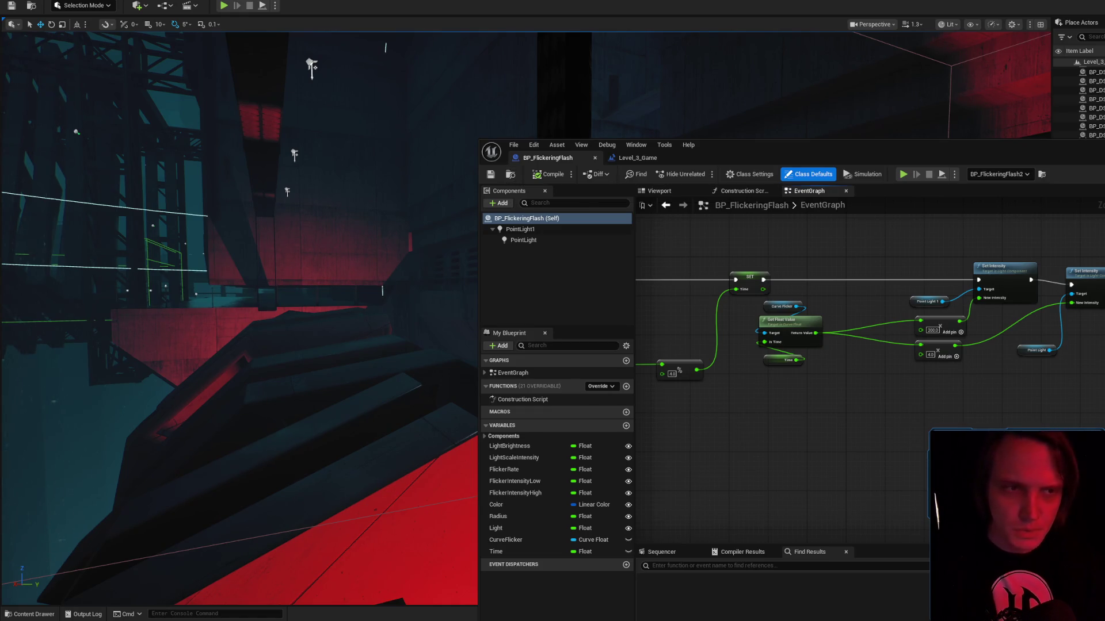
Return to the level, select the roof surface by the fence and start Play In Editor.
key(f)
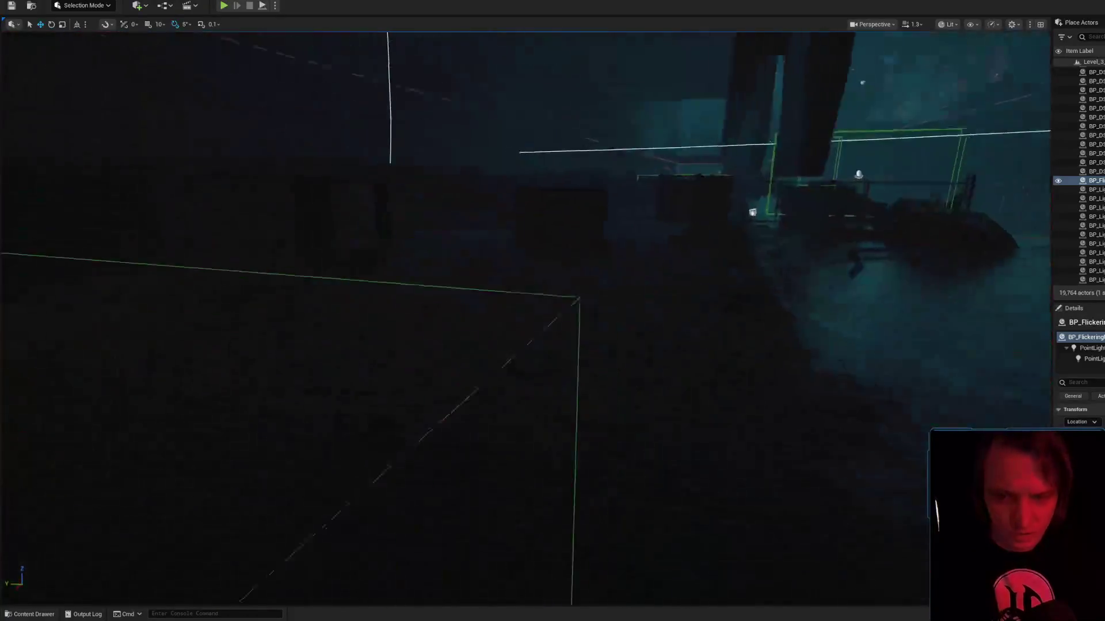
right_click(575, 512)
click(624, 516)
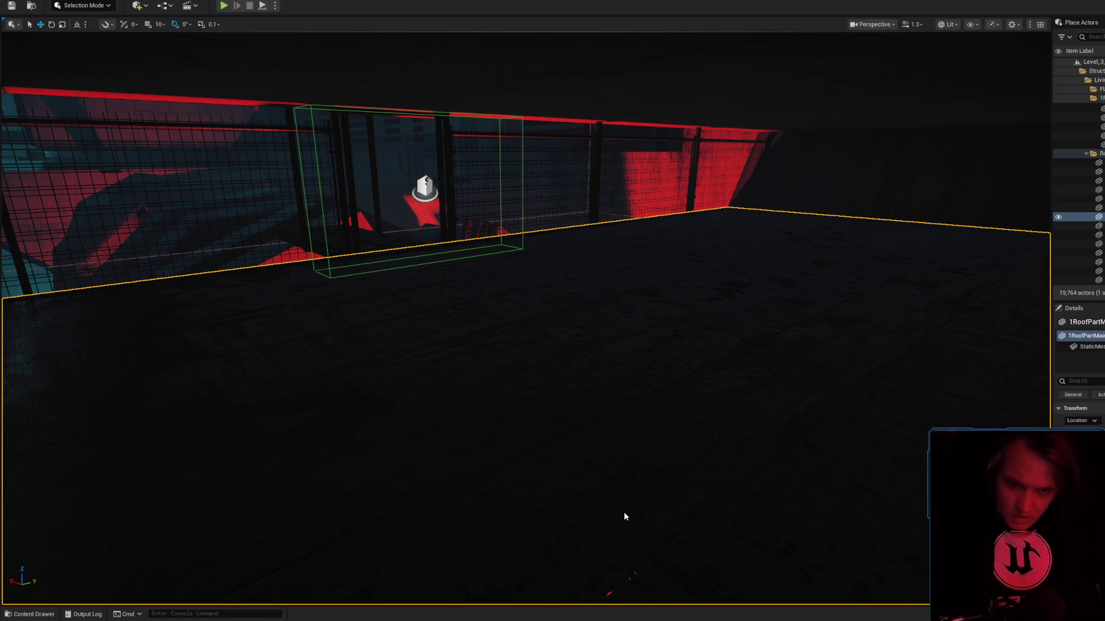
key(alt+p)
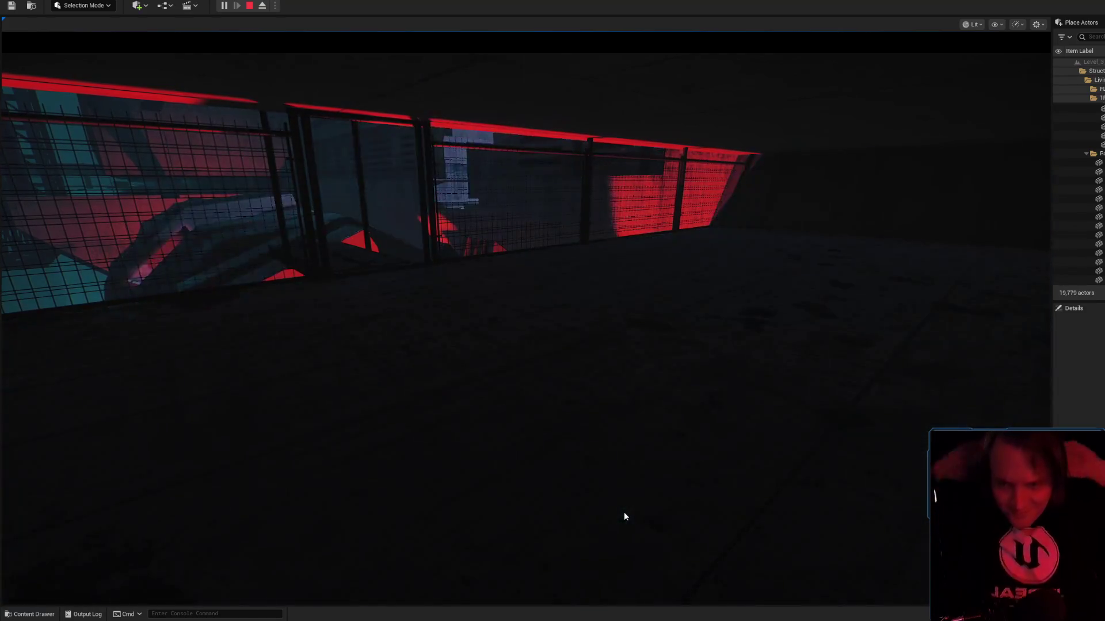
Run 'stat uobjects' in the console during play and take control of the game camera.
key(grave)
text(stat o)
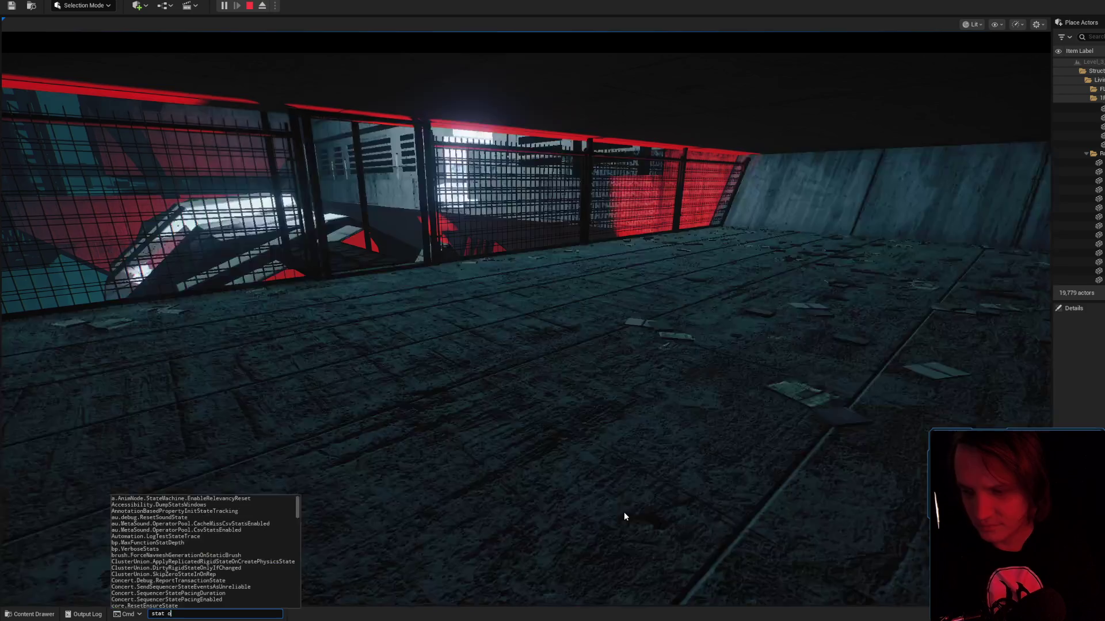
text(u)
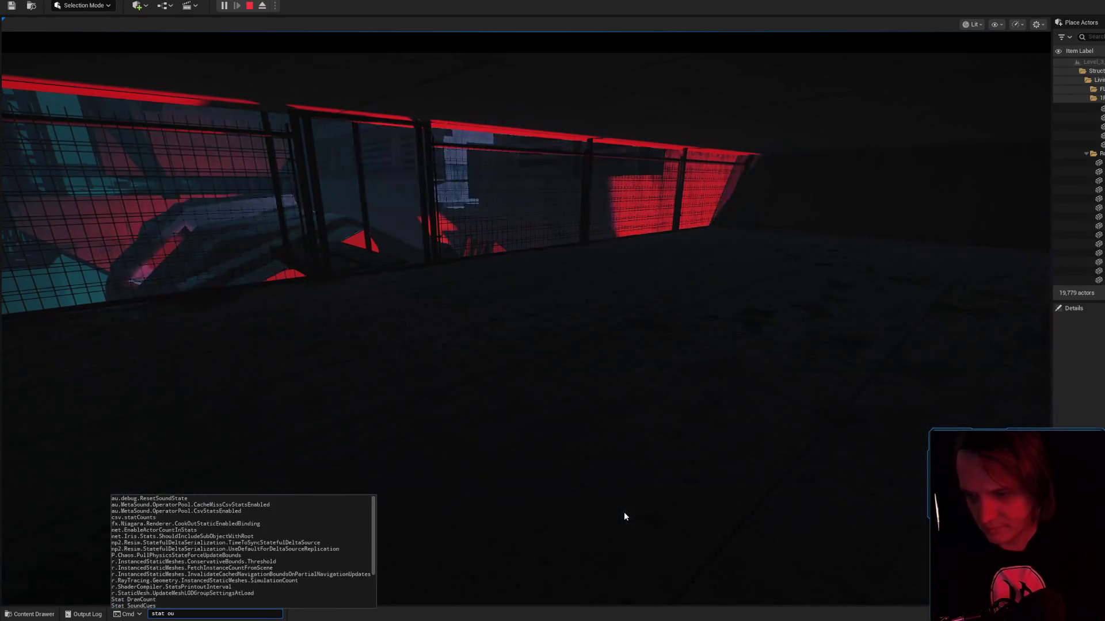
key(BackSpace)
key(BackSpace)
text(uobjects)
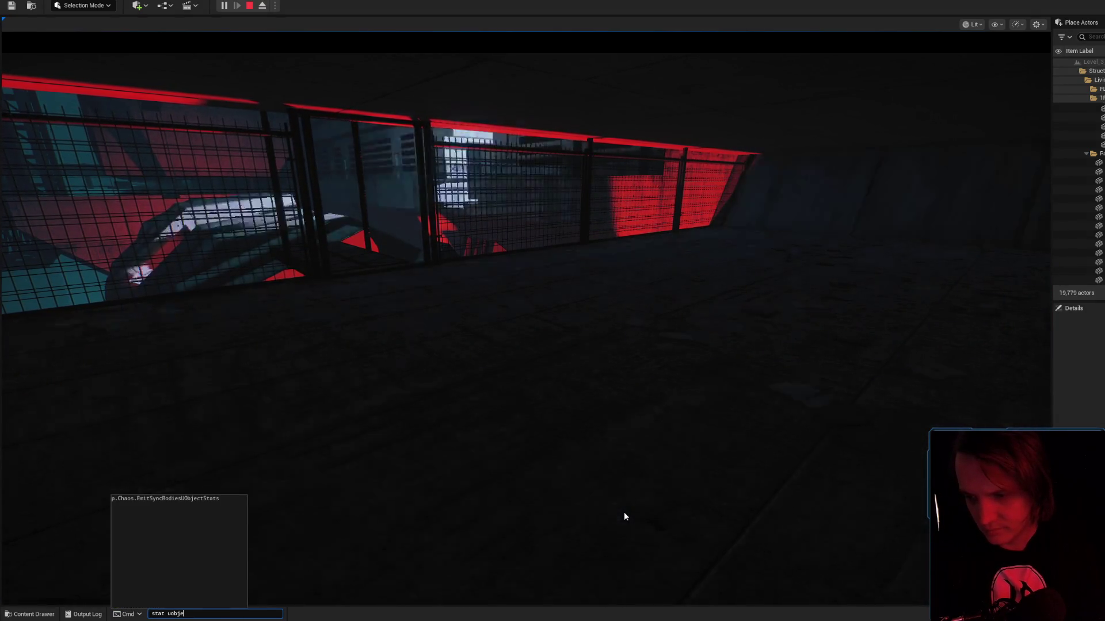
key(Return)
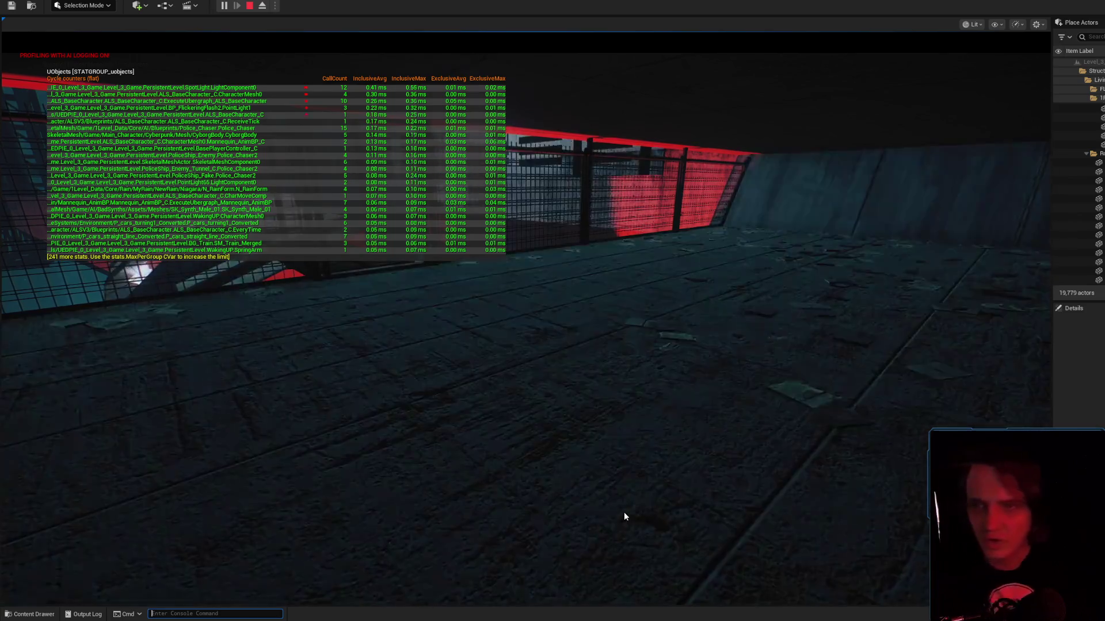
click(623, 512)
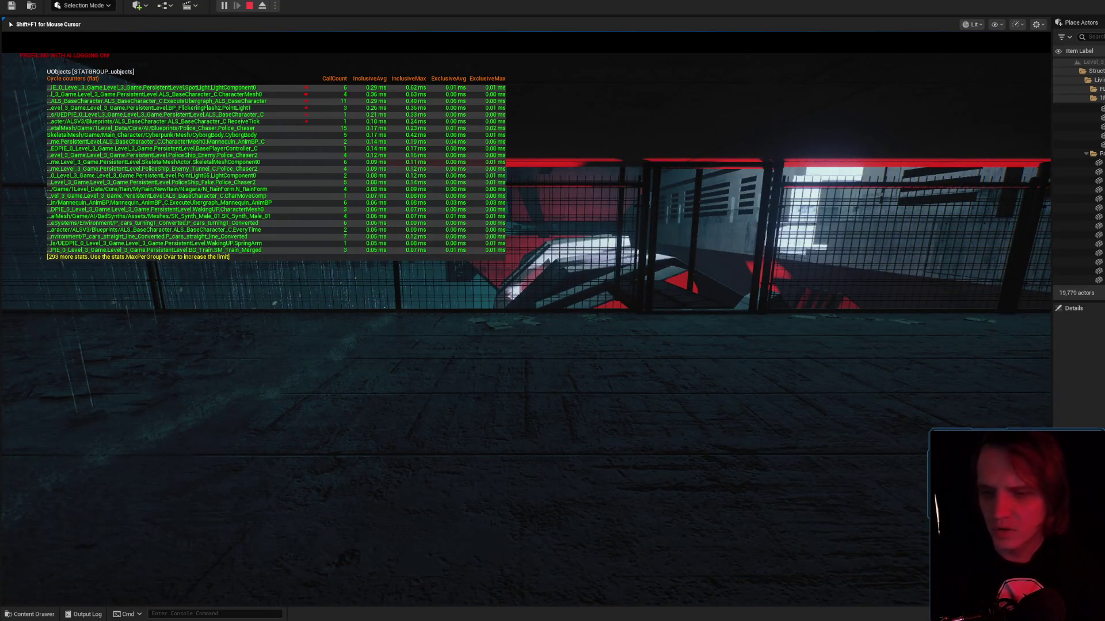
Stop playing and rerun 'stat uobjects' from console history to hide the overlay.
key(Escape)
key(grave)
key(Up)
key(Return)
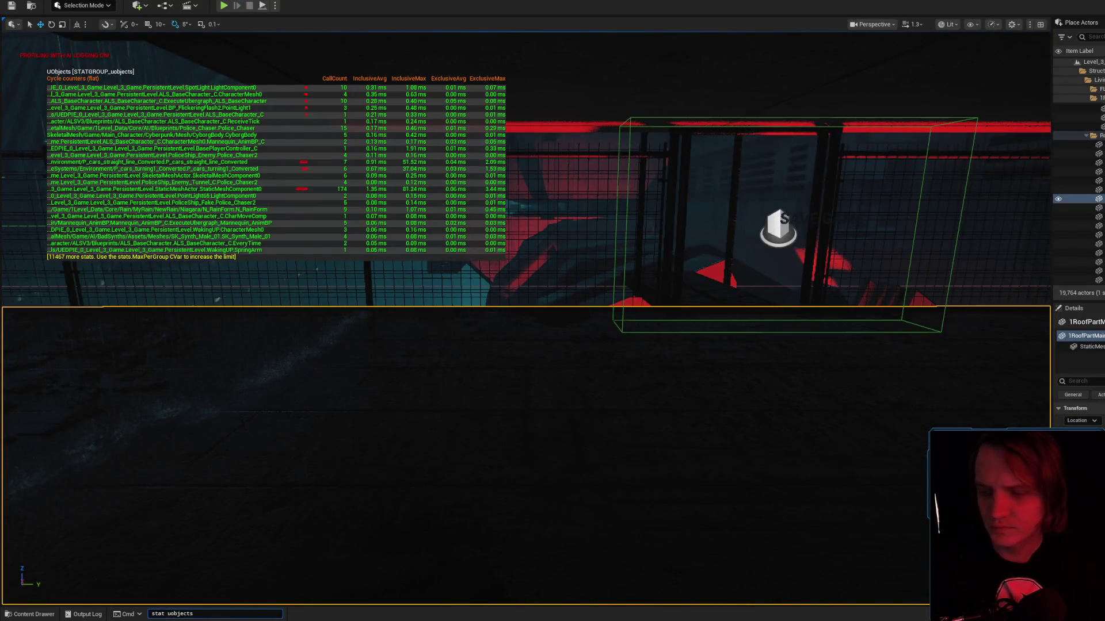
Select the flickering light actor, open BP_FlickeringFlash and save it.
key(f)
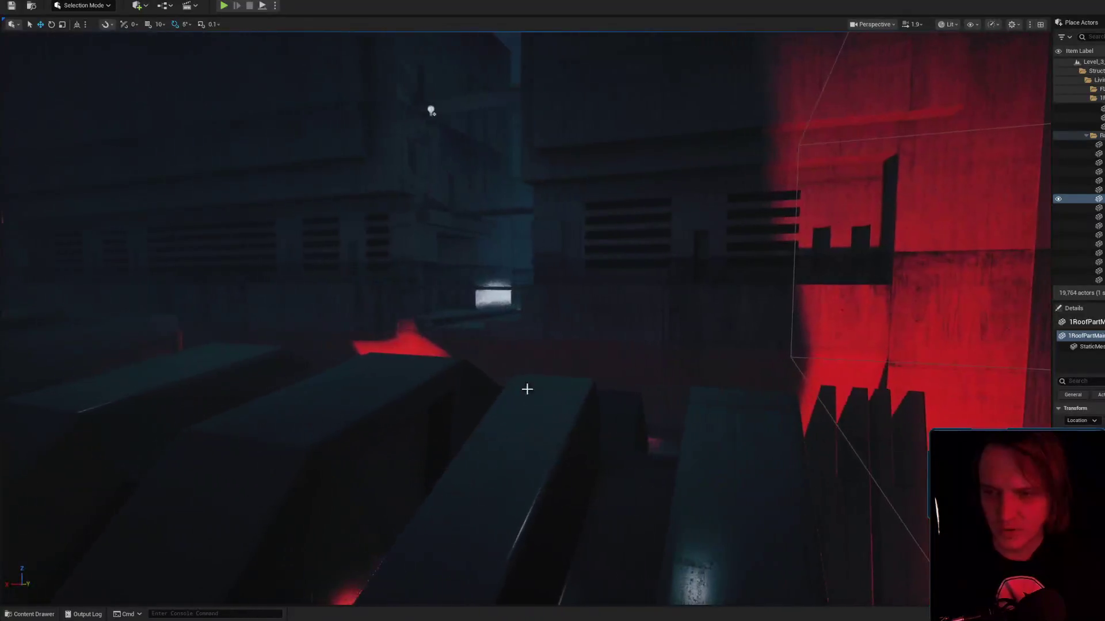
scroll(551, 325, down, 3)
click(334, 302)
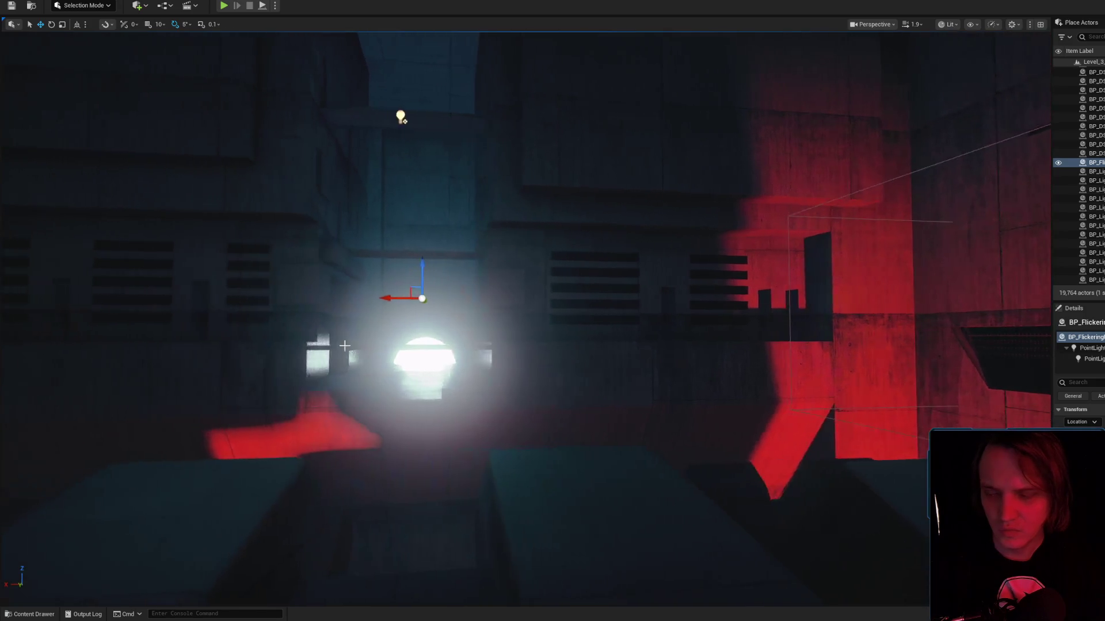
double_click(378, 321)
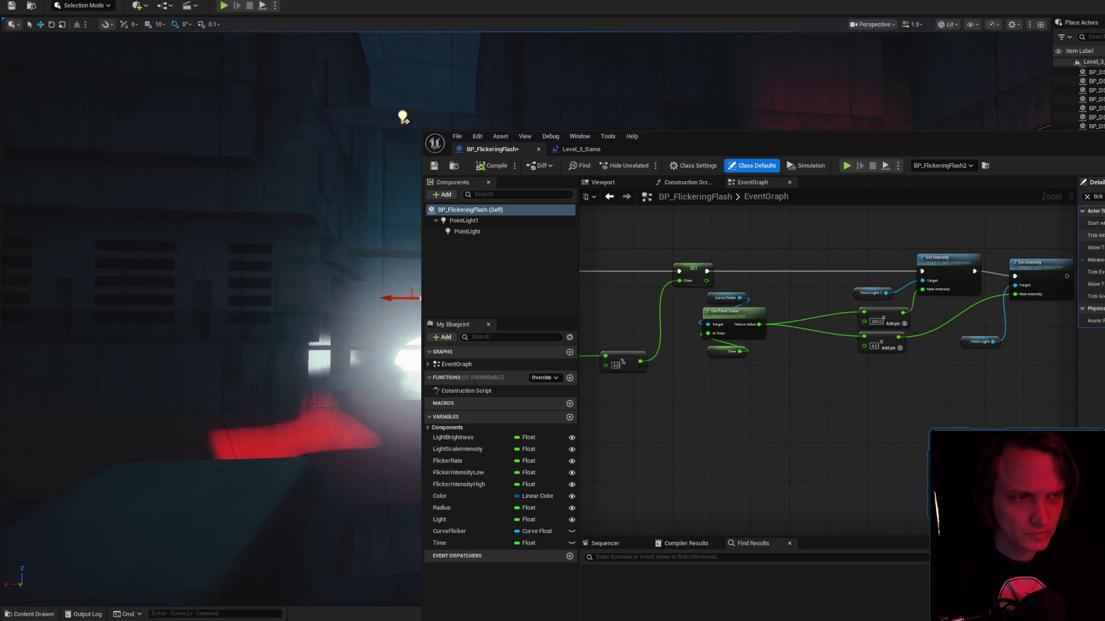
key(ctrl+s)
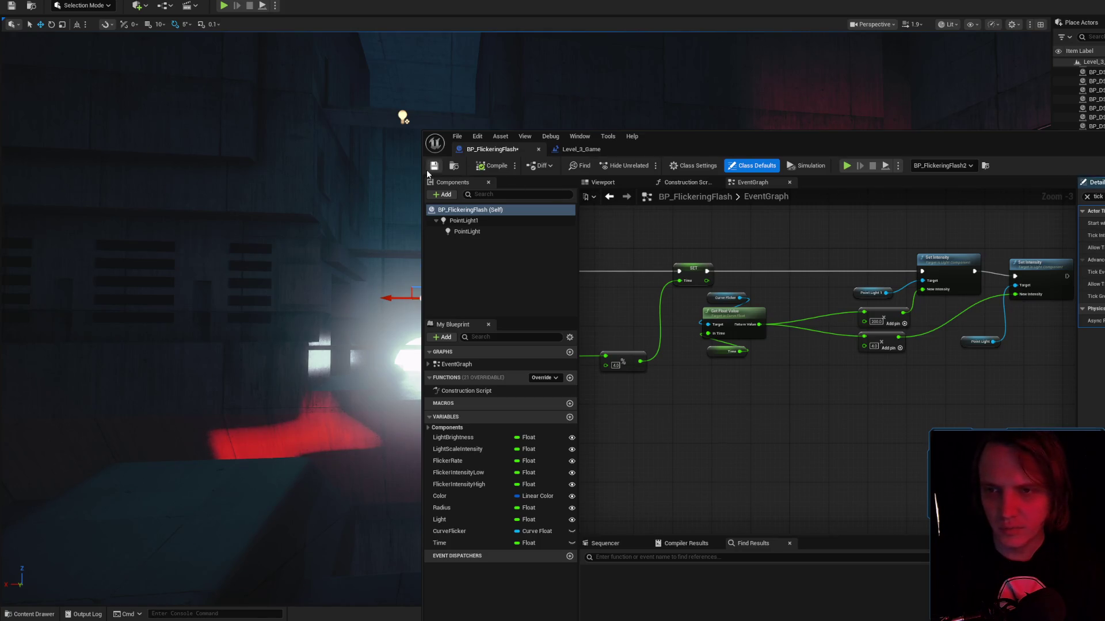
Back in the level, select the roof floor, play and show 'stat uobjects'.
key(alt+Tab)
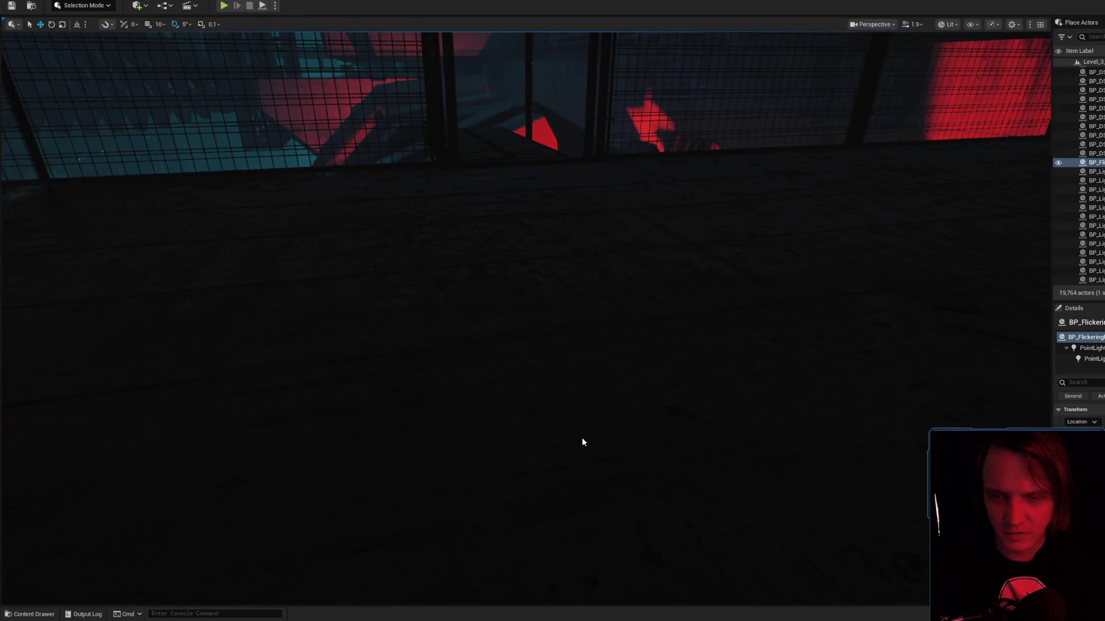
click(603, 435)
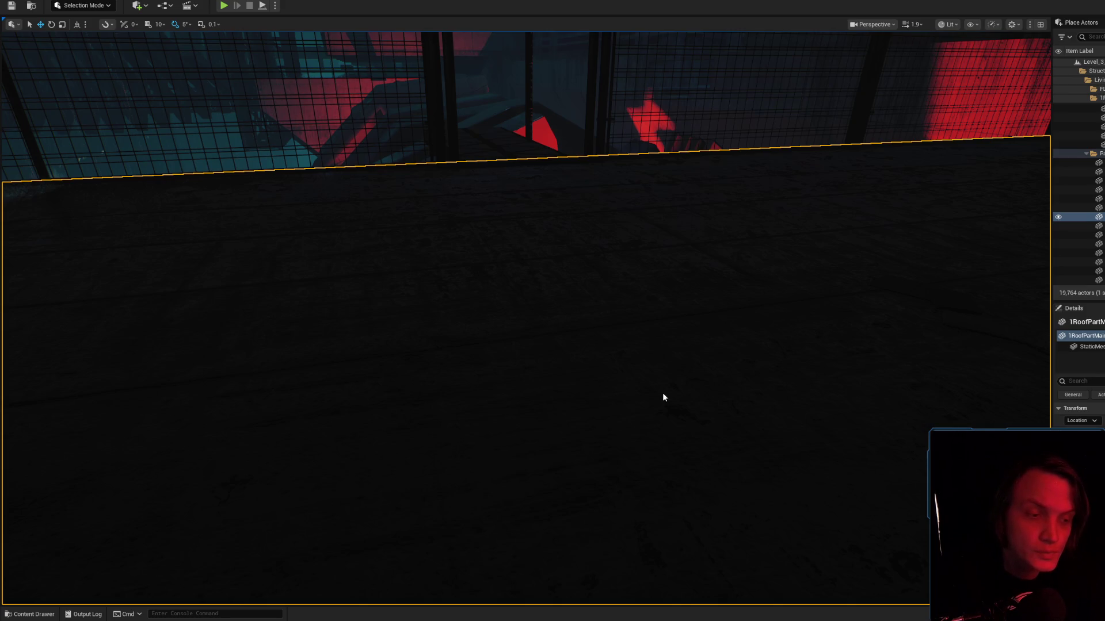
key(alt+p)
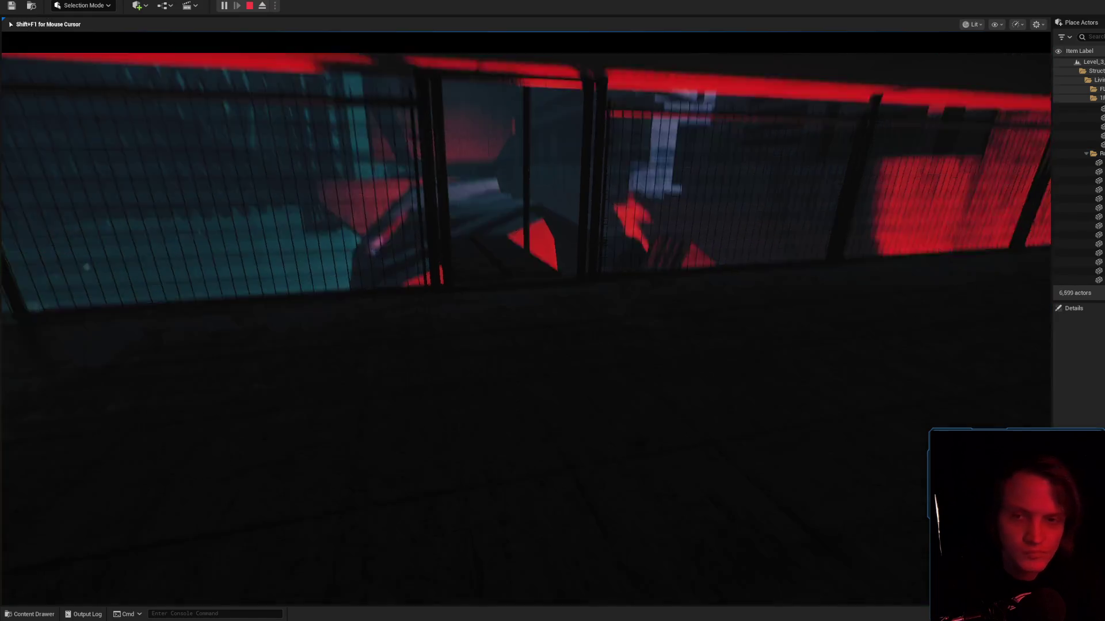
key(grave)
text(stat uobjects)
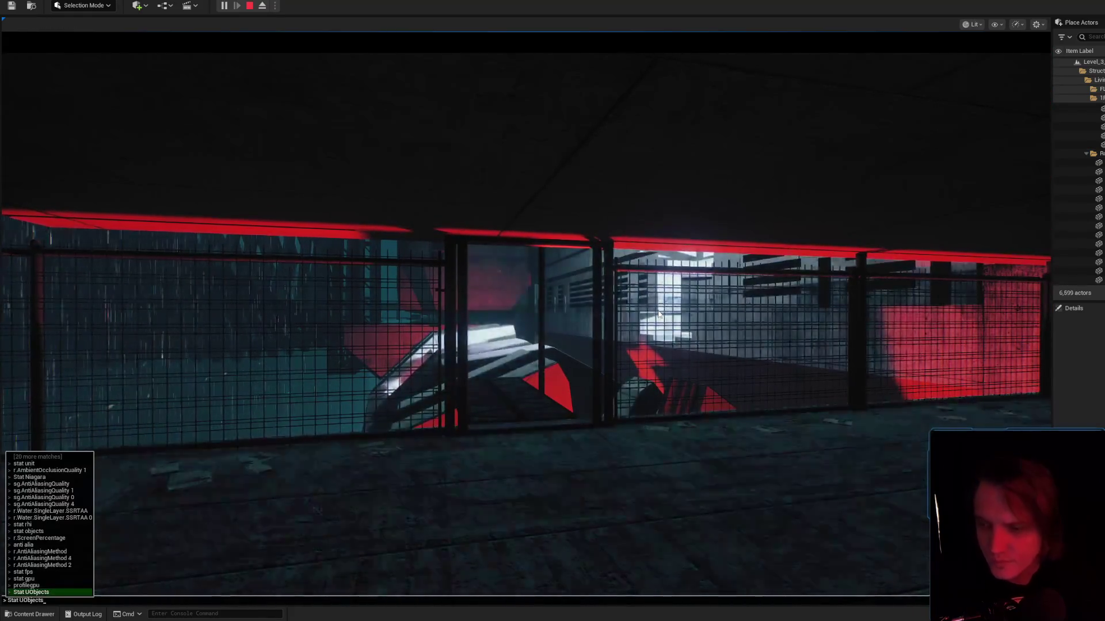
key(Return)
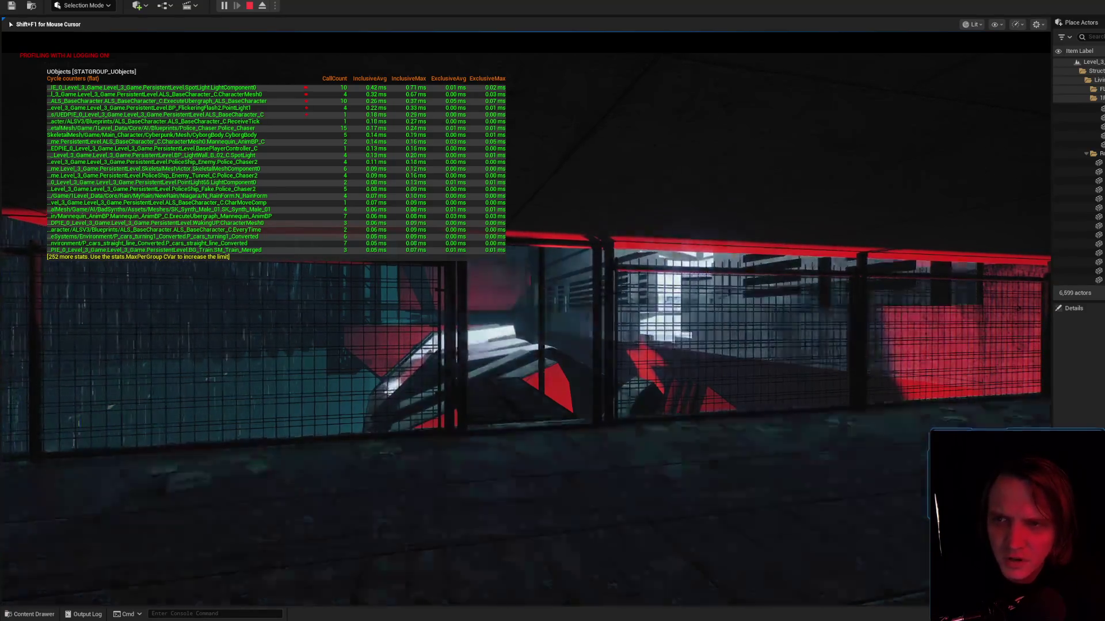
Rerun 'stat uobjects' to hide the stats, release the mouse and stop playing.
key(grave)
text(stat uobjects)
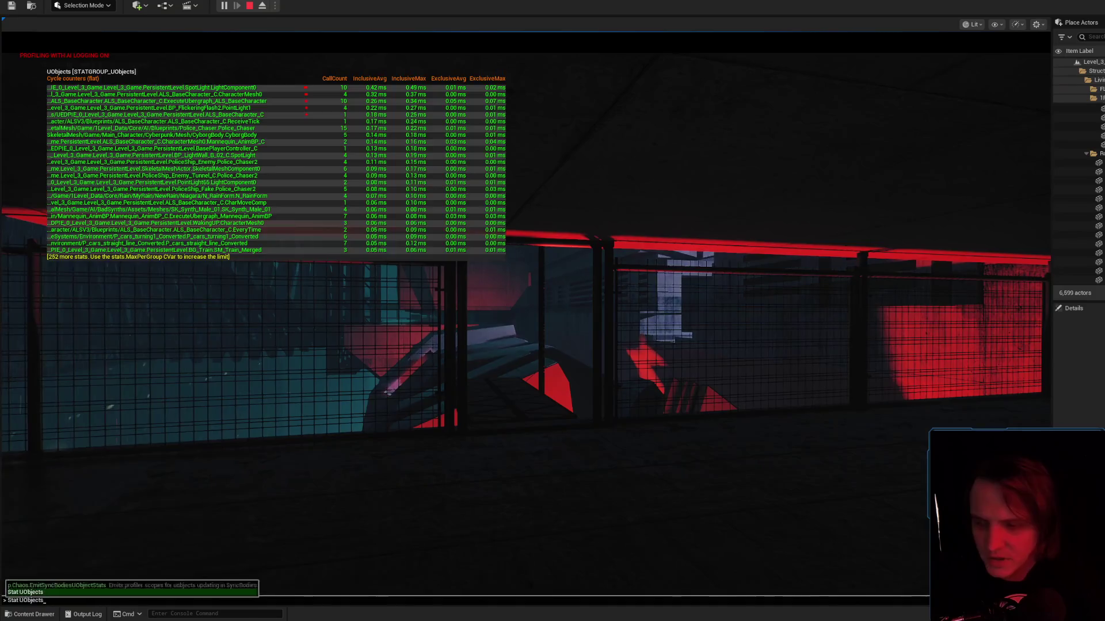
key(Return)
key(shift+F1)
click(671, 247)
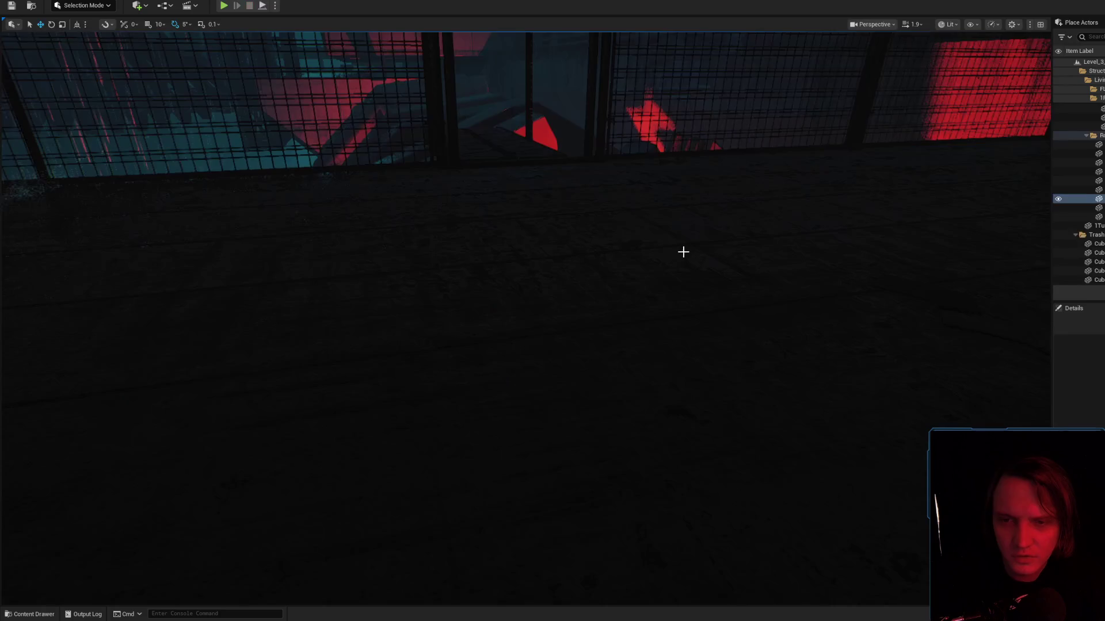
Select PointLight1 and PointLight in BP_FlickeringFlash, compile, and return to the light in the level.
key(Escape)
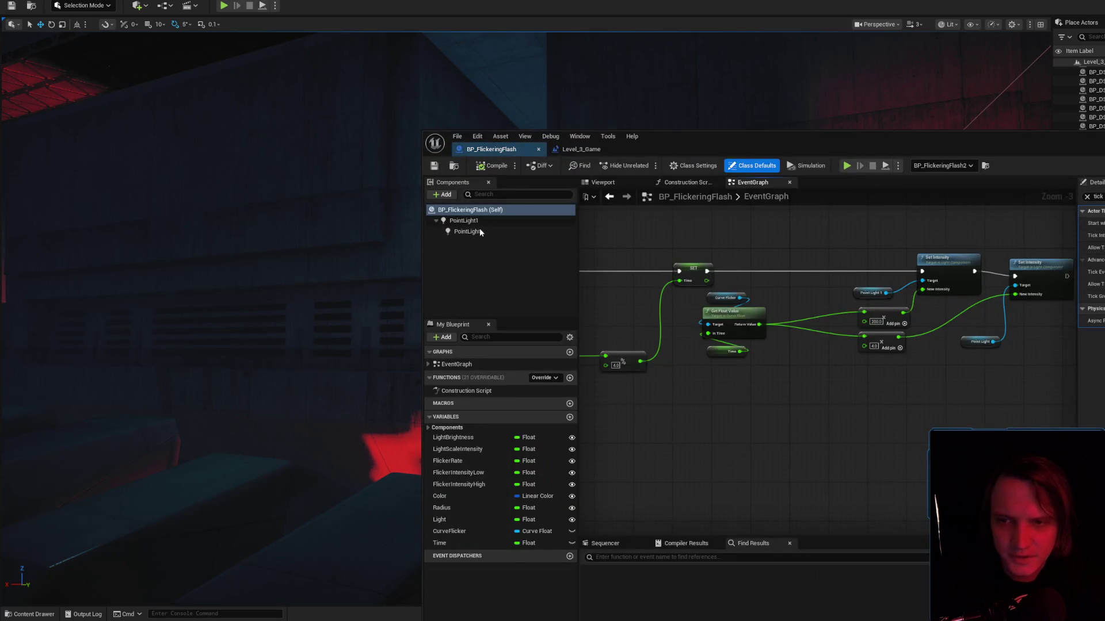
click(479, 222)
ctrl+click(478, 232)
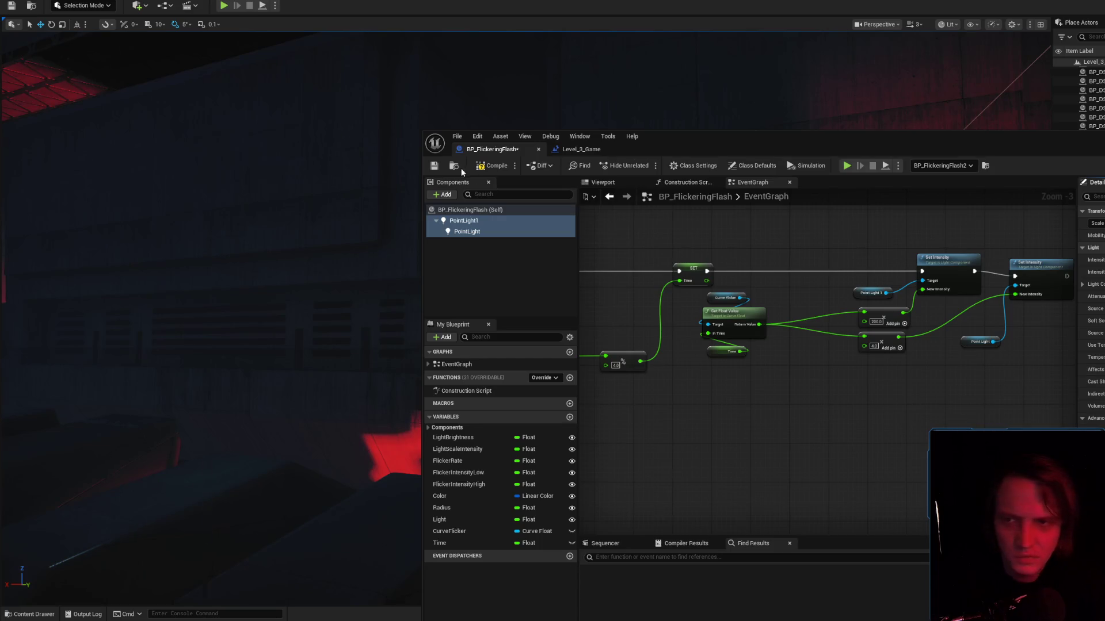
click(509, 170)
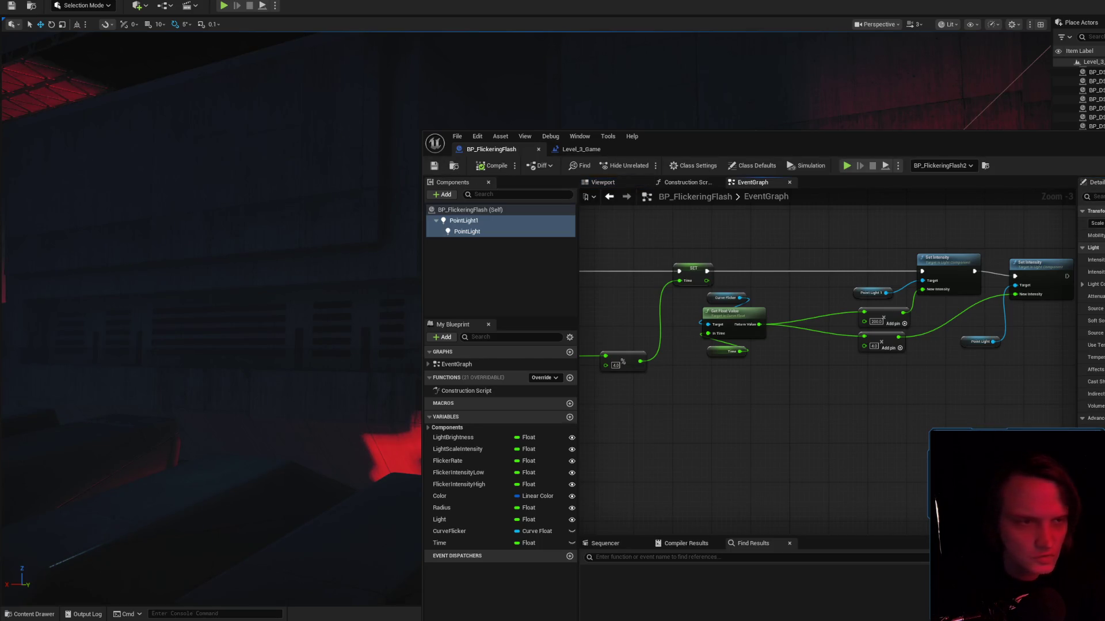
key(f)
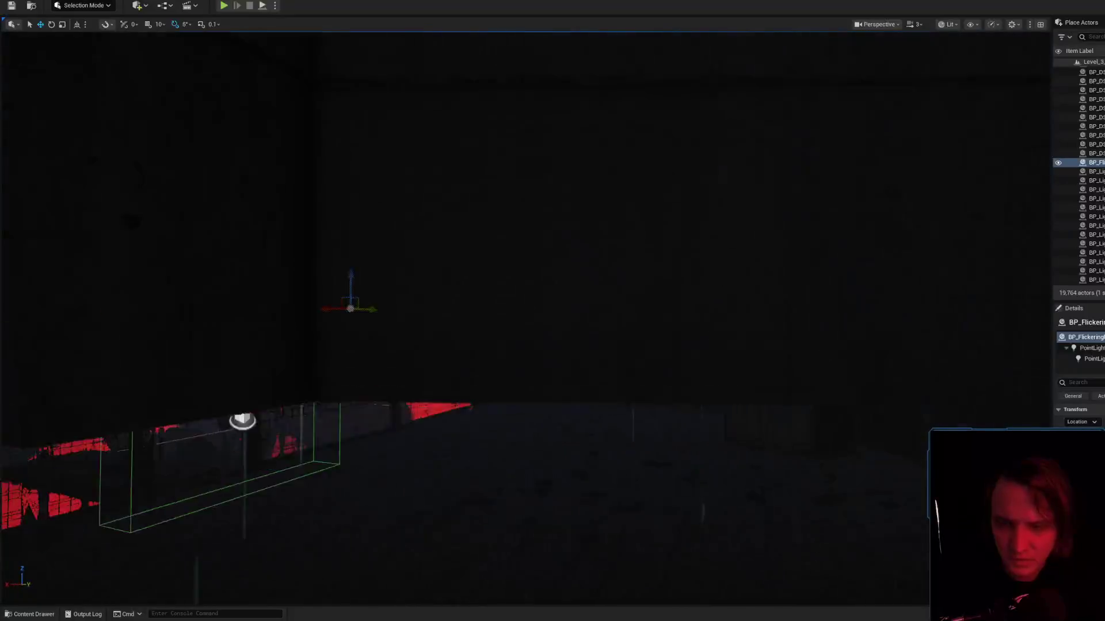
Select the roof floor, play the level and show 'stat uobjects' from console history.
click(550, 488)
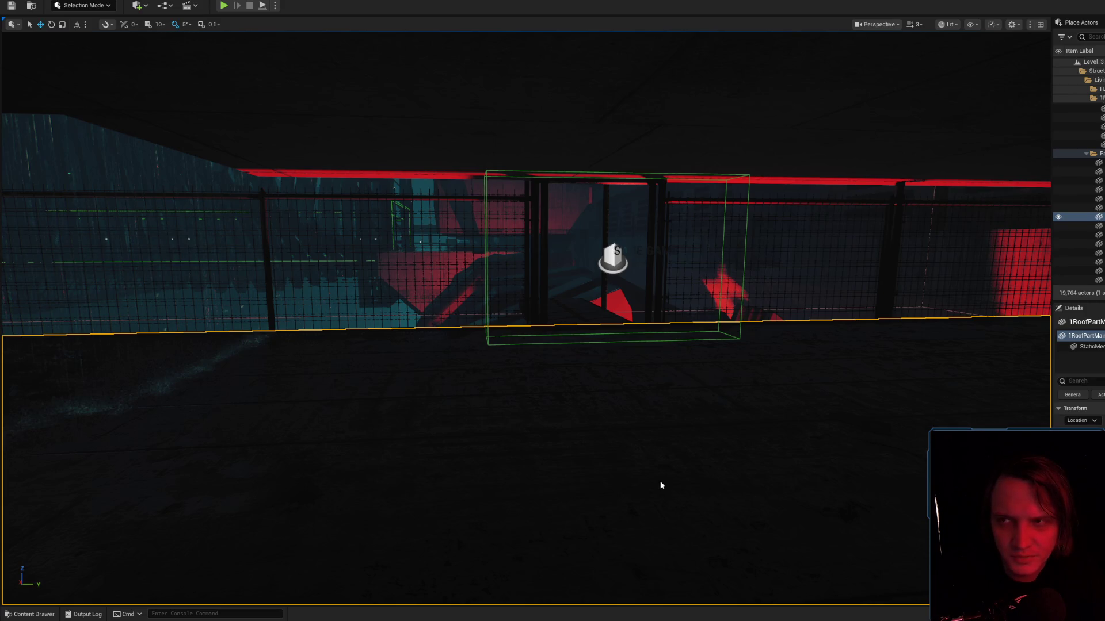
key(alt+p)
key(grave)
key(Up)
key(Return)
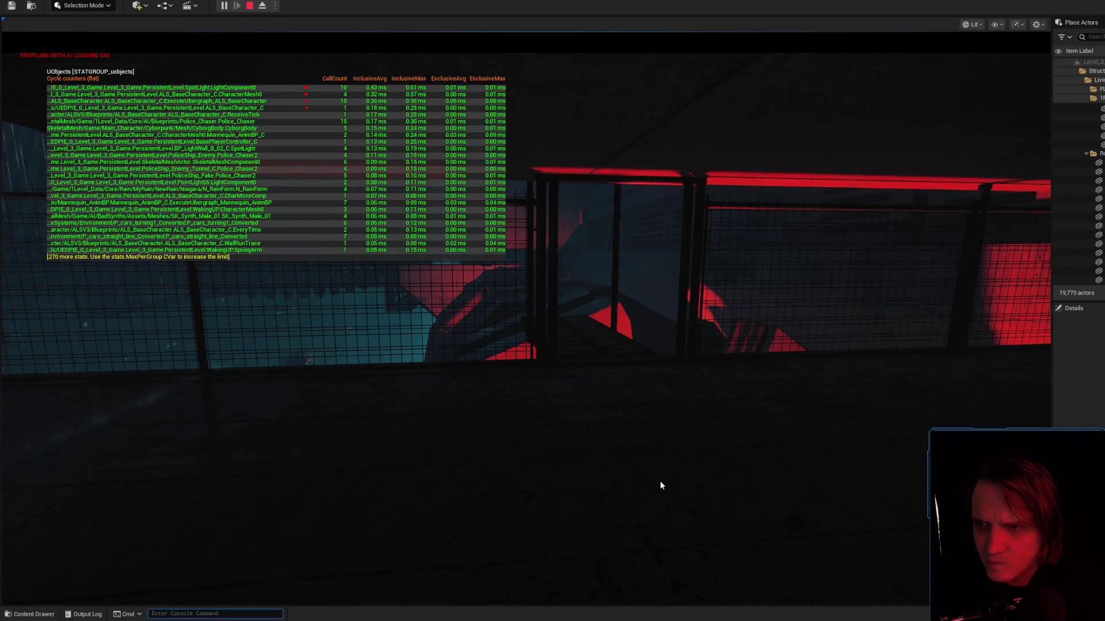
Hide the stats with 'stat uobjects', check the output log, stop playing and select the rooftop floor.
text(stat uobjects)
key(Return)
key(grave)
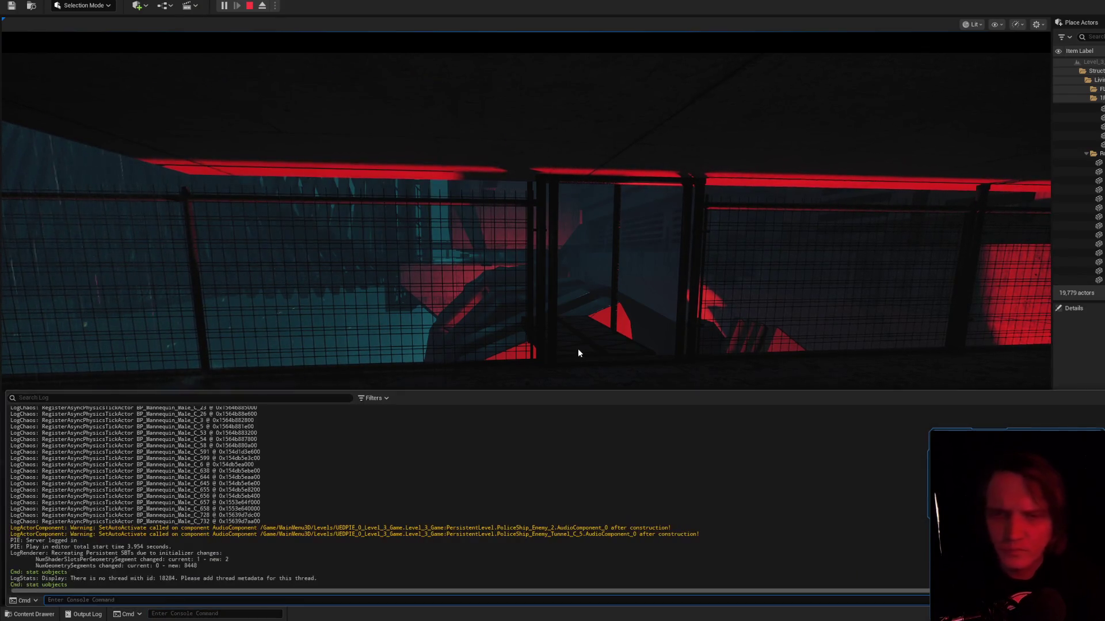
key(grave)
click(418, 443)
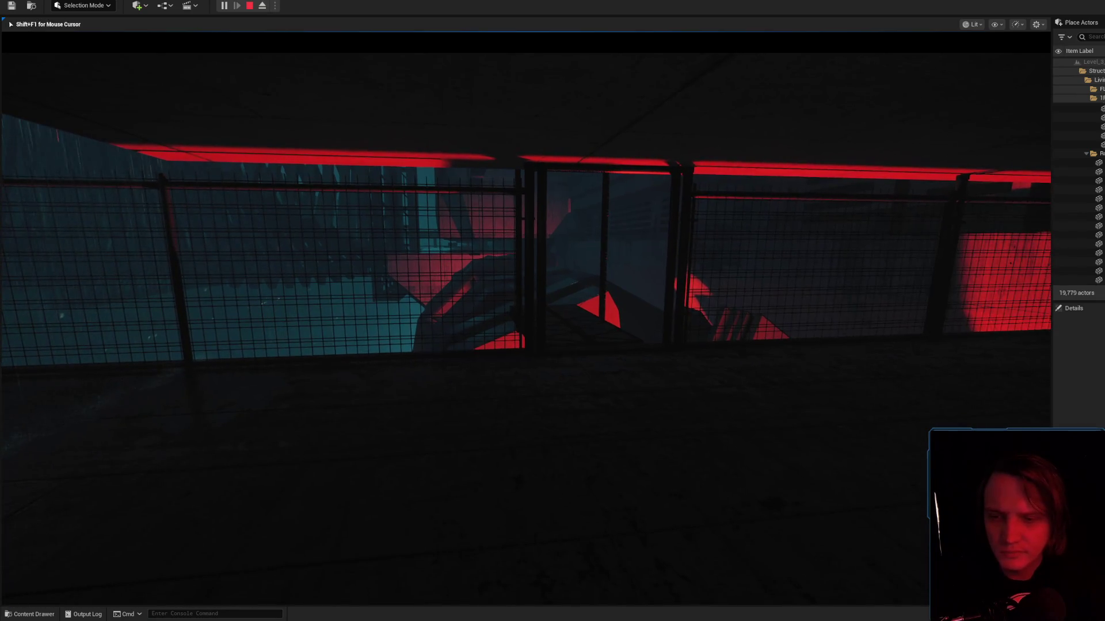
key(Escape)
click(550, 254)
Open BP_FlickeringFlash and select its PointLight1 and PointLight components.
key(f)
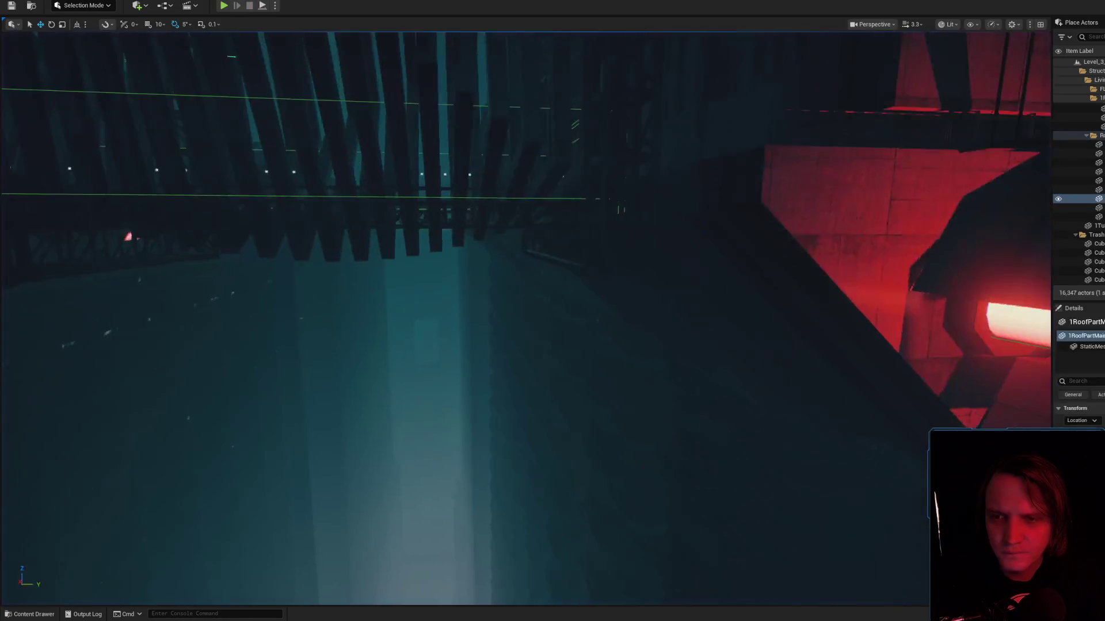
scroll(489, 335, up, 1)
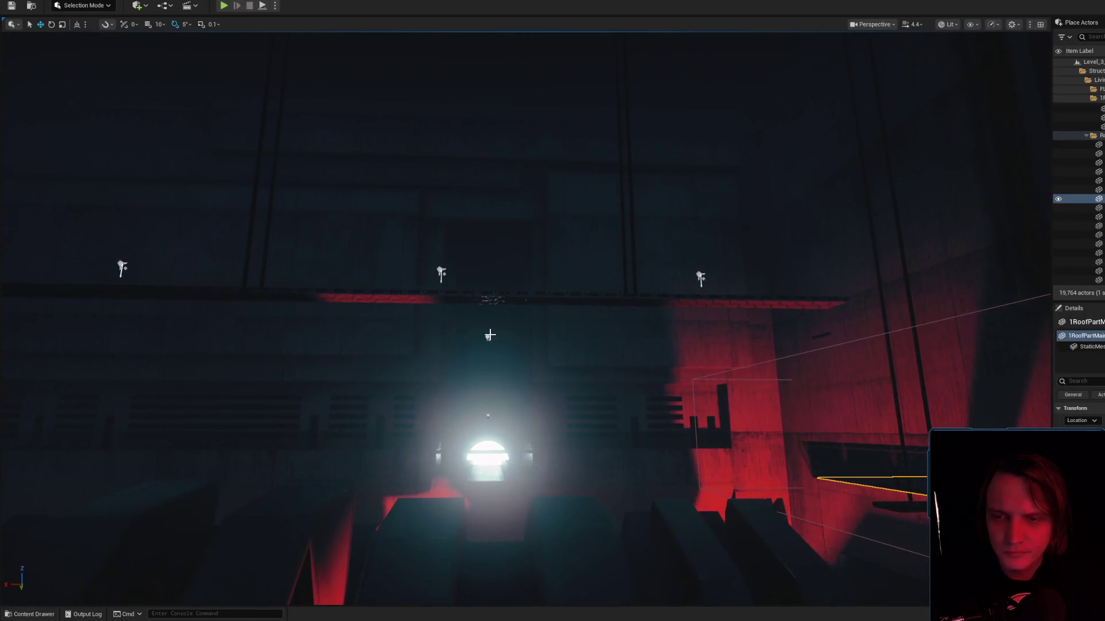
double_click(488, 334)
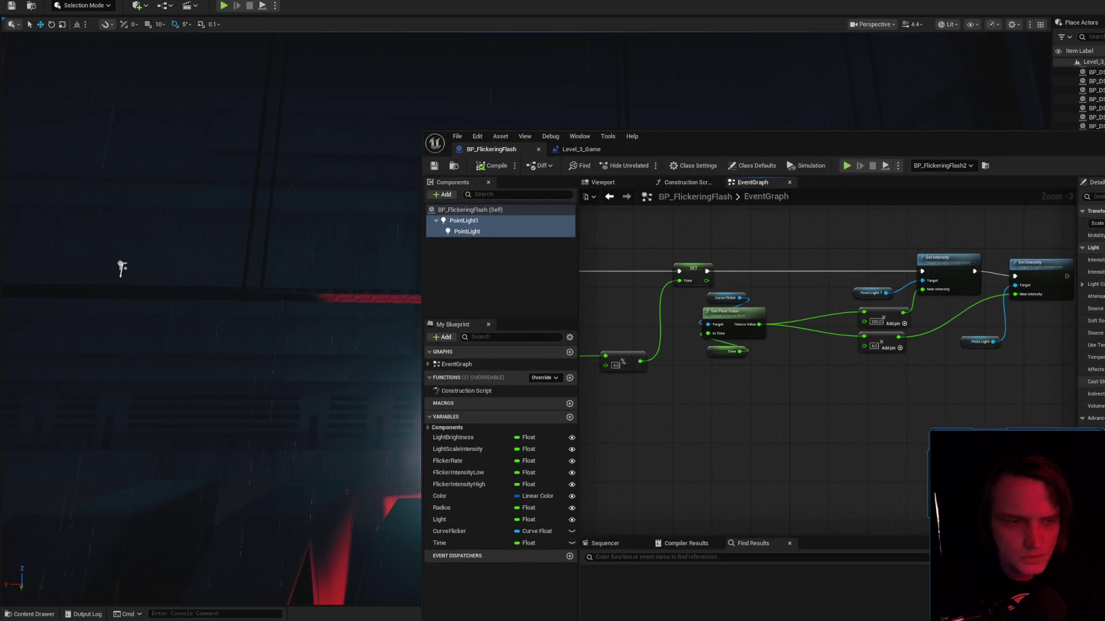
click(464, 221)
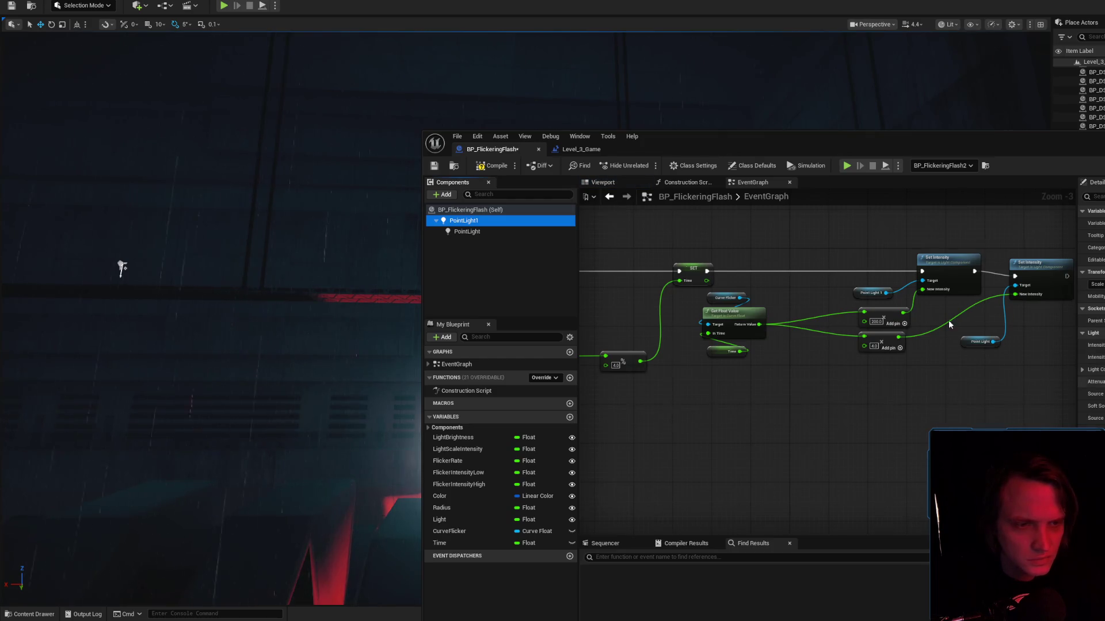
click(477, 231)
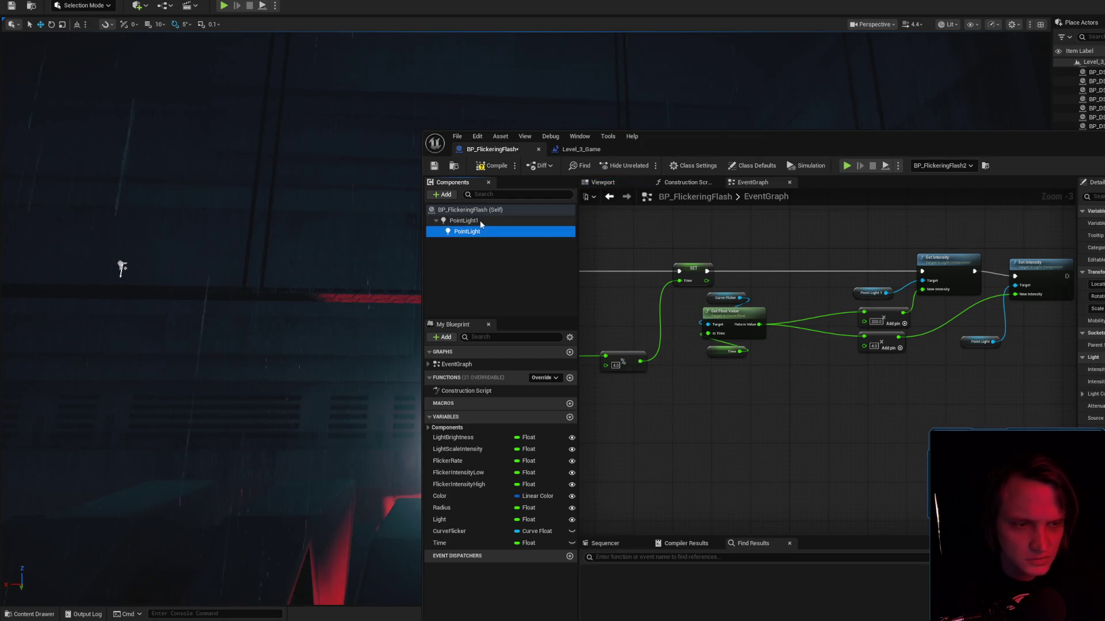
click(481, 223)
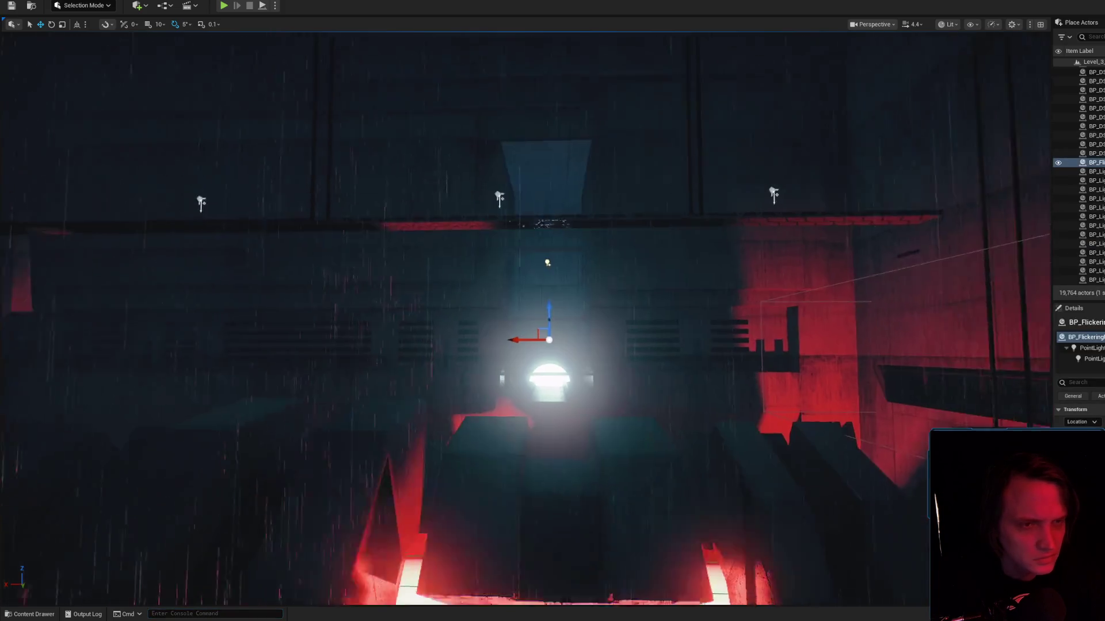
Compare the parent and child point light components' Details while viewing the red-lit machines.
click(1090, 348)
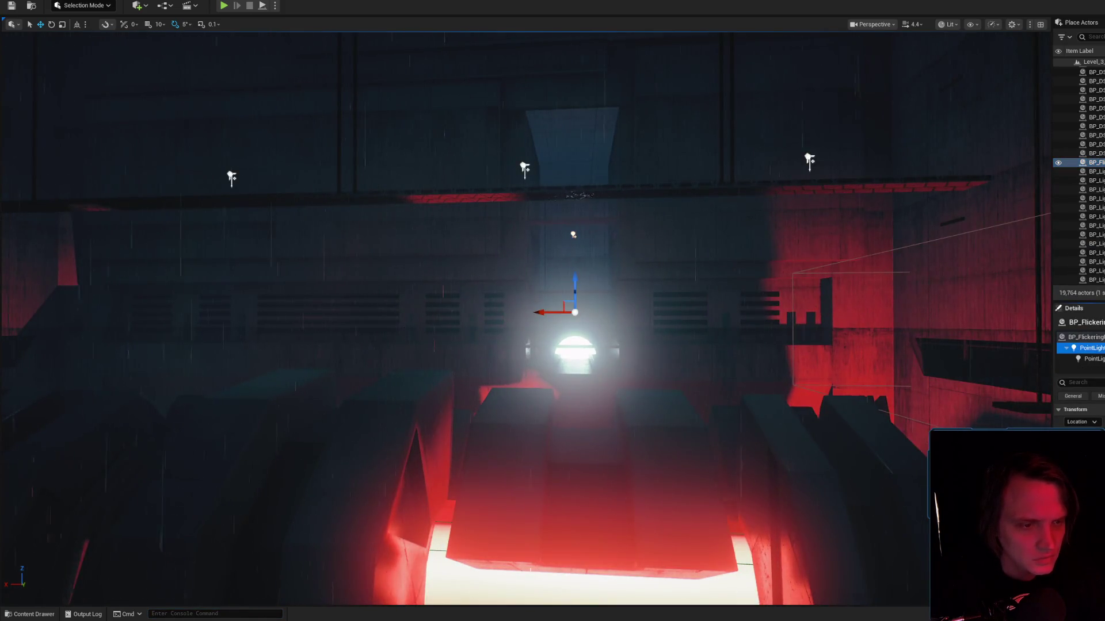
click(1090, 358)
click(1091, 348)
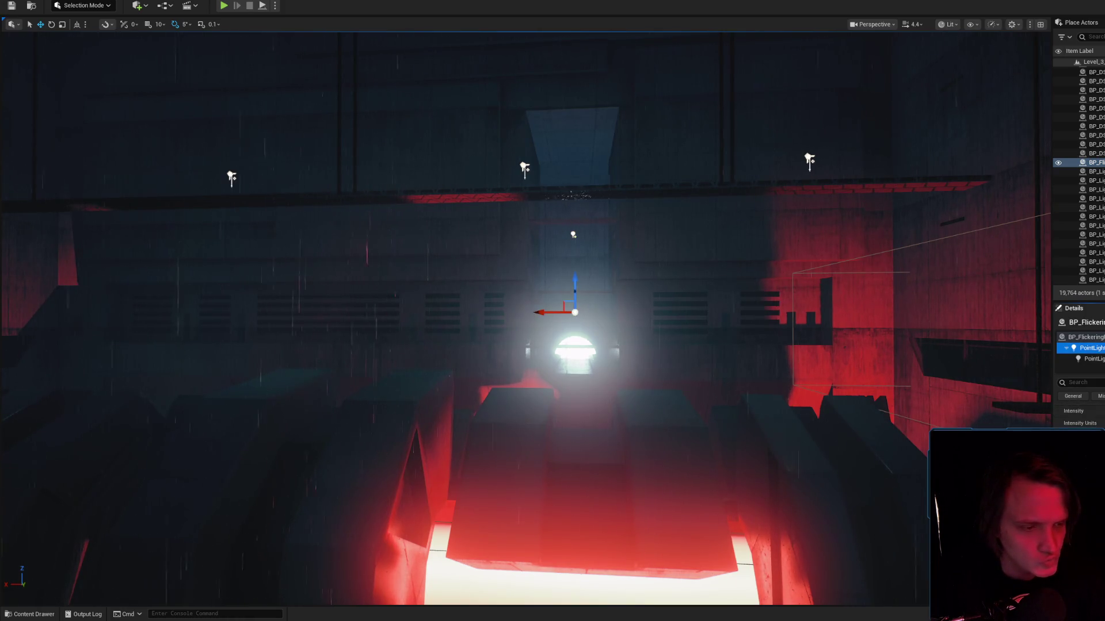
click(1090, 359)
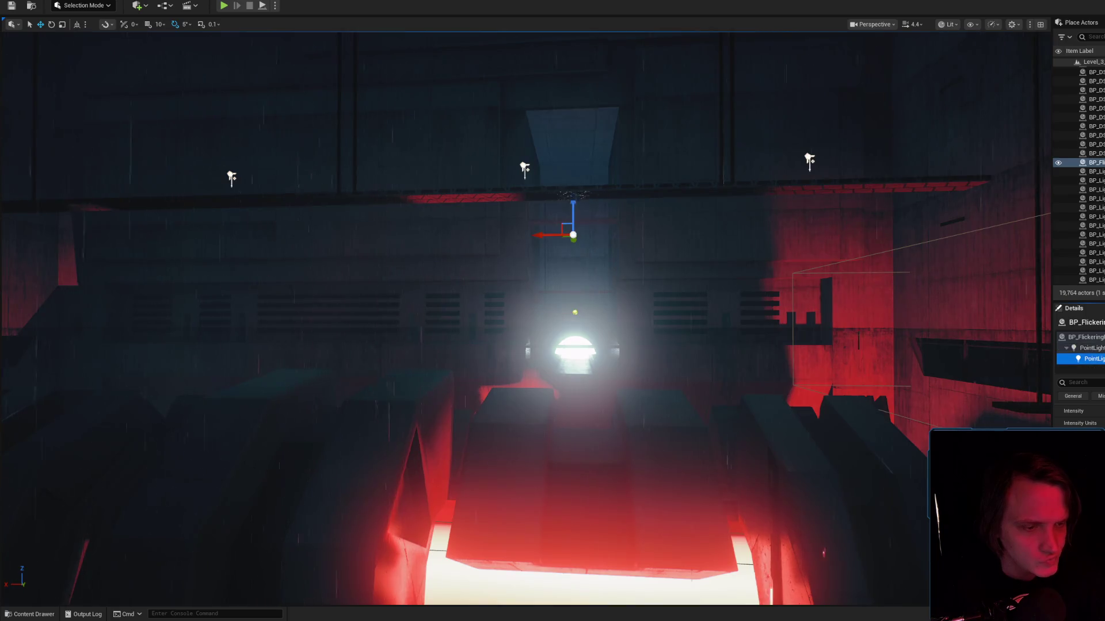
drag(779, 345, 779, 309)
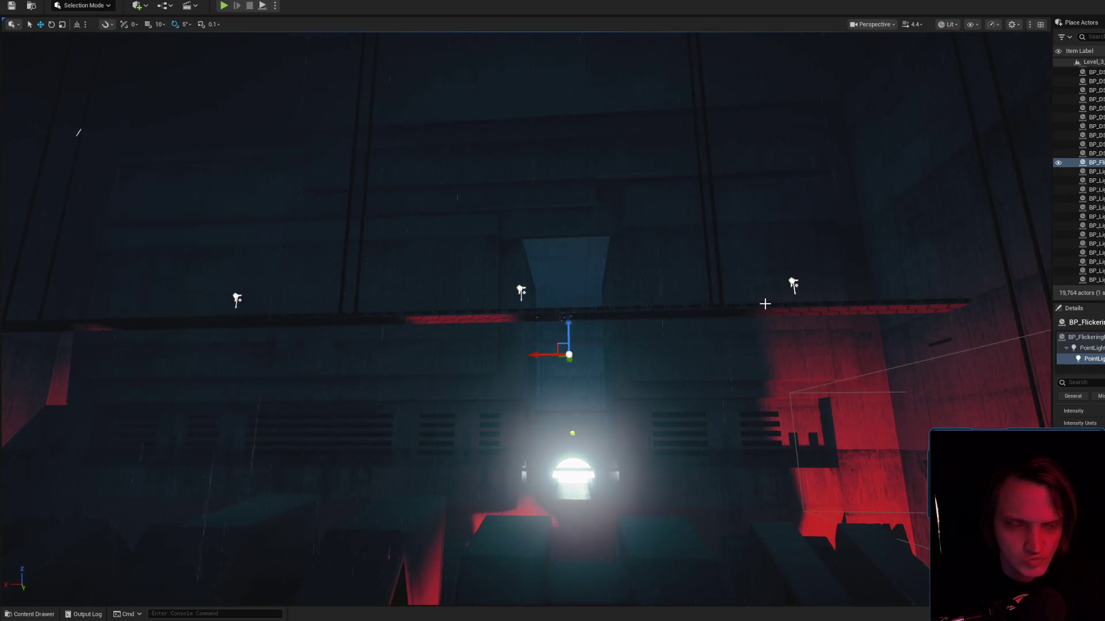
scroll(525, 316, down, 2)
drag(867, 209, 925, 340)
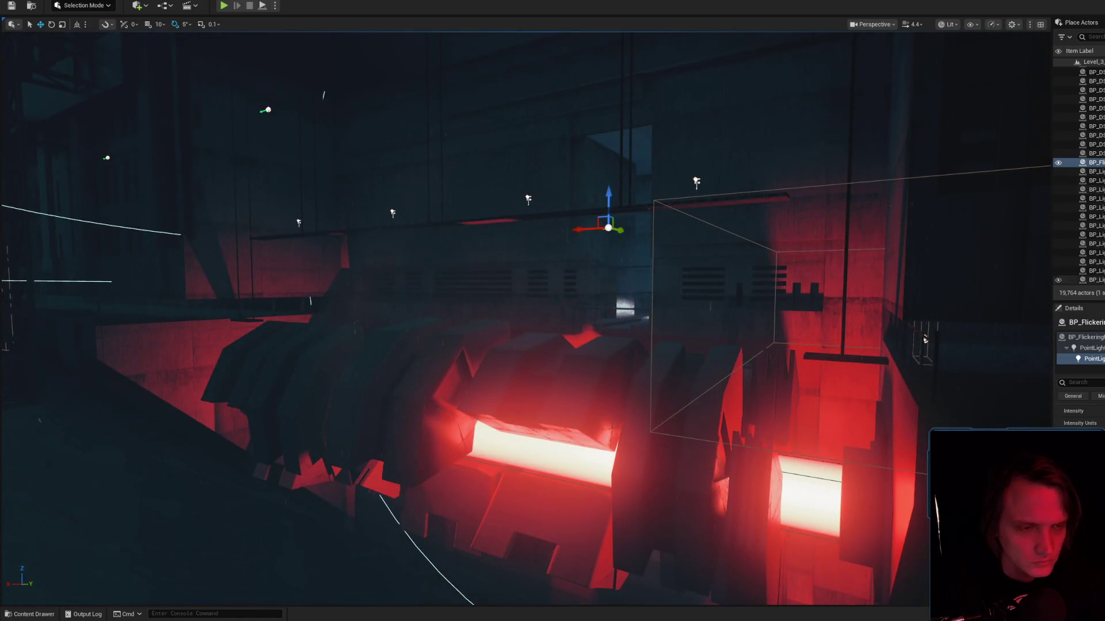
click(1103, 349)
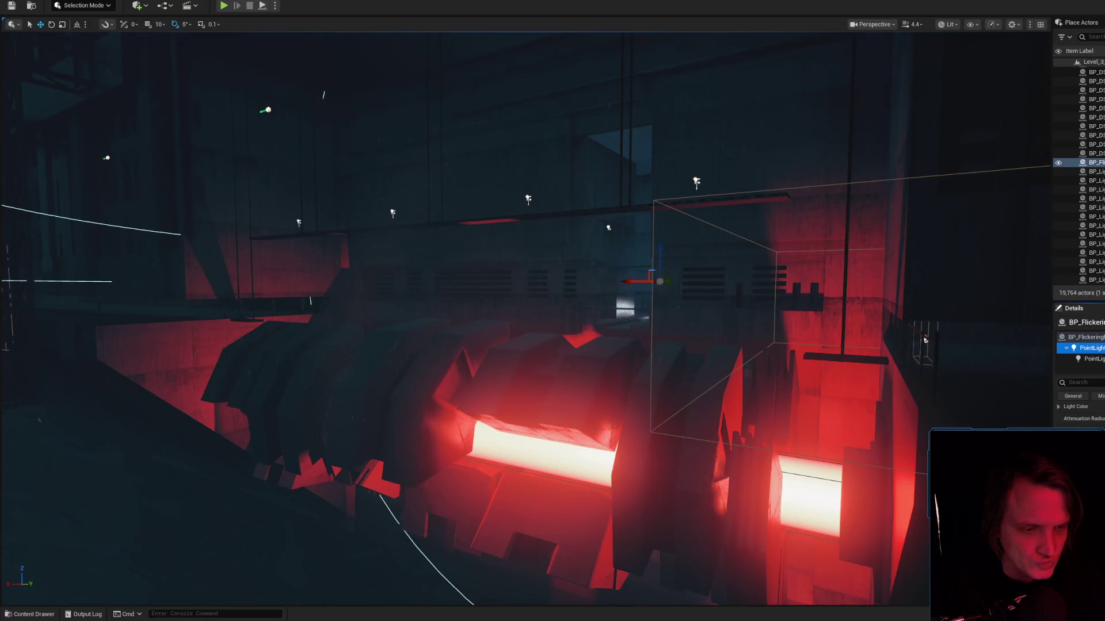
Fly the camera to the flickering light and scroll through its light properties.
drag(745, 421, 840, 391)
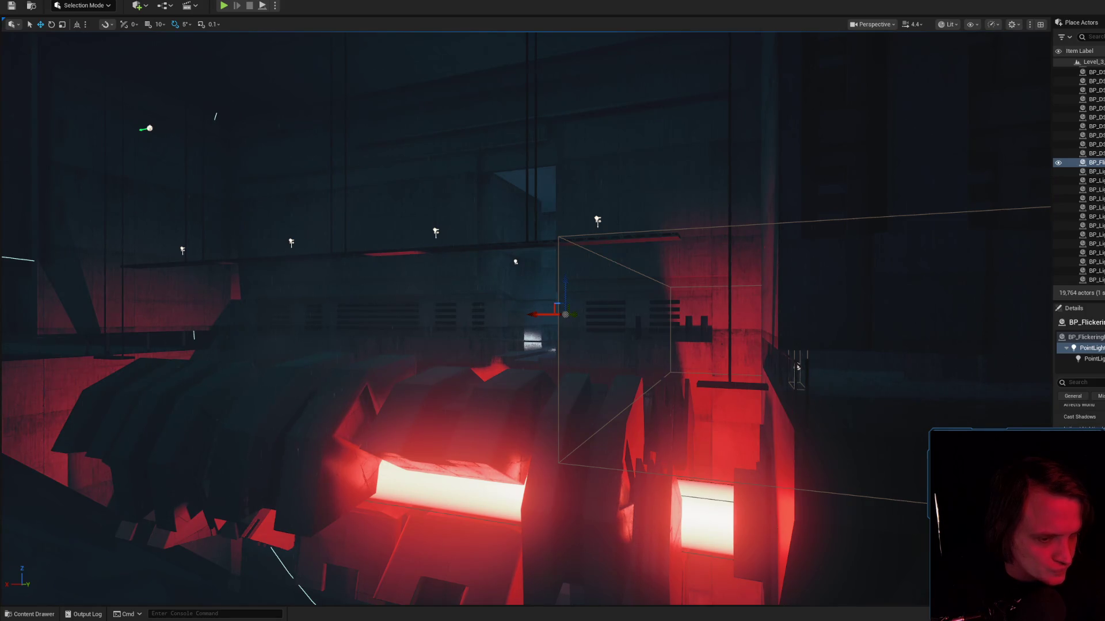
key(f)
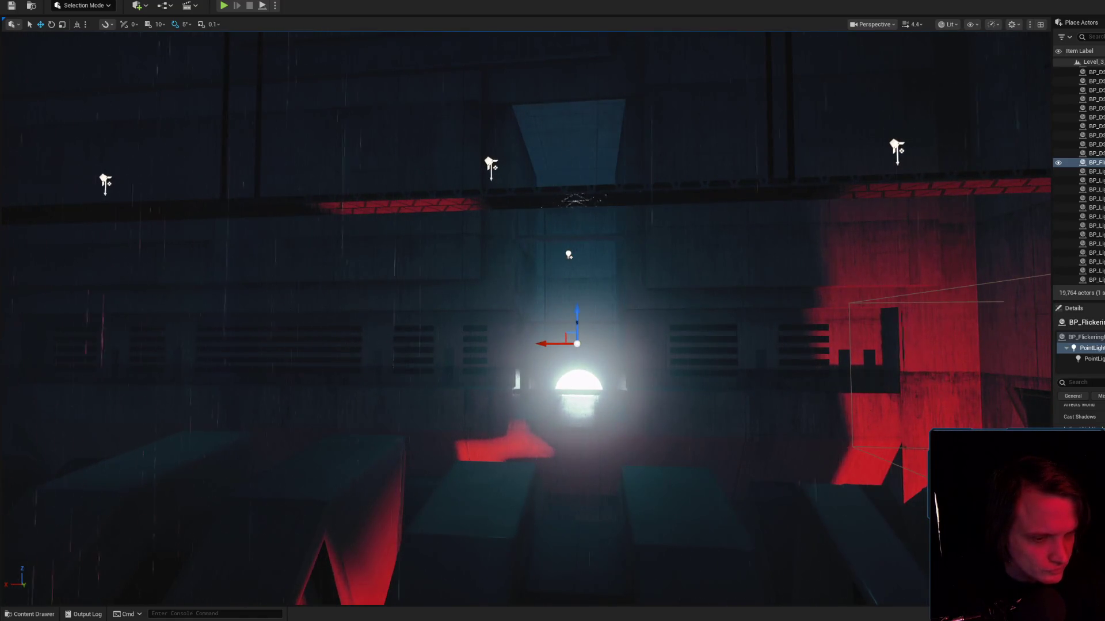
scroll(1078, 414, up, 2)
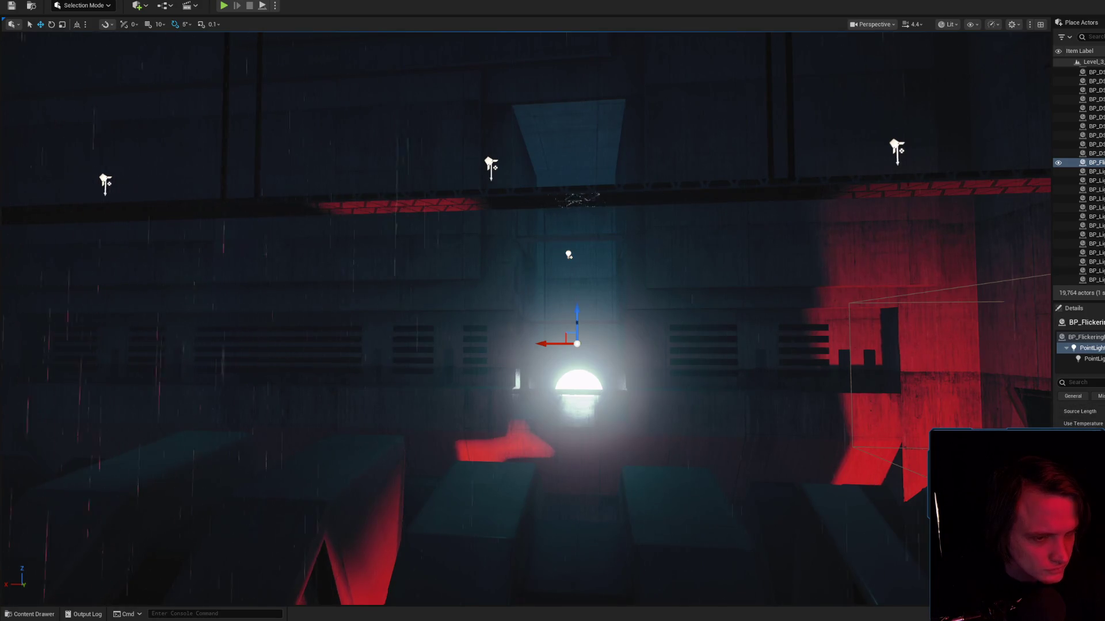
scroll(1078, 415, up, 2)
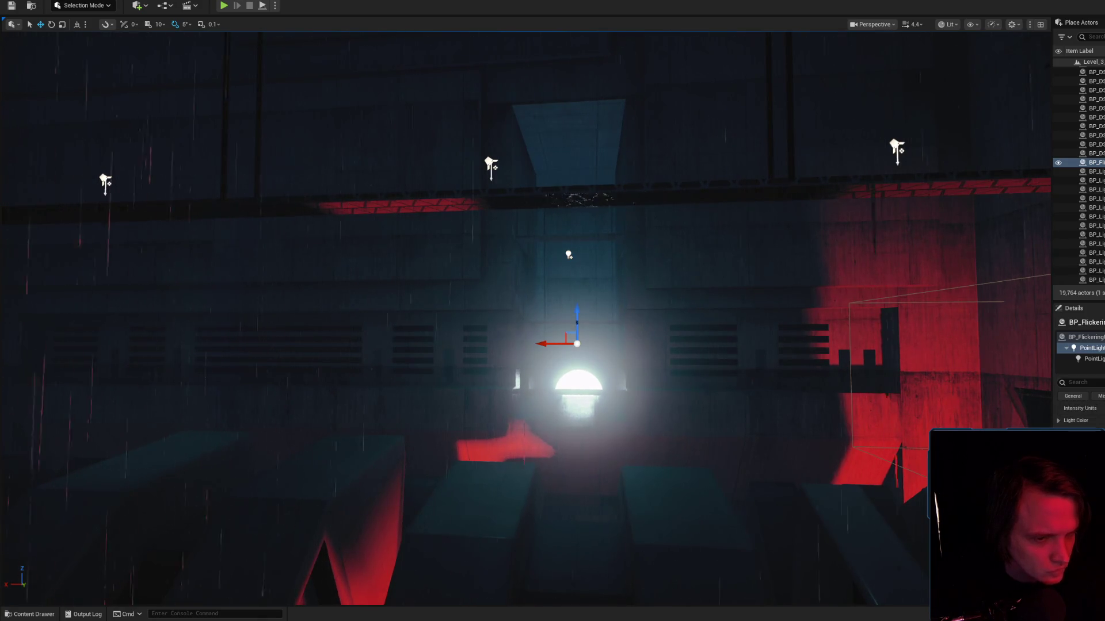
scroll(1079, 415, up, 2)
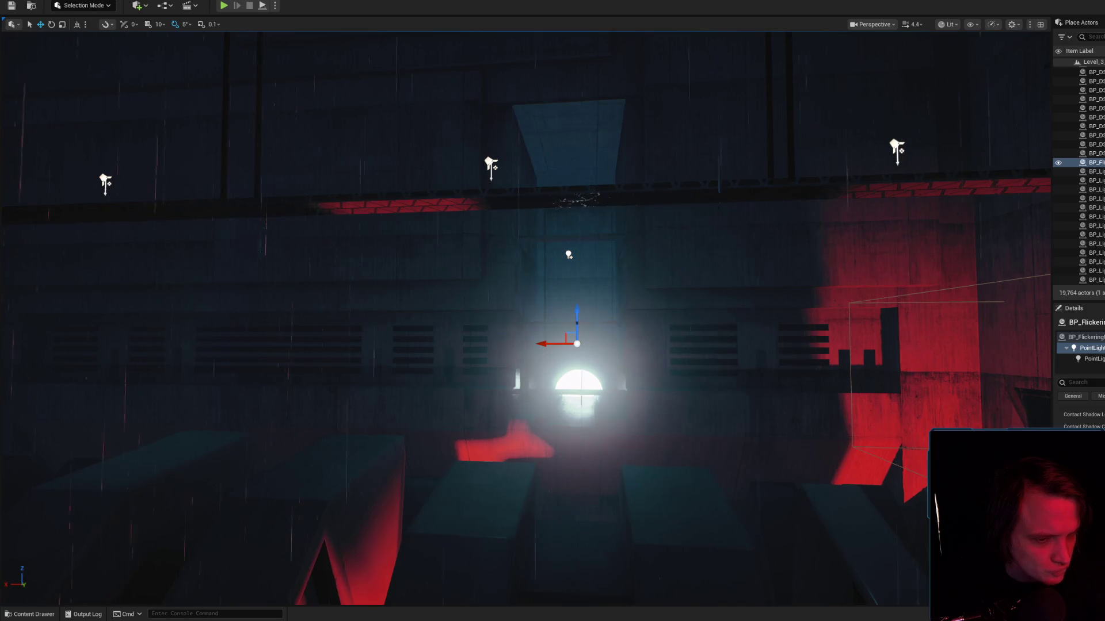
scroll(1079, 414, up, 2)
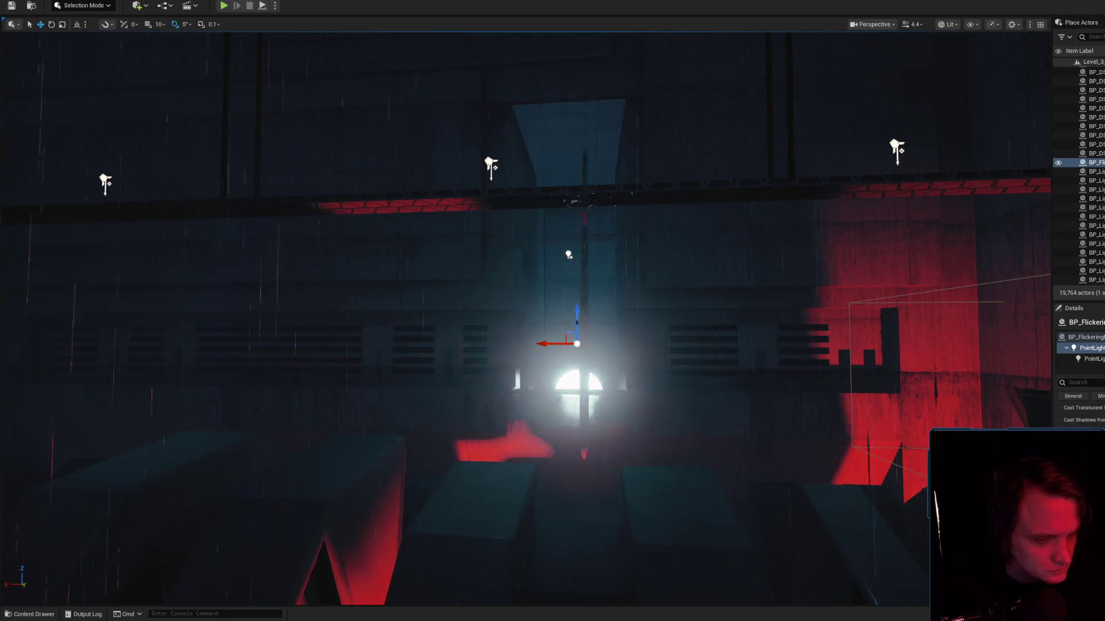
scroll(1082, 415, down, 2)
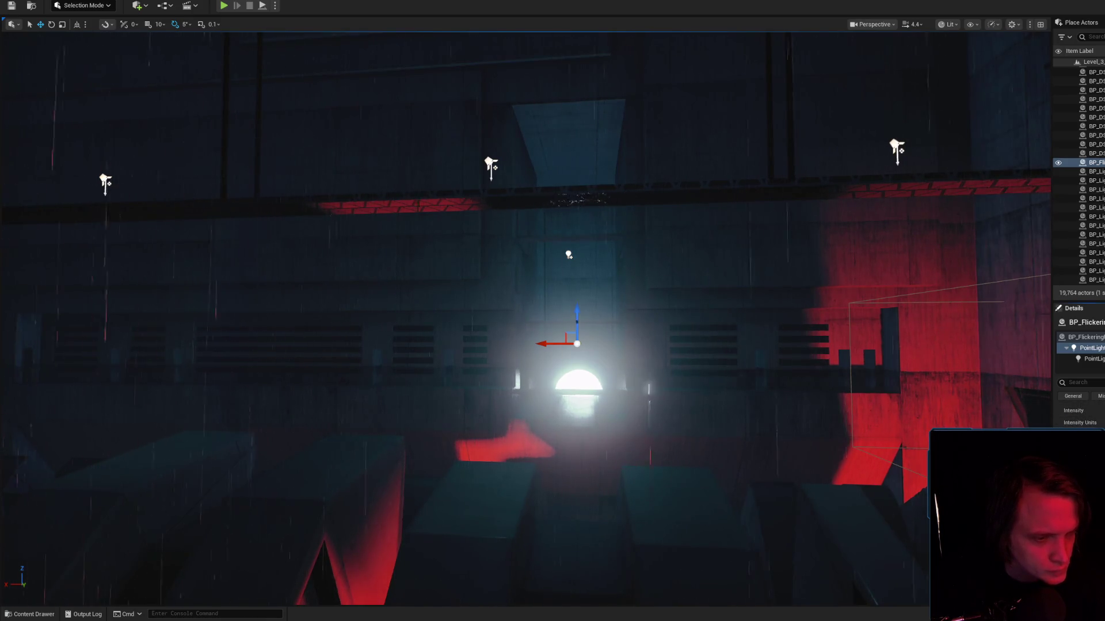
Select the dark rooftop floor by the railing.
drag(582, 487, 582, 488)
right_click(582, 488)
click(641, 513)
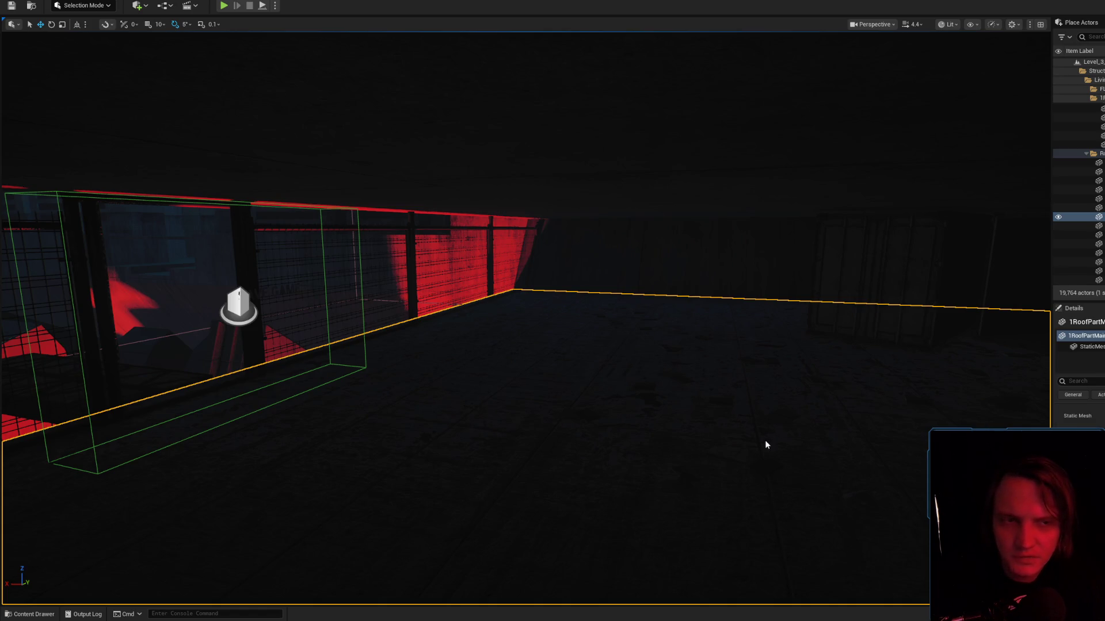
Play the level and enter 'stat uobjects' to overlay the object cost table.
key(alt+p)
text(stat uobjects)
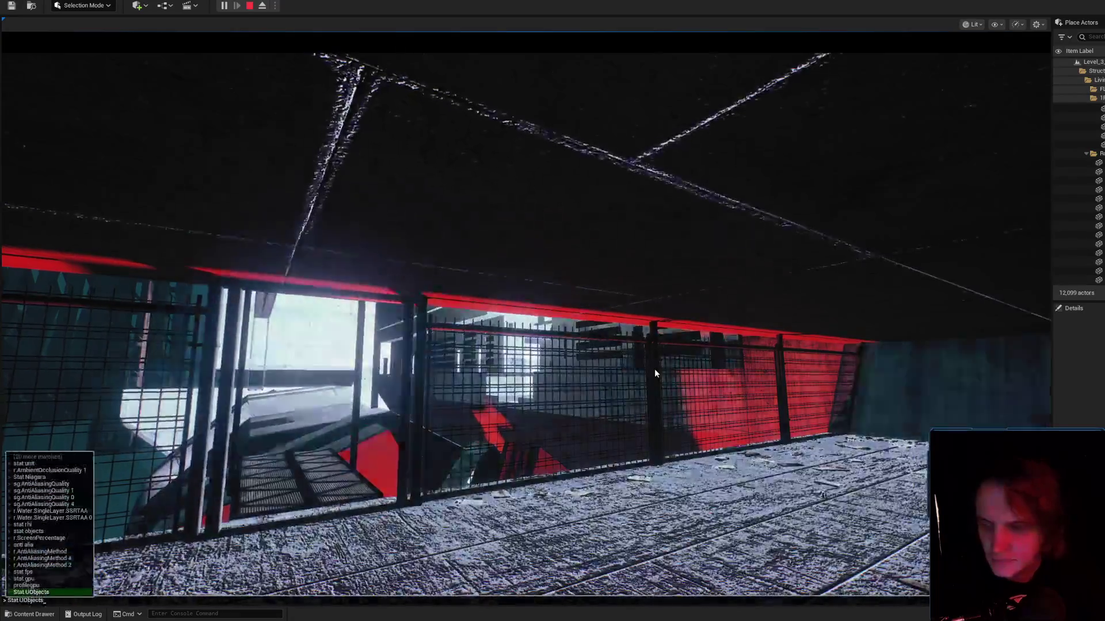
key(Return)
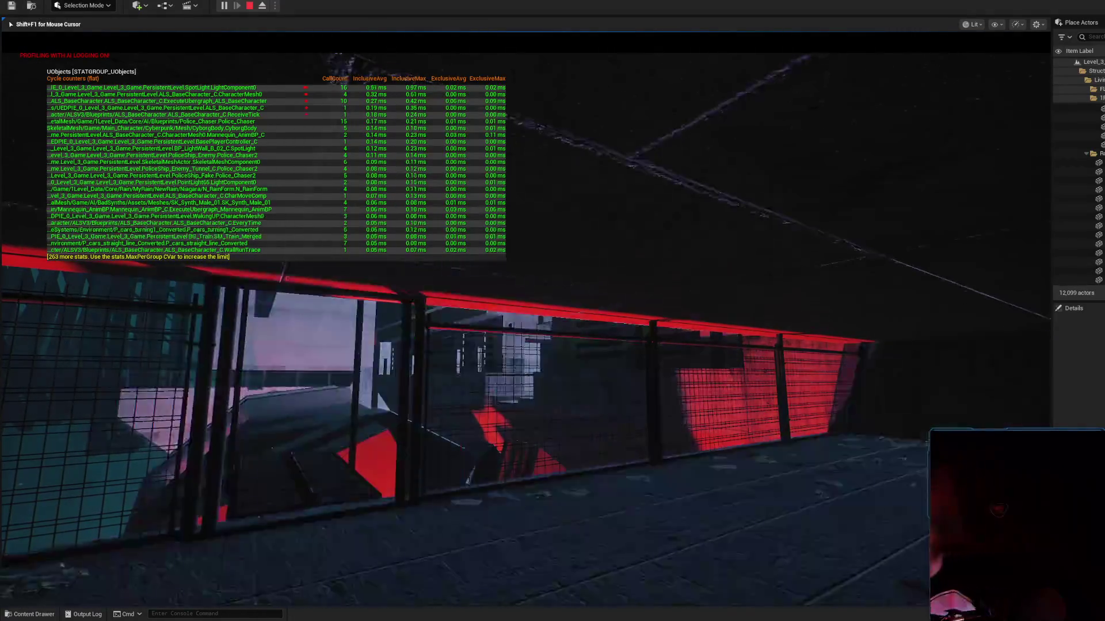
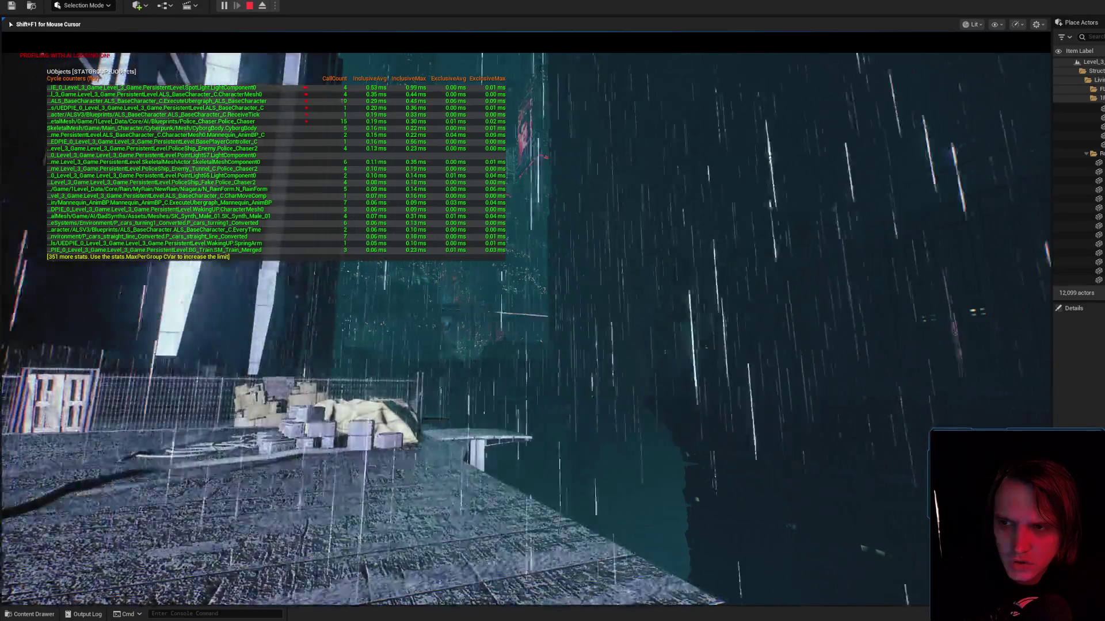
Hide the object stats overlay with the console and stop the play test.
key(grave)
key(Up)
key(Return)
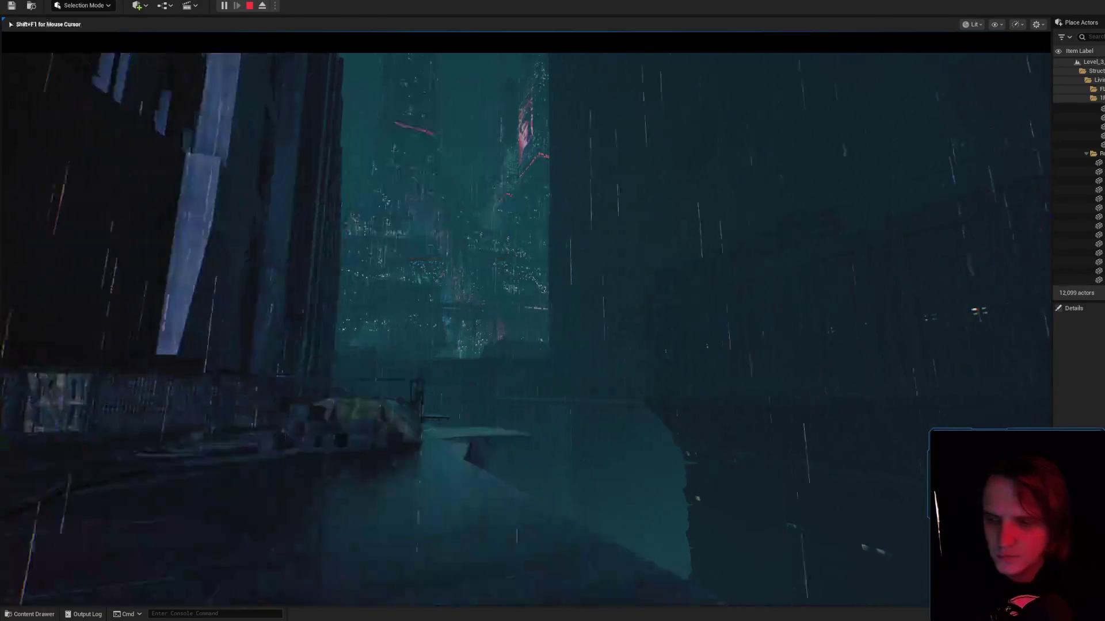
key(Escape)
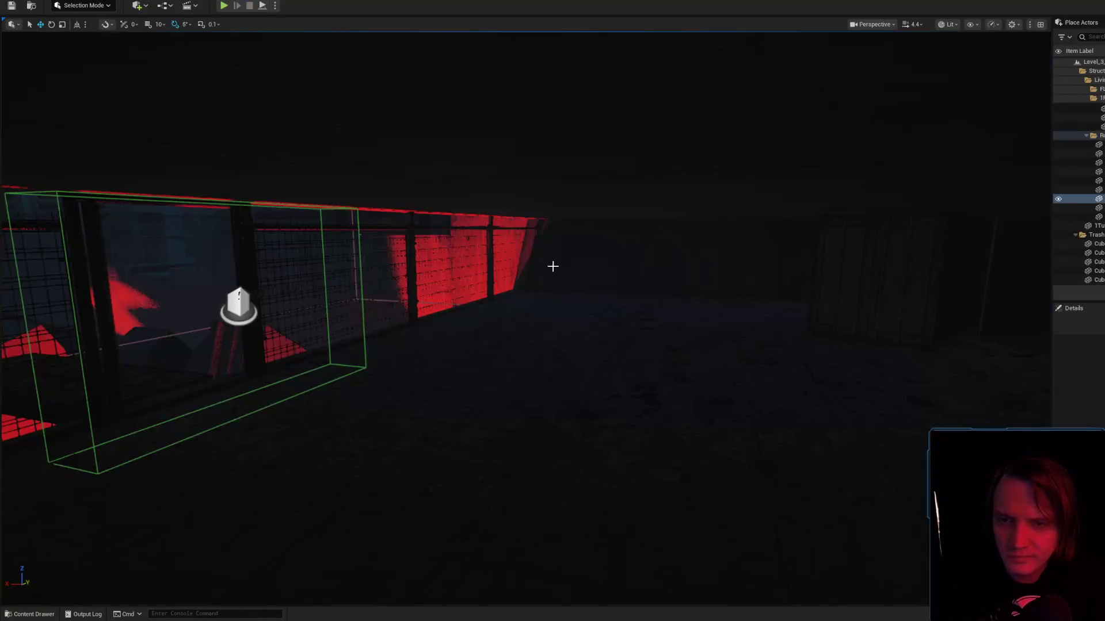
Save the Level_3_Game map and frame the flickering light actor in the viewport.
key(f)
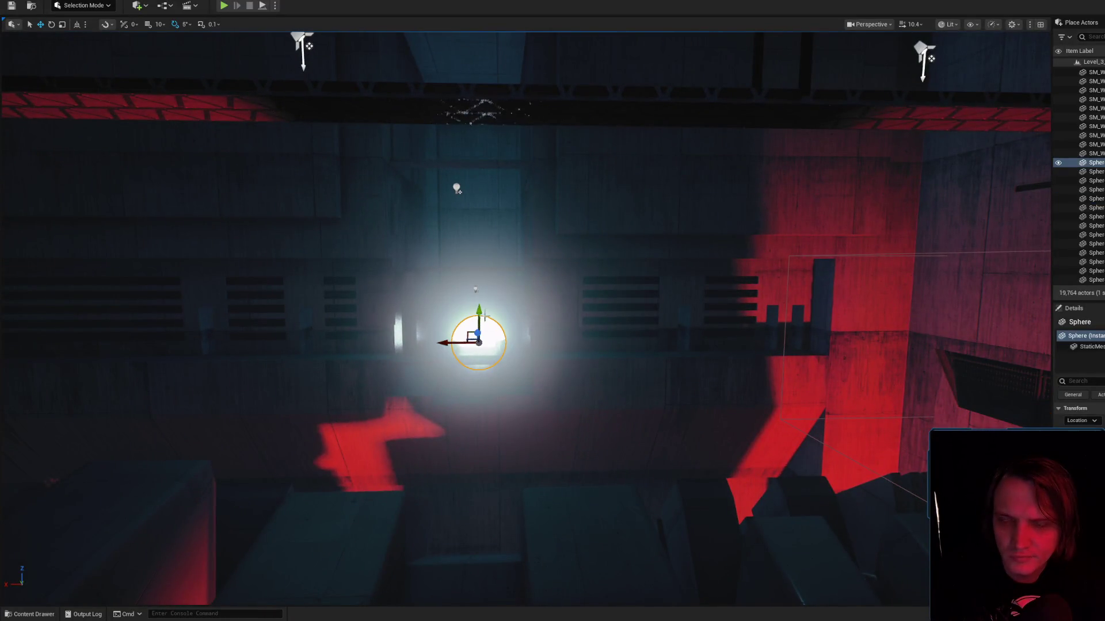
double_click(457, 189)
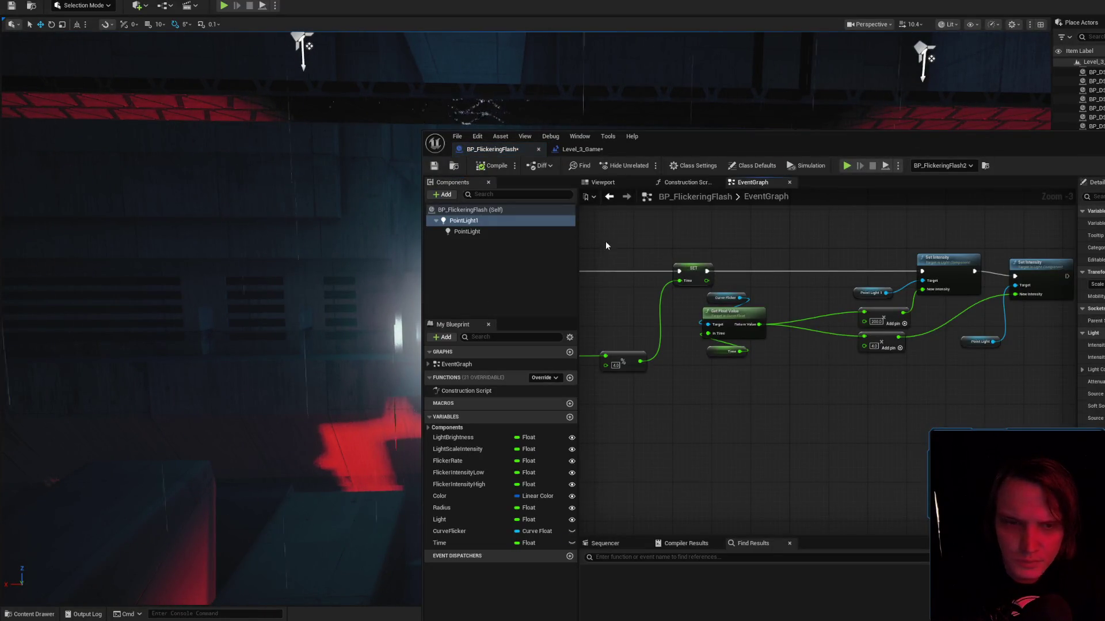
middle_click(526, 154)
click(435, 167)
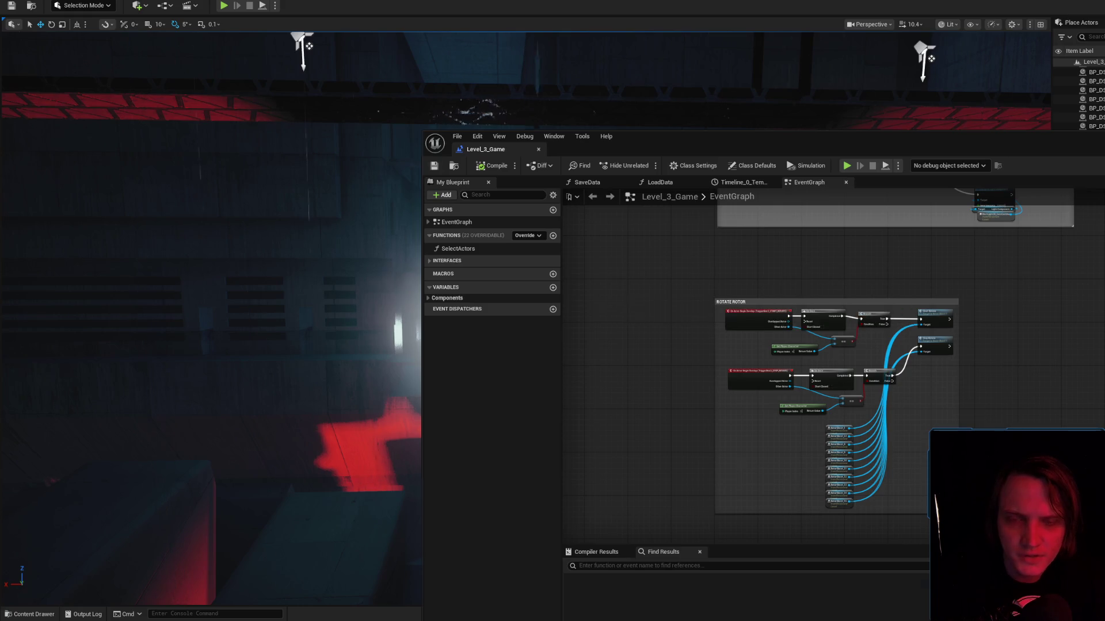
key(f)
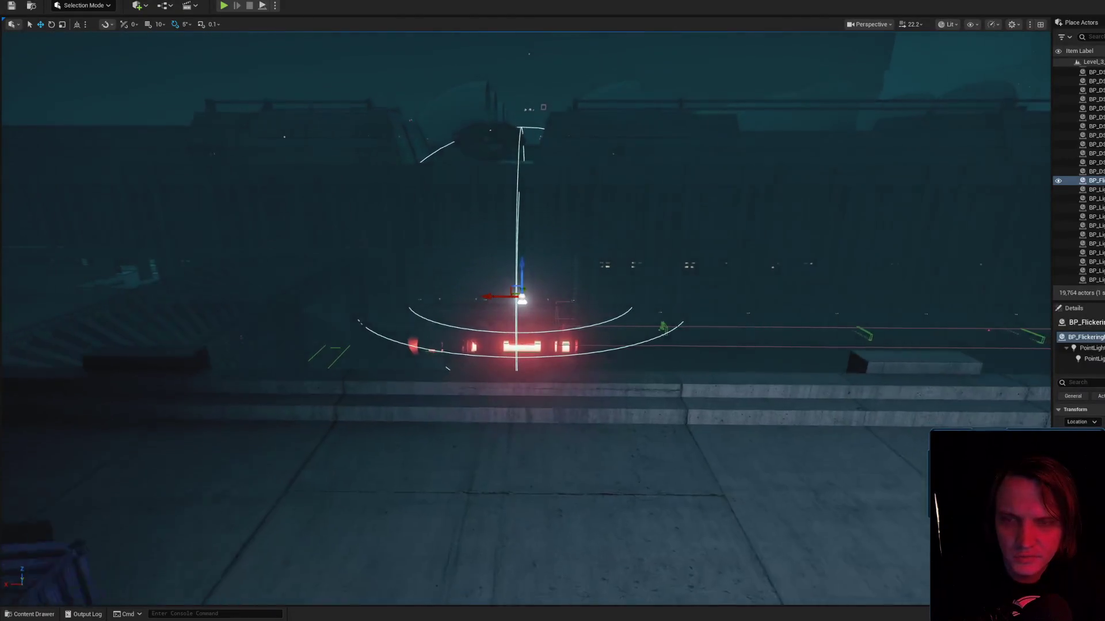
drag(608, 230, 607, 209)
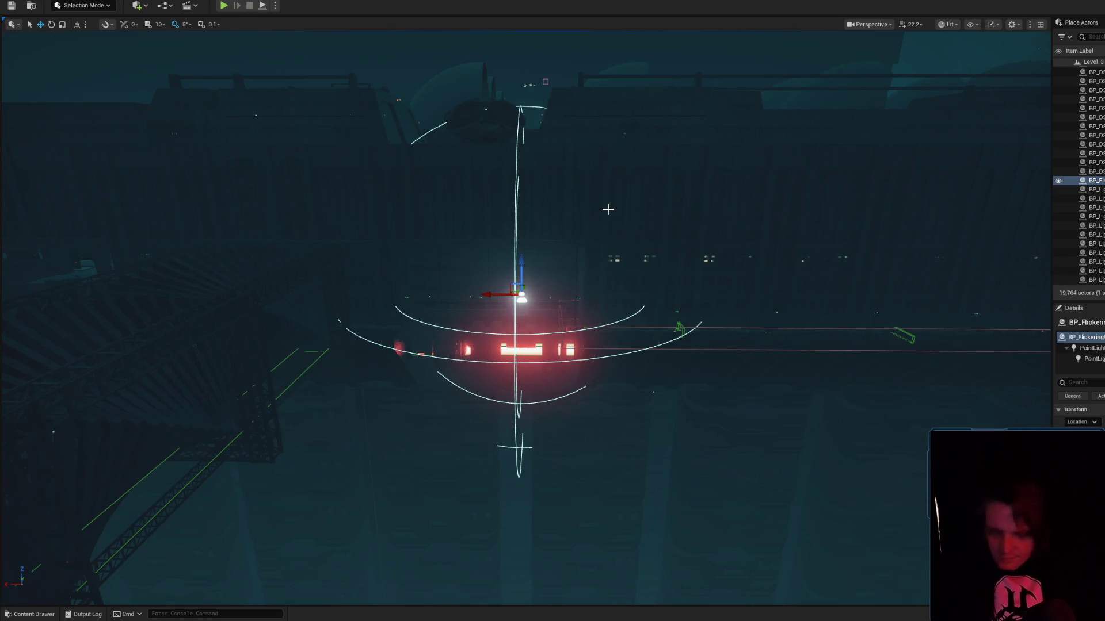
key(alt+s)
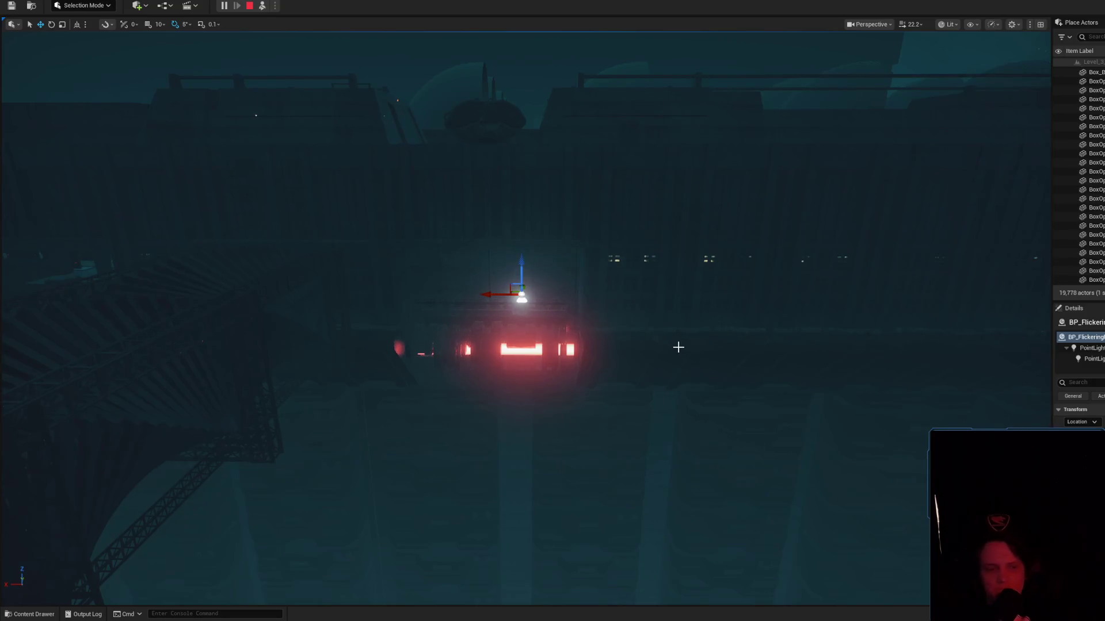
click(1091, 348)
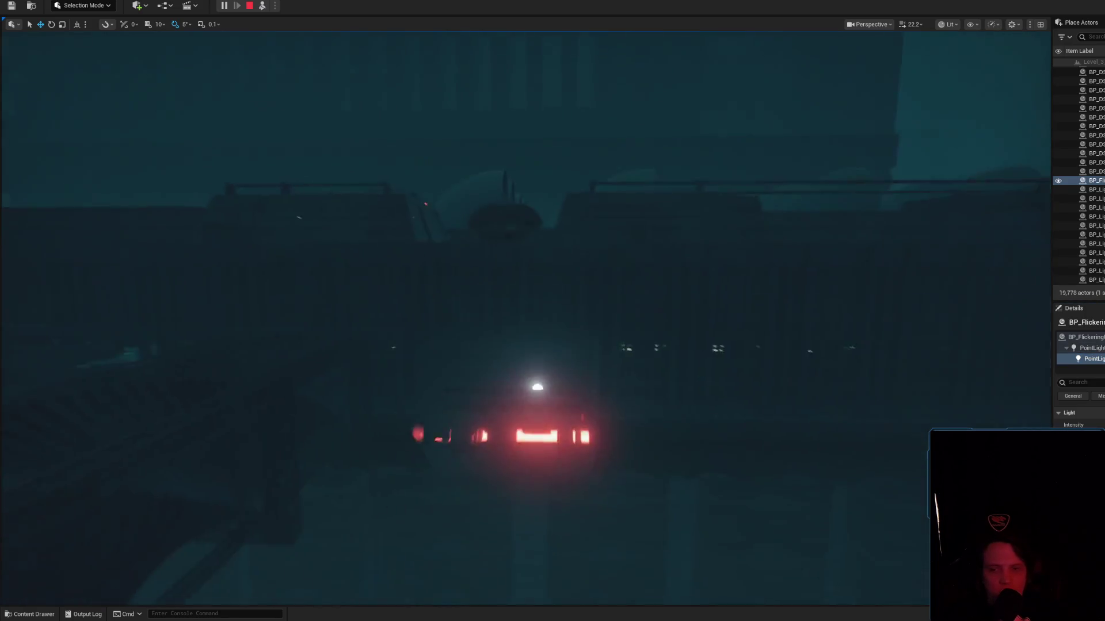
scroll(525, 310, down, 2)
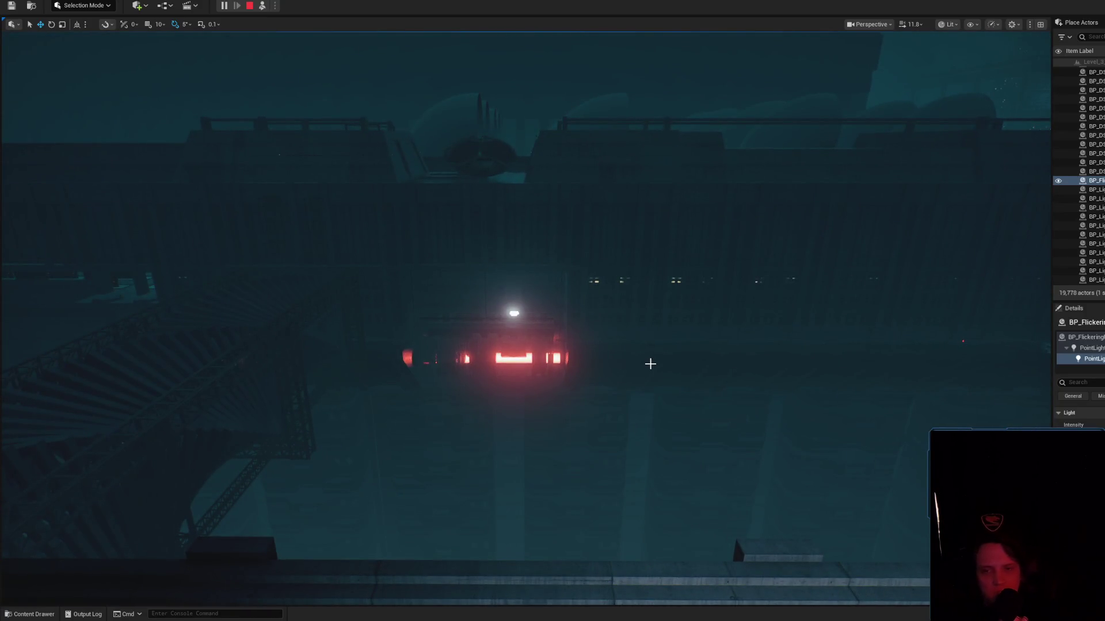
scroll(654, 352, up, 1)
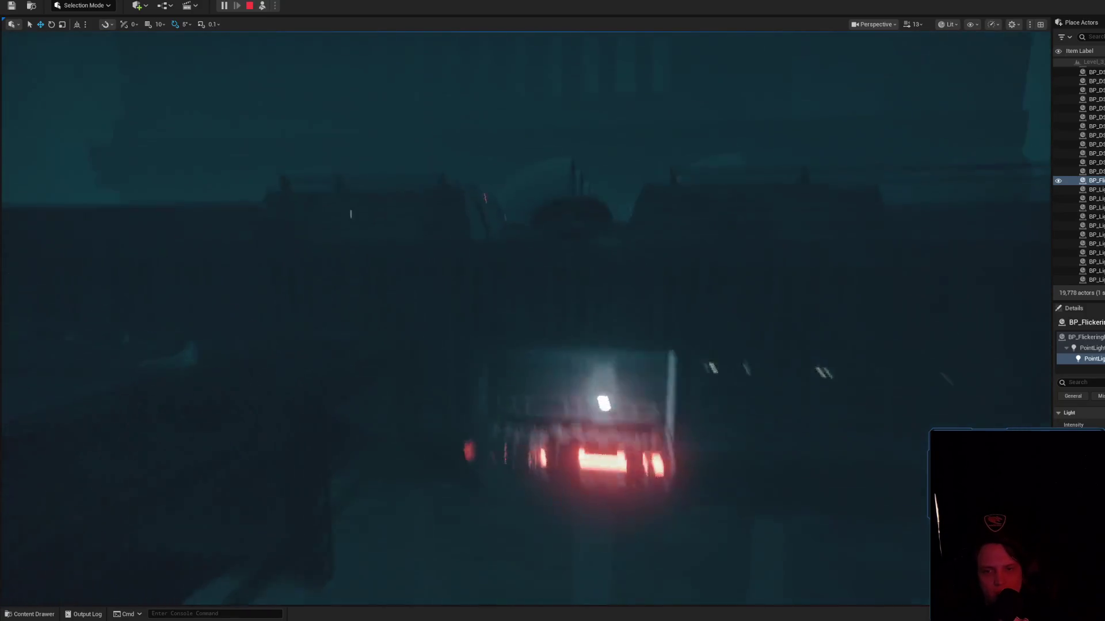
scroll(525, 310, down, 2)
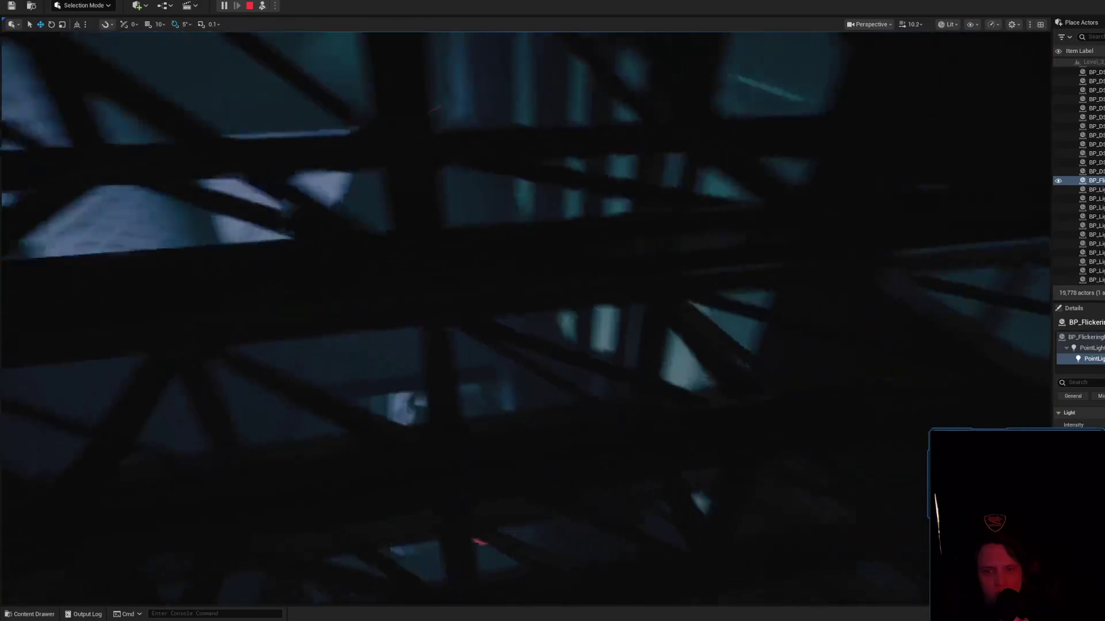
key(w)
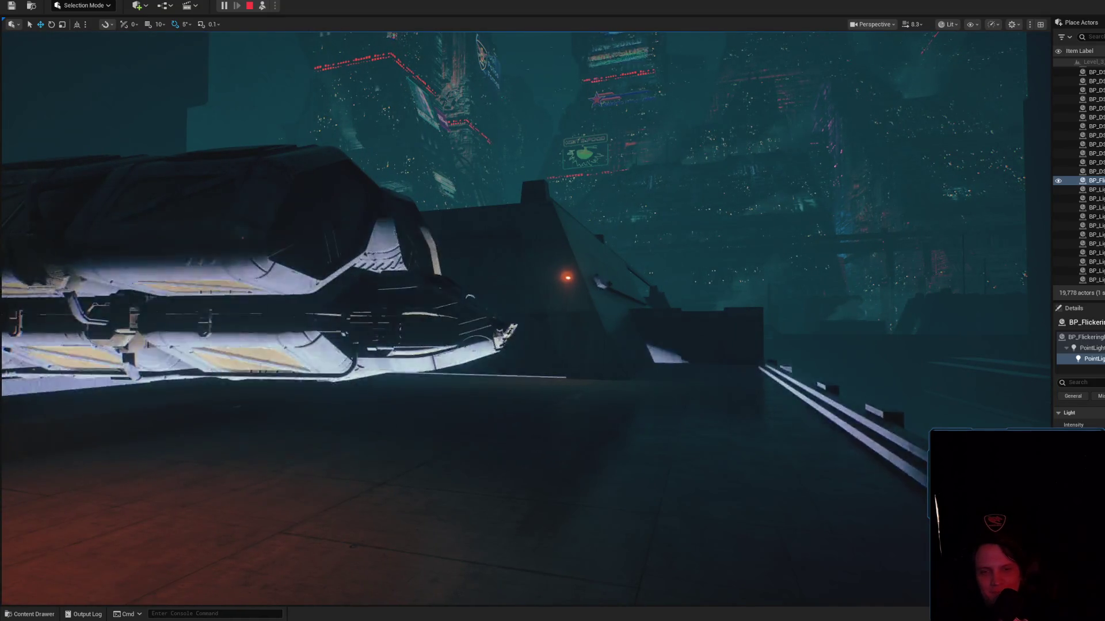
key(a)
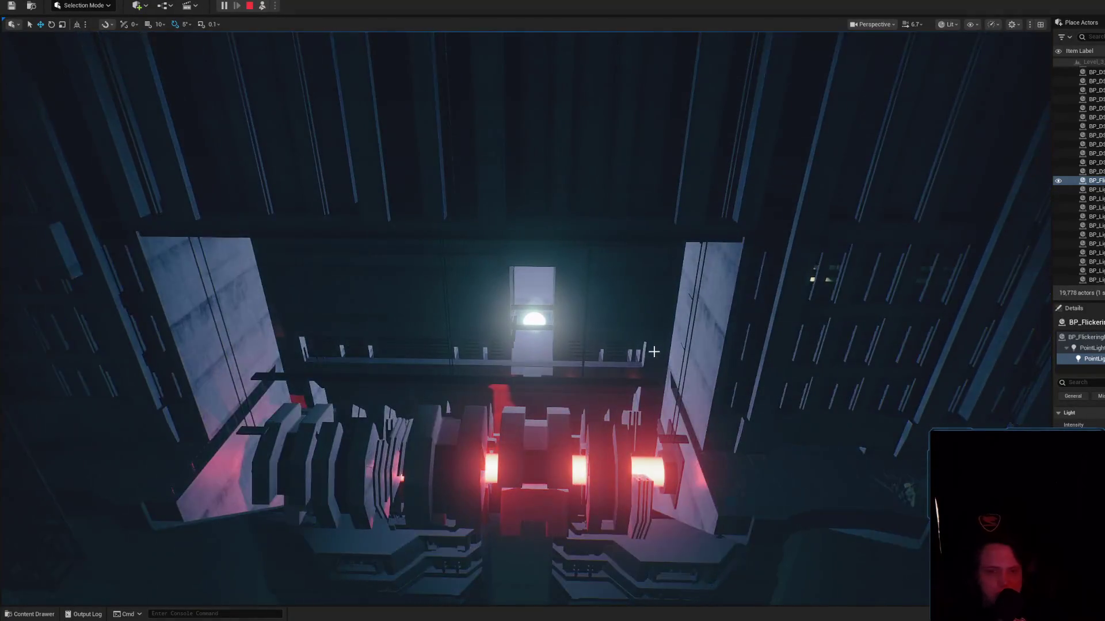
scroll(654, 351, down, 2)
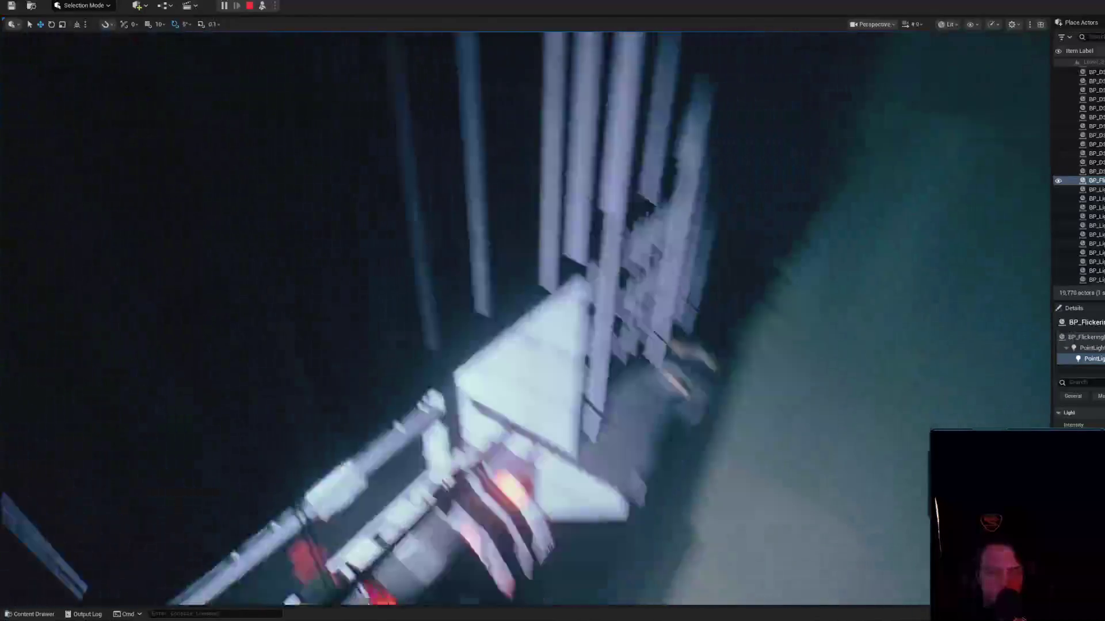
scroll(653, 352, up, 2)
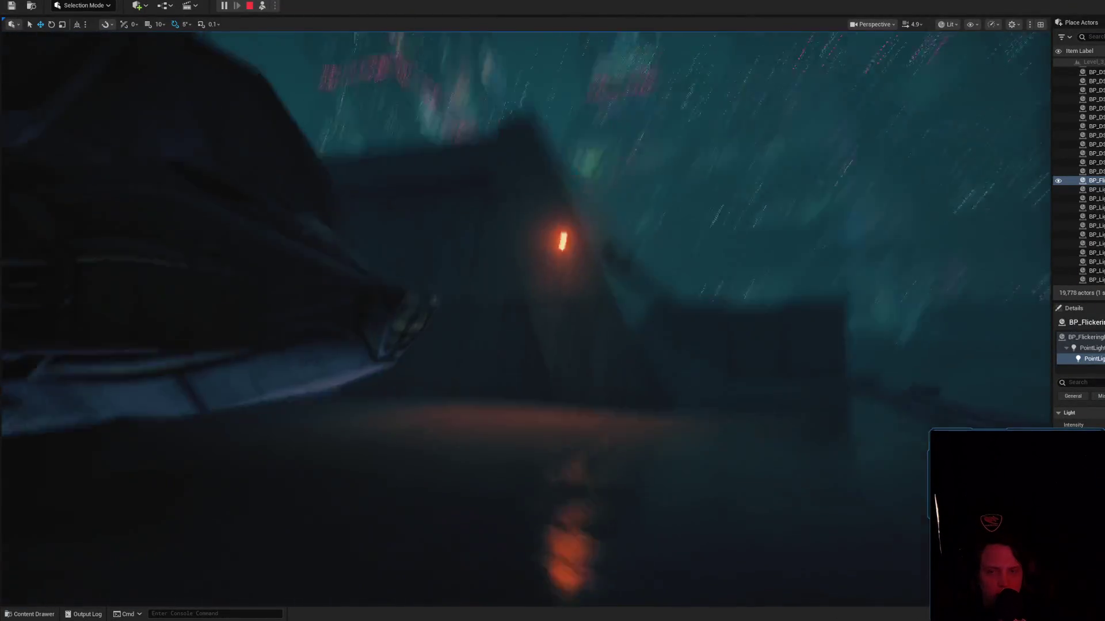
scroll(653, 351, up, 3)
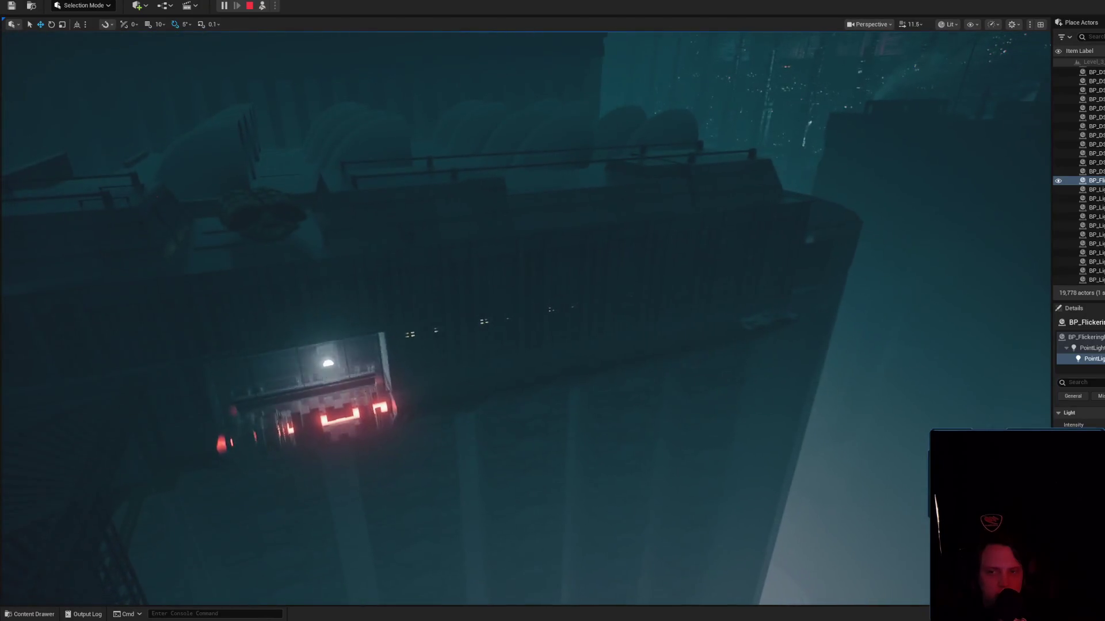
key(w)
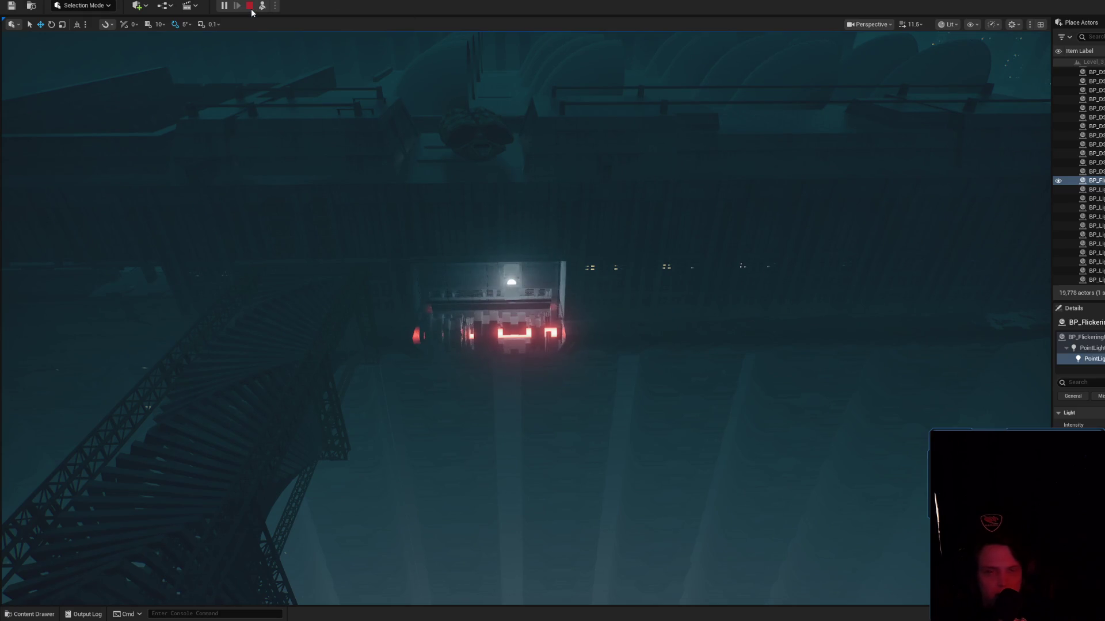
key(Escape)
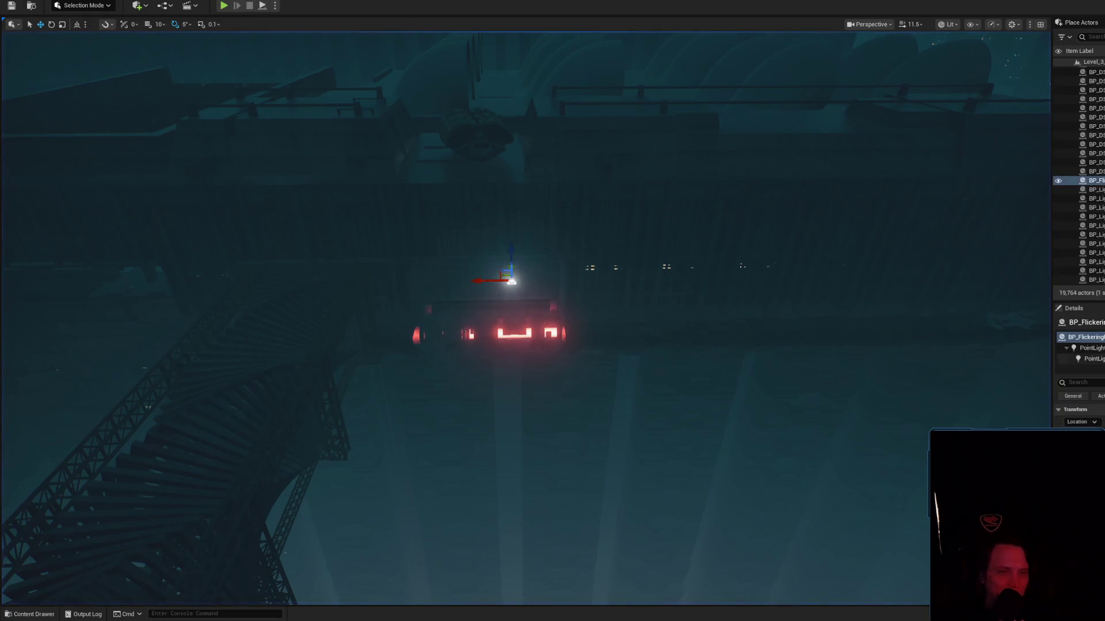
Fly the camera around the red-lit vehicle to watch the flicker, then centre on the point light.
key(w)
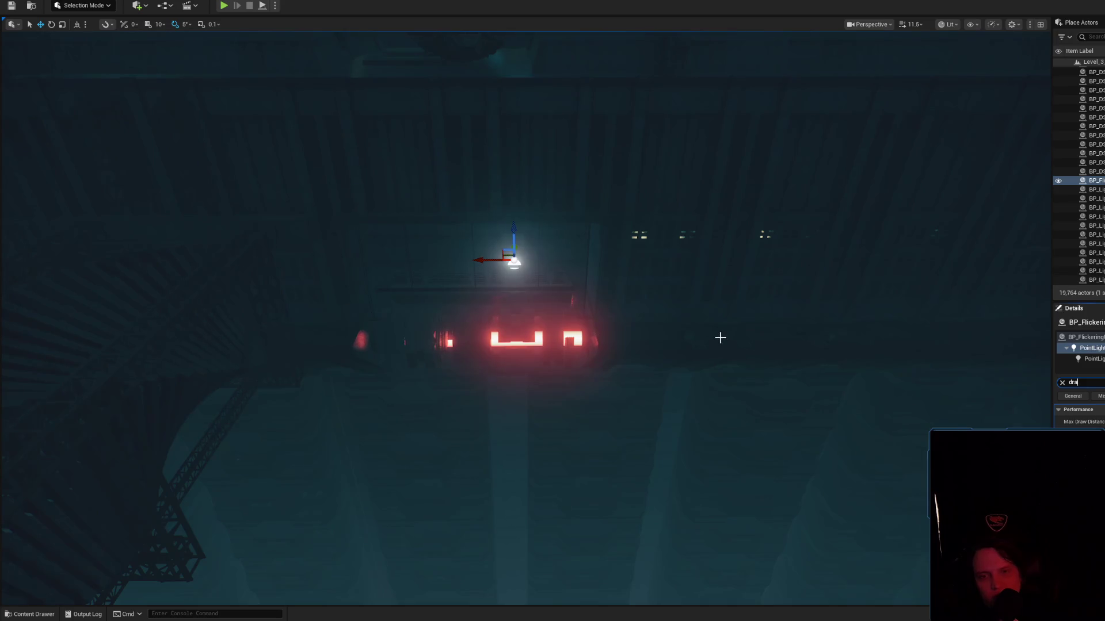
key(w)
scroll(552, 311, down, 1)
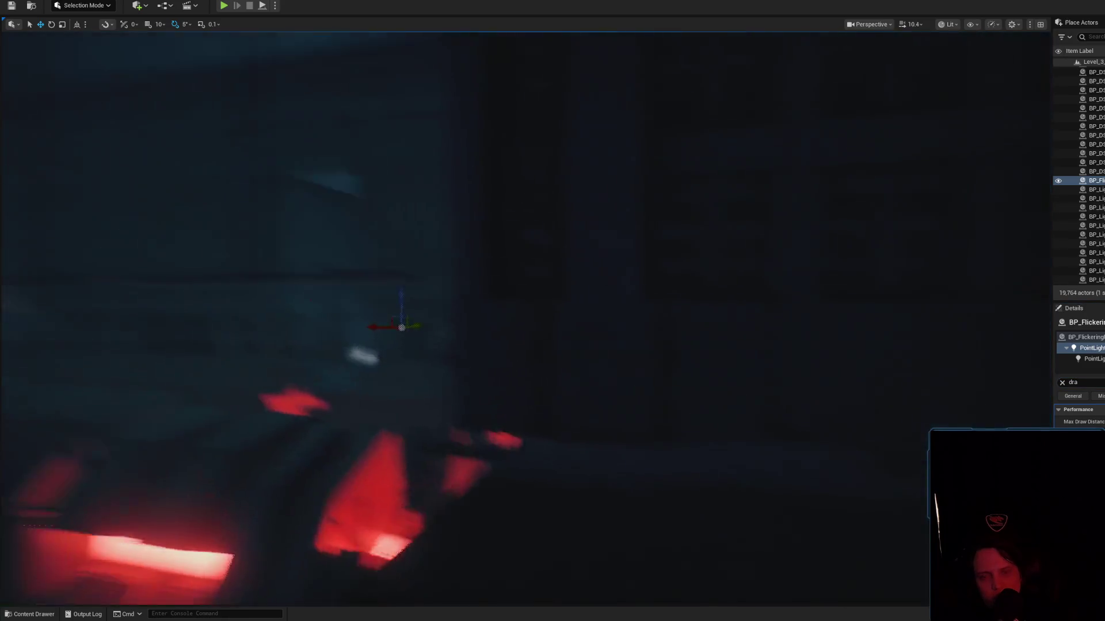
key(s)
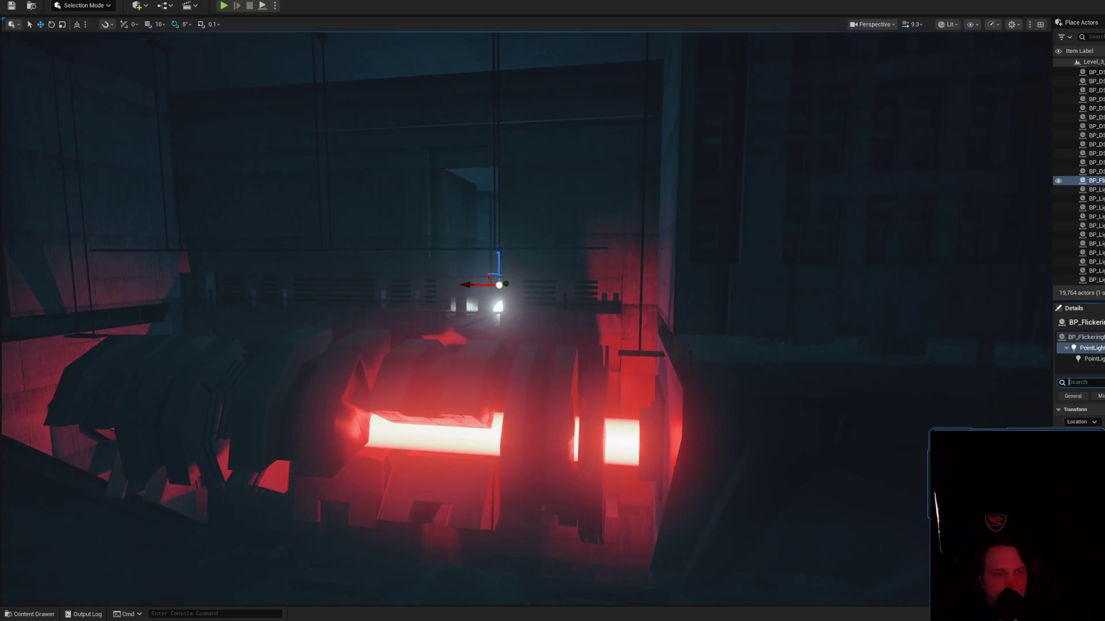
key(d)
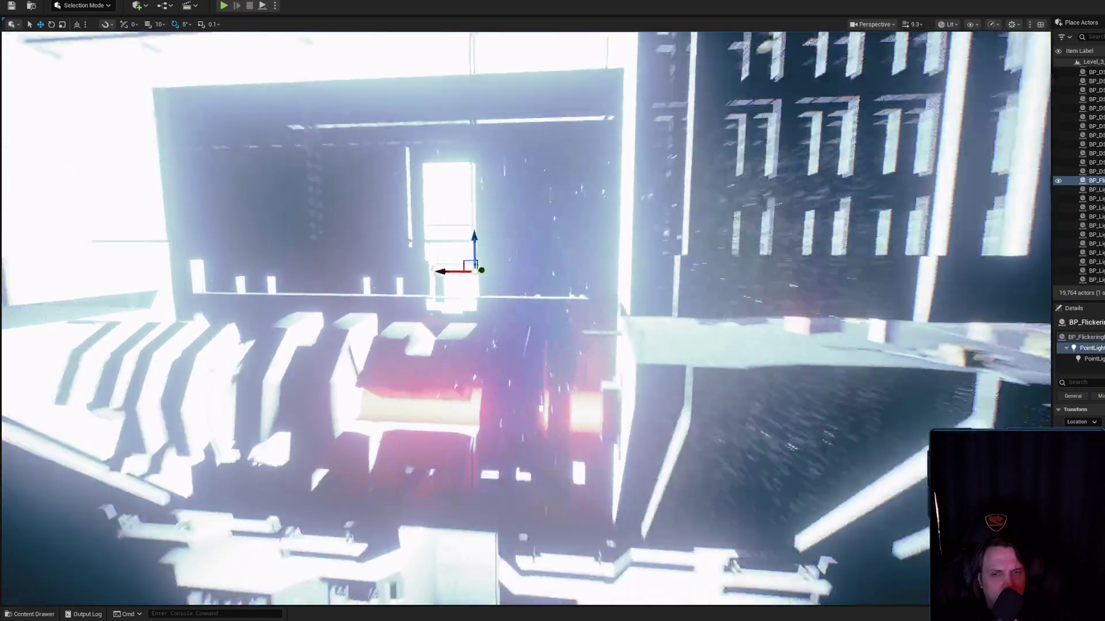
scroll(553, 311, down, 1)
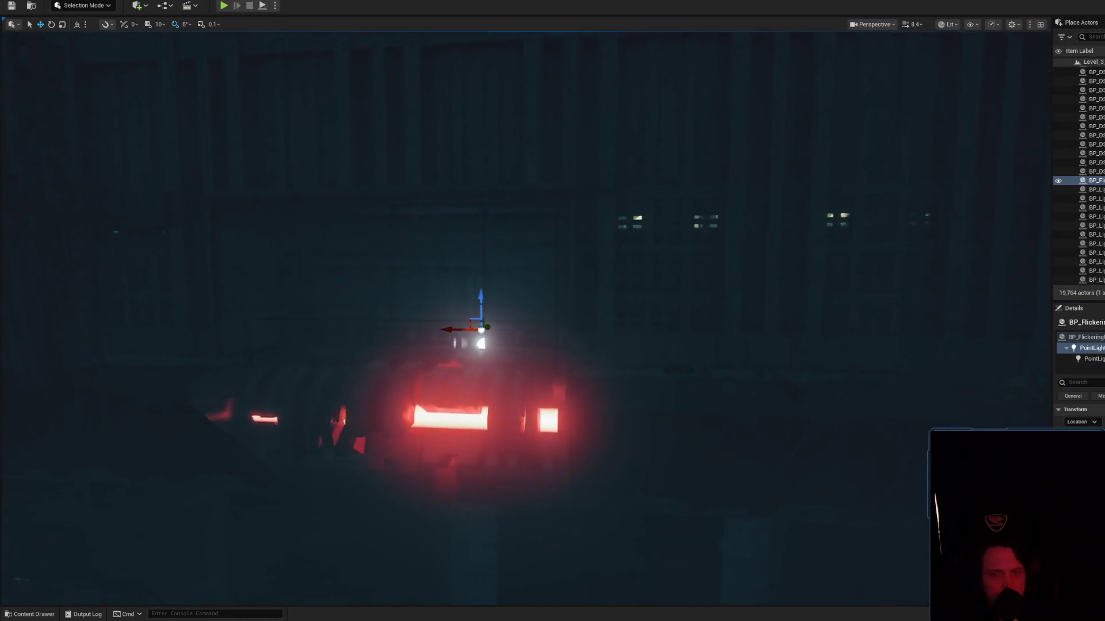
key(s)
key(a)
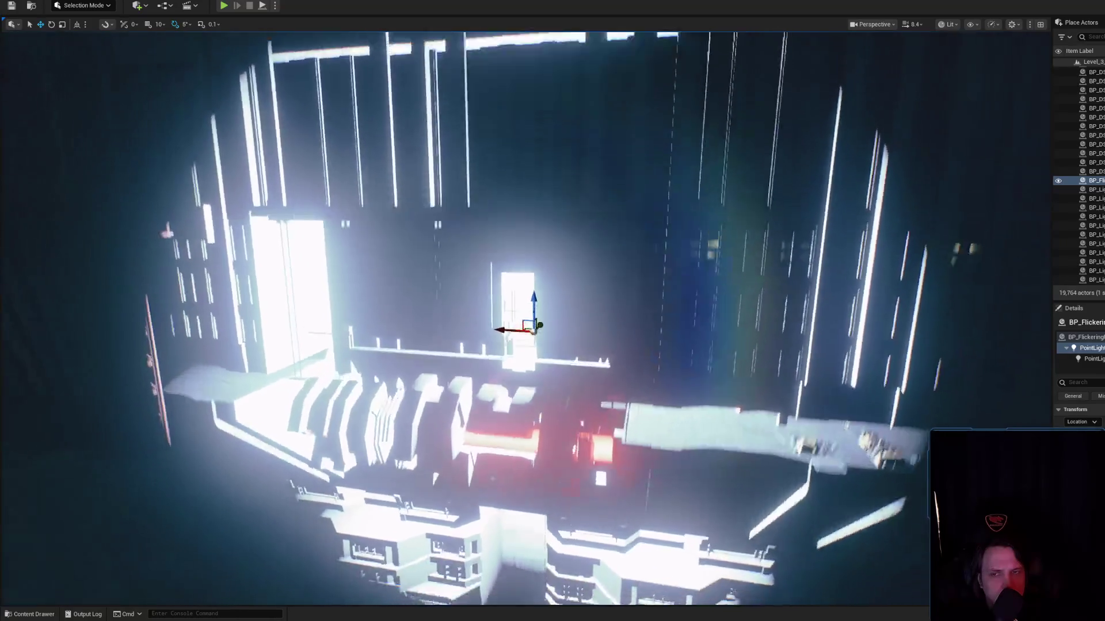
key(q)
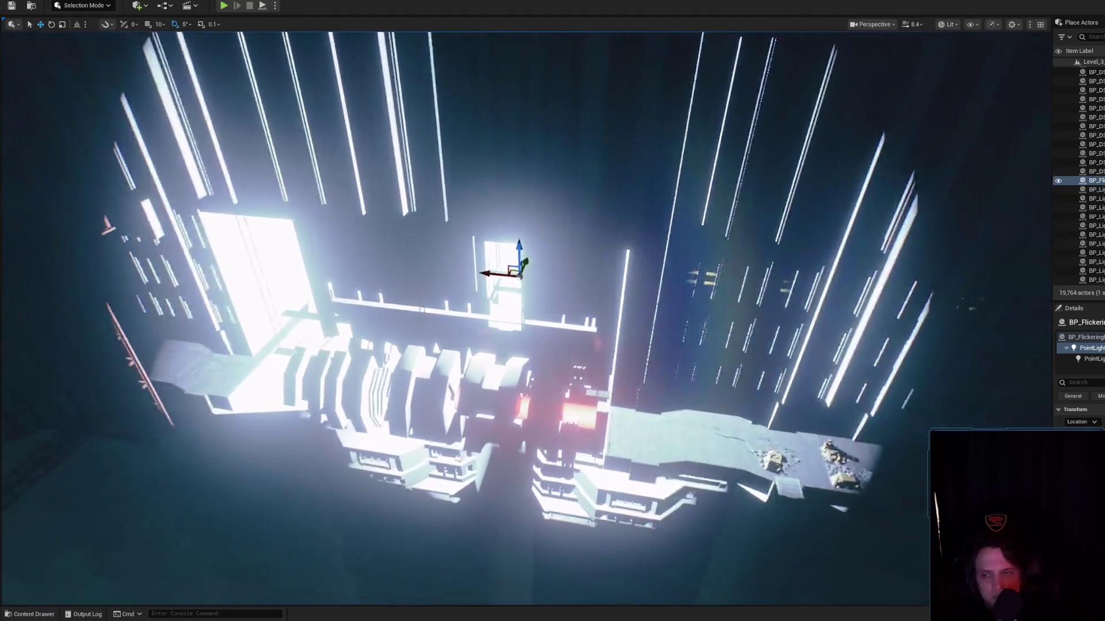
key(w)
key(f)
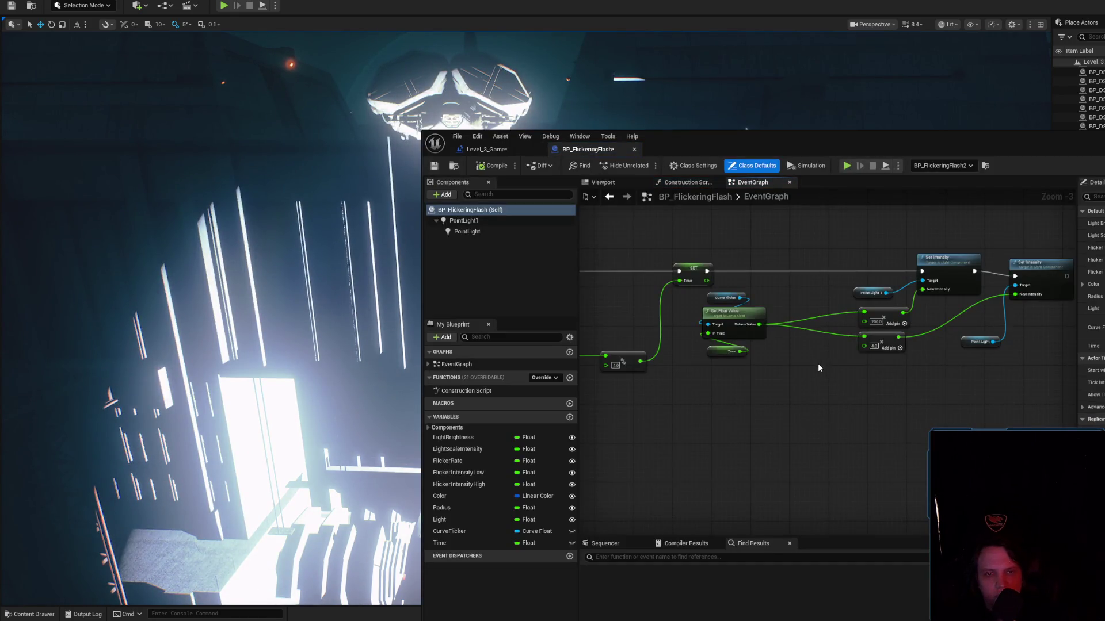
Delete the Construction Script's Set Light Color, Set Attenuation Radius, reroute and variable nodes, then compile.
click(472, 450)
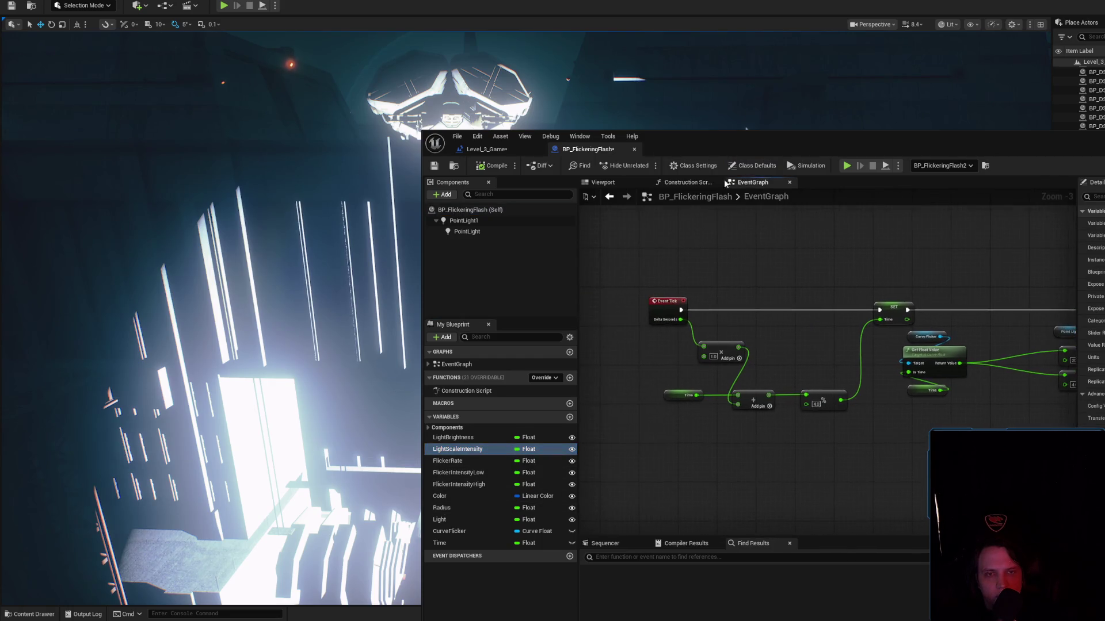
click(680, 183)
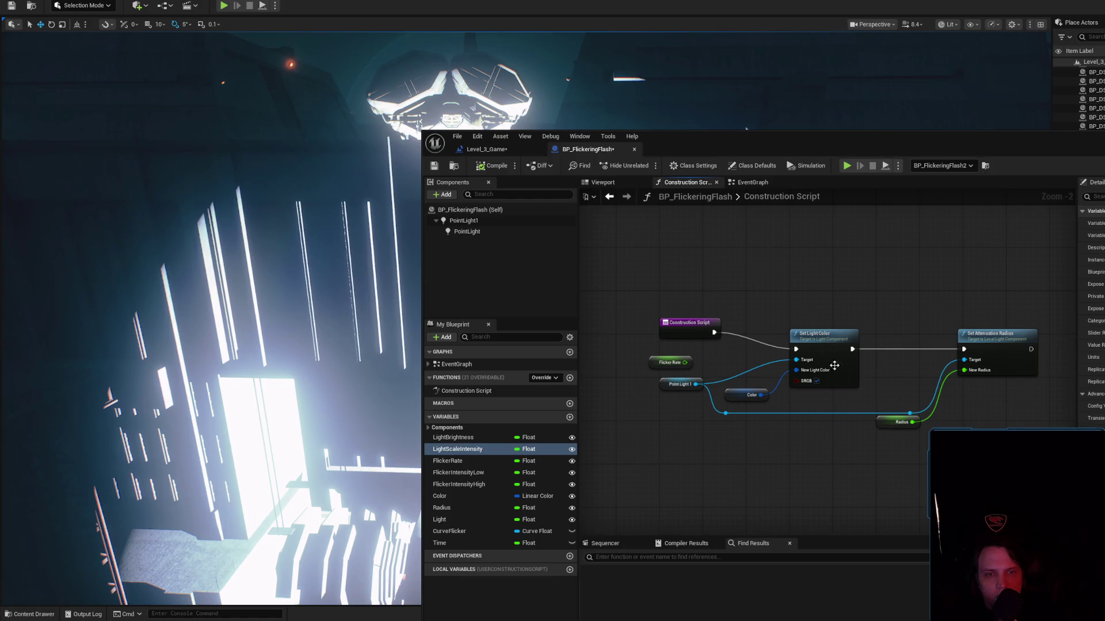
click(886, 420)
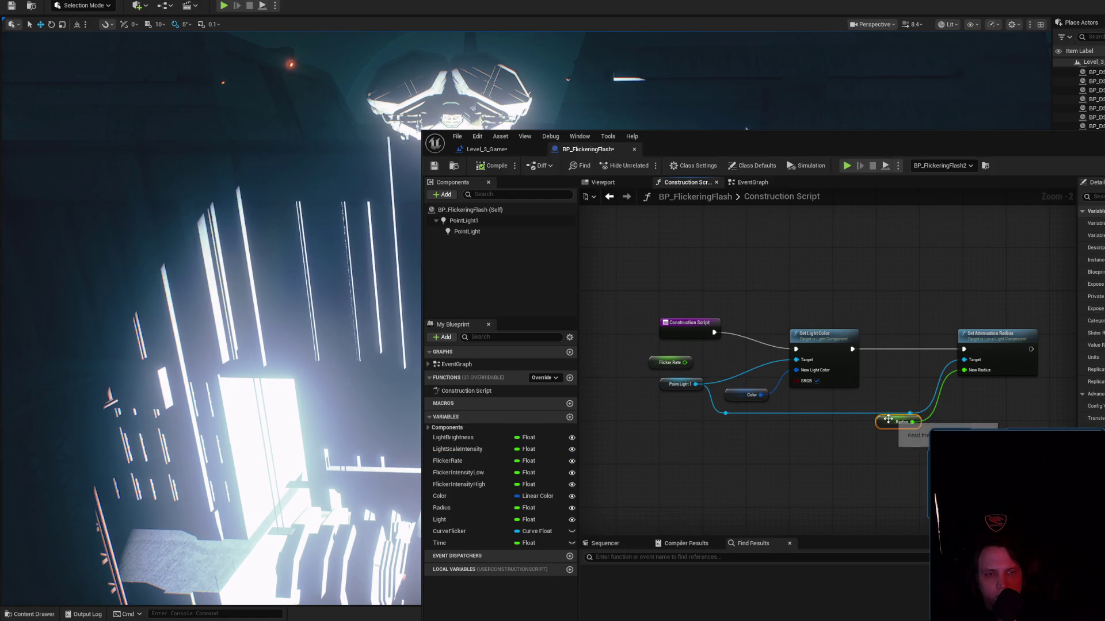
key(Delete)
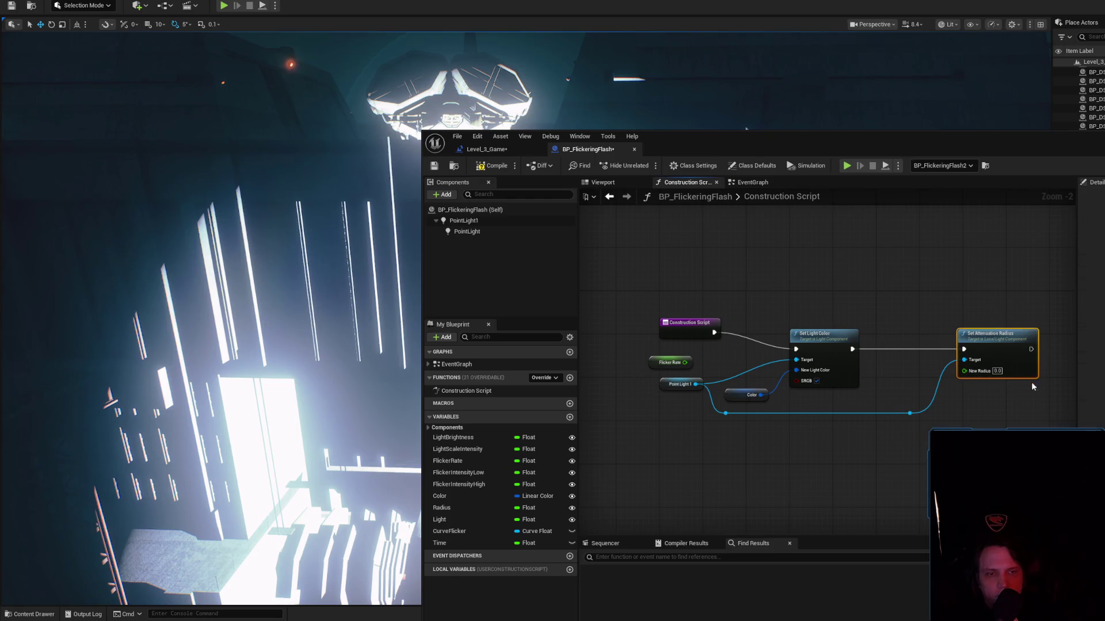
key(Delete)
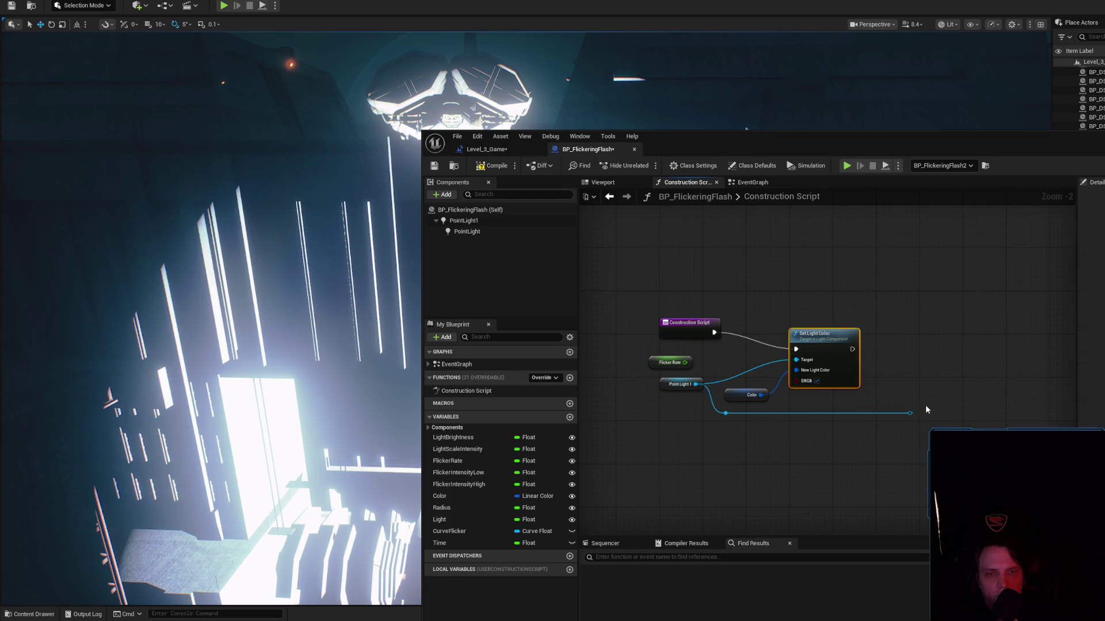
key(Delete)
click(910, 413)
key(Delete)
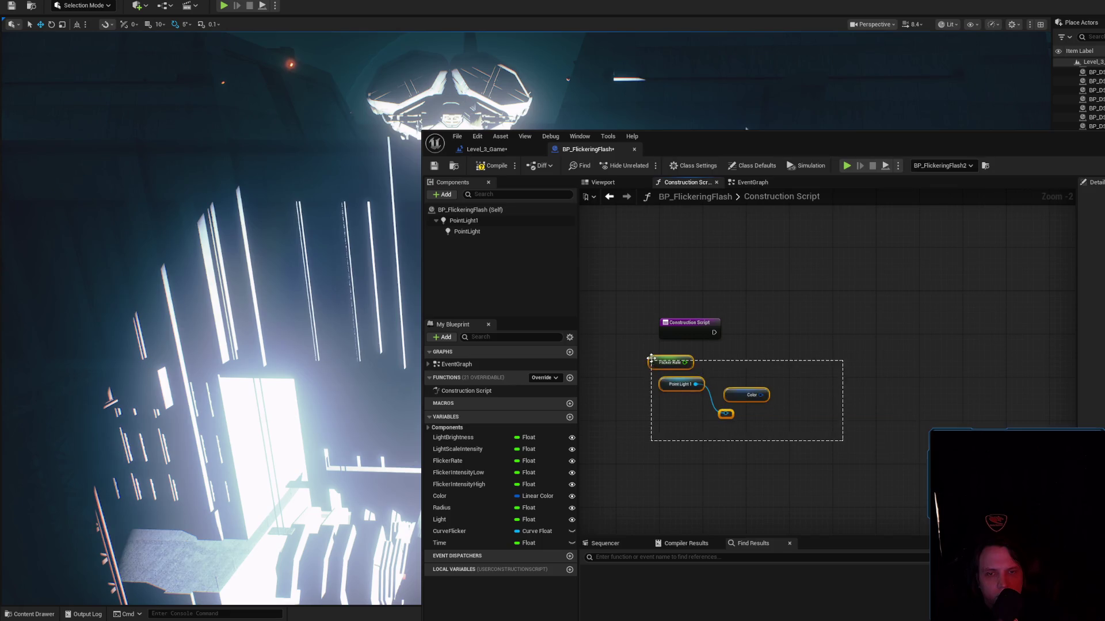
drag(651, 358, 651, 358)
key(Delete)
click(493, 167)
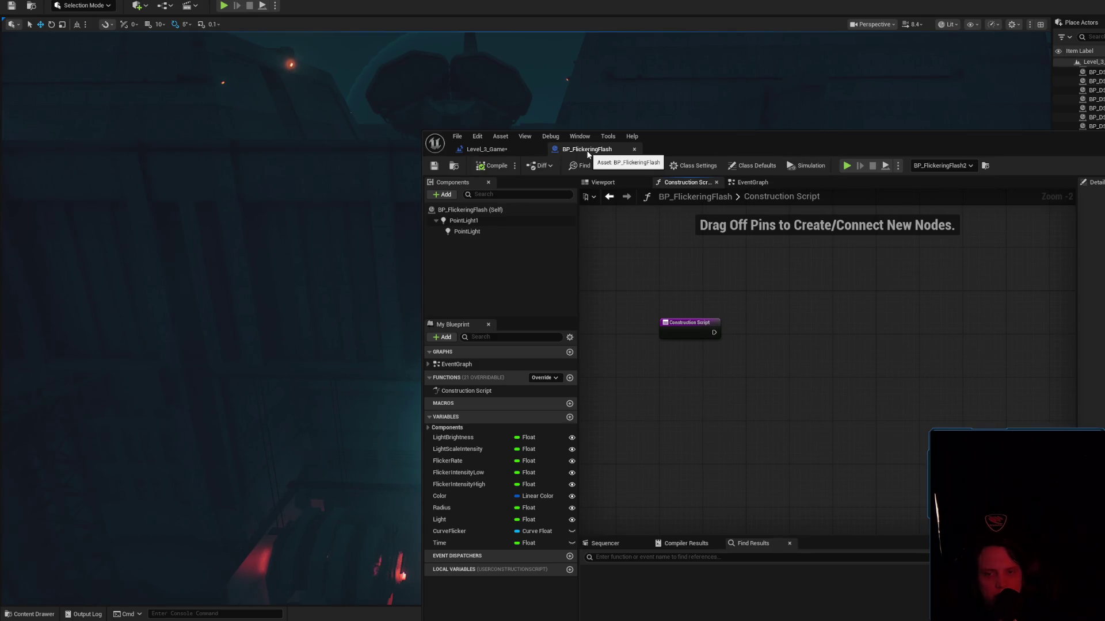
Delete the LightBrightness, LightScaleIntensity, FlickerRate, FlickerIntensityLow/High, Color, Light and Radius variables.
click(478, 438)
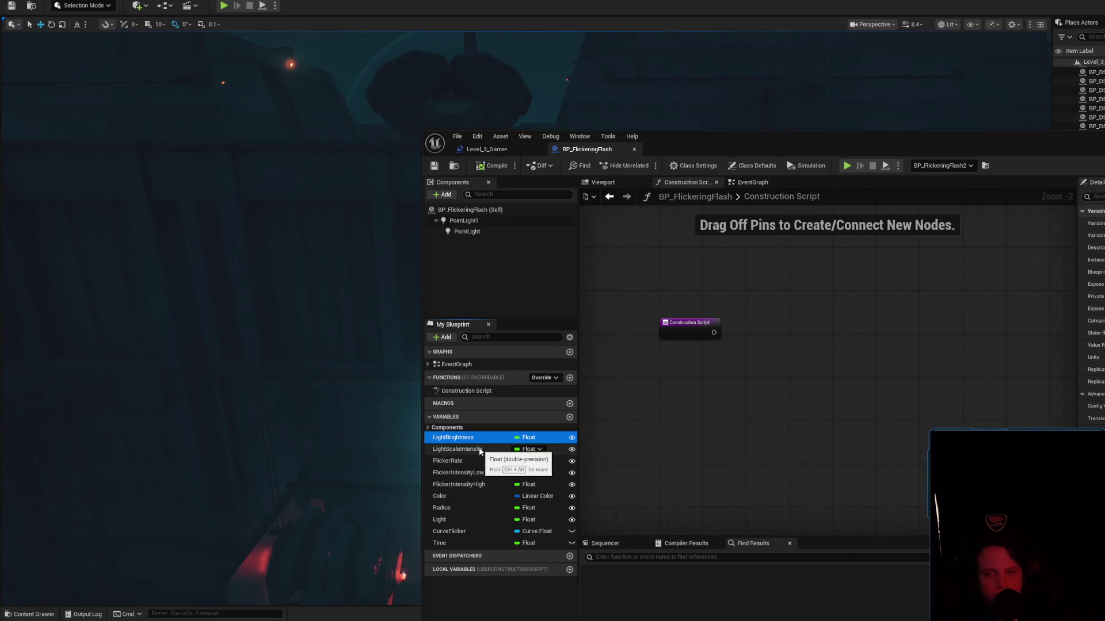
key(Delete)
click(480, 443)
key(Delete)
click(480, 444)
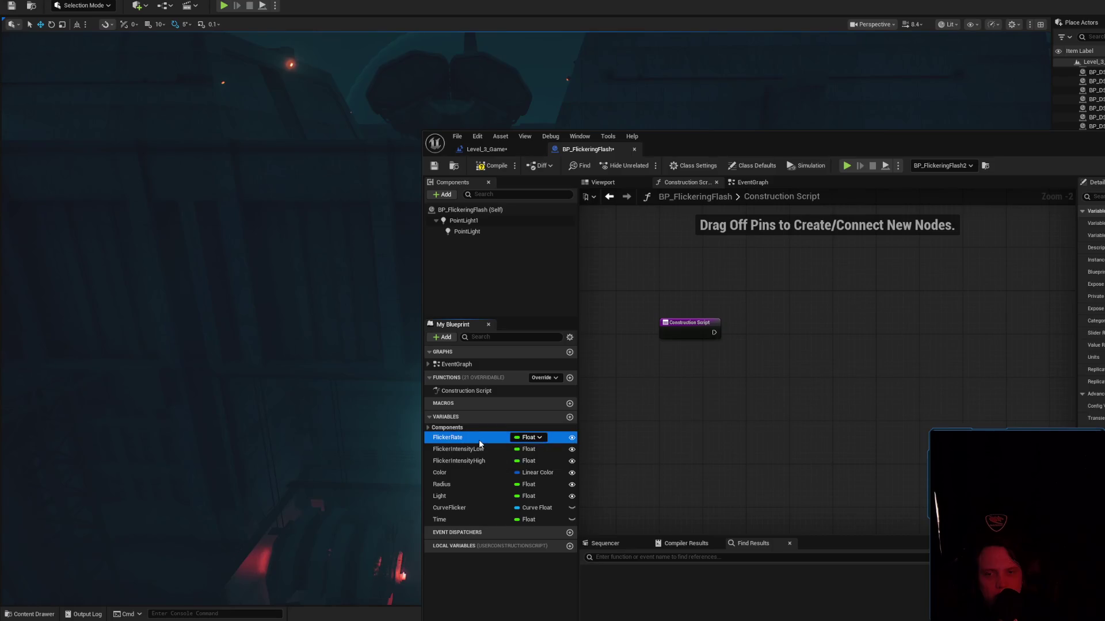
key(Delete)
click(480, 443)
key(Delete)
click(480, 443)
key(Delete)
click(480, 443)
key(Delete)
click(471, 477)
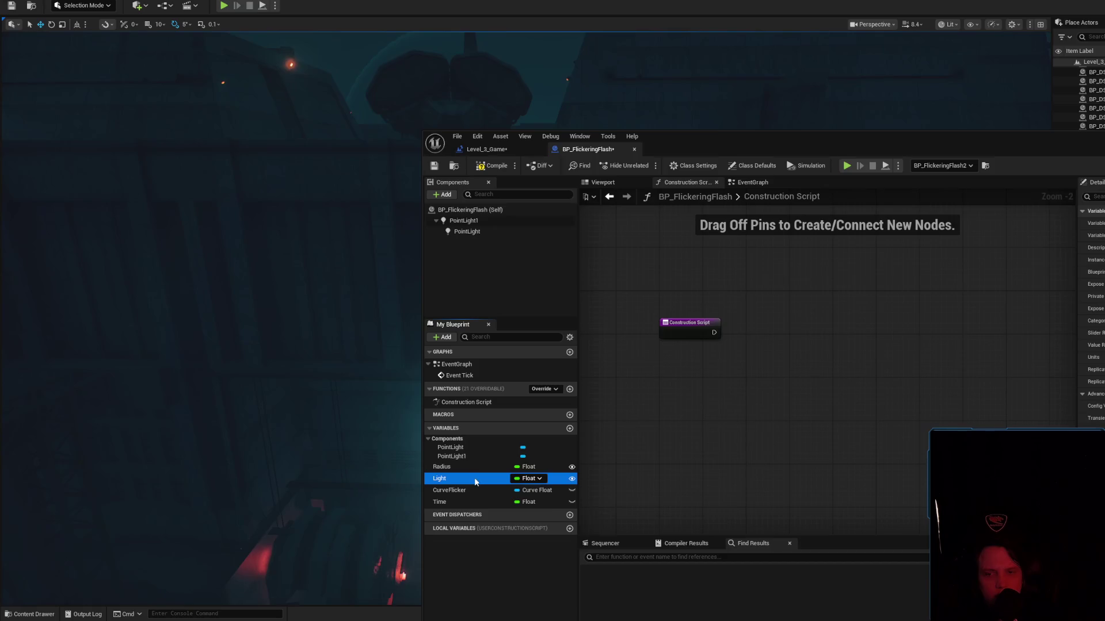
key(Delete)
click(470, 467)
key(Delete)
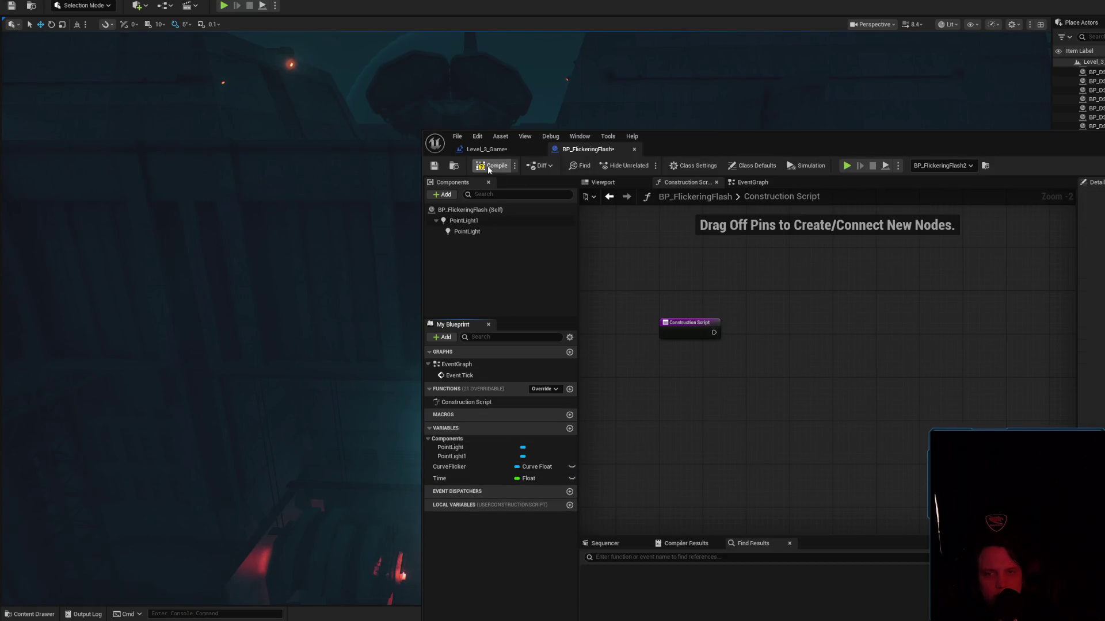
Save the blueprint and minimize its editor to return to the level view.
click(445, 168)
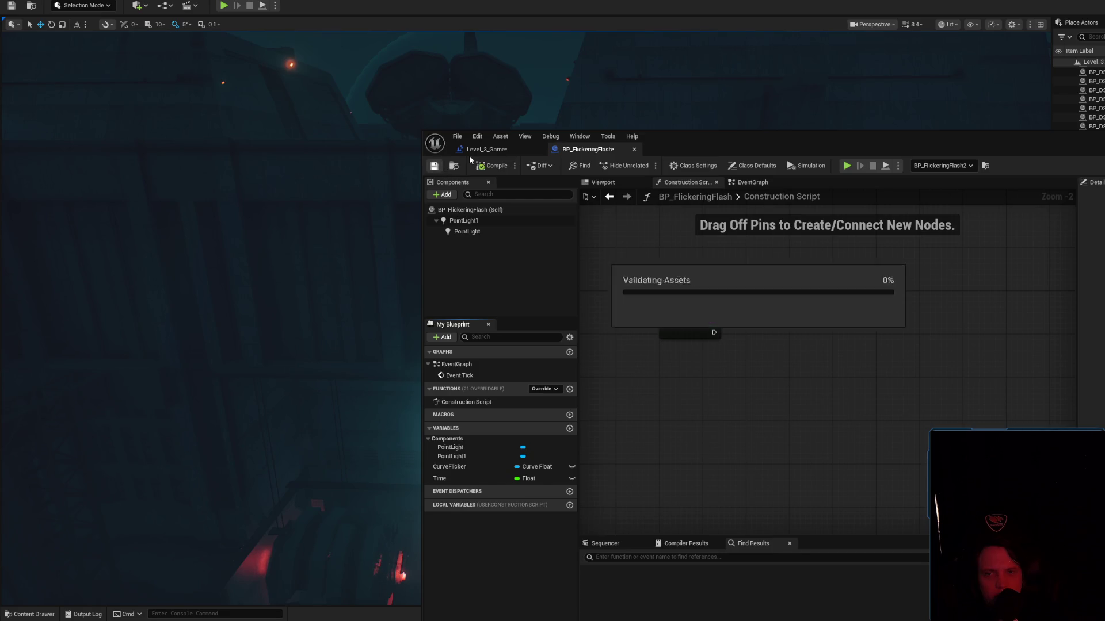
click(760, 184)
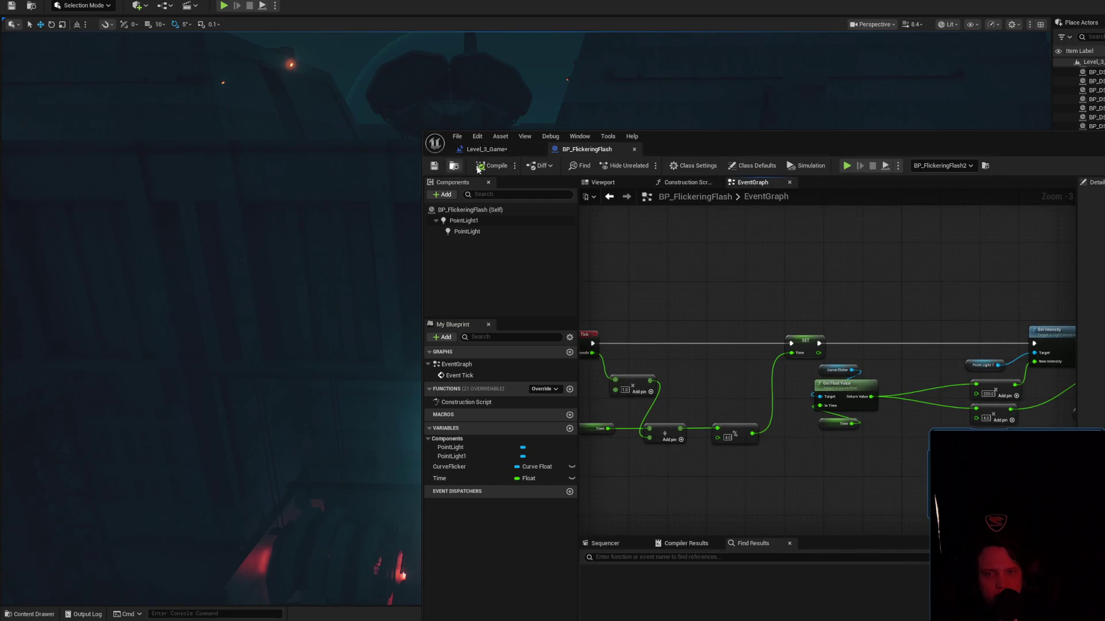
click(473, 233)
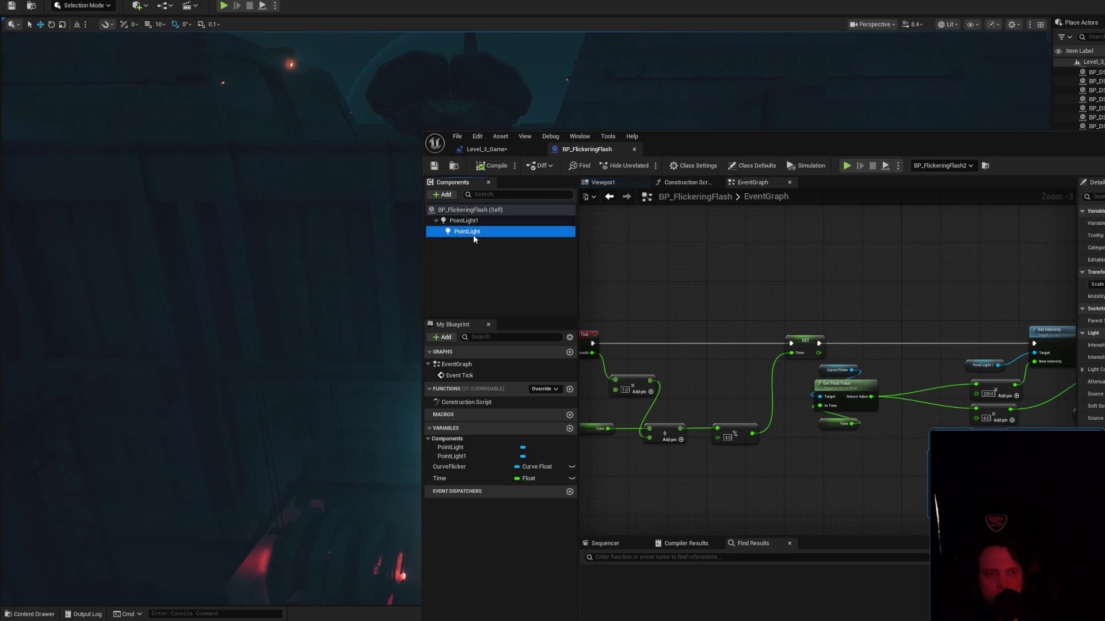
click(469, 222)
mouse_move(1025, 135)
mouse_down()
mouse_move(738, 576)
mouse_move(711, 86)
mouse_up()
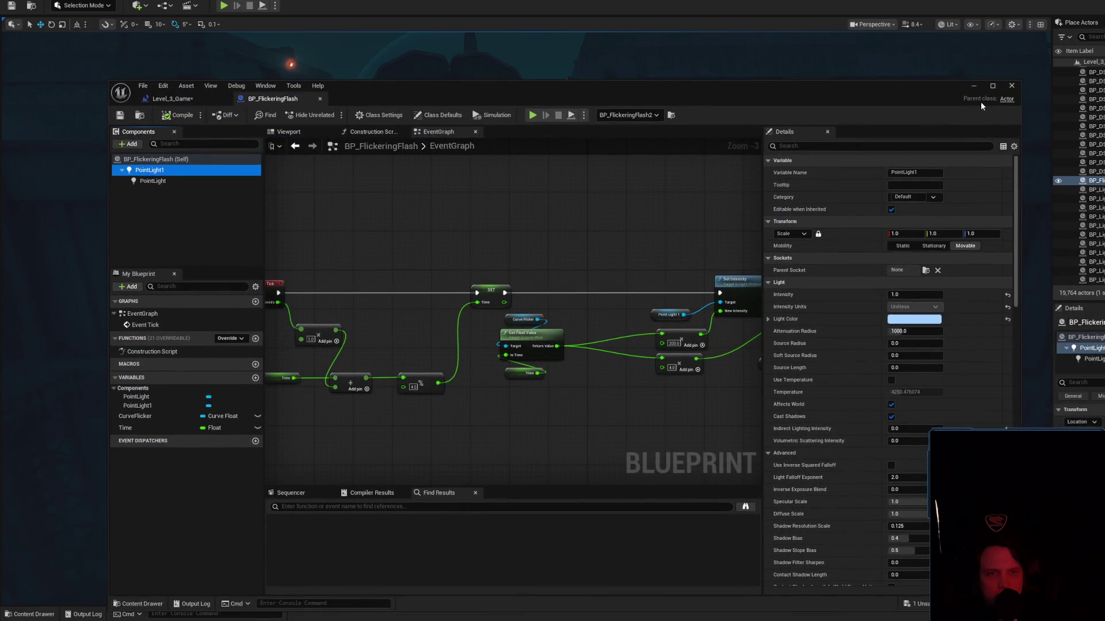
click(974, 86)
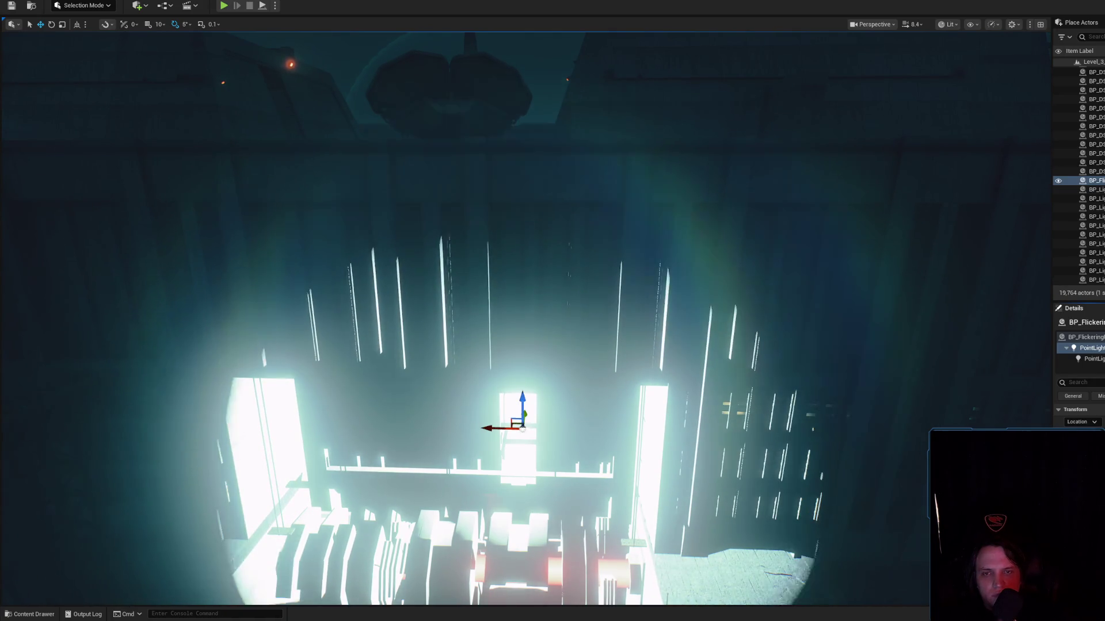
Fly around the lit structure to watch the flicker, then start playing the level.
mouse_move(522, 322)
mouse_down()
mouse_move(512, 271)
mouse_move(529, 345)
mouse_move(540, 316)
mouse_up()
drag(670, 466, 671, 466)
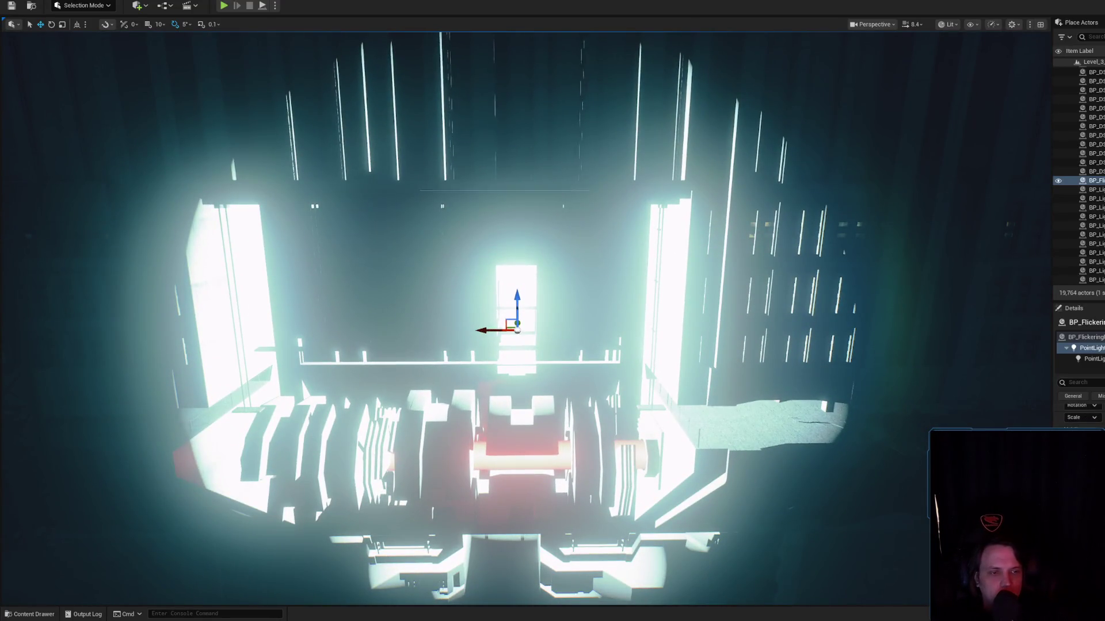
mouse_move(541, 317)
mouse_down()
mouse_move(529, 315)
mouse_move(575, 311)
mouse_move(601, 384)
mouse_up()
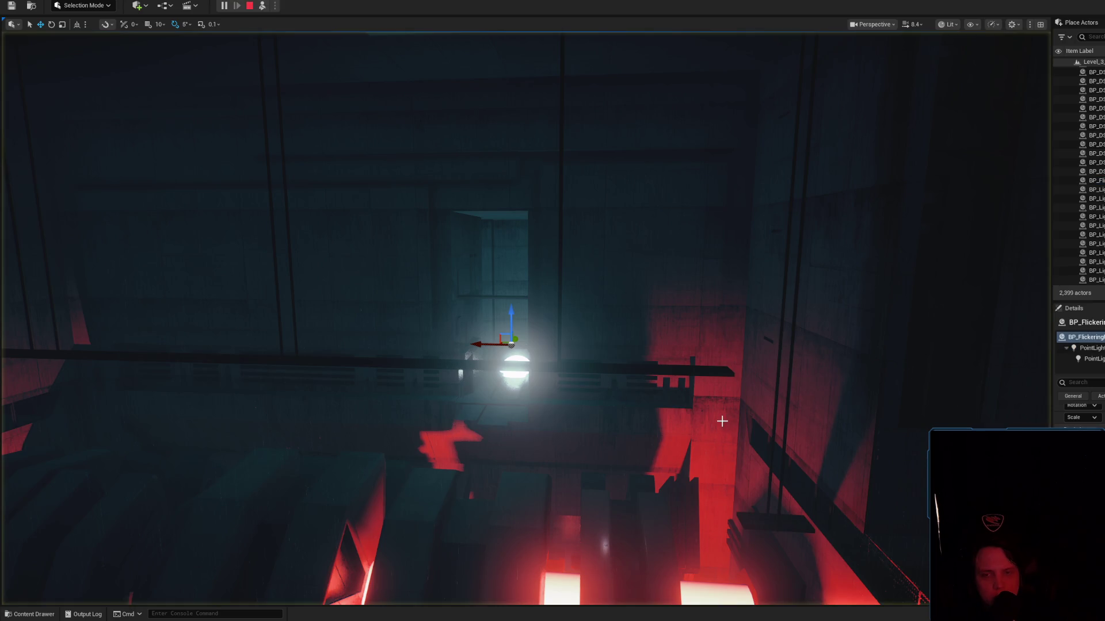
key(alt+s)
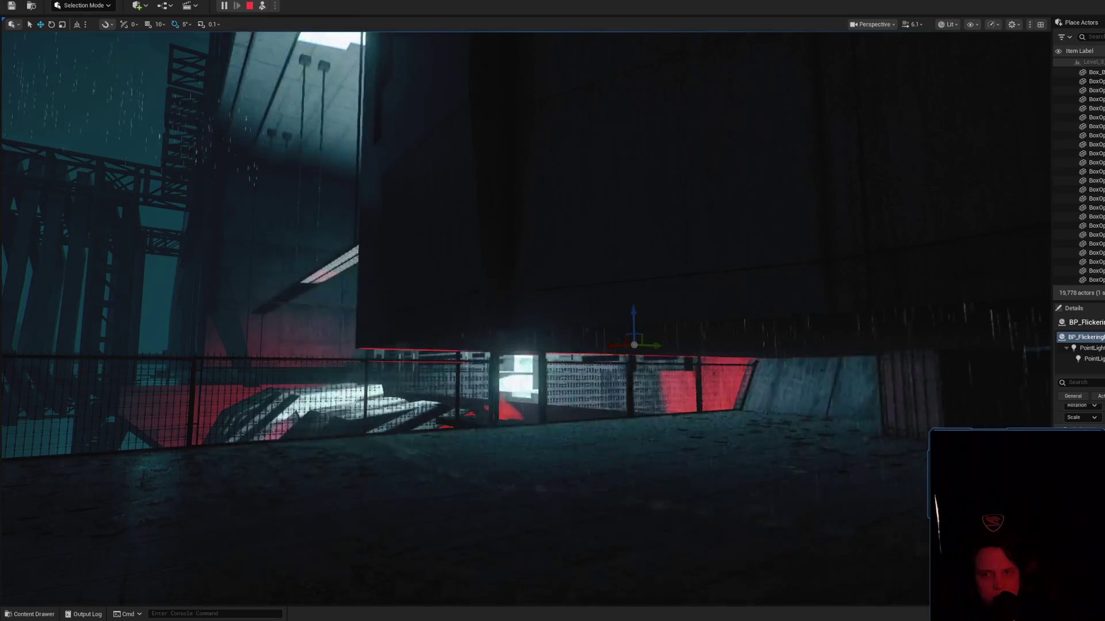
Fly through the window frames to watch the light flicker in Play, then stop the session.
scroll(524, 317, up, 2)
scroll(504, 288, down, 5)
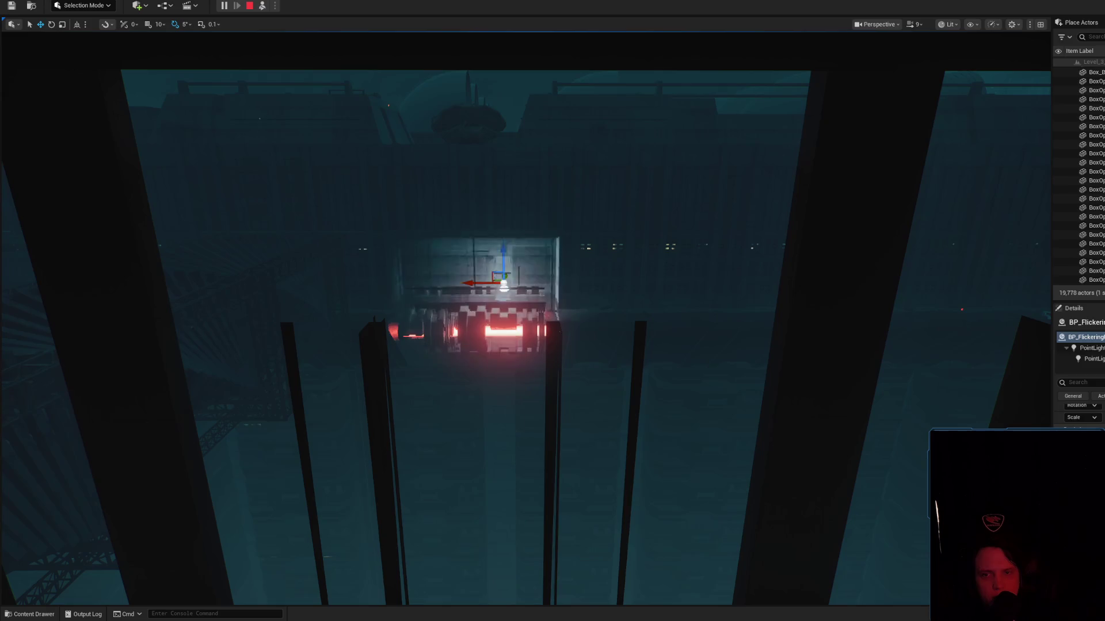
key(f)
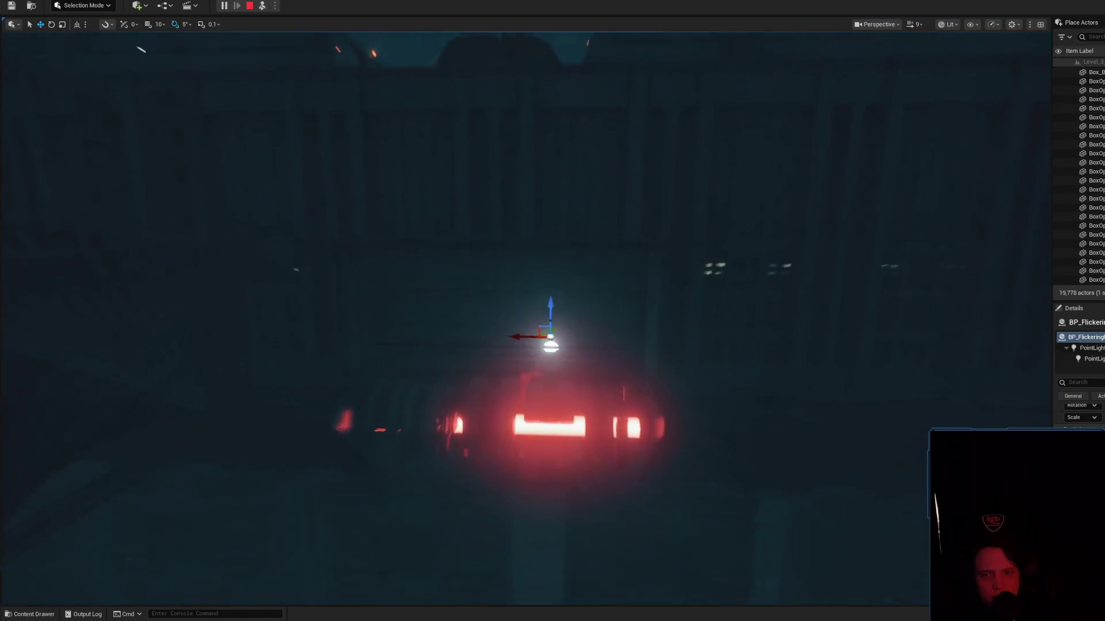
scroll(525, 316, down, 6)
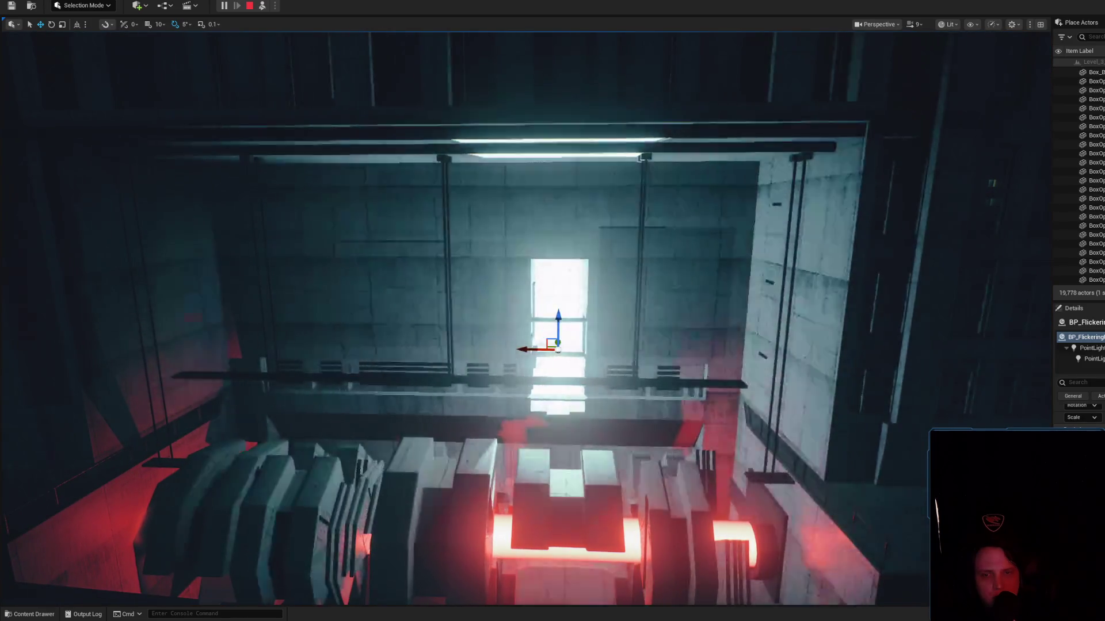
scroll(525, 316, down, 2)
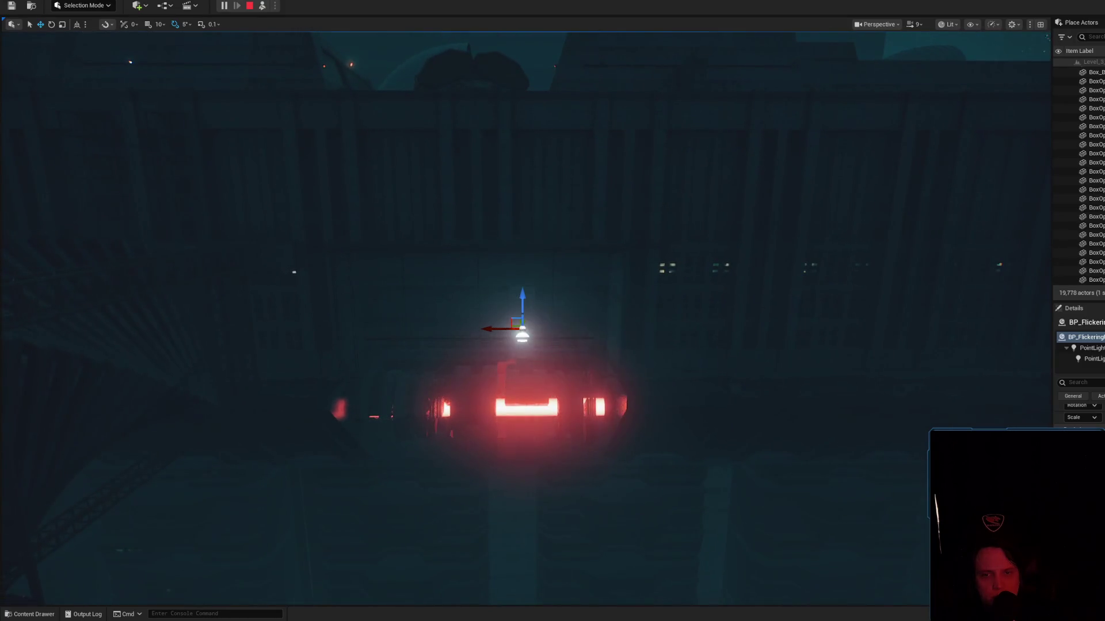
scroll(524, 317, down, 8)
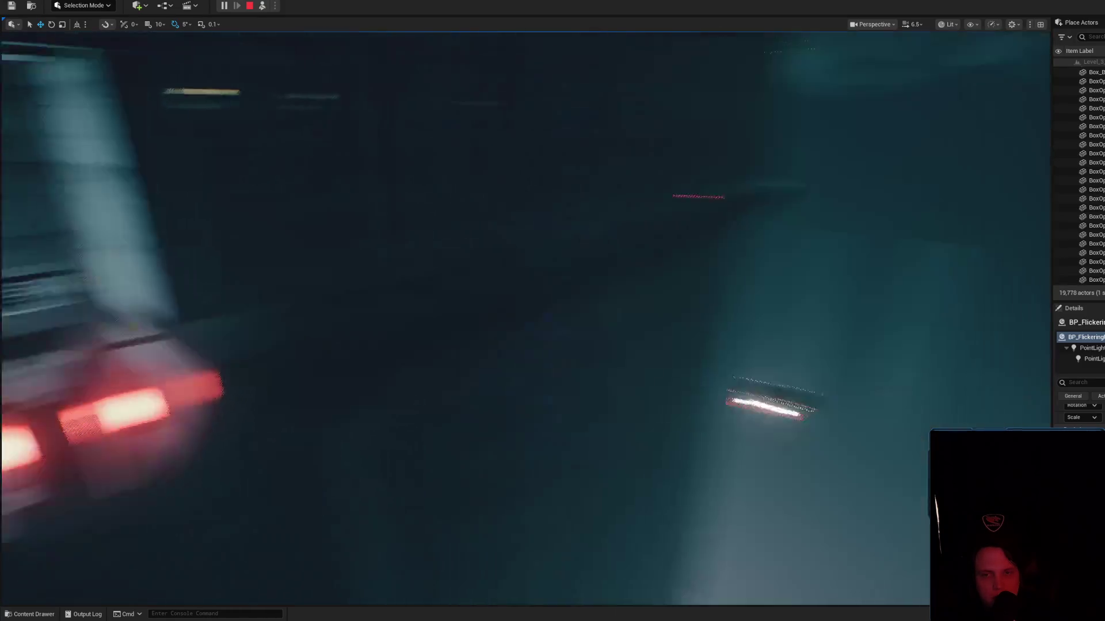
key(F8)
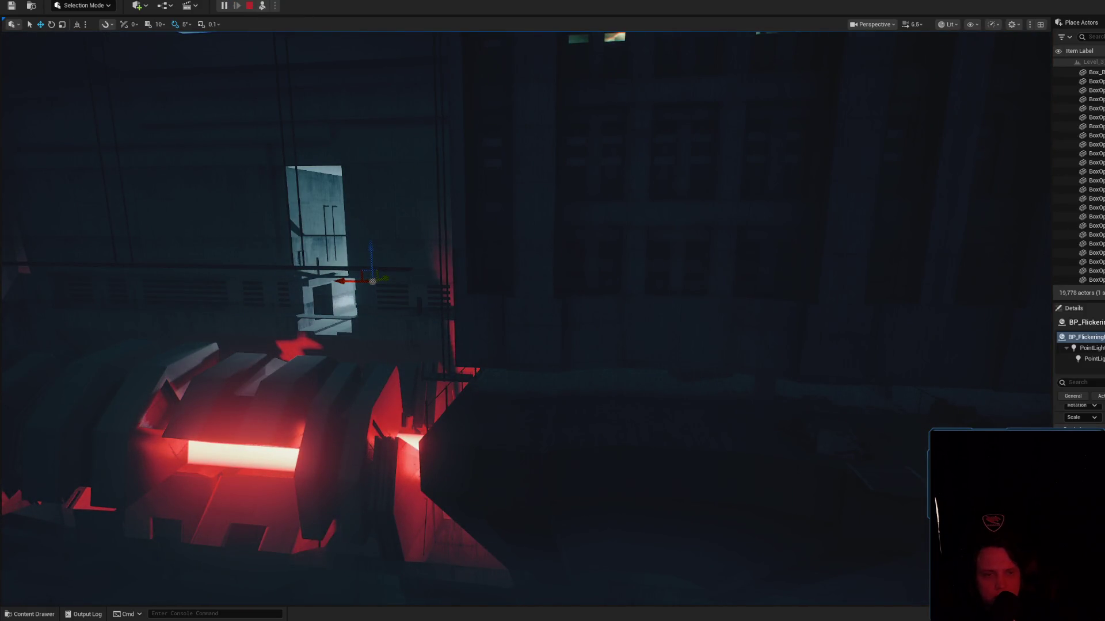
key(Escape)
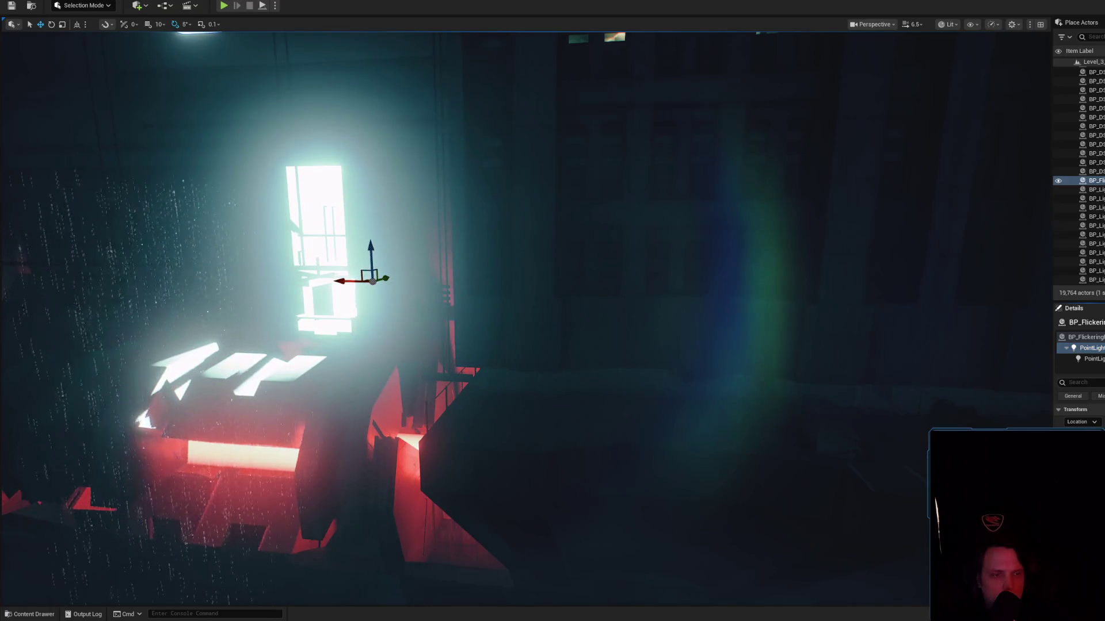
key(f)
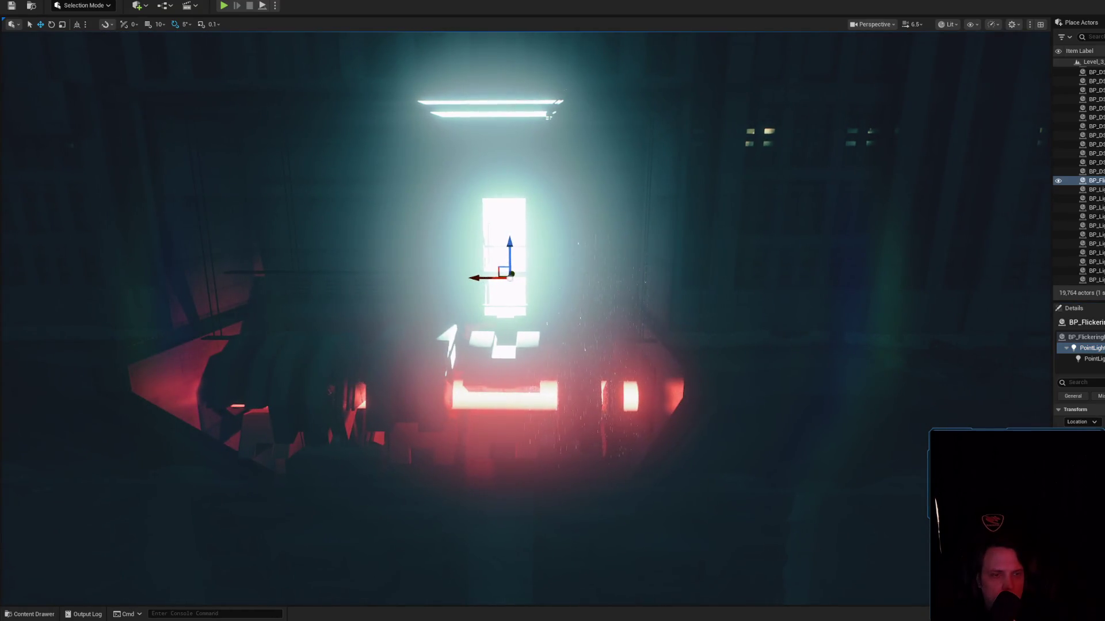
Move the camera back from the light to check how it looks from a distance.
scroll(896, 407, down, 3)
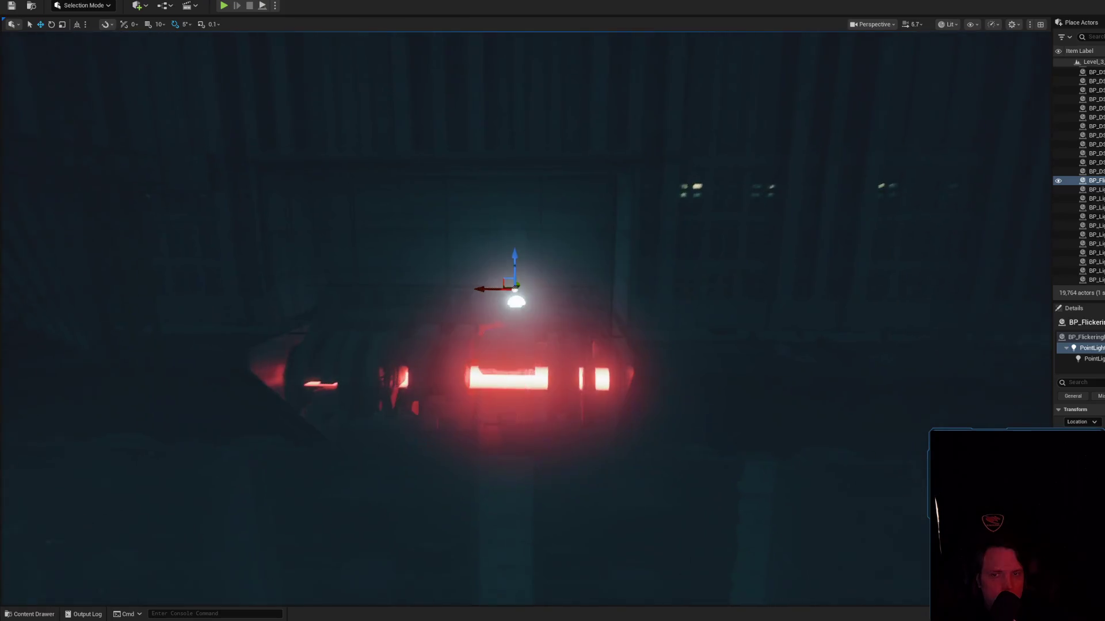
scroll(552, 310, up, 1)
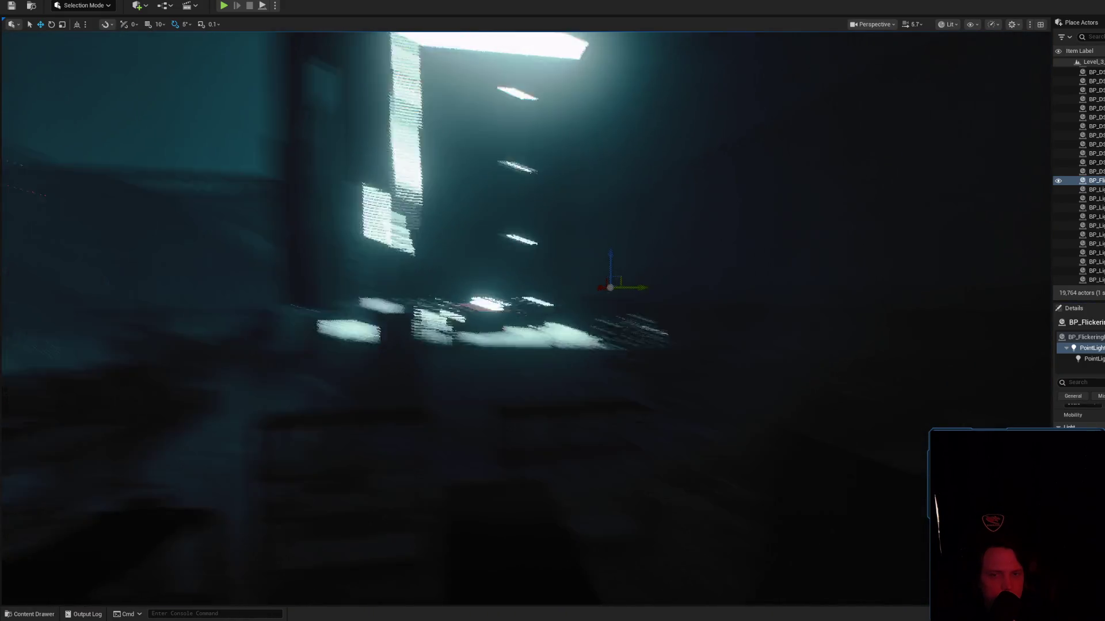
scroll(552, 310, down, 2)
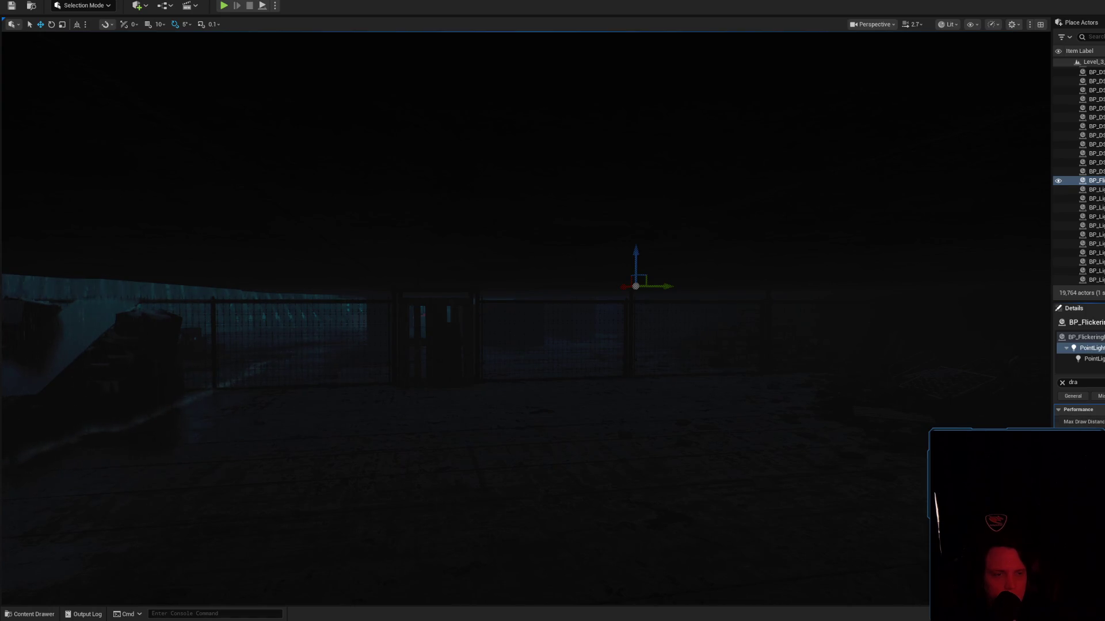
scroll(921, 376, down, 2)
key(s)
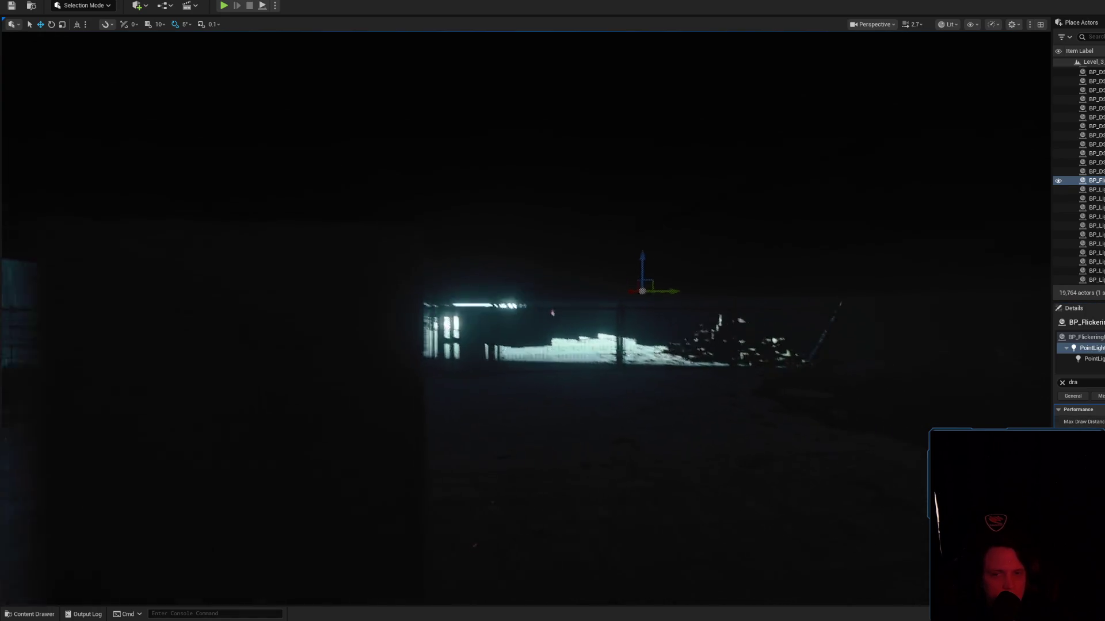
key(w)
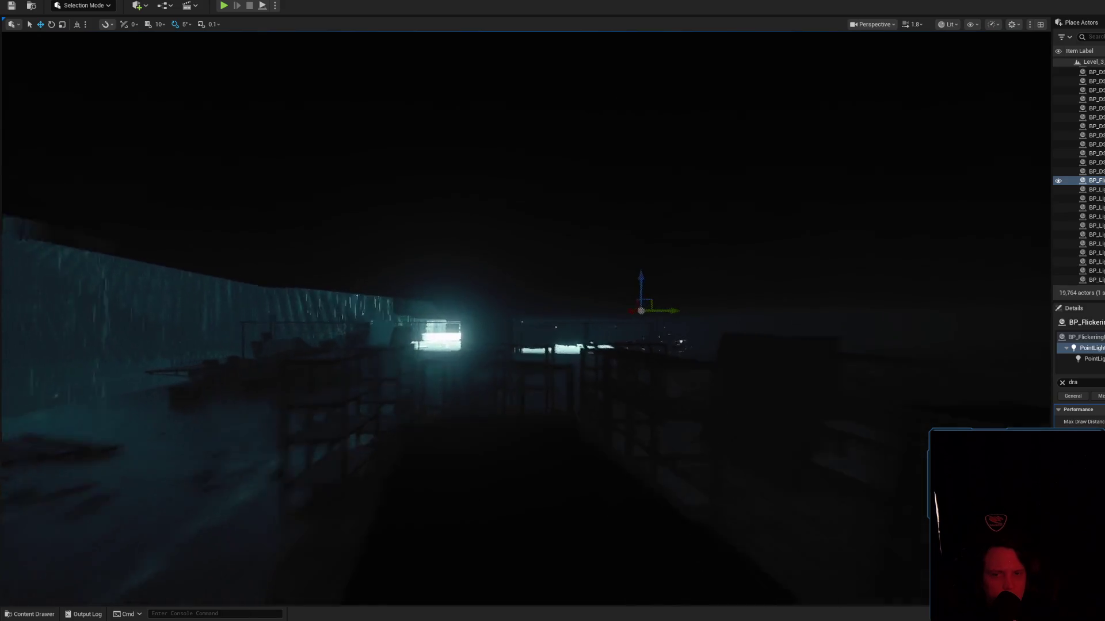
key(w)
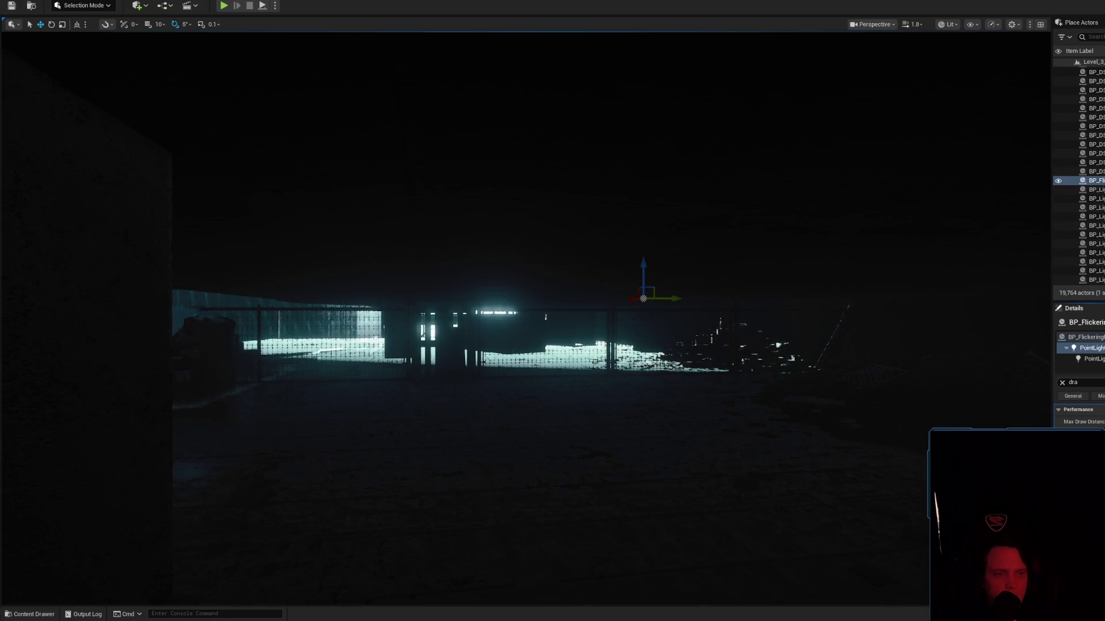
key(s)
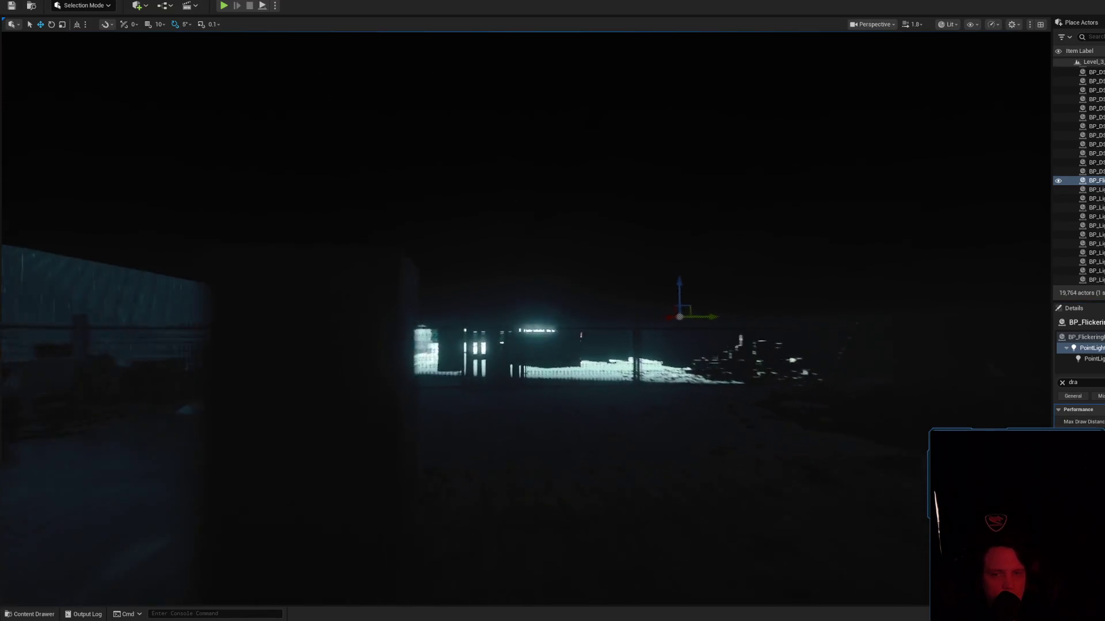
key(d)
scroll(524, 316, down, 1)
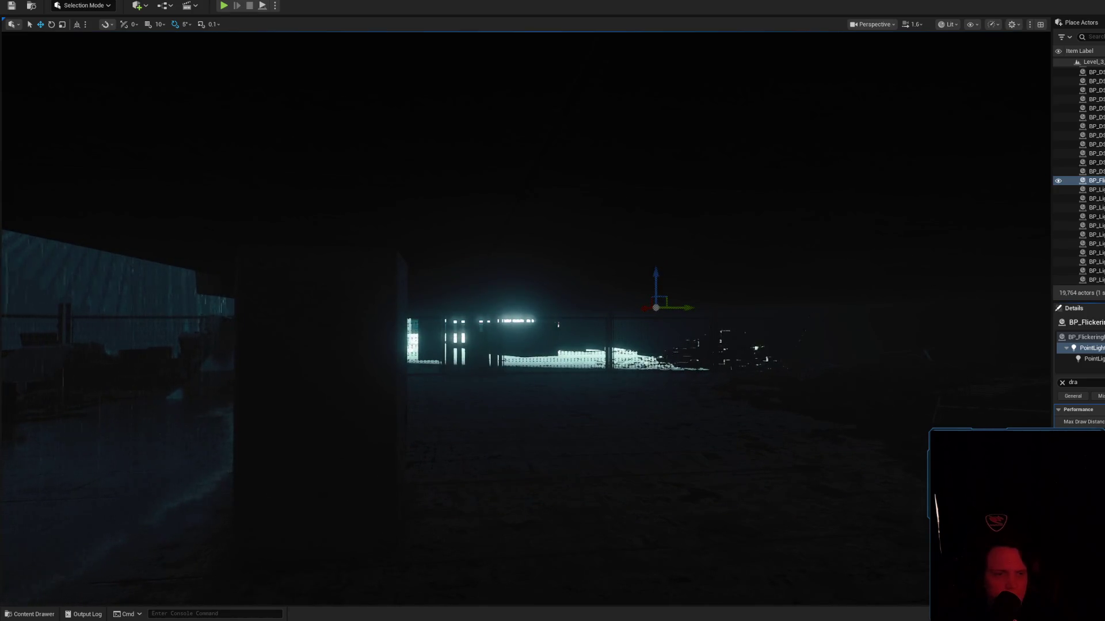
key(d)
scroll(523, 317, down, 2)
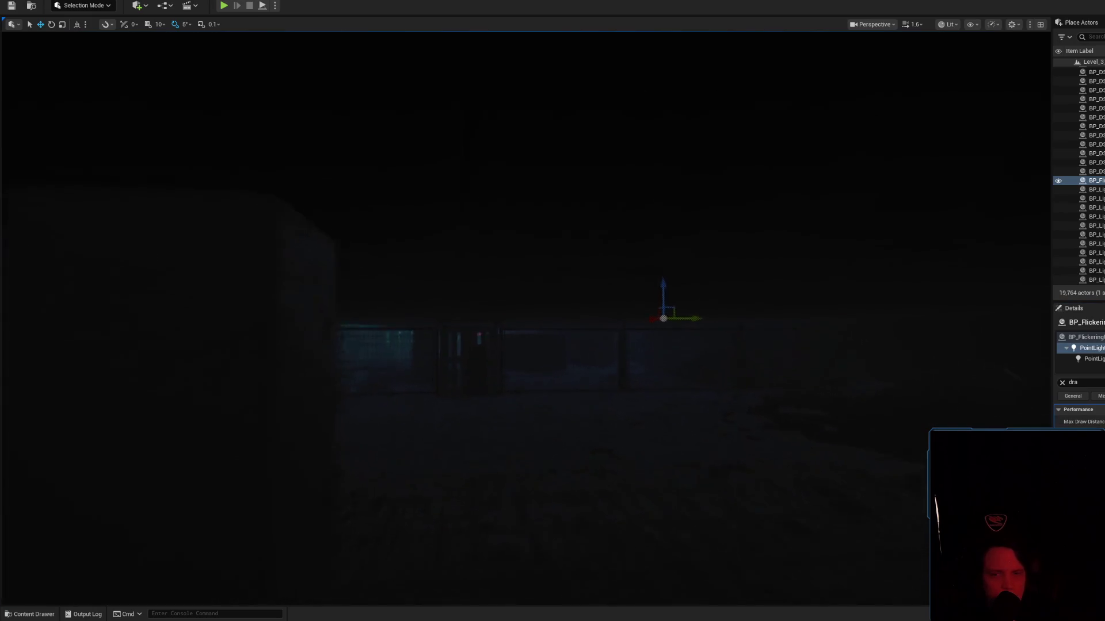
scroll(524, 316, down, 3)
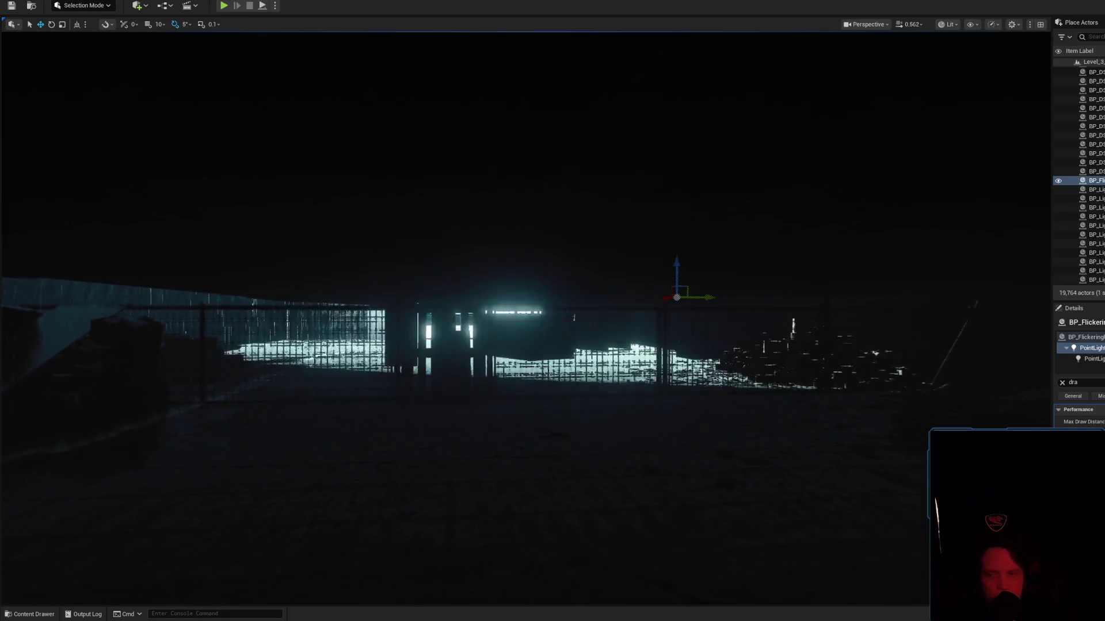
key(w)
scroll(523, 316, up, 3)
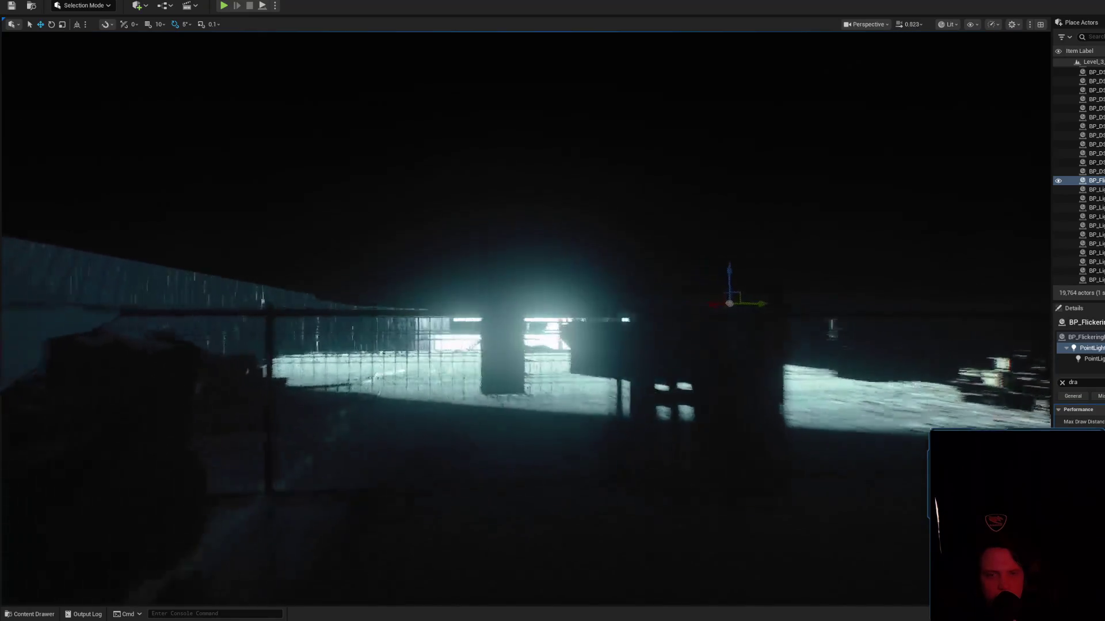
scroll(523, 316, up, 2)
key(w)
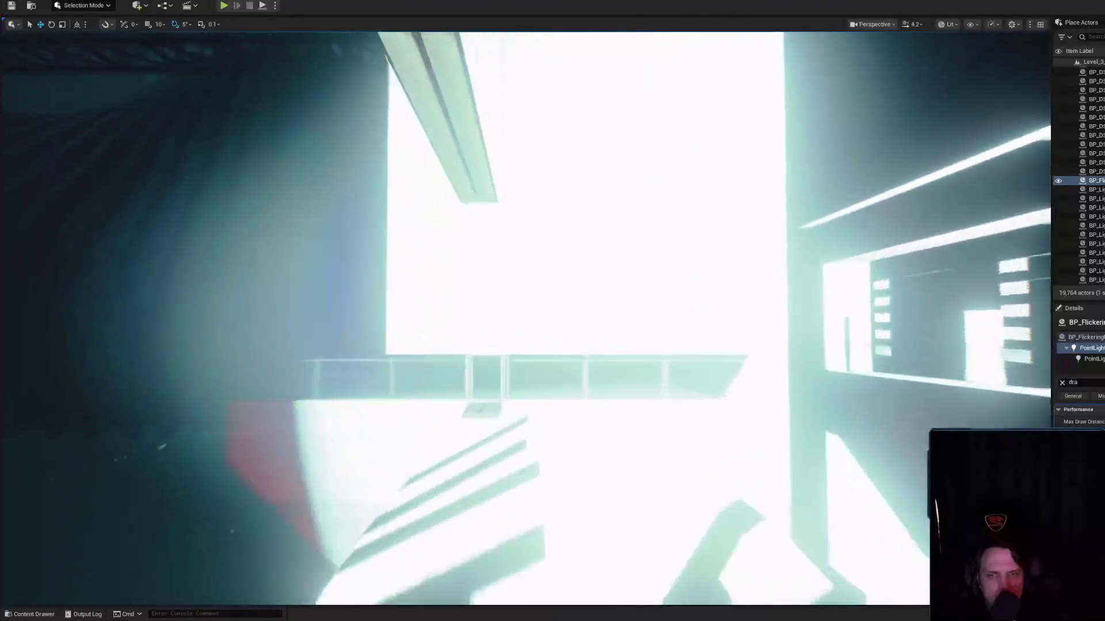
key(w)
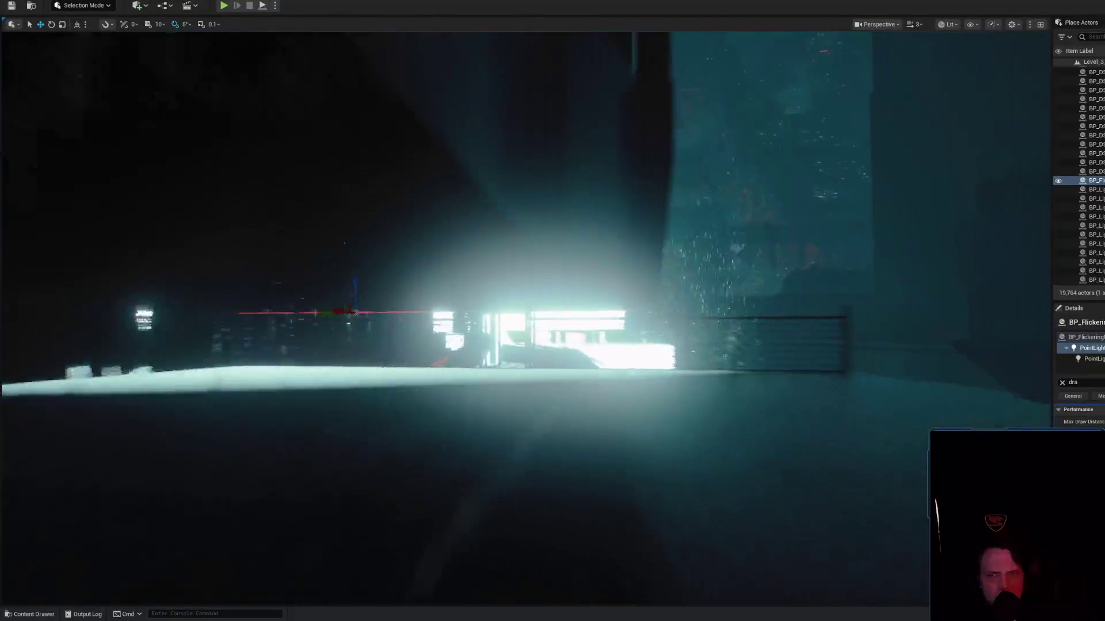
key(s)
scroll(524, 316, down, 1)
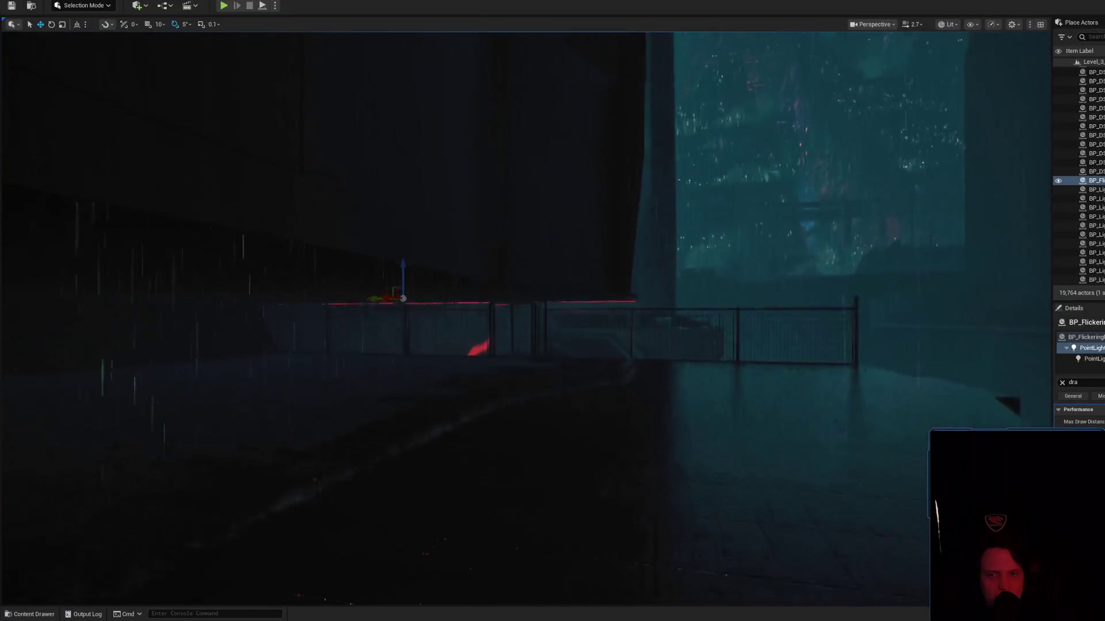
key(d)
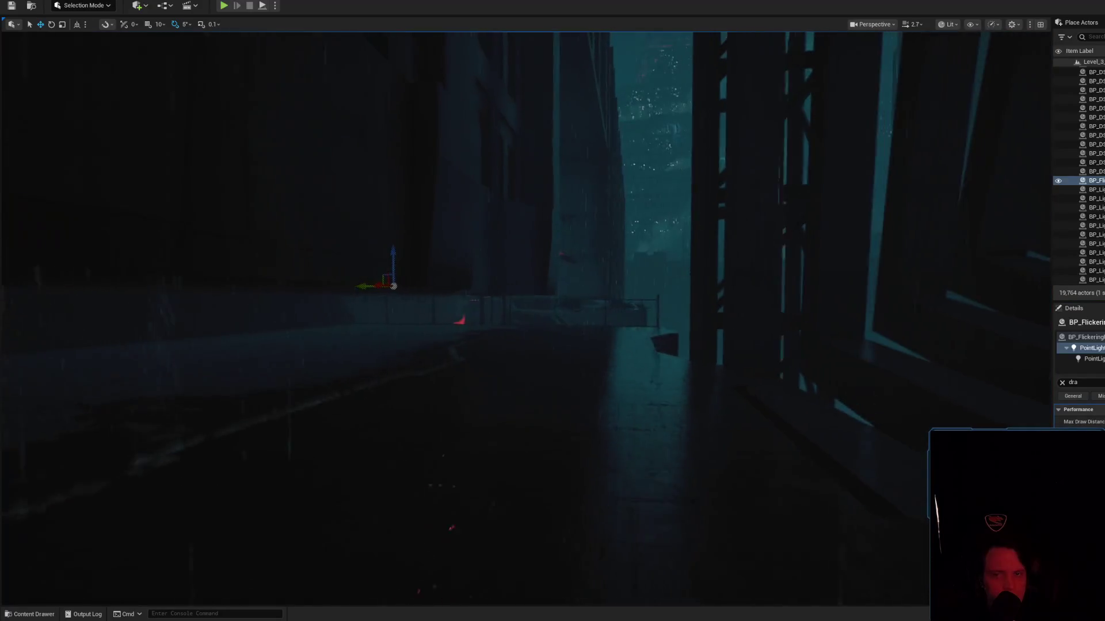
scroll(552, 310, up, 2)
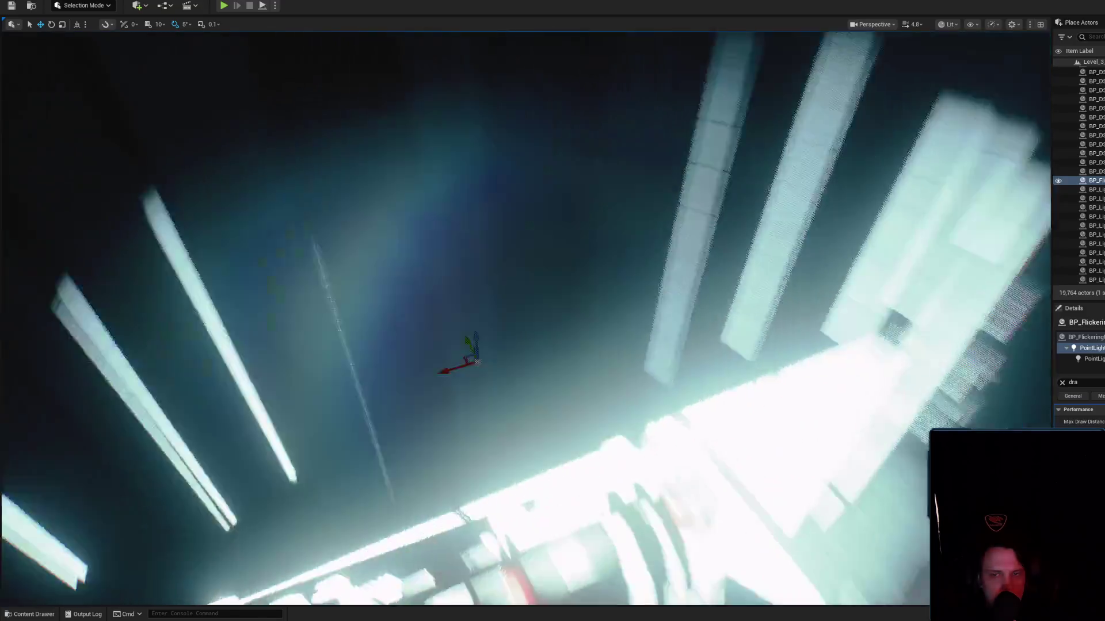
scroll(553, 310, down, 1)
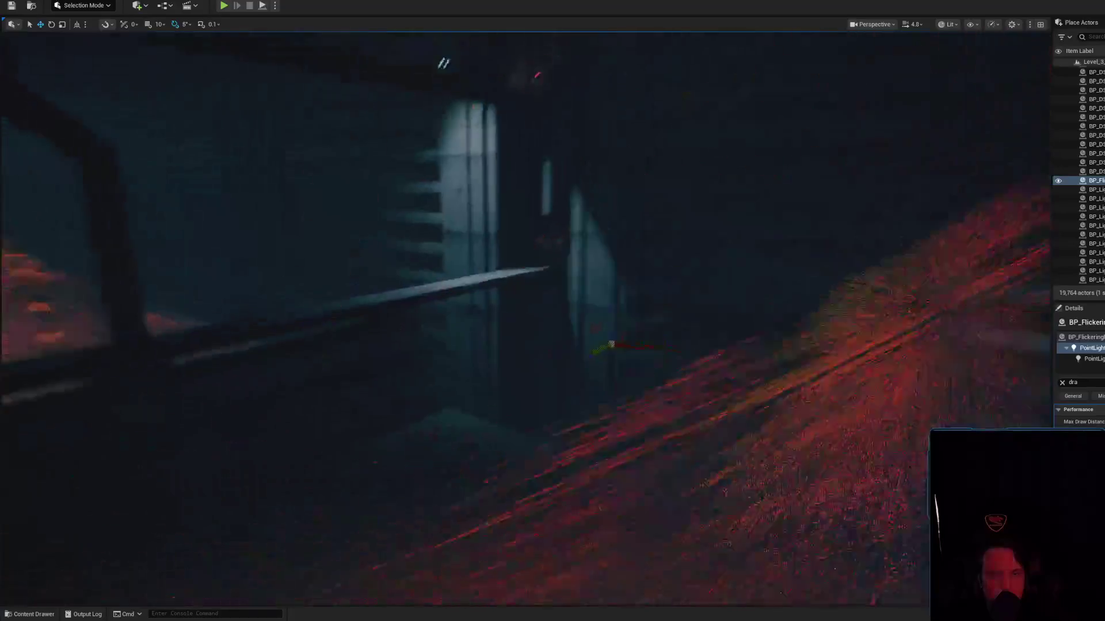
key(d)
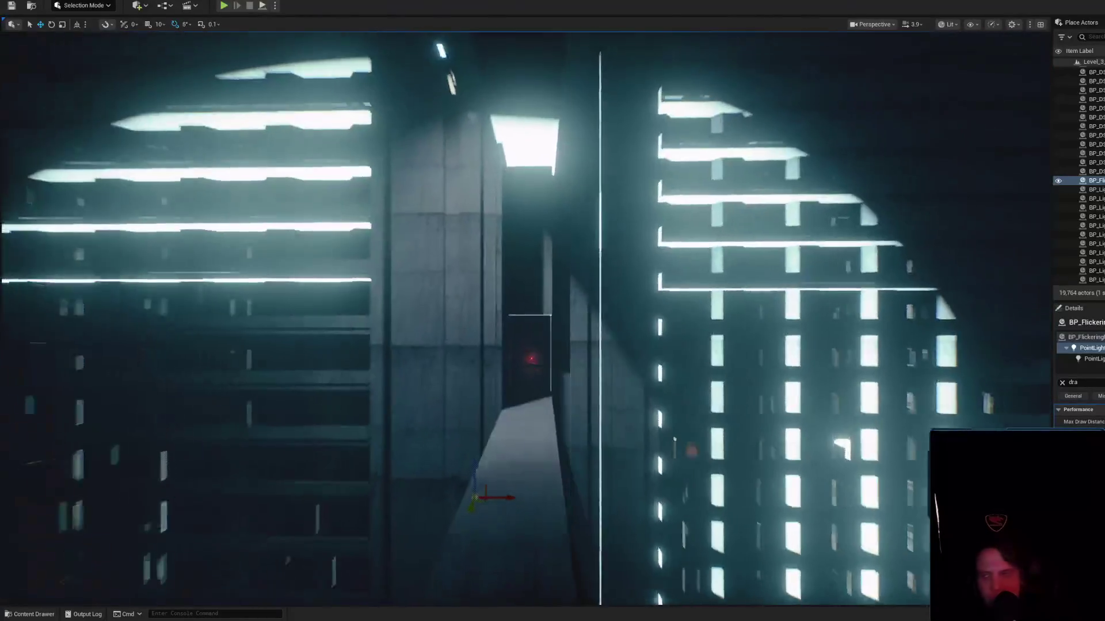
scroll(552, 310, down, 2)
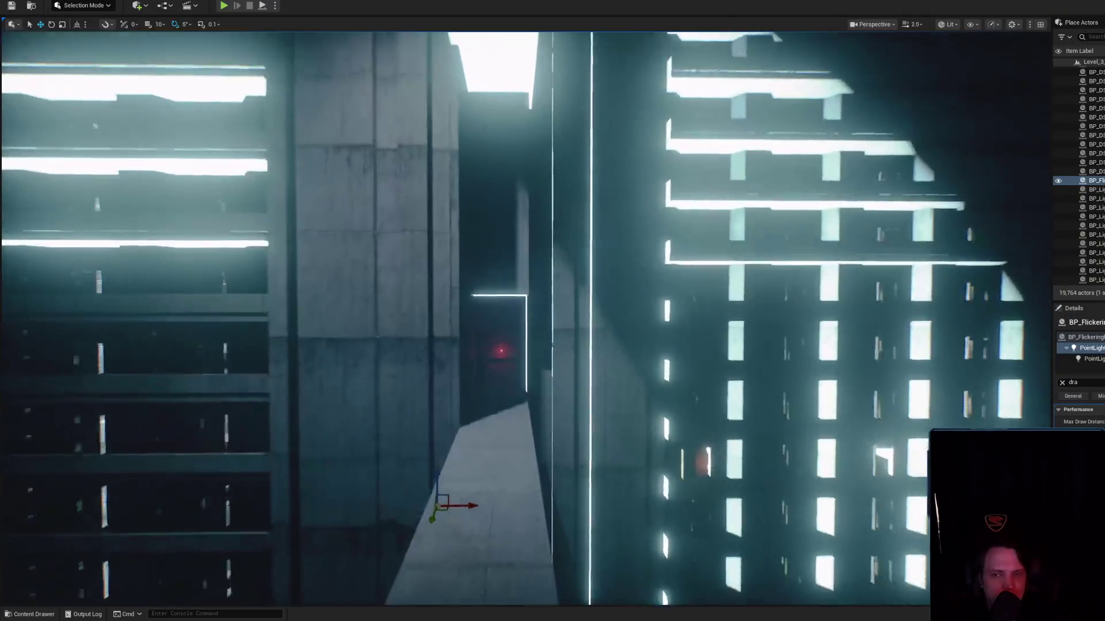
key(a)
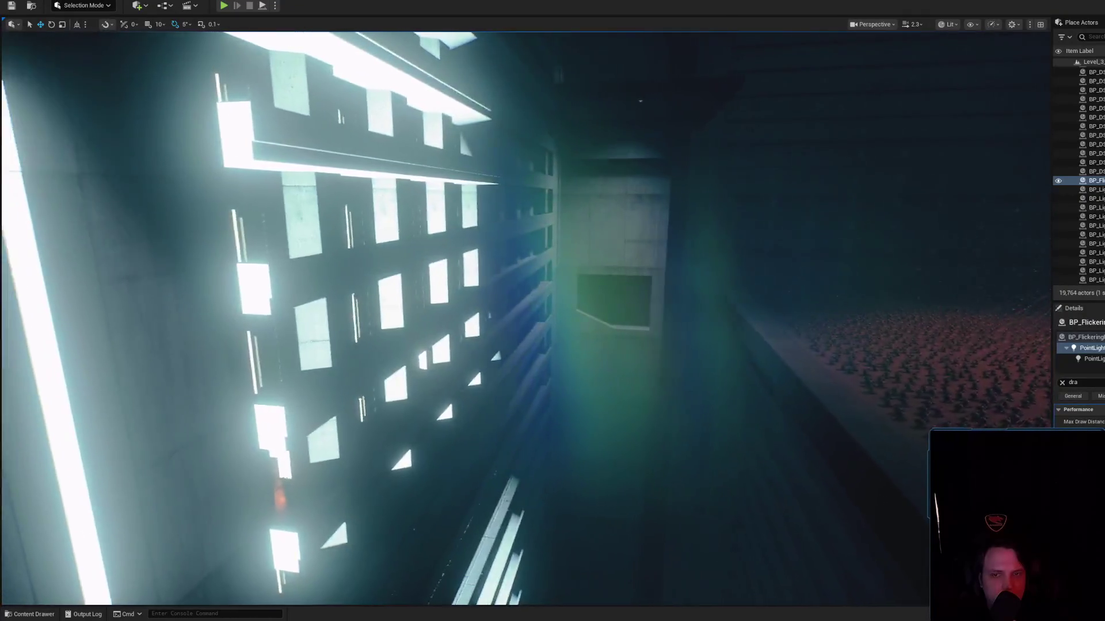
scroll(552, 310, up, 1)
key(w)
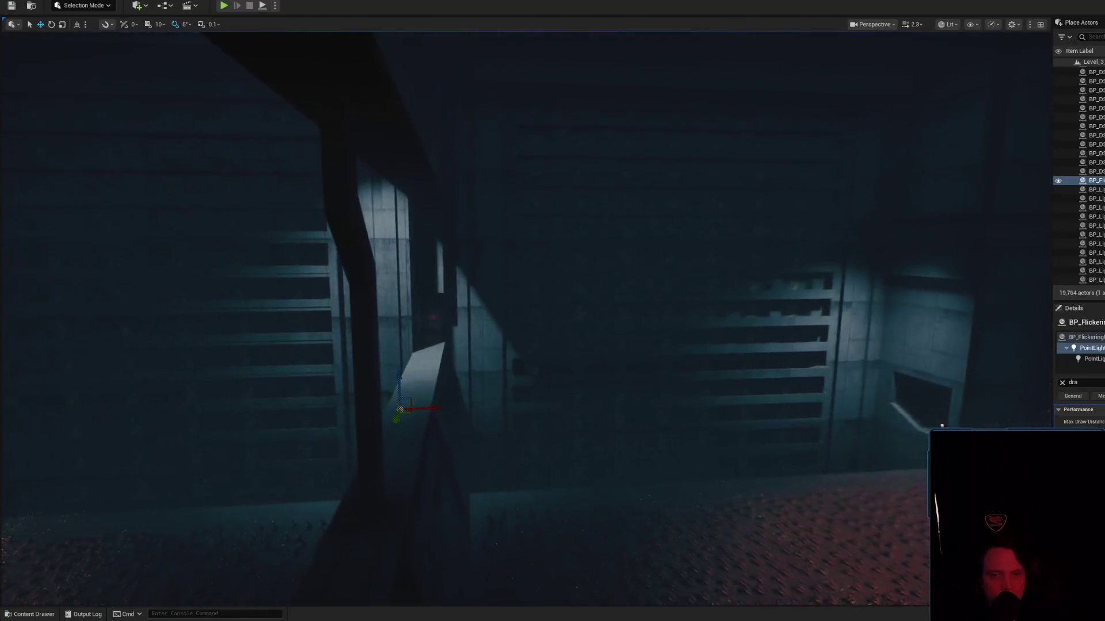
key(w)
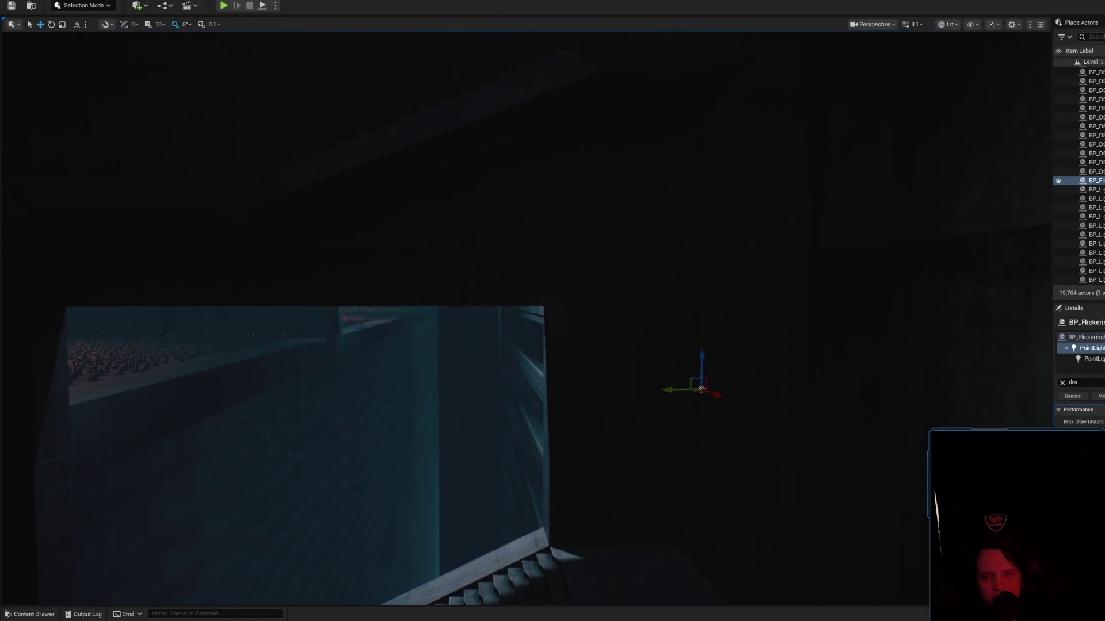
key(w)
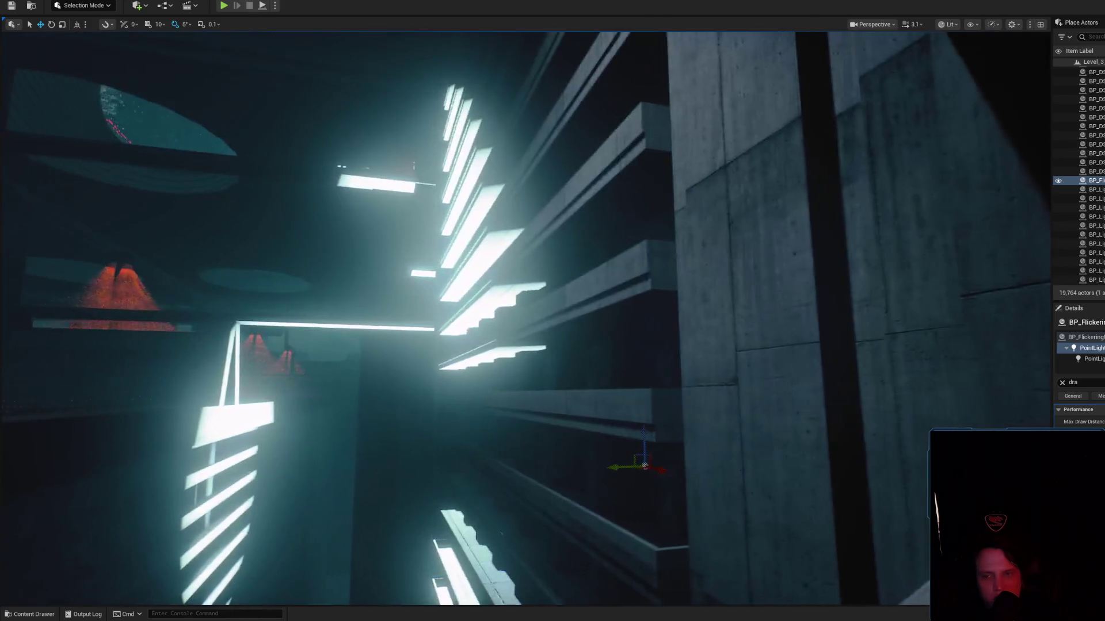
scroll(553, 310, up, 3)
key(w)
key(s)
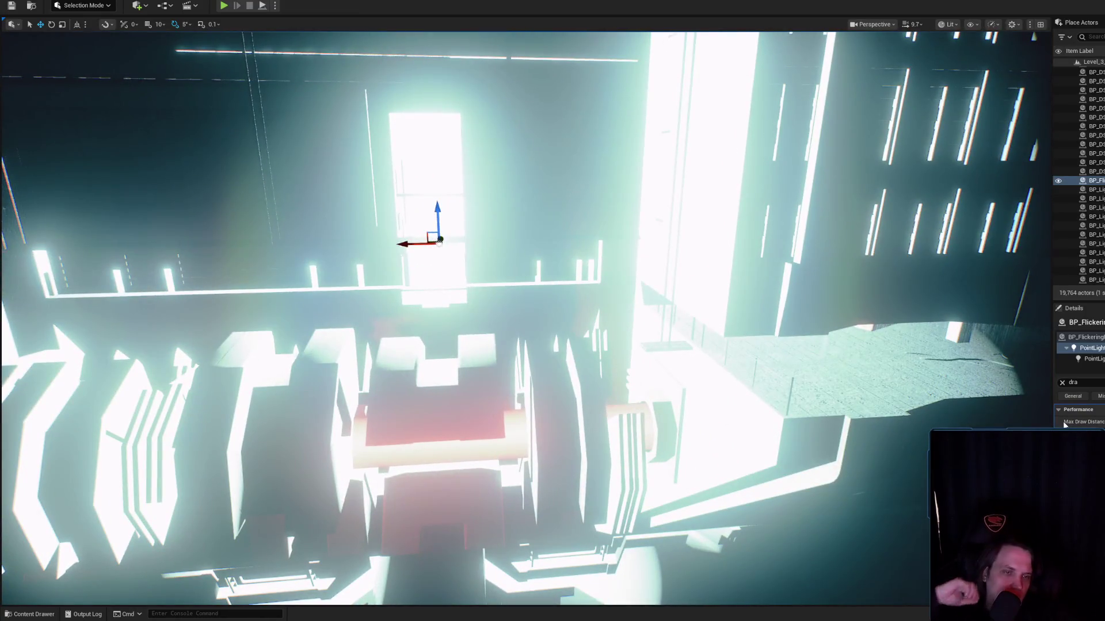
Clear the Details search filter, swing the view back to the light, and bring up the save prompt.
click(1062, 382)
scroll(1080, 414, down, 2)
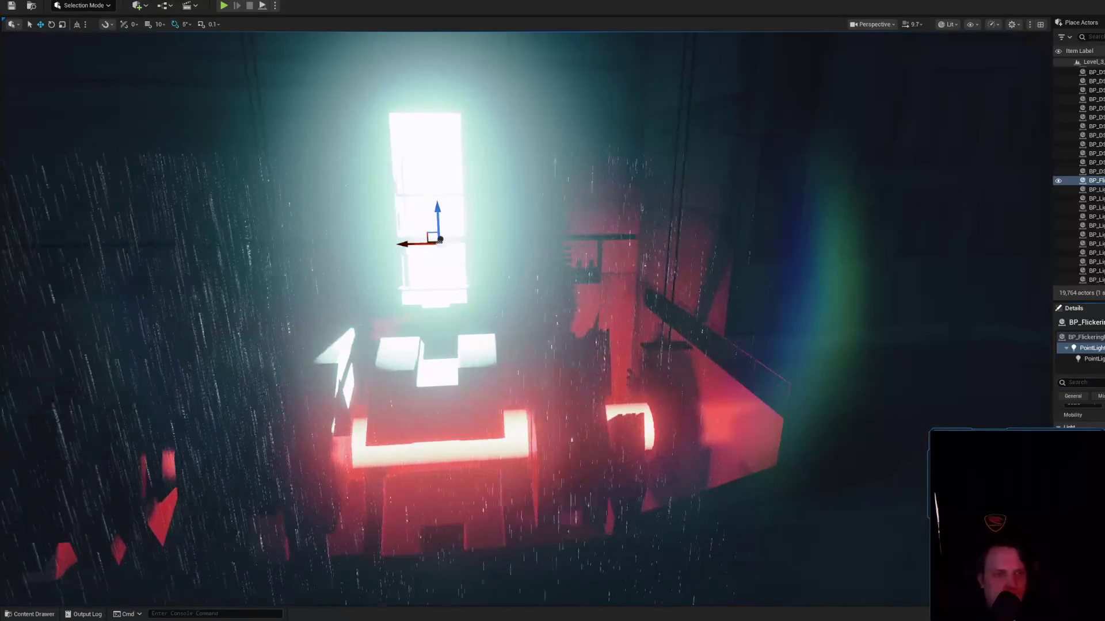
scroll(523, 317, down, 10)
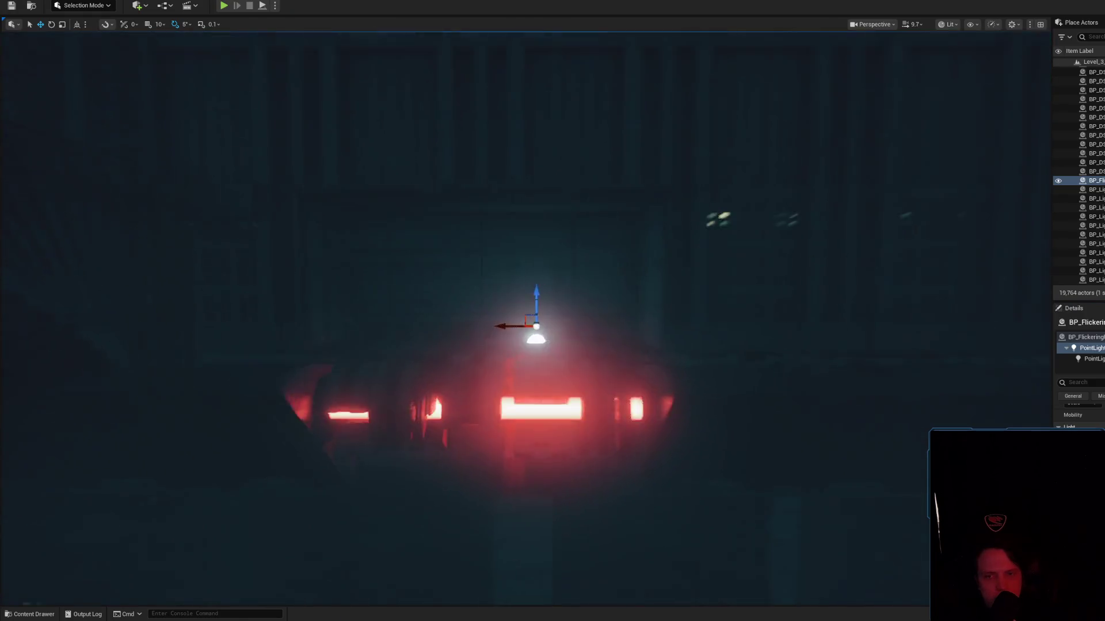
scroll(452, 376, up, 10)
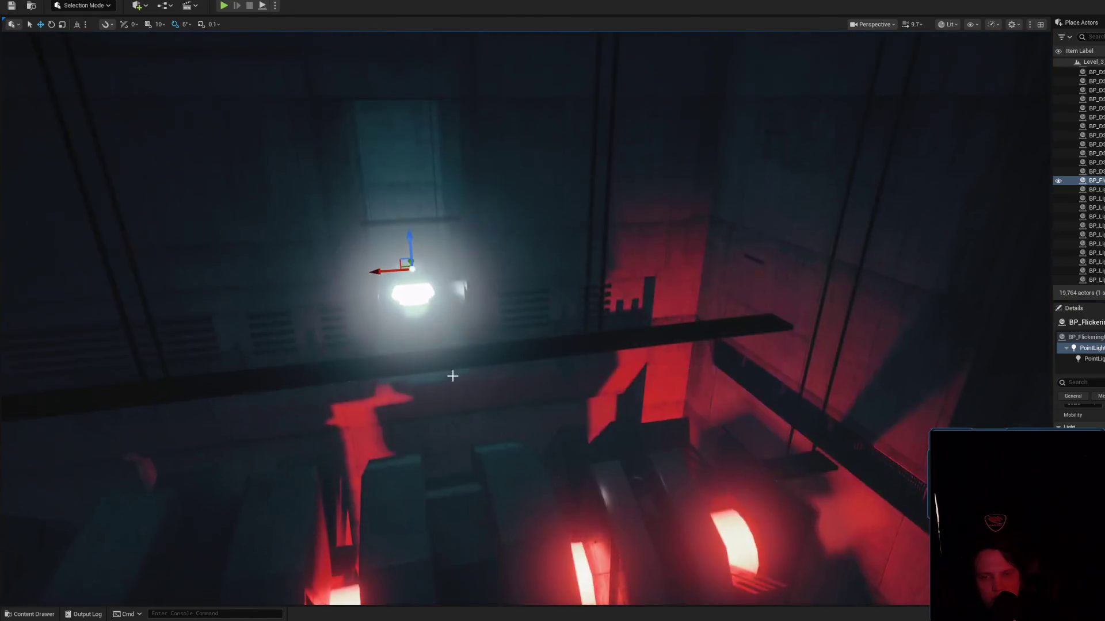
mouse_move(500, 394)
mouse_down()
mouse_move(552, 394)
mouse_move(506, 368)
mouse_move(575, 345)
mouse_move(530, 374)
mouse_move(552, 346)
mouse_move(535, 363)
mouse_up()
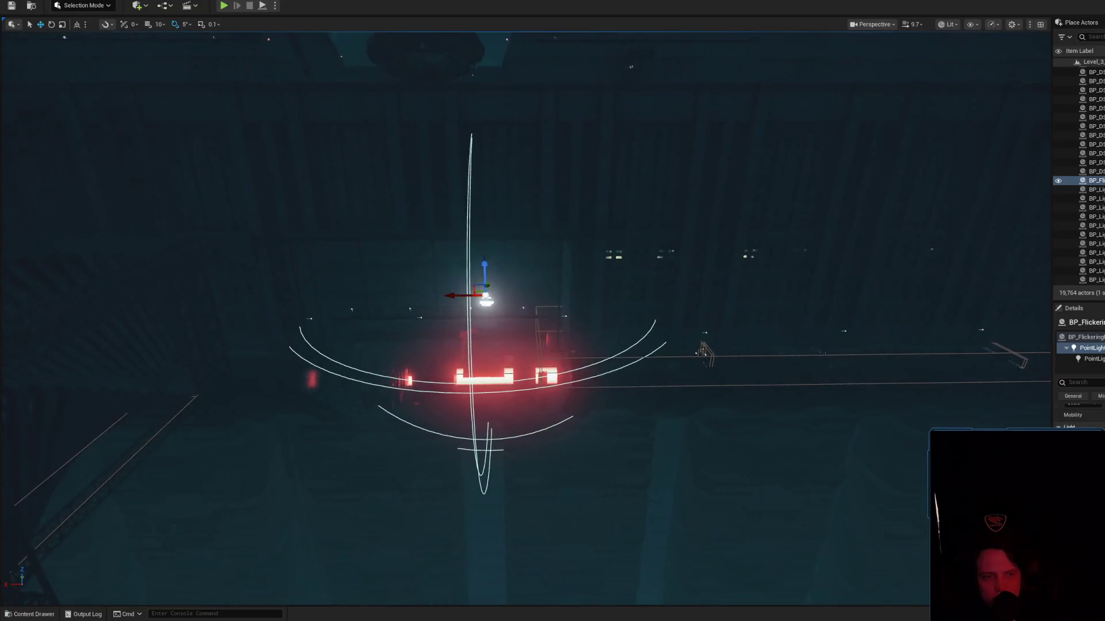
scroll(529, 316, up, 5)
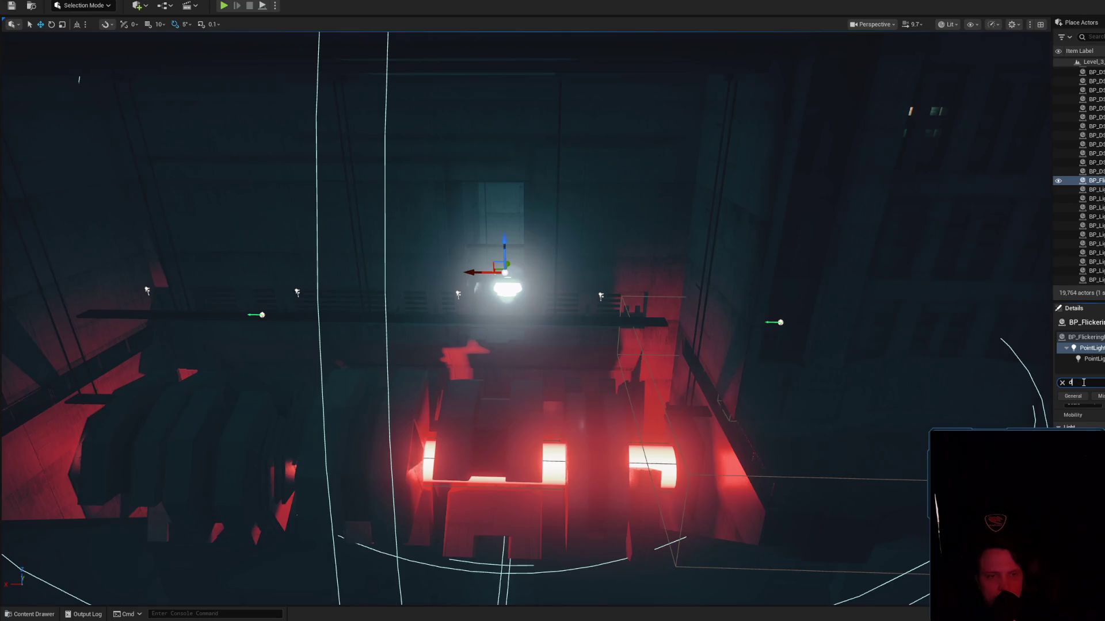
text(r)
text(c)
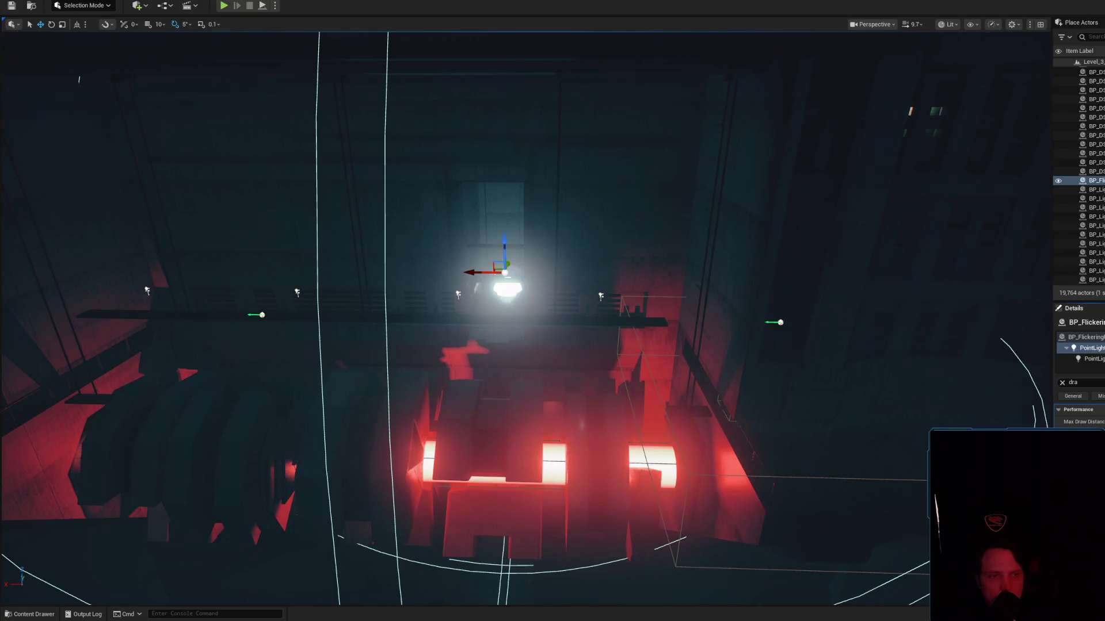
key(ctrl+s)
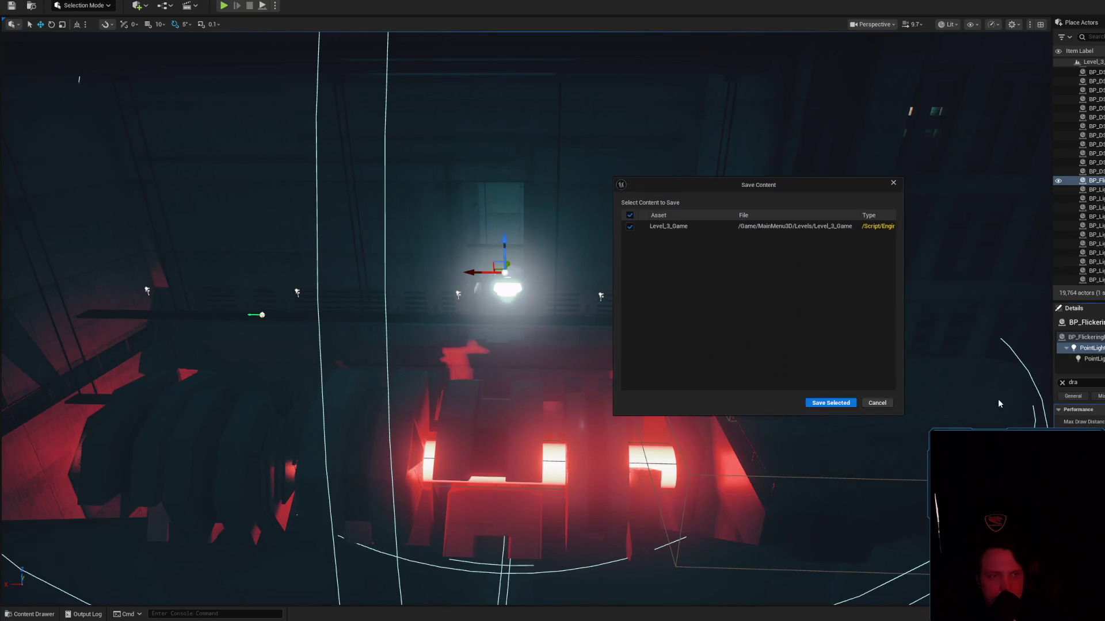
Confirm Save Selected to write Level_3_Game to disk.
click(828, 402)
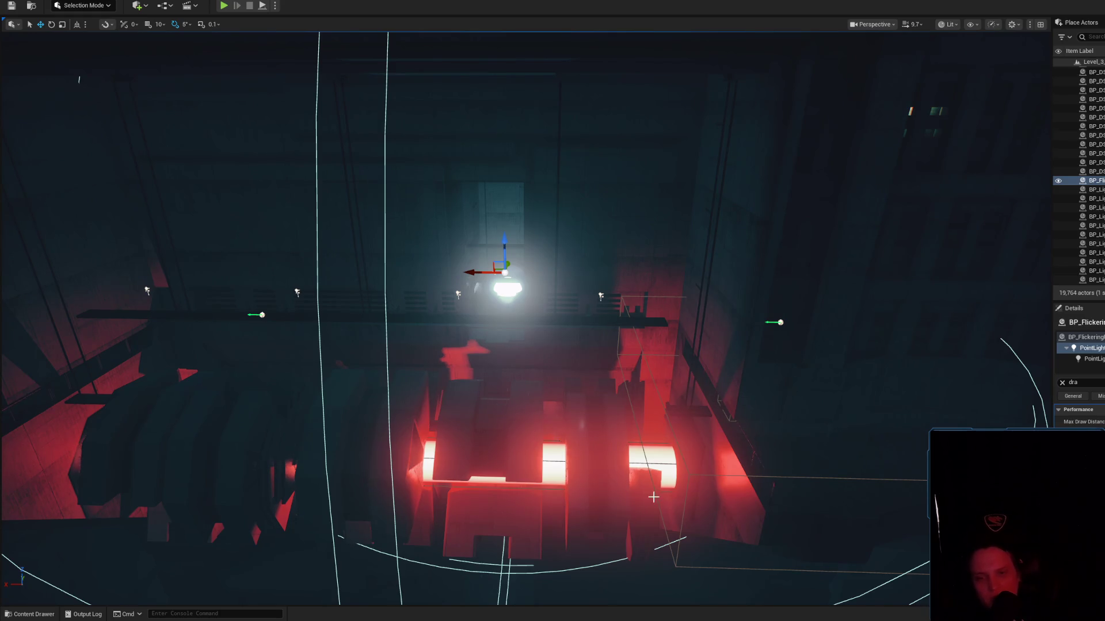
drag(553, 471, 552, 470)
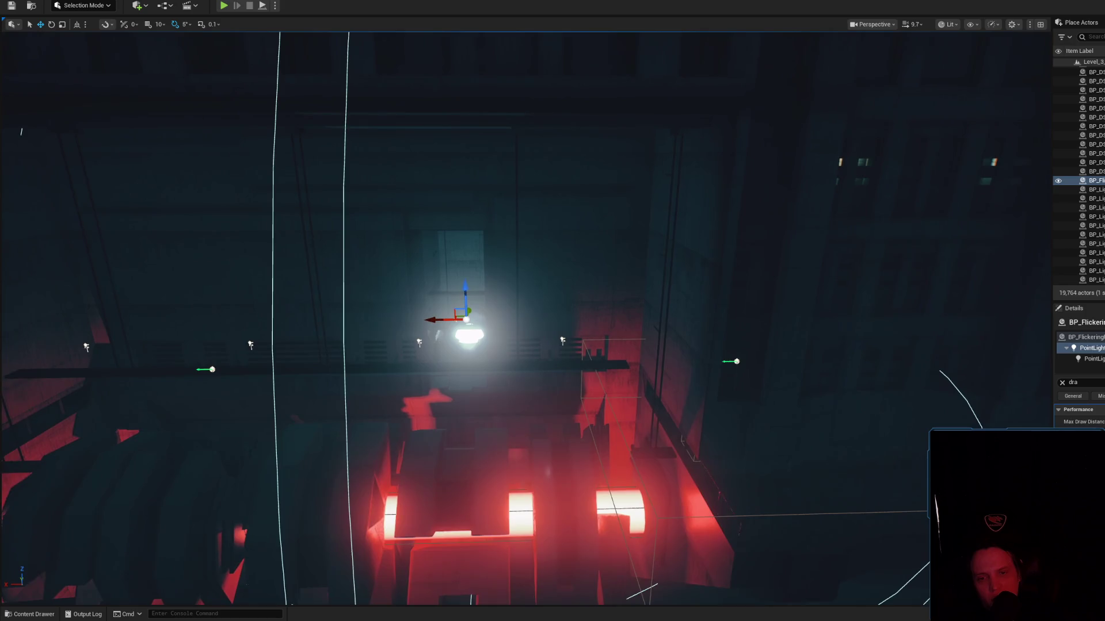
click(1062, 382)
Wrap the last Set Intensity node in an 'Ambient' comment and rearrange the group and Point Light getter.
double_click(1085, 337)
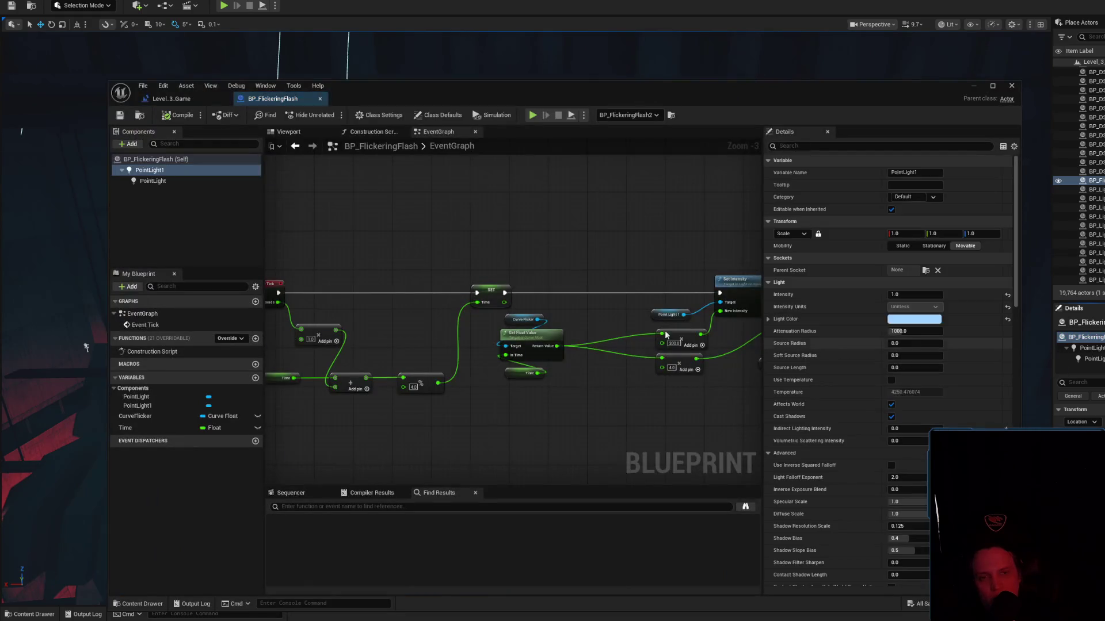
drag(624, 244, 497, 252)
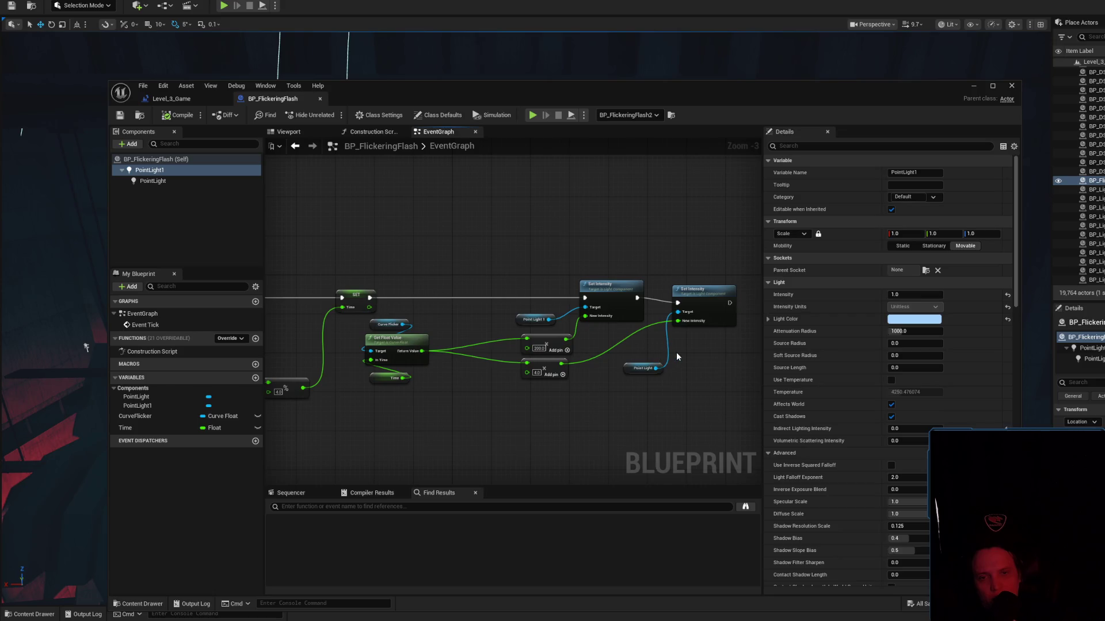
drag(677, 357, 631, 342)
click(676, 330)
text(cA)
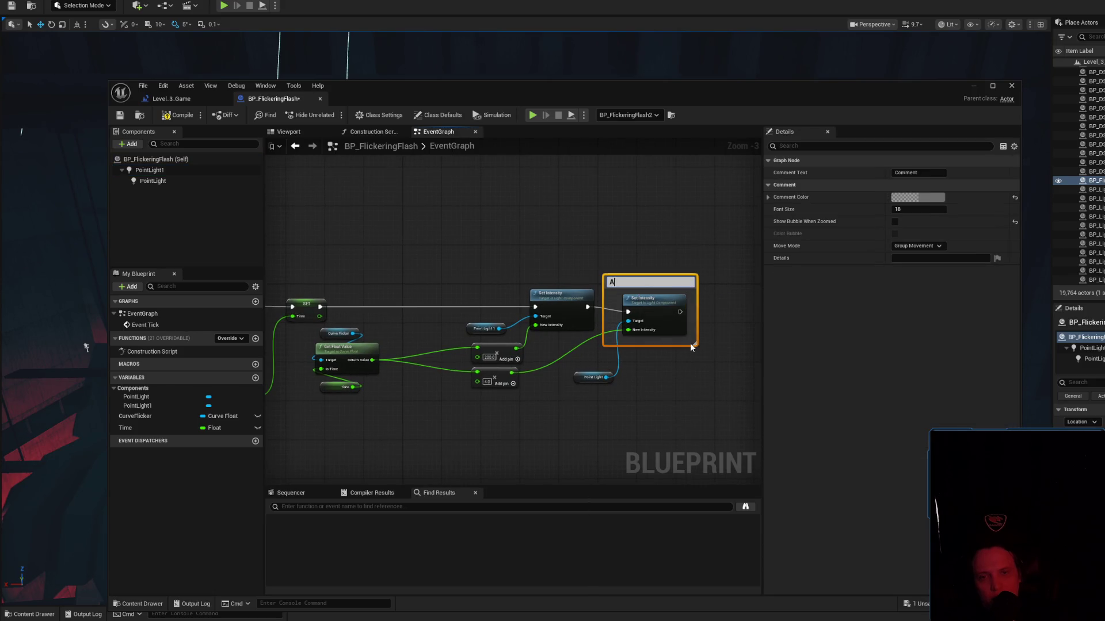
key(Return)
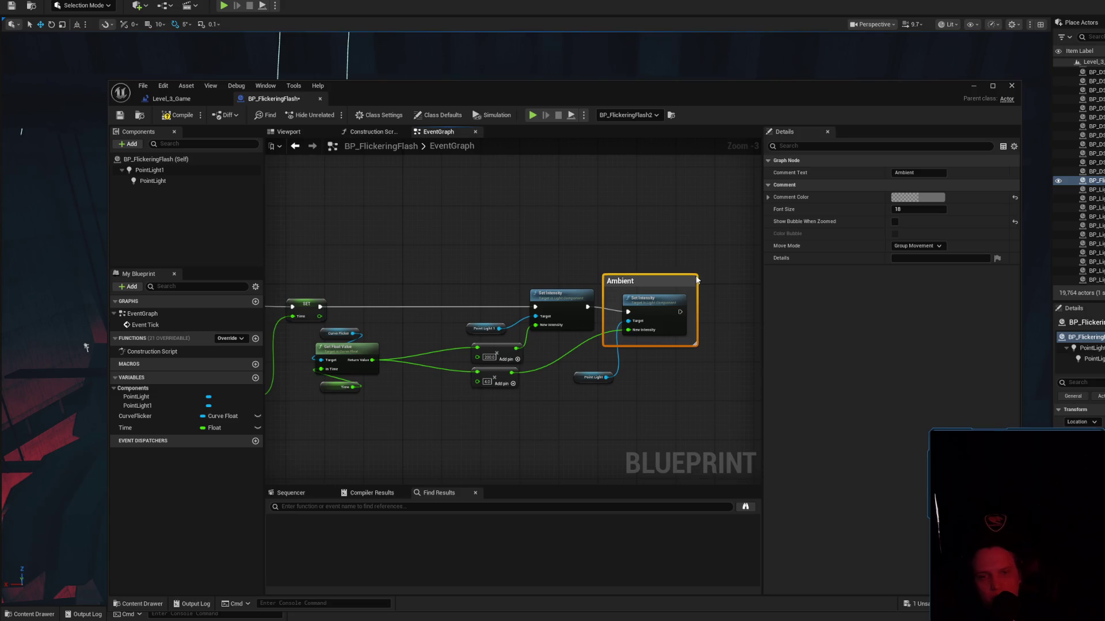
drag(675, 279, 691, 270)
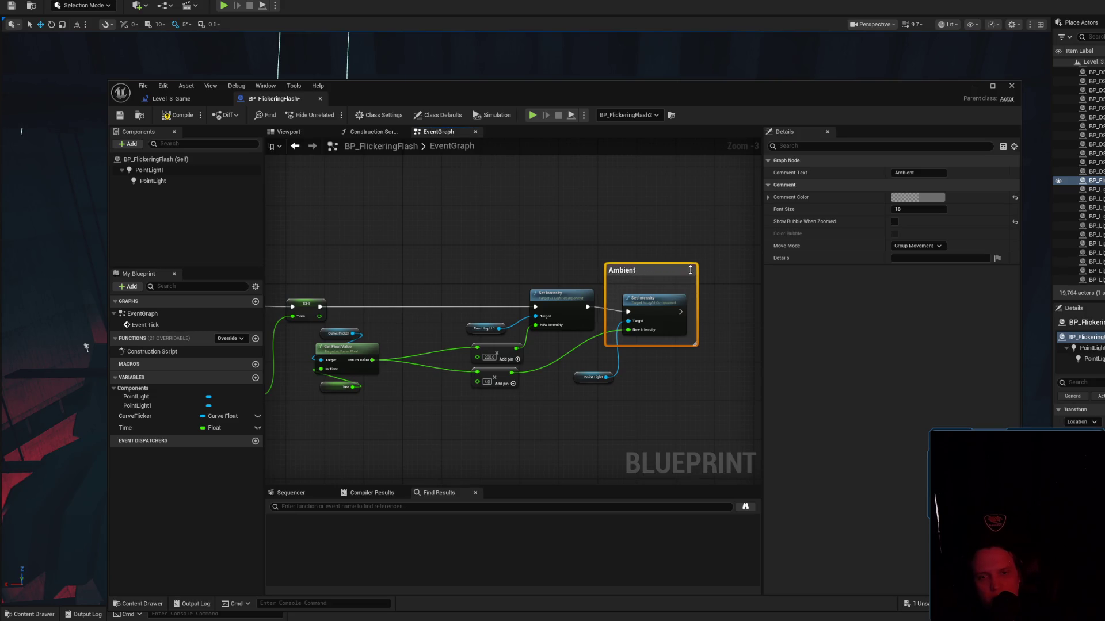
scroll(698, 344, up, 1)
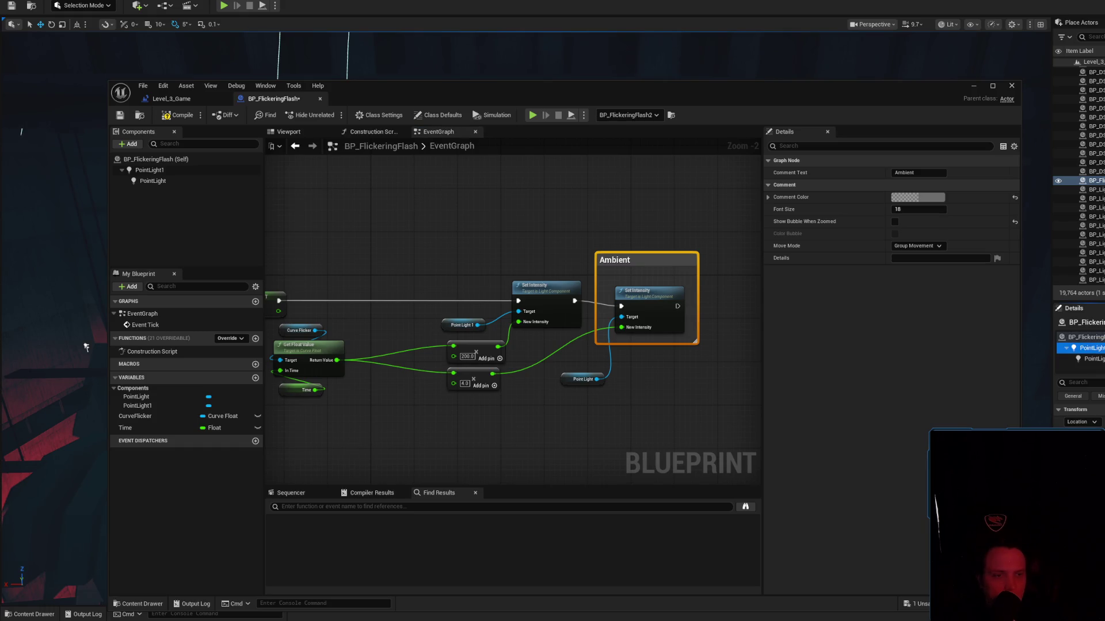
drag(654, 263, 711, 259)
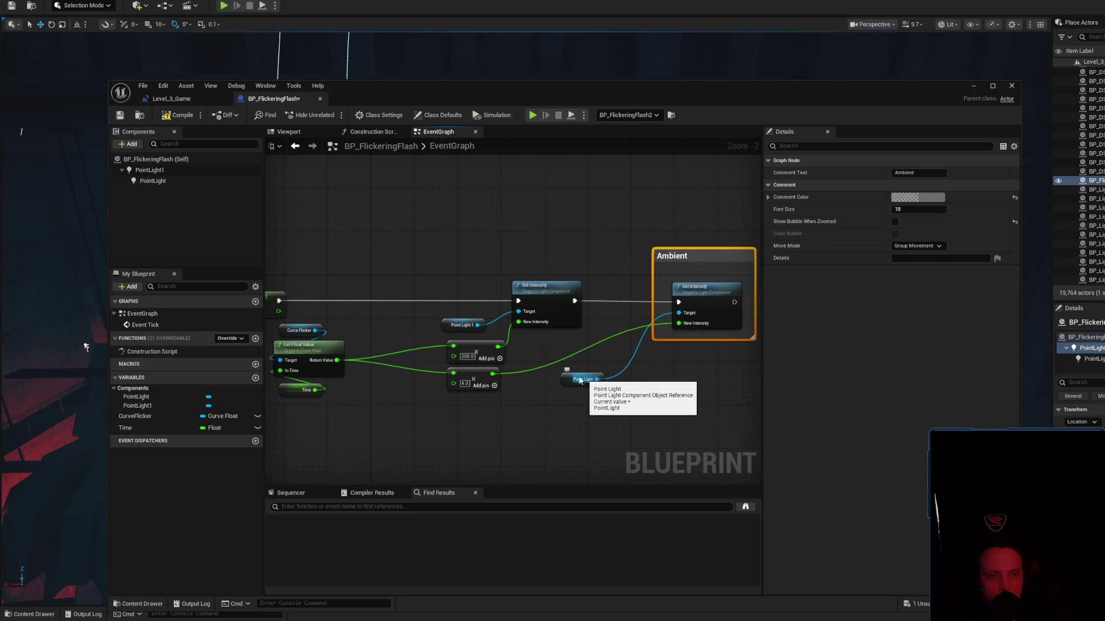
drag(591, 383, 628, 390)
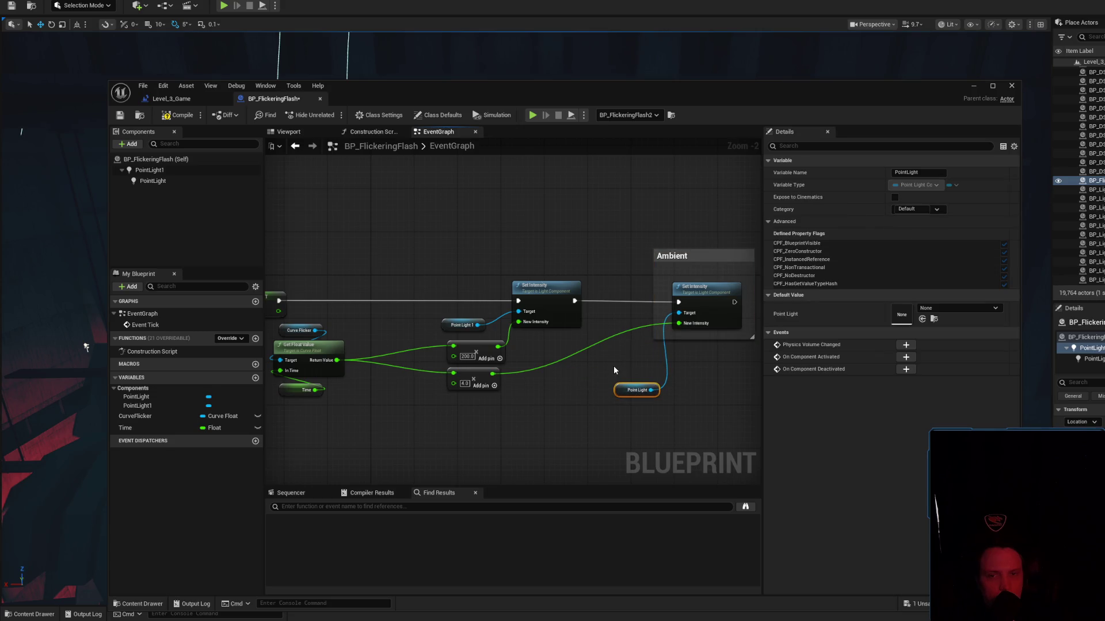
Wrap the first Set Intensity node in a comment titled 'Main' and compile.
click(573, 283)
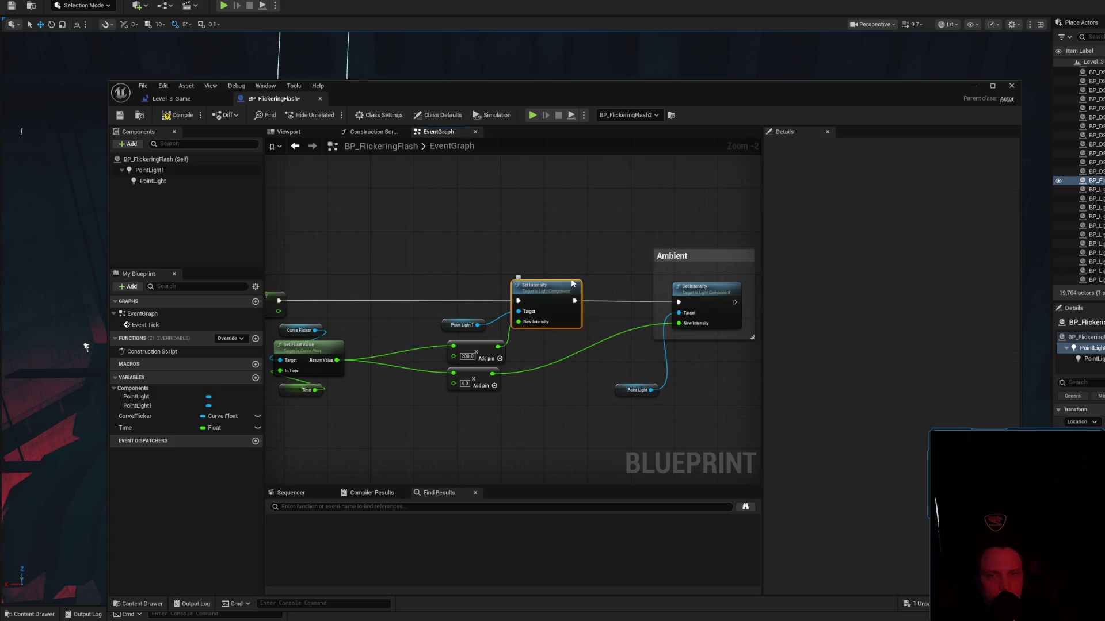
key(c)
text(Main)
key(Return)
click(170, 113)
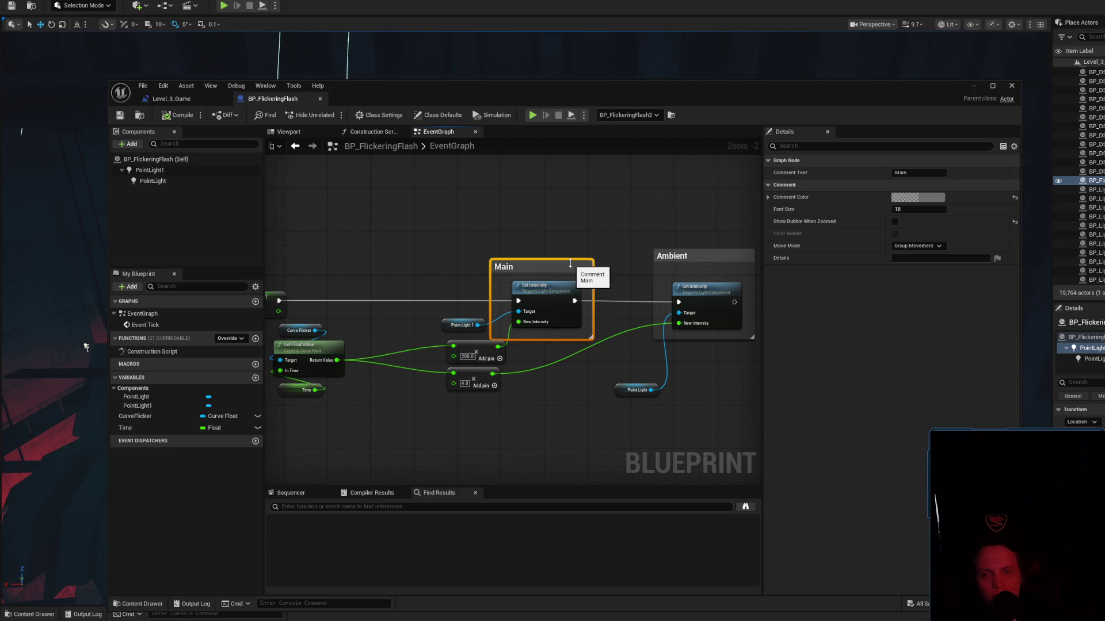
Add a Box Collision component to BP_FlickeringFlash.
click(129, 144)
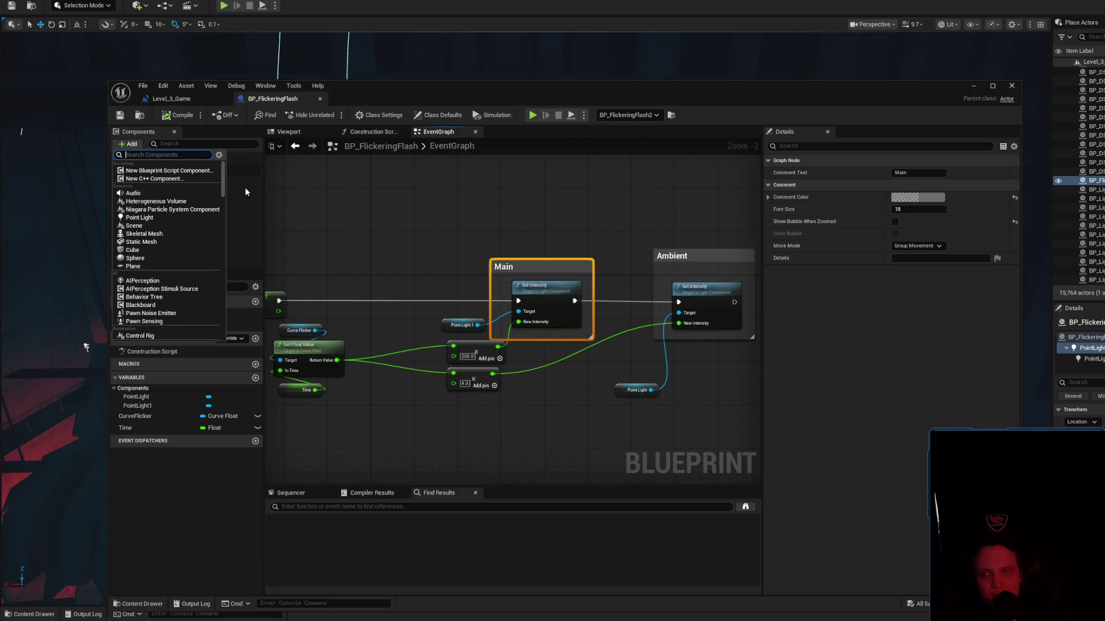
text(box)
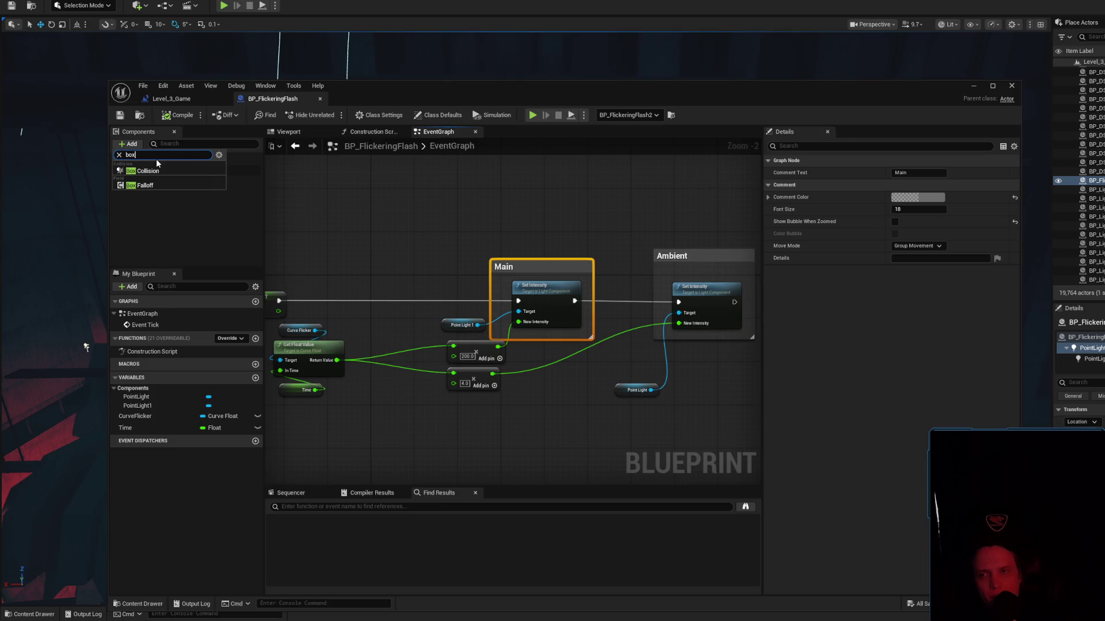
text(igg)
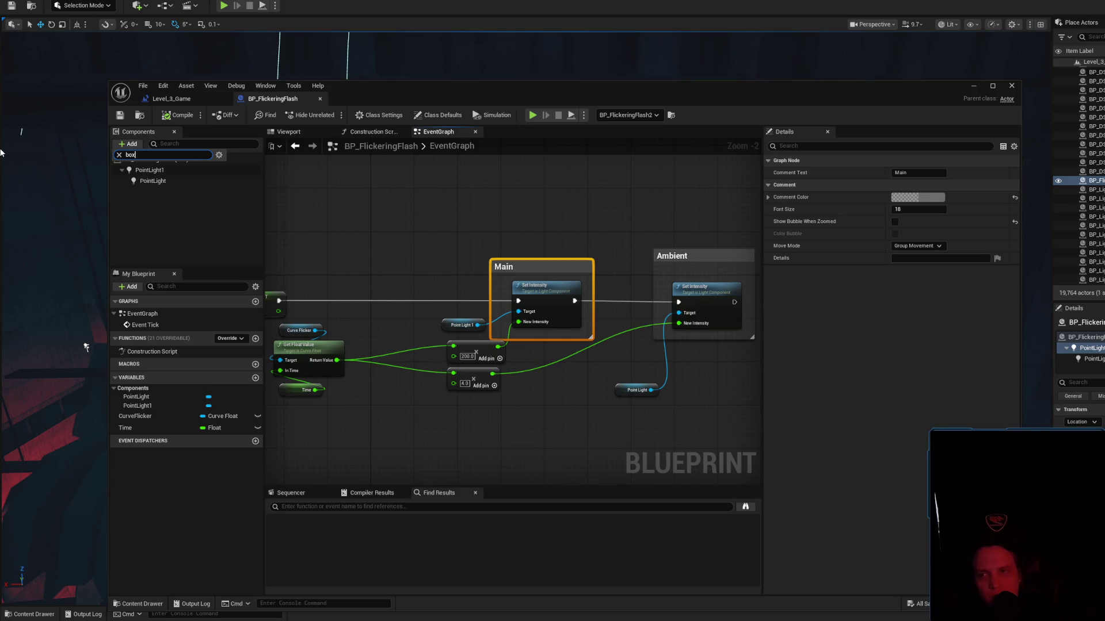
click(150, 174)
click(163, 178)
Give the box Custom collision ignoring every channel except Pawn overlap, Query Only, WorldDynamic.
scroll(886, 368, down, 5)
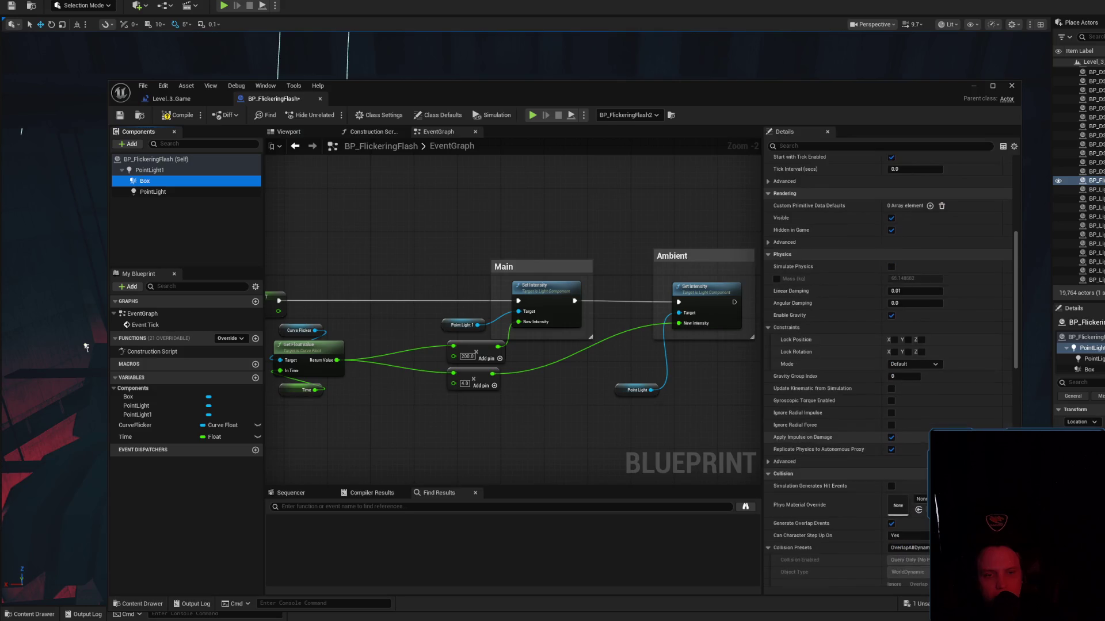
scroll(886, 345, down, 4)
click(912, 432)
click(907, 444)
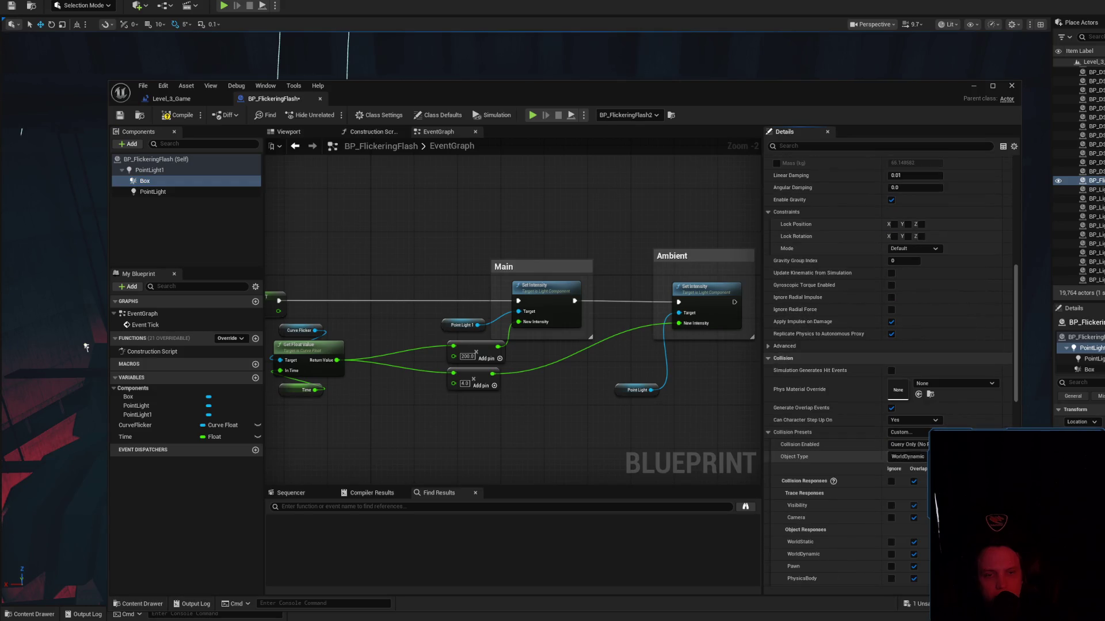
click(891, 481)
scroll(908, 484, down, 2)
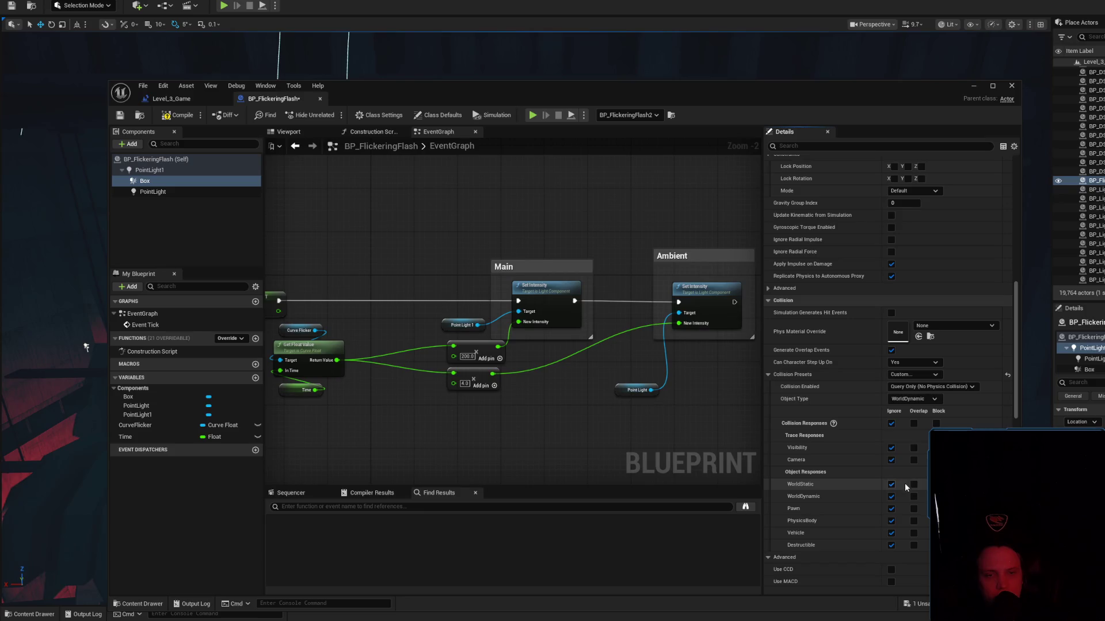
click(913, 509)
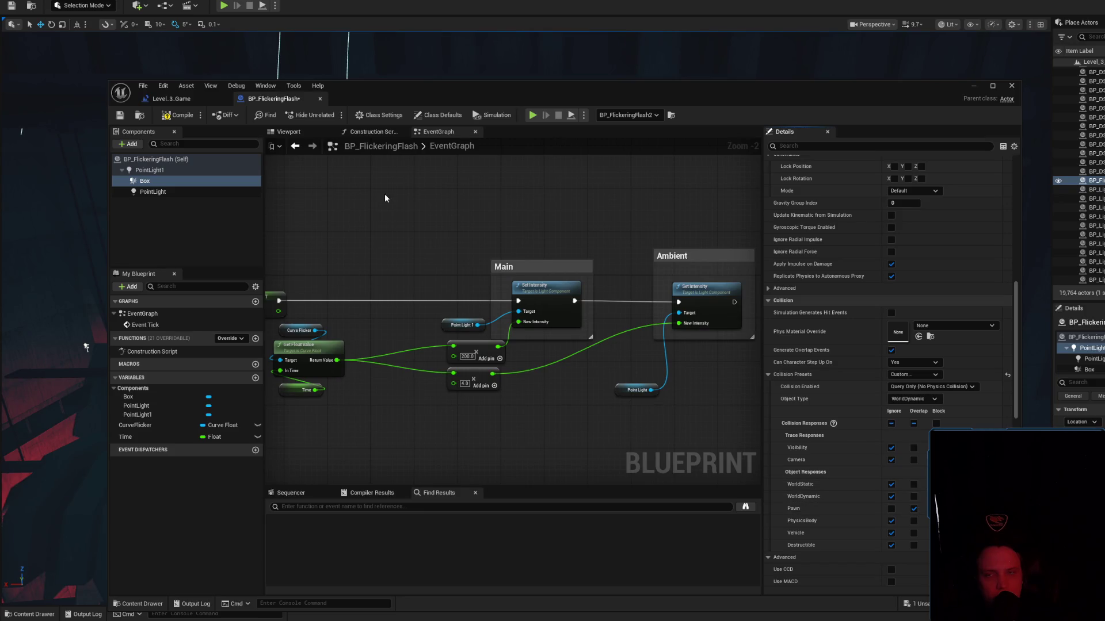
click(120, 117)
click(951, 388)
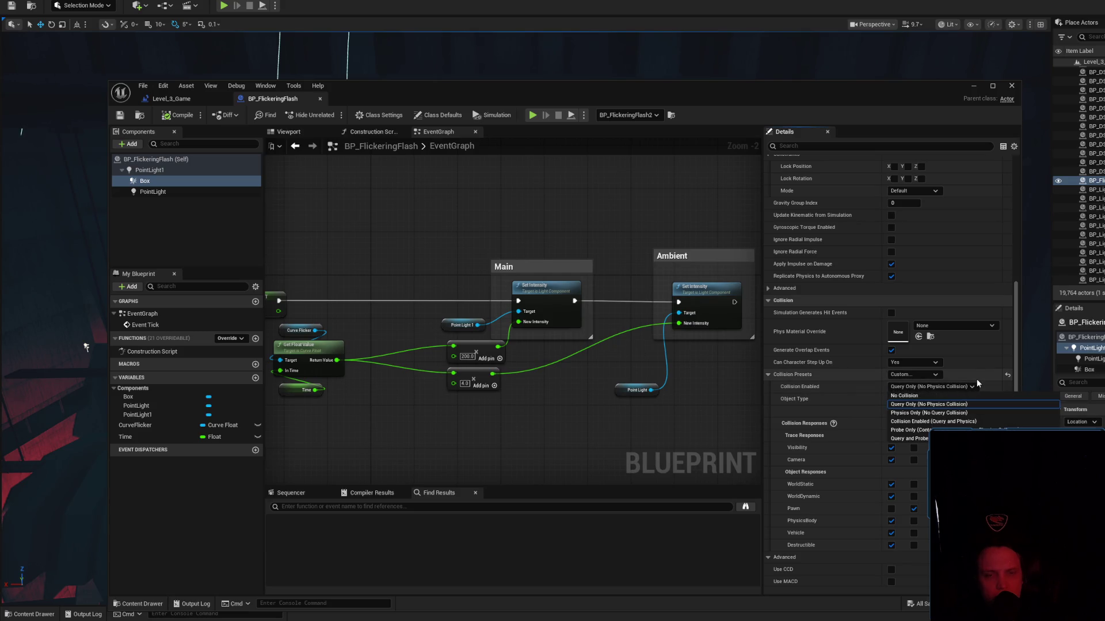
click(967, 382)
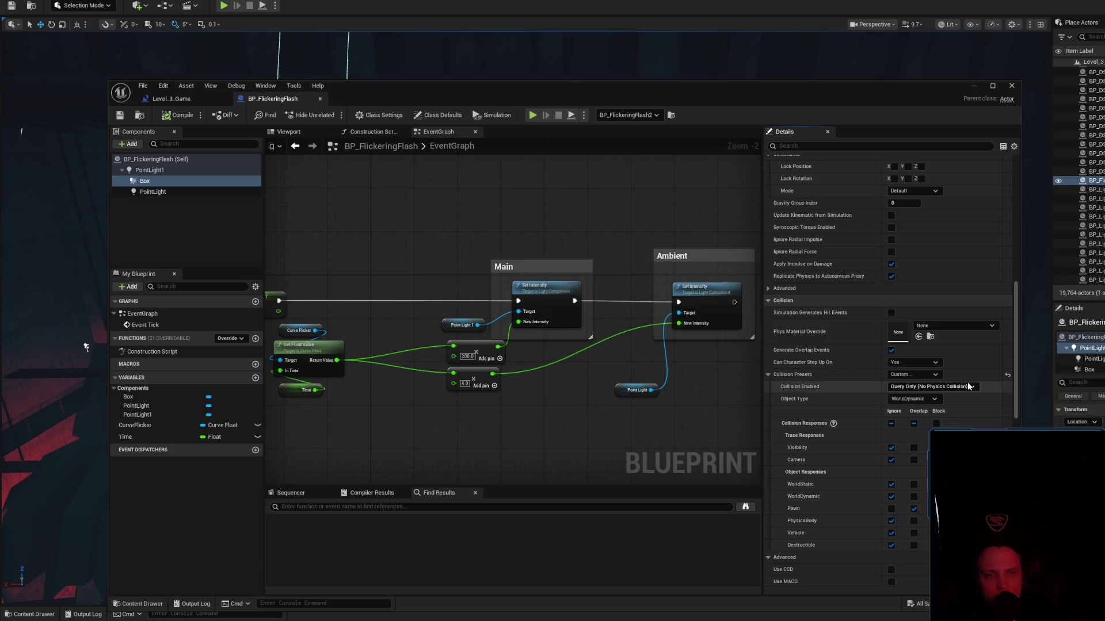
click(940, 399)
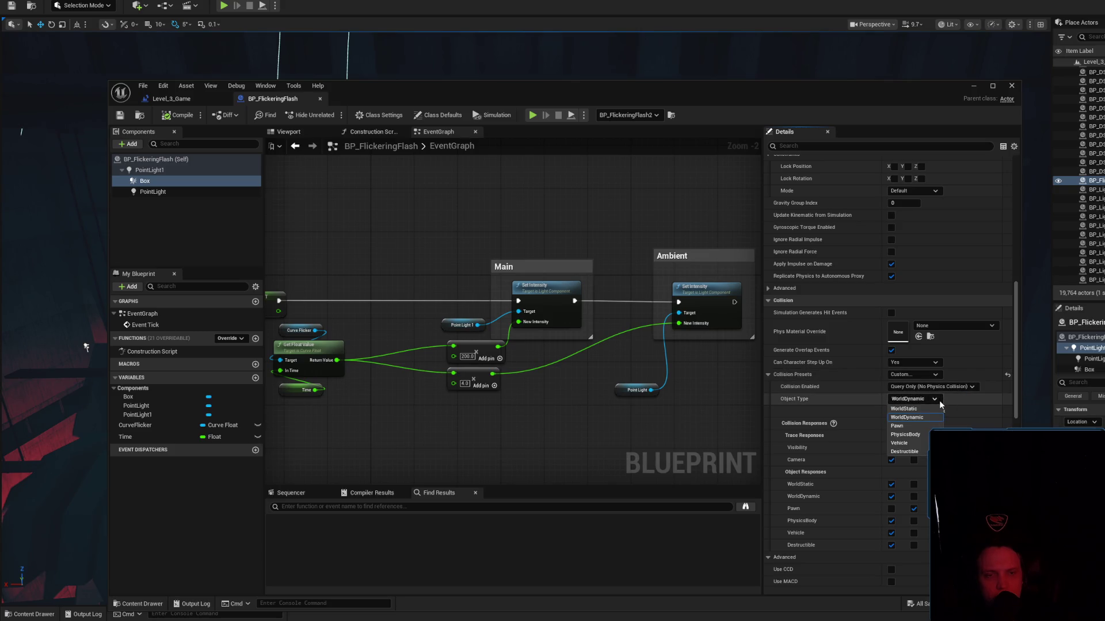
click(939, 399)
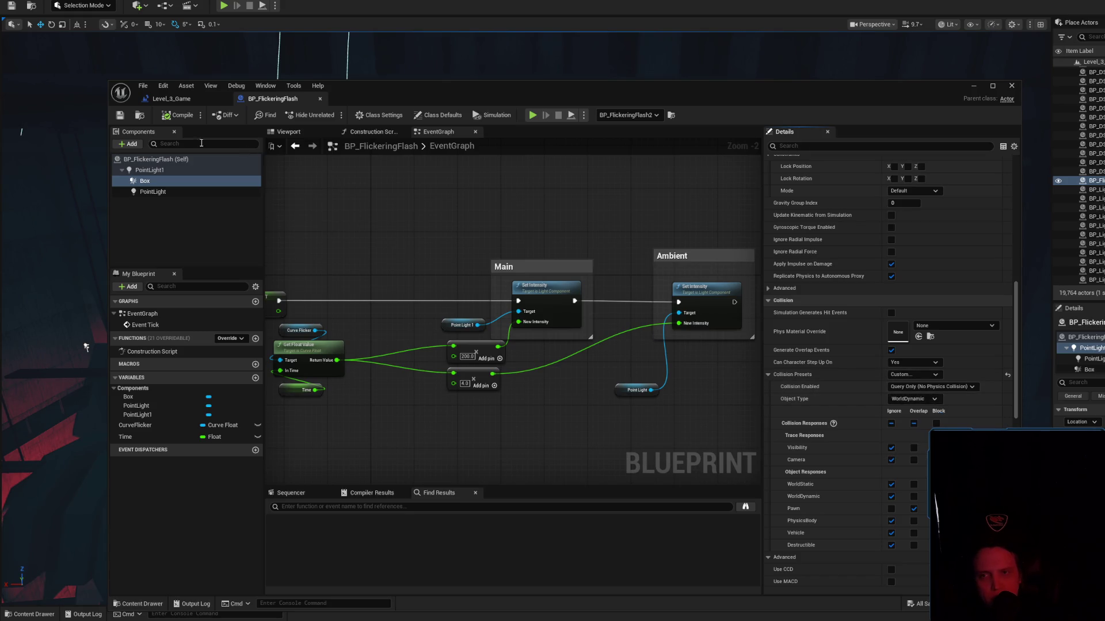
Rename the Box component to Trigger.
click(152, 182)
click(148, 183)
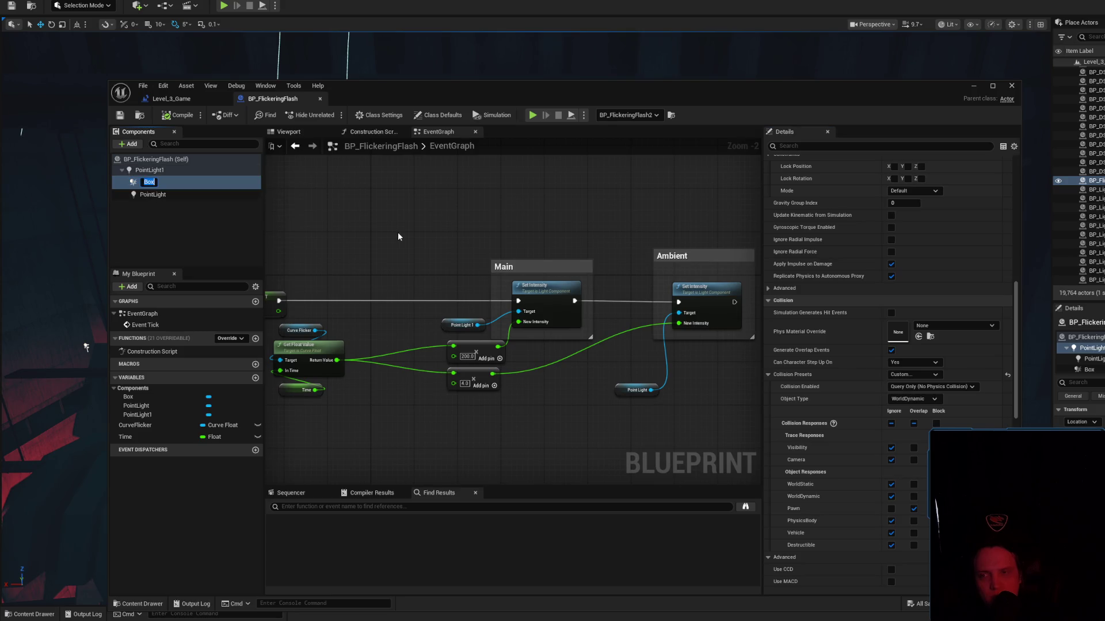
text(Triger)
key(Return)
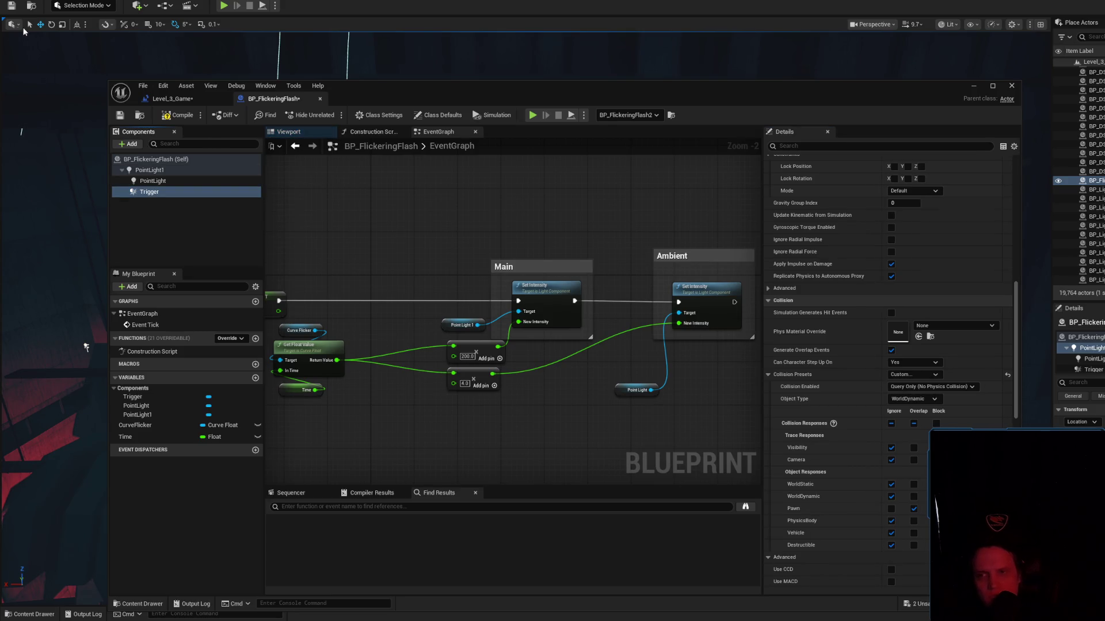
Compile the blueprint and paste a duplicate of the Point Light 1 getter.
click(175, 116)
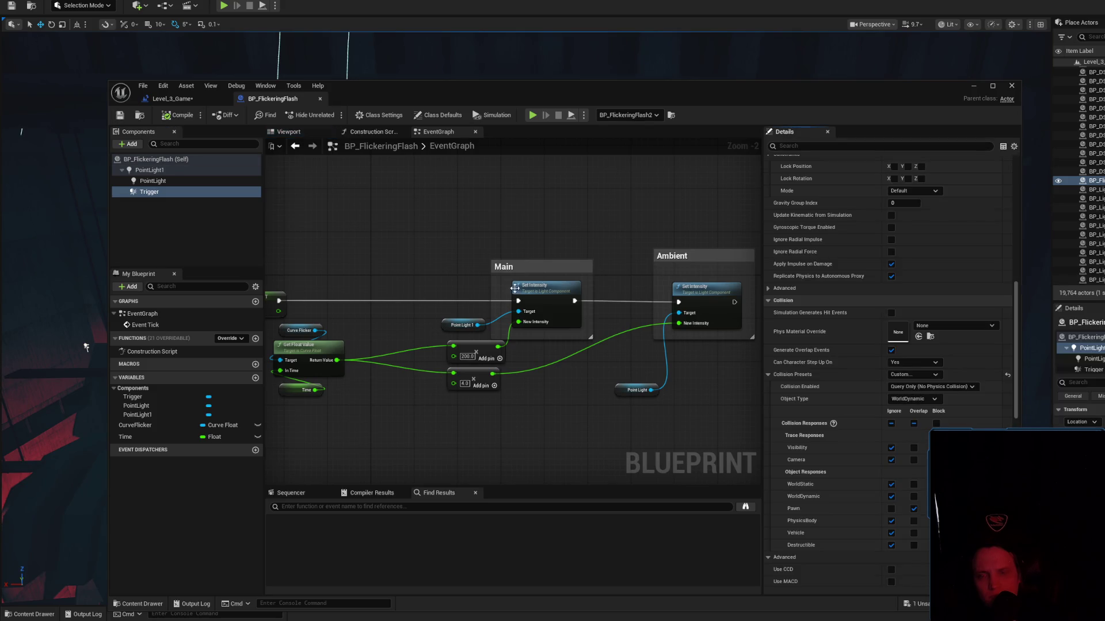
scroll(418, 246, down, 2)
drag(574, 276, 444, 265)
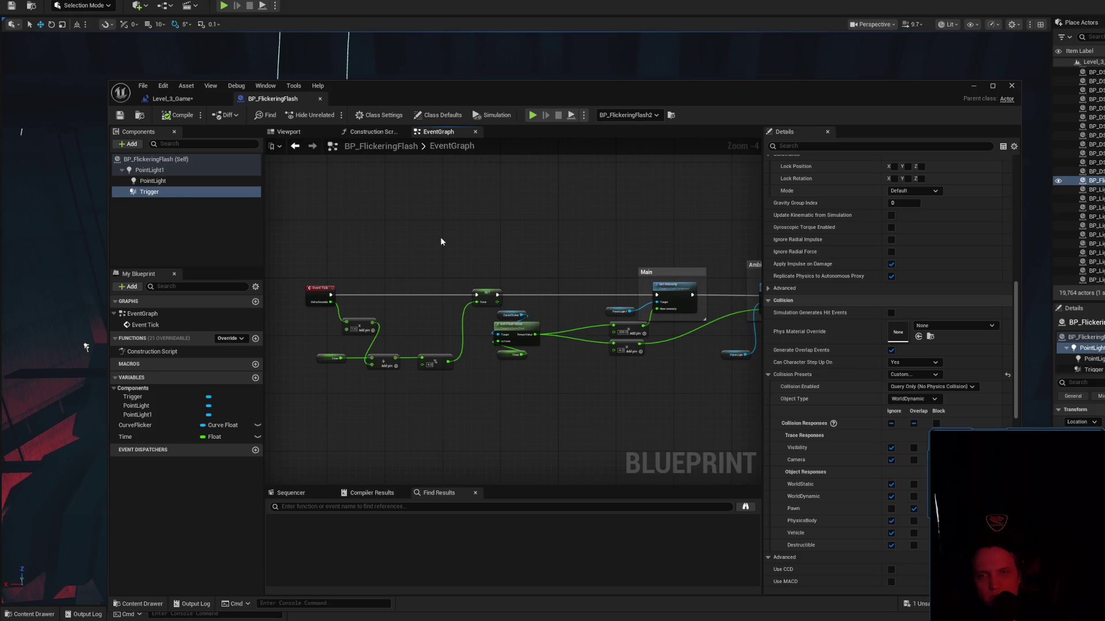
scroll(592, 313, up, 3)
click(593, 314)
key(ctrl+c)
key(ctrl+v)
mouse_move(361, 193)
mouse_down()
mouse_move(635, 272)
mouse_move(638, 223)
mouse_move(535, 233)
mouse_move(564, 306)
mouse_move(395, 298)
mouse_move(534, 294)
mouse_move(426, 272)
mouse_up()
Save, move the Point Light 1 getter above Event Tick, and cancel an 'affect' action search.
click(117, 117)
drag(481, 319, 508, 236)
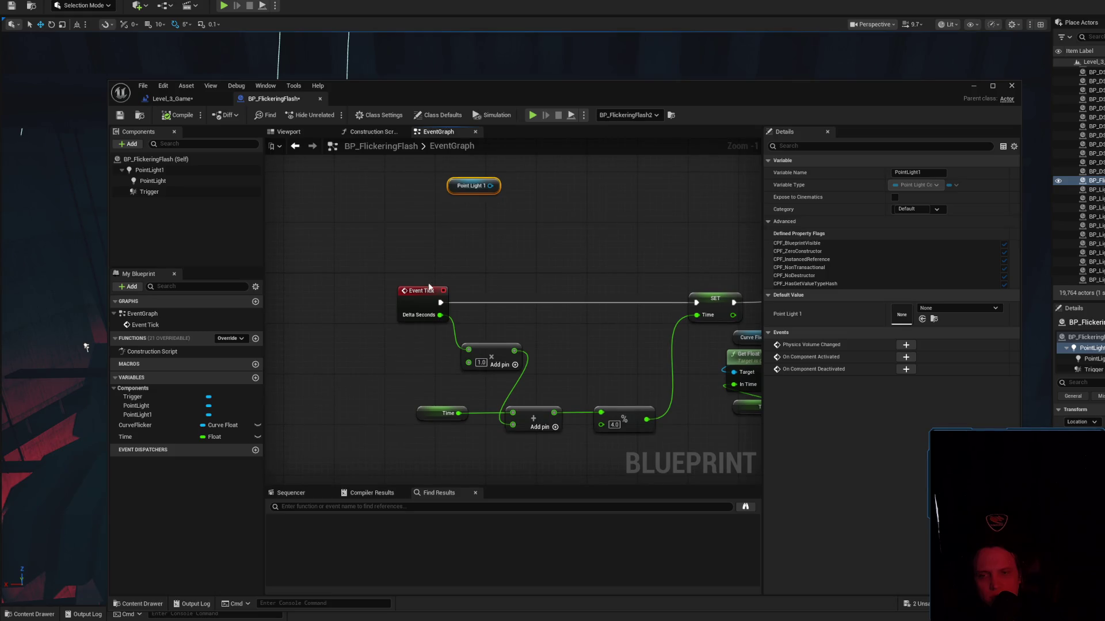
drag(429, 287, 410, 296)
drag(468, 237, 414, 298)
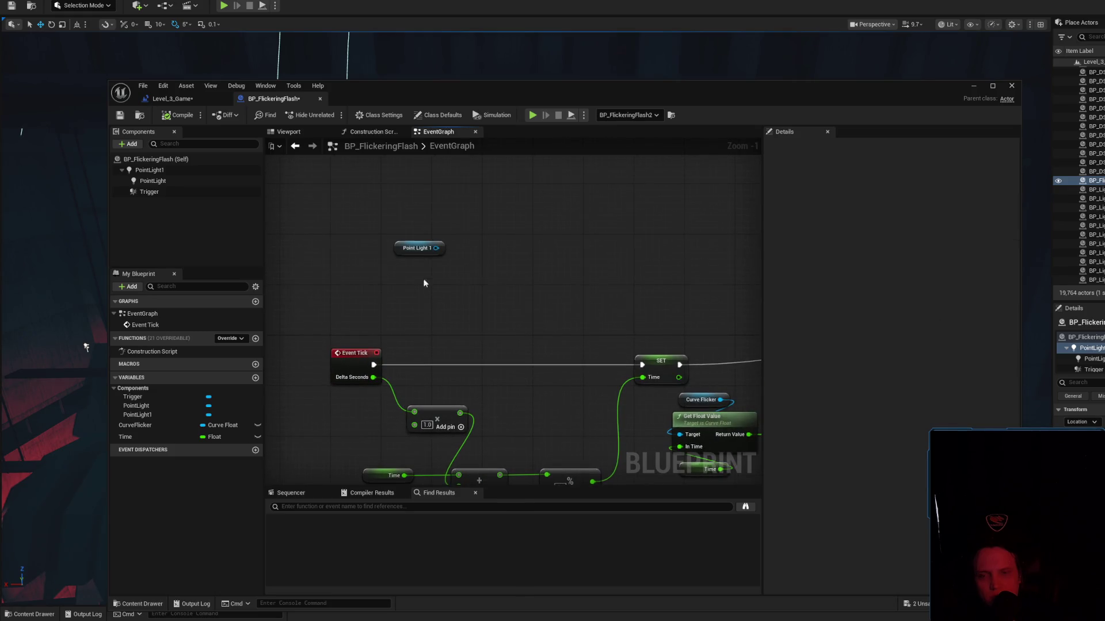
drag(436, 248, 477, 224)
text(affect)
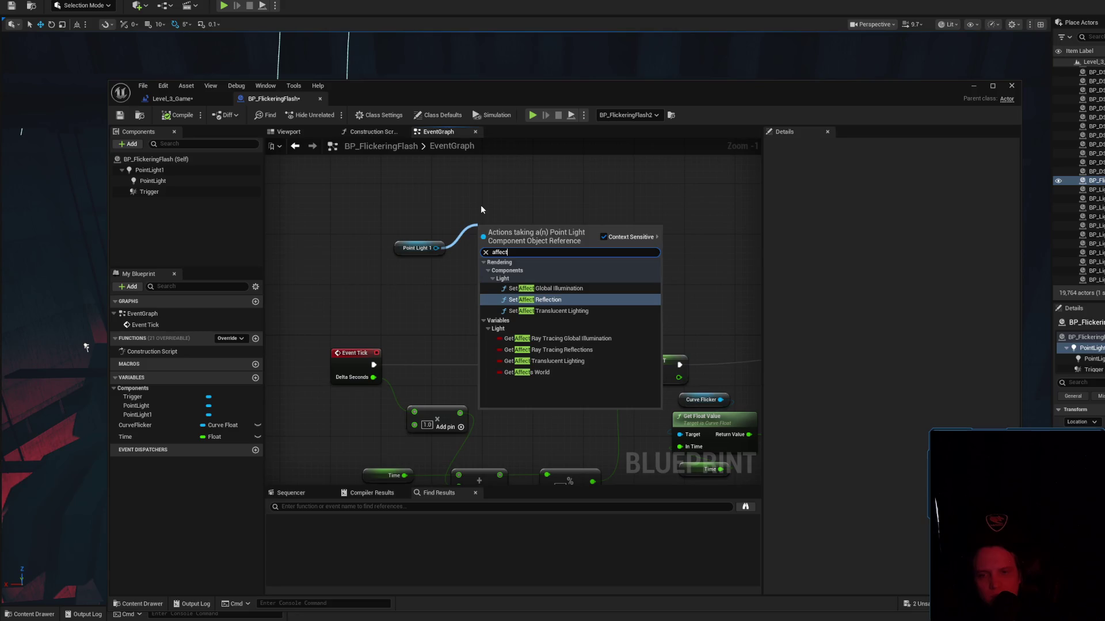
click(481, 204)
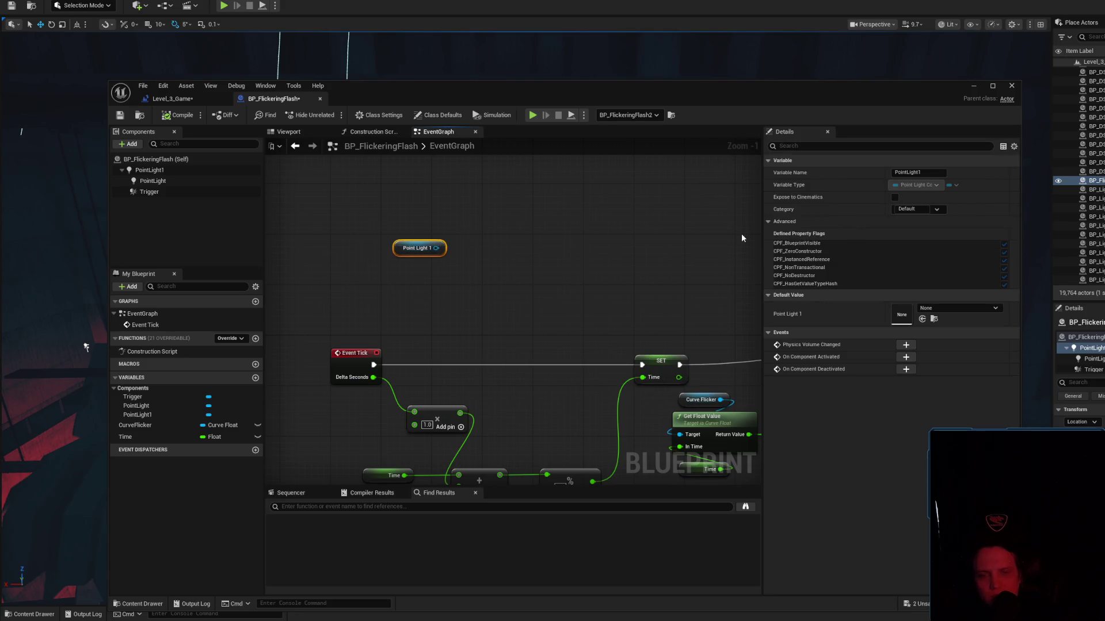
Inspect the PointLight1 component's properties in Details, then return to the Main group.
click(191, 172)
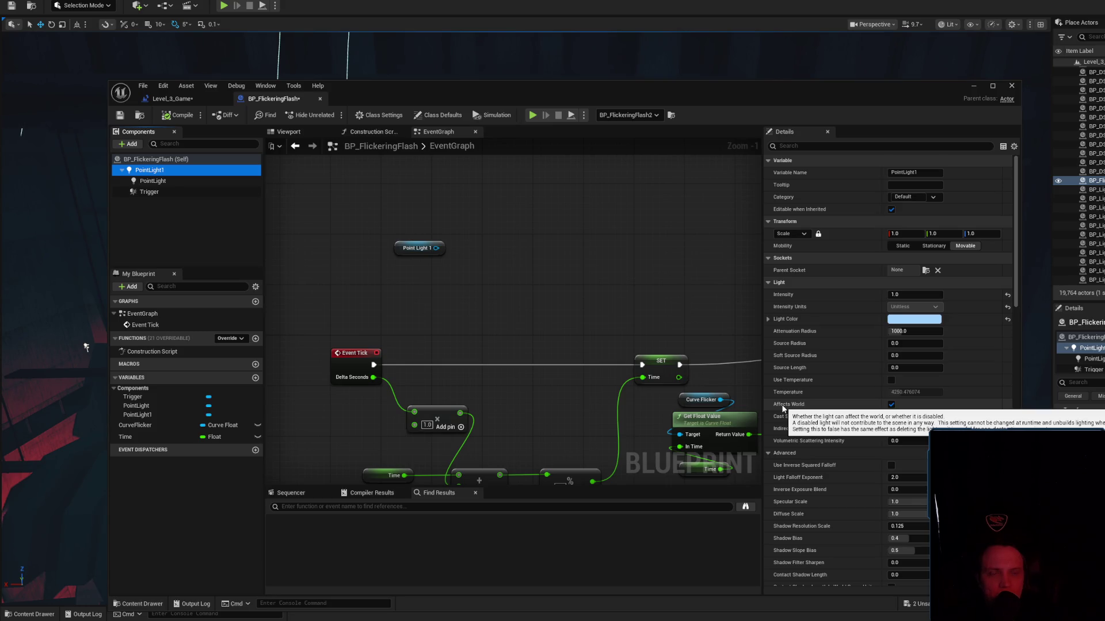
mouse_move(695, 307)
mouse_down()
mouse_move(528, 260)
mouse_move(373, 258)
mouse_up()
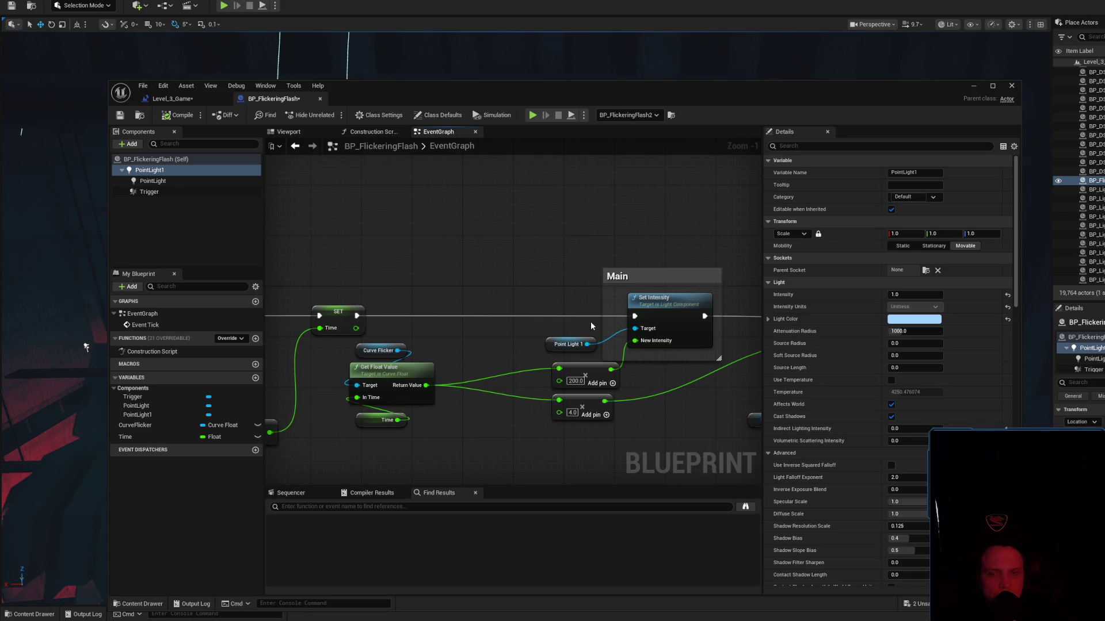
scroll(590, 322, down, 3)
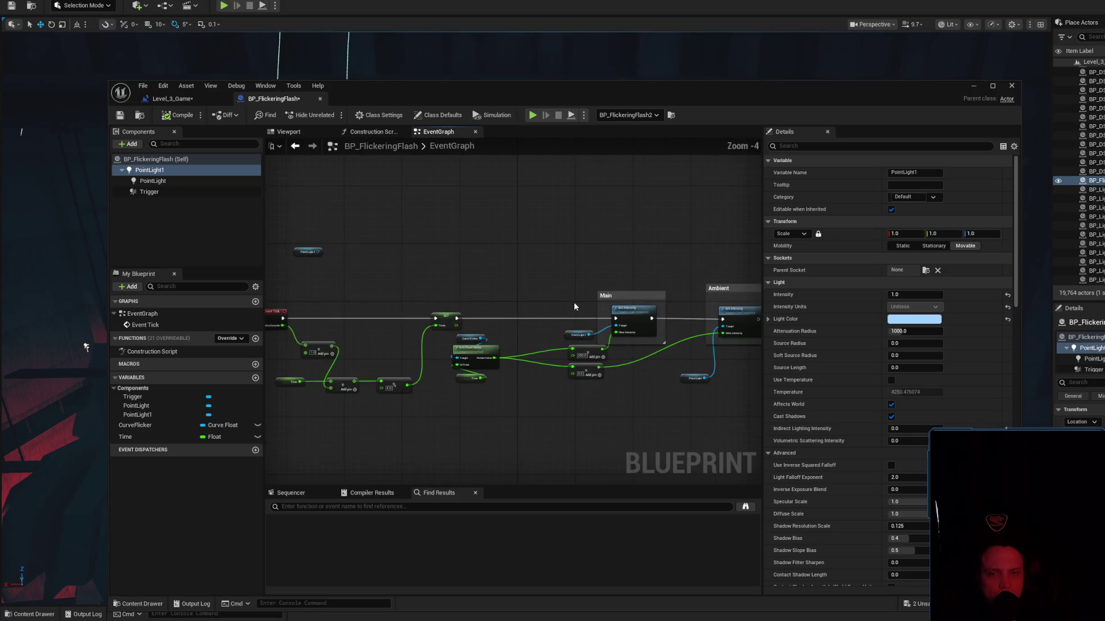
Add a Sequence after SET, wiring Then 0 to Main's and Then 1 to Ambient's Set Intensity.
right_click(481, 276)
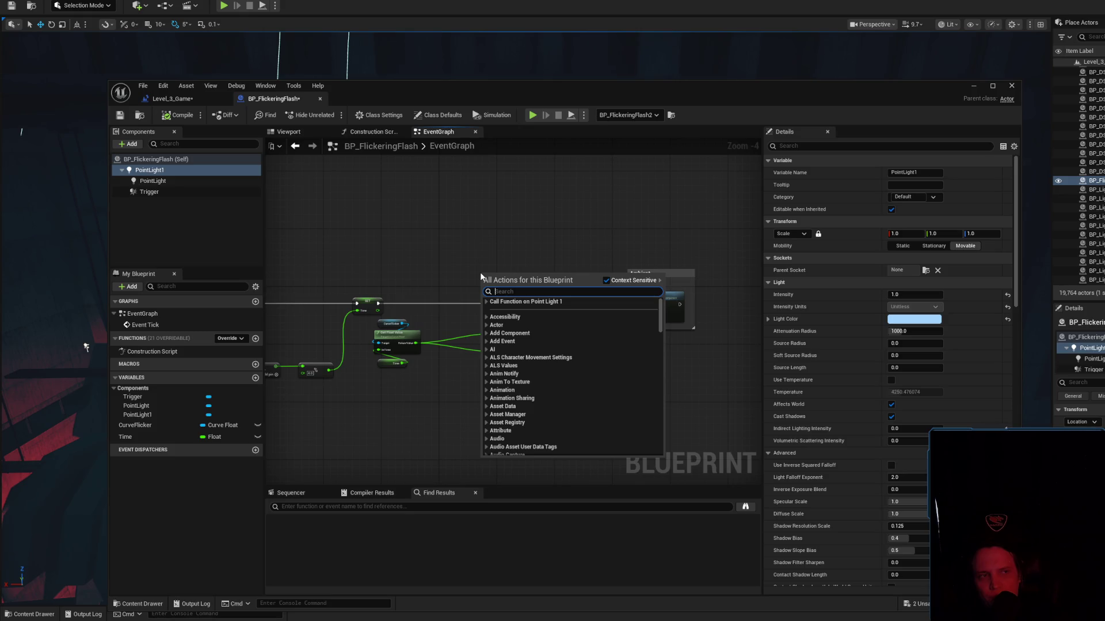
text(sequence)
key(Return)
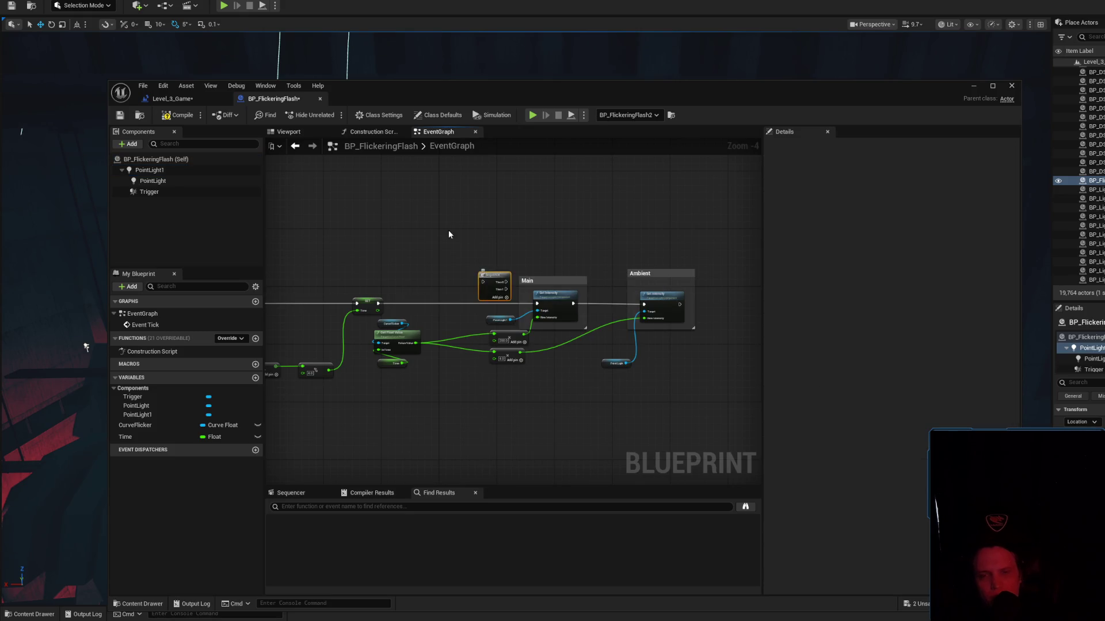
scroll(389, 313, up, 3)
mouse_move(363, 307)
mouse_down()
mouse_move(536, 282)
mouse_move(546, 270)
mouse_up()
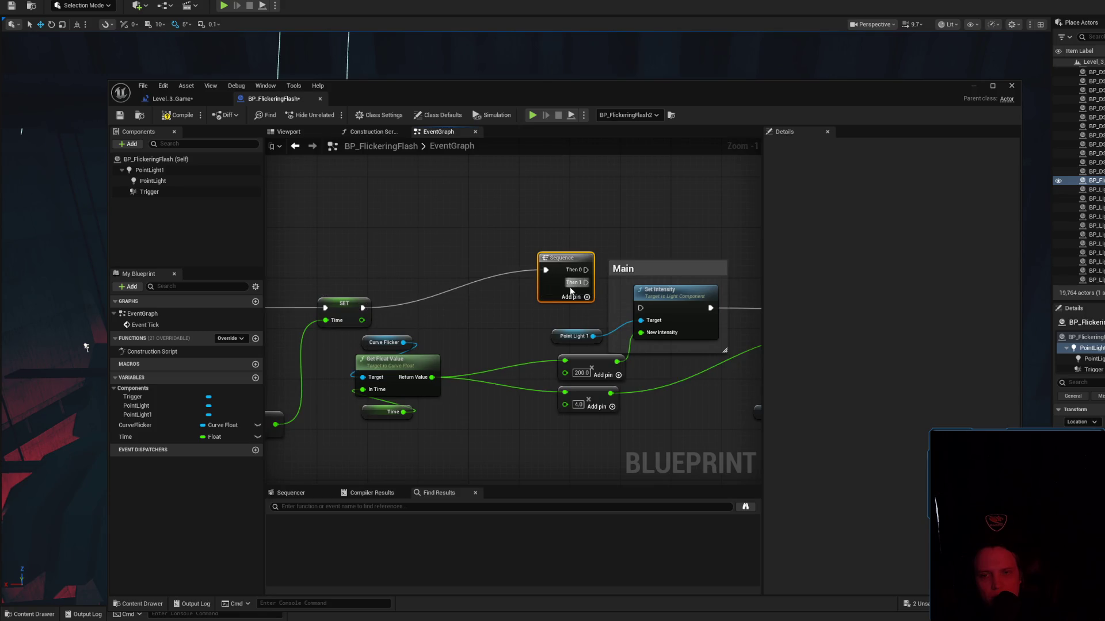
scroll(570, 291, down, 2)
mouse_move(468, 252)
mouse_down()
mouse_move(510, 279)
mouse_move(645, 289)
mouse_move(658, 280)
mouse_up()
drag(634, 219, 685, 271)
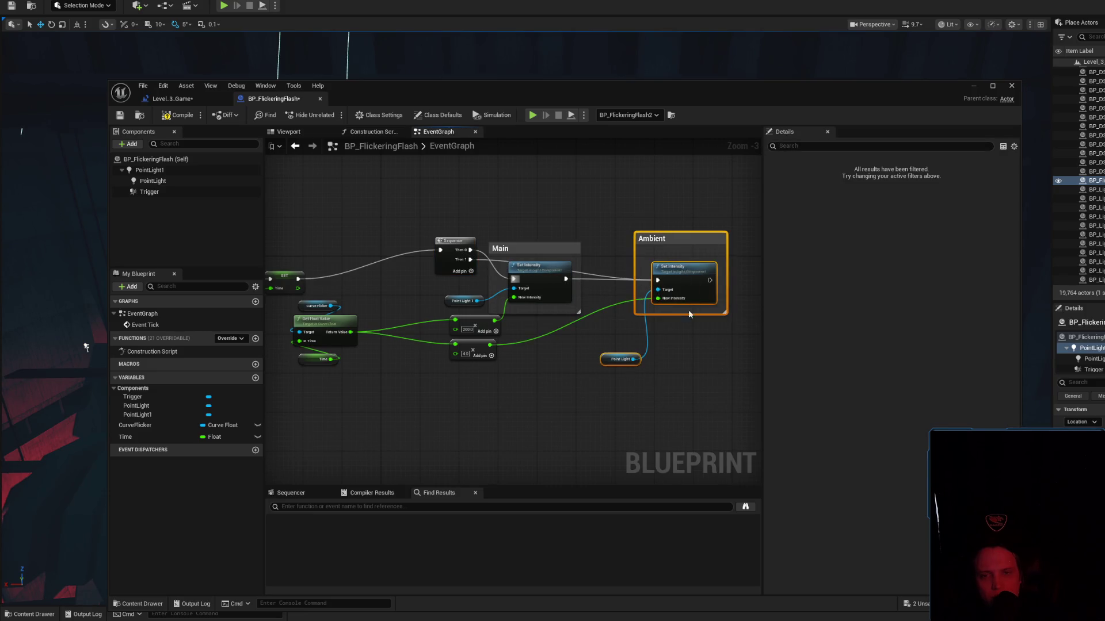
Shift the Sequence node left and move the Ambient comment group lower and left.
drag(690, 314, 687, 391)
click(603, 299)
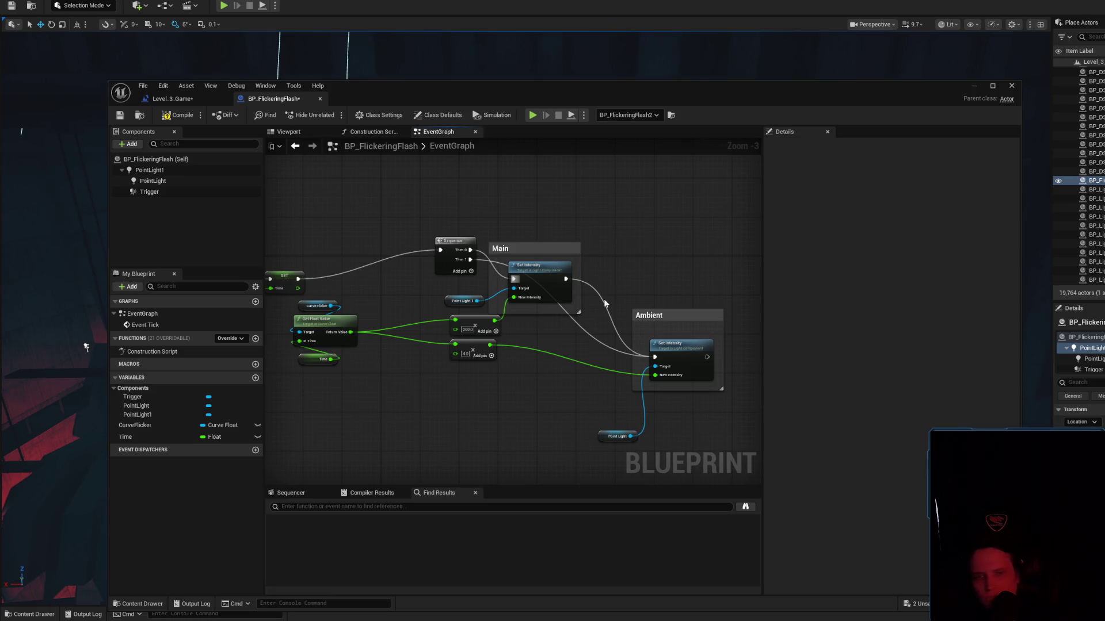
alt+click(603, 299)
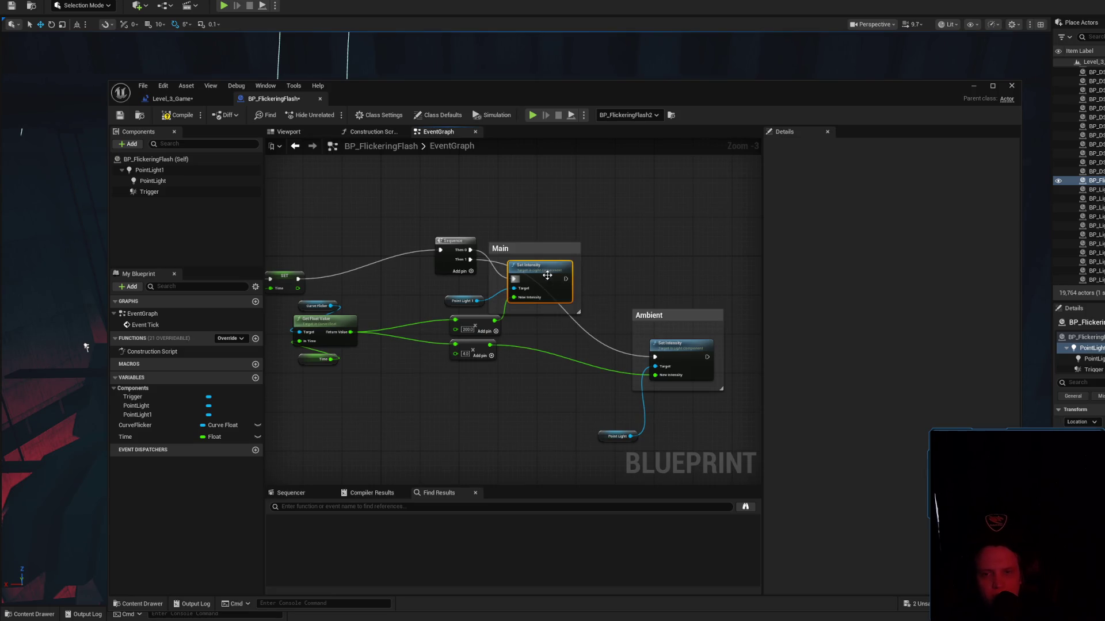
drag(446, 256, 411, 286)
drag(720, 444, 585, 333)
ctrl+click(655, 314)
drag(655, 314, 537, 349)
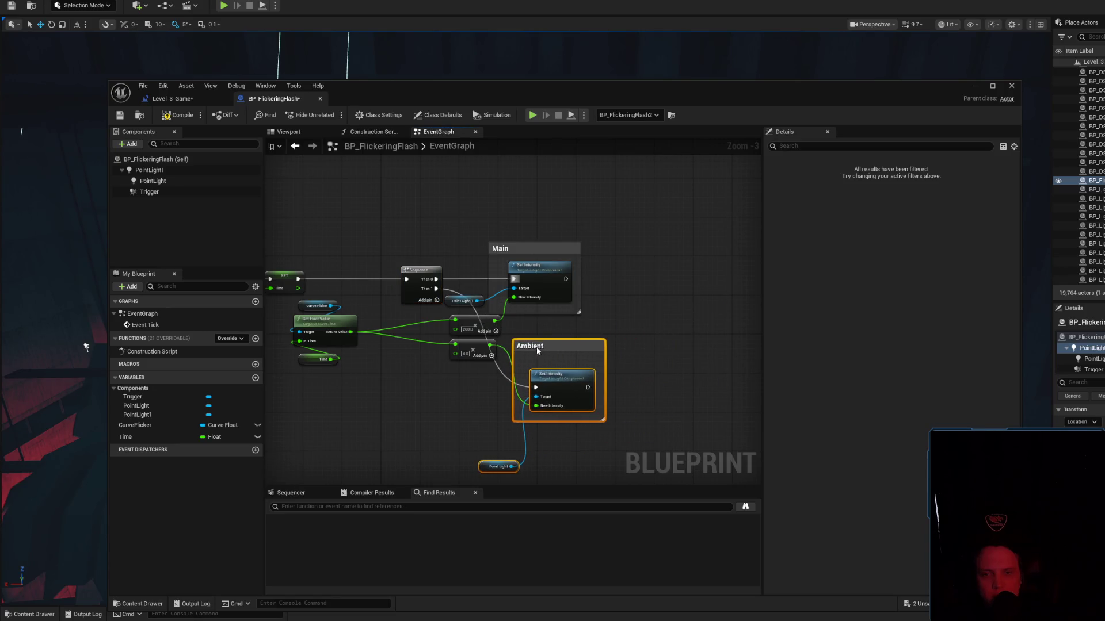
Move the 200.0 and 4.0 nodes left and enlarge the Ambient comment box down-left.
mouse_move(462, 368)
mouse_down()
mouse_move(501, 314)
mouse_move(406, 332)
mouse_up()
drag(599, 463, 448, 334)
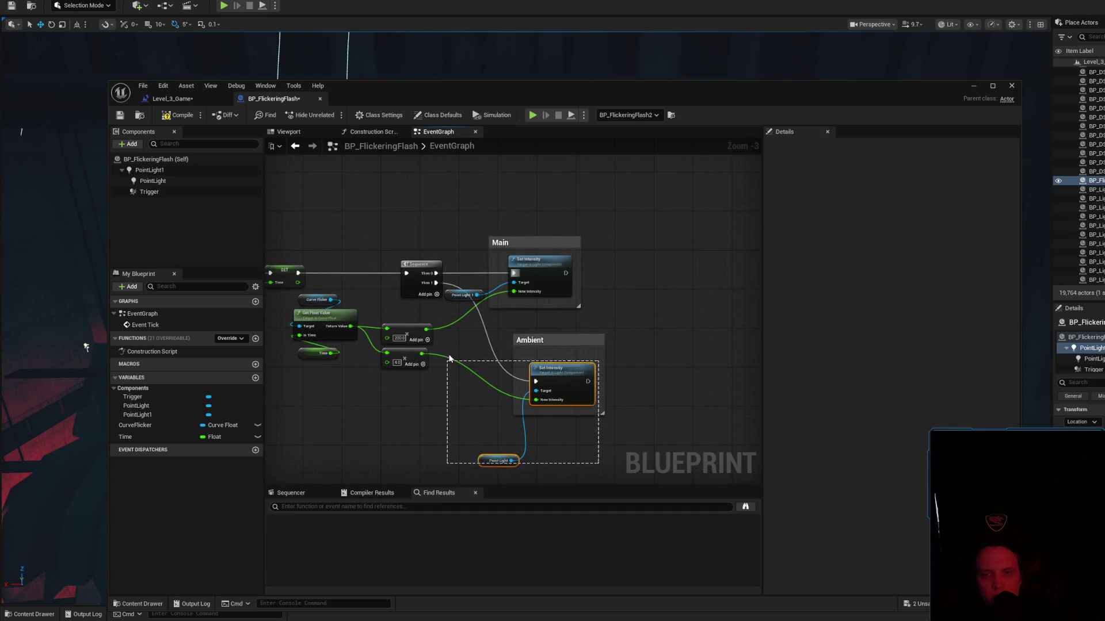
drag(621, 422, 535, 340)
click(591, 318)
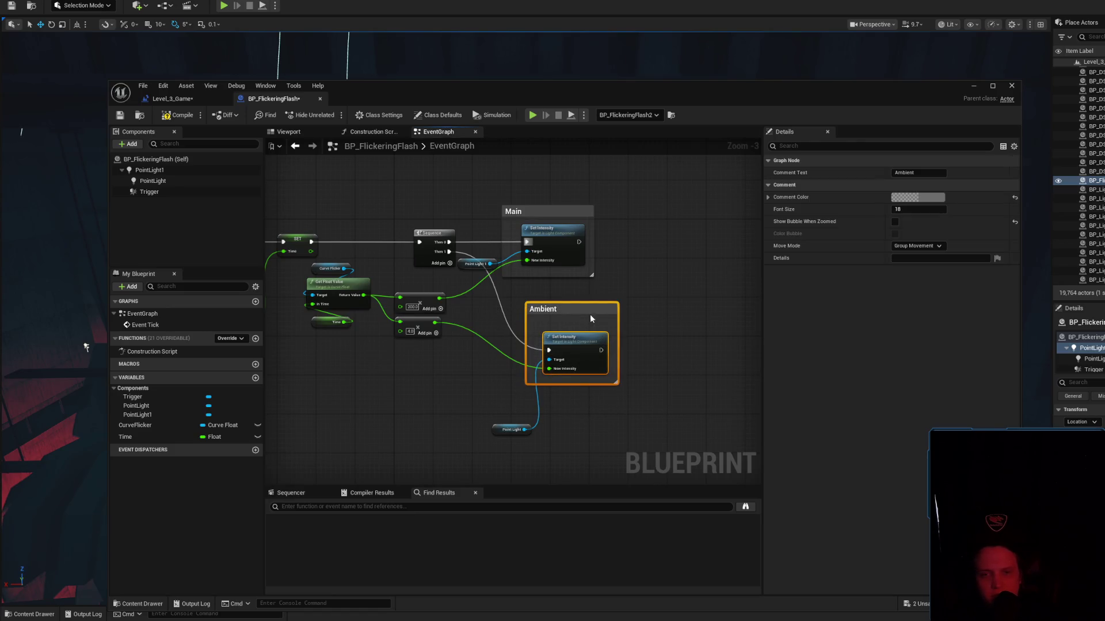
mouse_move(528, 384)
mouse_down()
mouse_move(488, 402)
mouse_move(509, 409)
mouse_up()
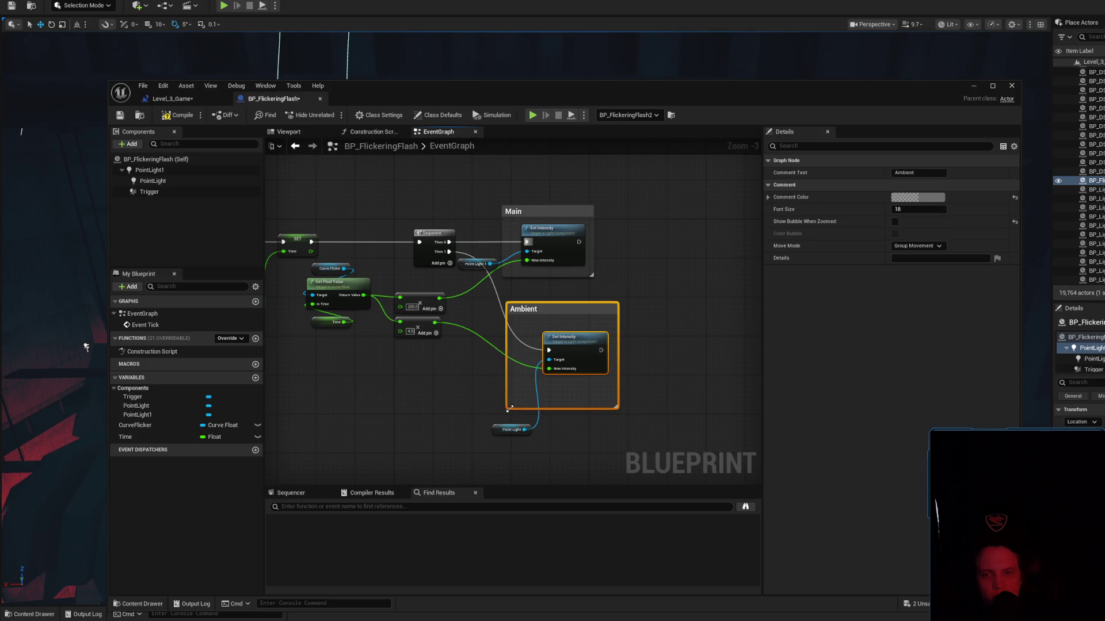
Put Point Light inside the Ambient box and Point Light 1 inside Main, then compile and save.
click(641, 351)
mouse_move(593, 336)
mouse_down()
mouse_move(561, 340)
mouse_move(614, 345)
mouse_move(597, 344)
mouse_up()
drag(500, 427, 529, 390)
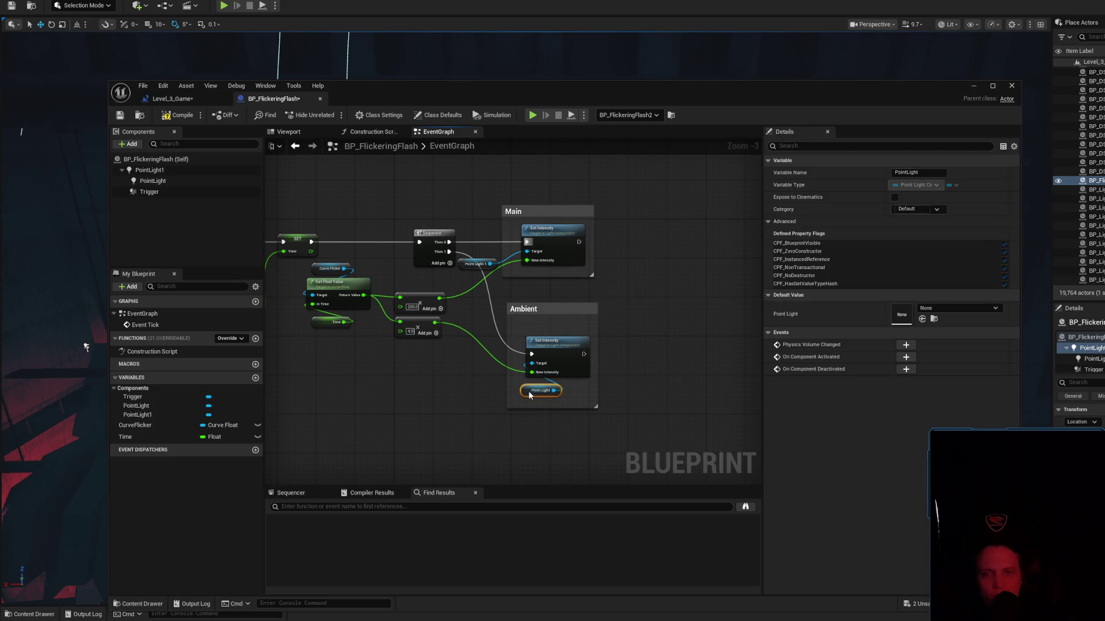
drag(457, 265, 586, 285)
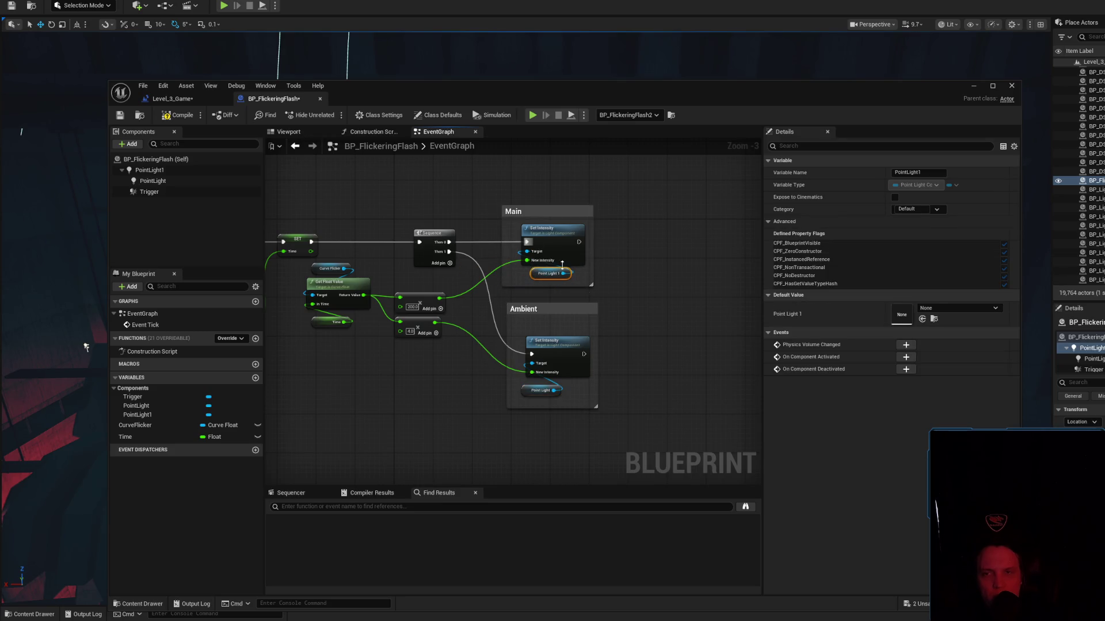
key(F7)
key(ctrl+s)
Move the Curve Flicker, Get Float Value and Time nodes beside the lowered 200.0 and 4.0 nodes.
click(630, 257)
drag(629, 257, 758, 262)
drag(553, 292, 643, 313)
mouse_move(576, 377)
mouse_down()
mouse_move(540, 291)
mouse_move(537, 358)
mouse_up()
mouse_move(612, 342)
mouse_down()
mouse_move(665, 374)
mouse_move(646, 381)
mouse_up()
click(637, 326)
mouse_move(637, 326)
mouse_down()
mouse_move(556, 292)
mouse_move(604, 393)
mouse_move(563, 381)
mouse_up()
scroll(555, 288, up, 3)
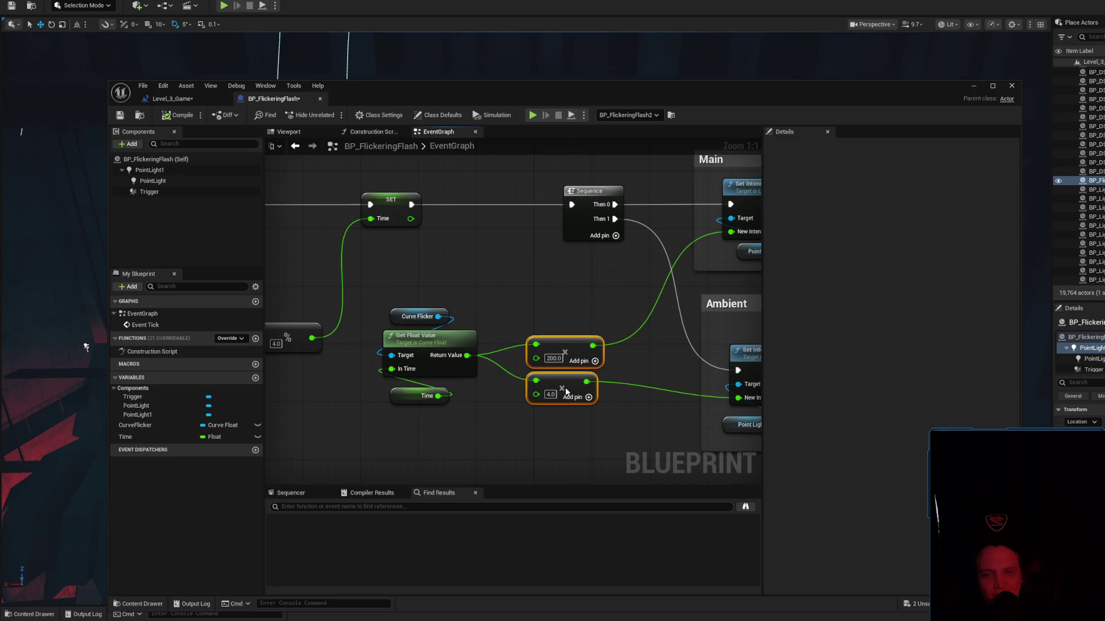
click(580, 284)
scroll(473, 281, down, 2)
drag(473, 280, 629, 302)
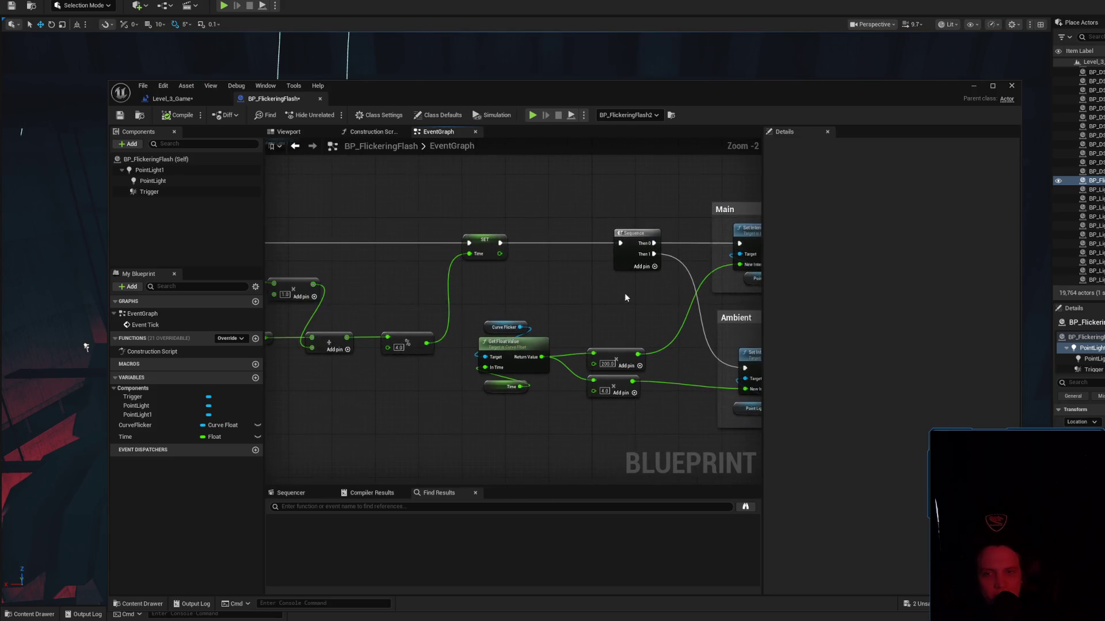
Save, then nudge the Time and Curve Flicker getters into alignment.
click(120, 114)
click(506, 386)
drag(506, 386, 506, 381)
click(507, 423)
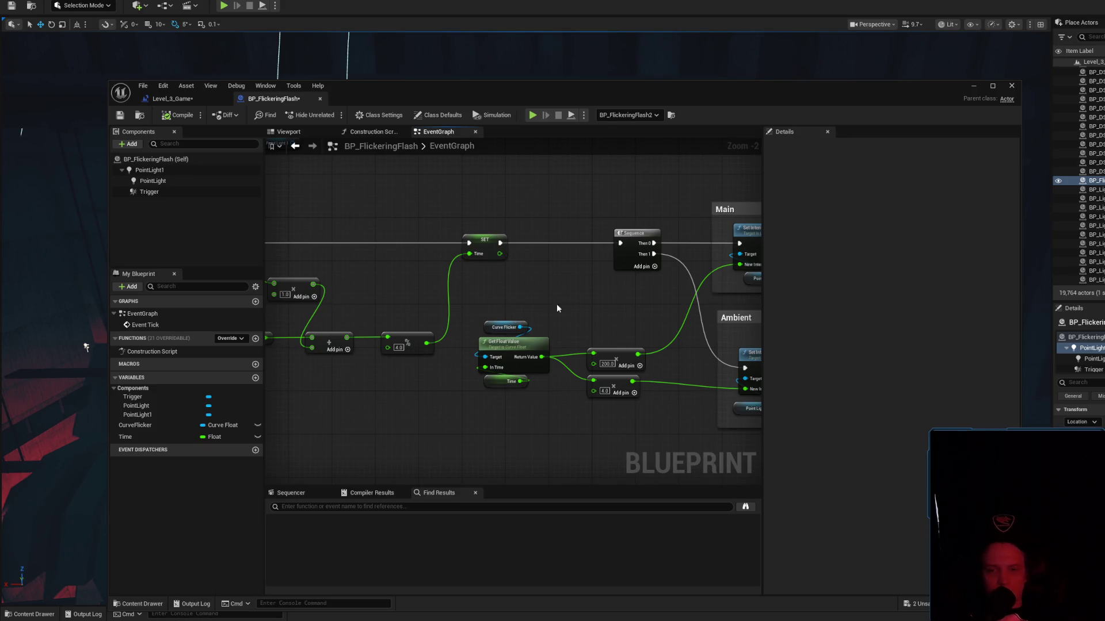
drag(504, 327, 499, 327)
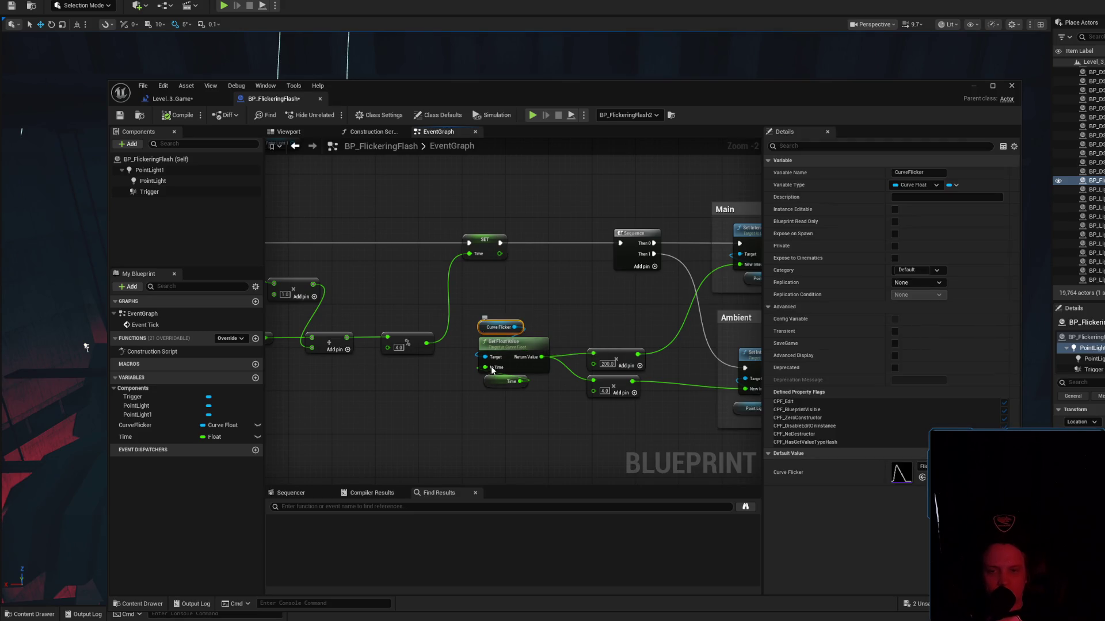
drag(498, 382, 493, 381)
drag(485, 328, 485, 328)
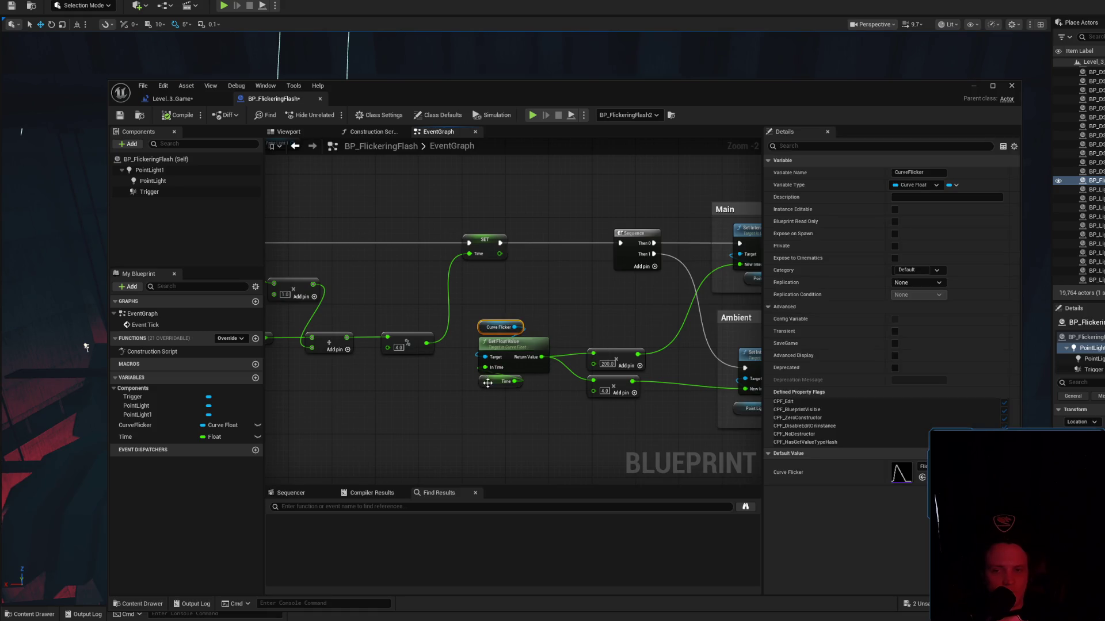
Save the blueprint again and switch to the Level_3_Game level blueprint.
click(575, 425)
drag(609, 425, 554, 421)
drag(631, 424, 556, 413)
click(544, 403)
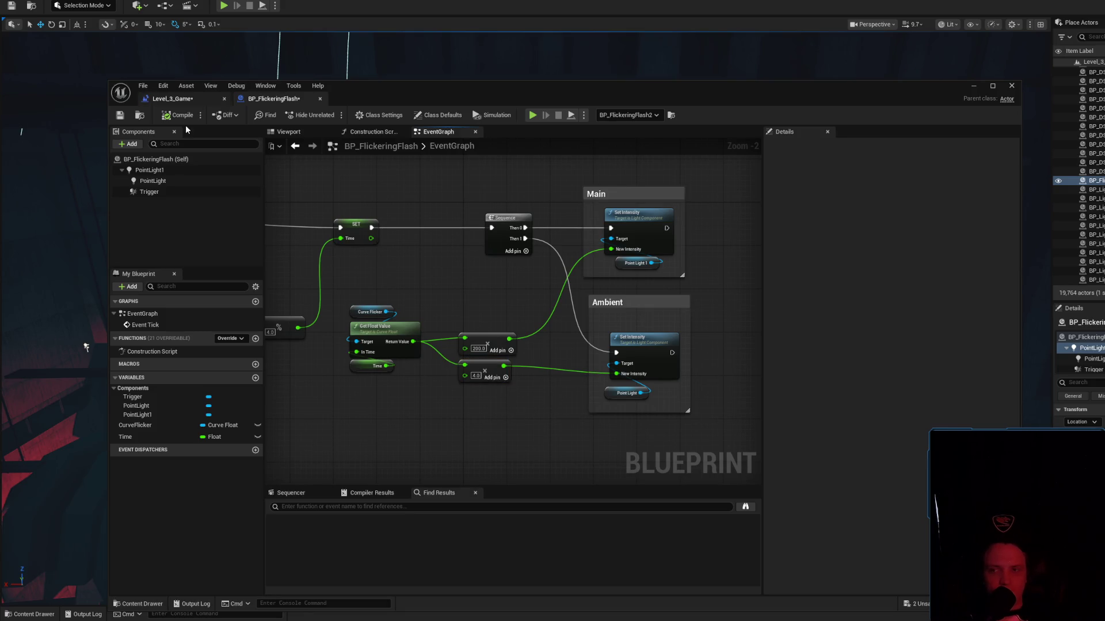
click(119, 115)
click(153, 99)
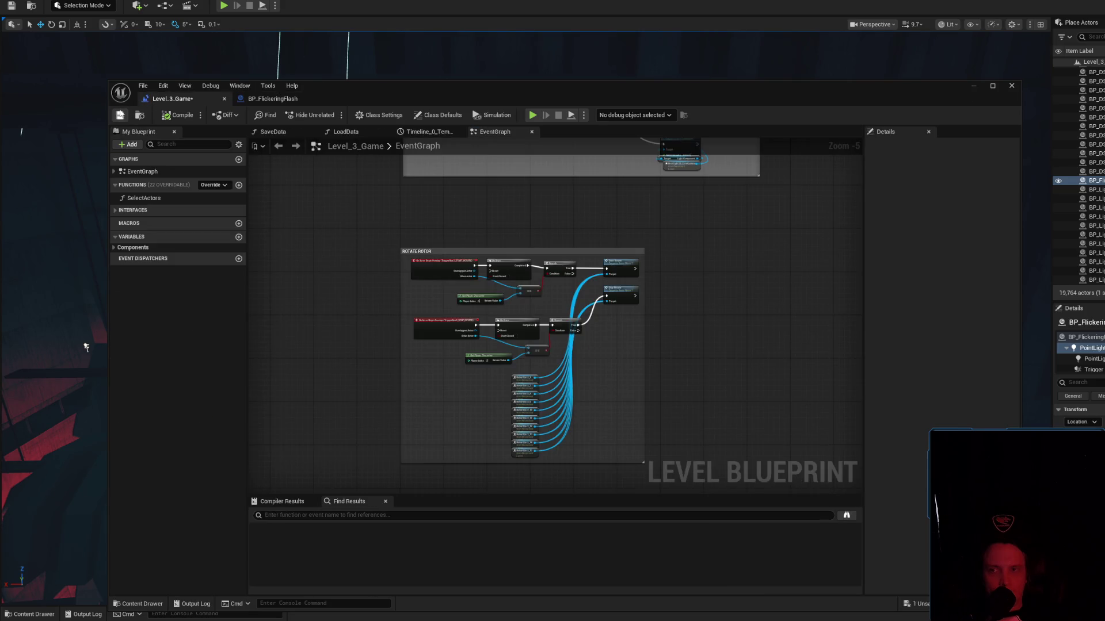
Save the Level_3_Game map with Ctrl+S and go back to the BP_FlickeringFlash graph.
key(ctrl+s)
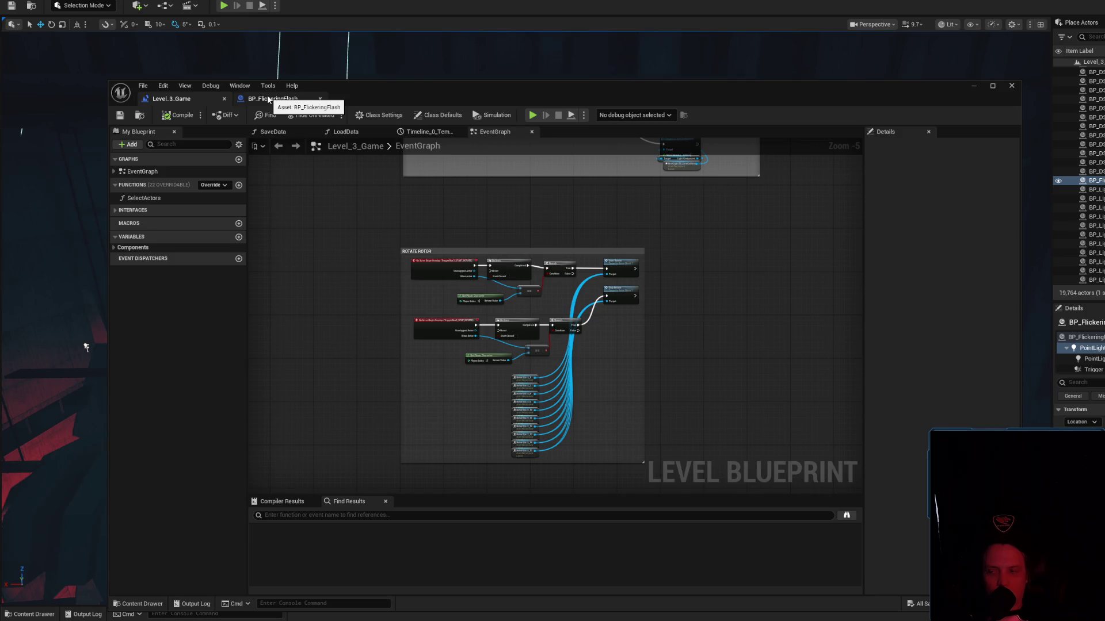
click(268, 99)
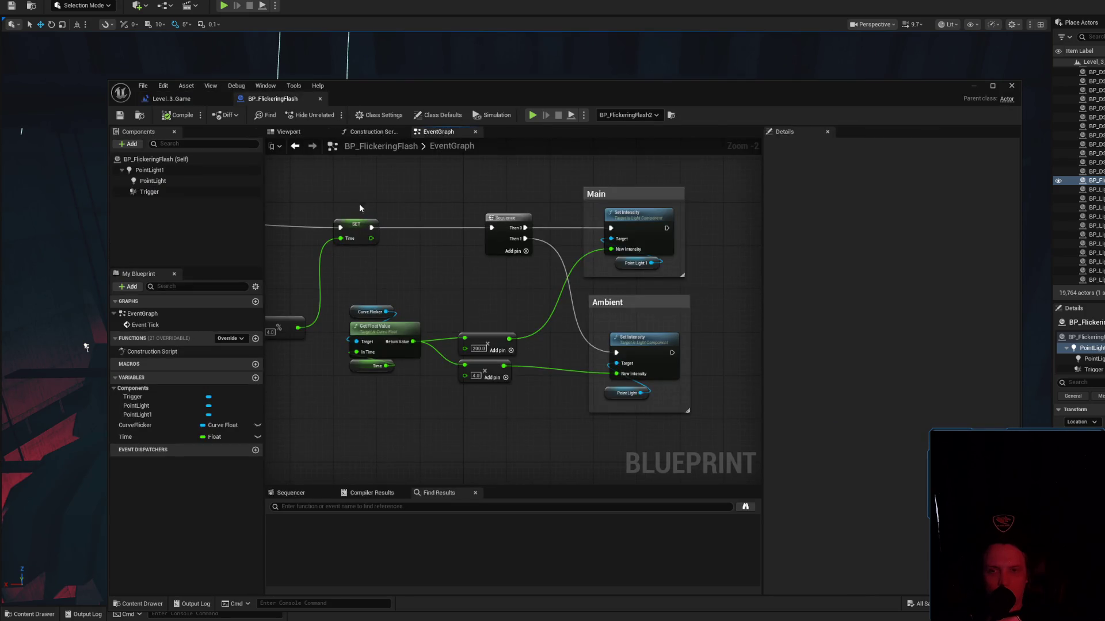
Move the Sequence node slightly left and box-select the 200.0 and 4.0 nodes.
drag(498, 219, 476, 219)
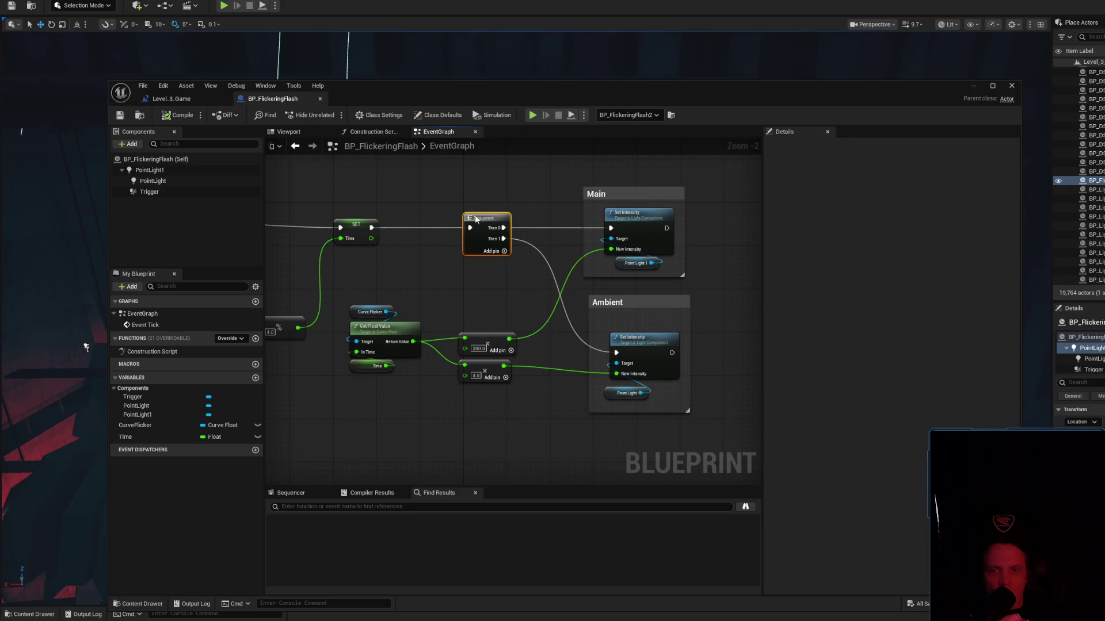
mouse_move(502, 308)
mouse_down()
mouse_move(493, 387)
mouse_move(461, 310)
mouse_move(515, 417)
mouse_move(501, 409)
mouse_up()
click(514, 443)
click(502, 410)
drag(440, 303, 520, 412)
click(509, 407)
click(523, 413)
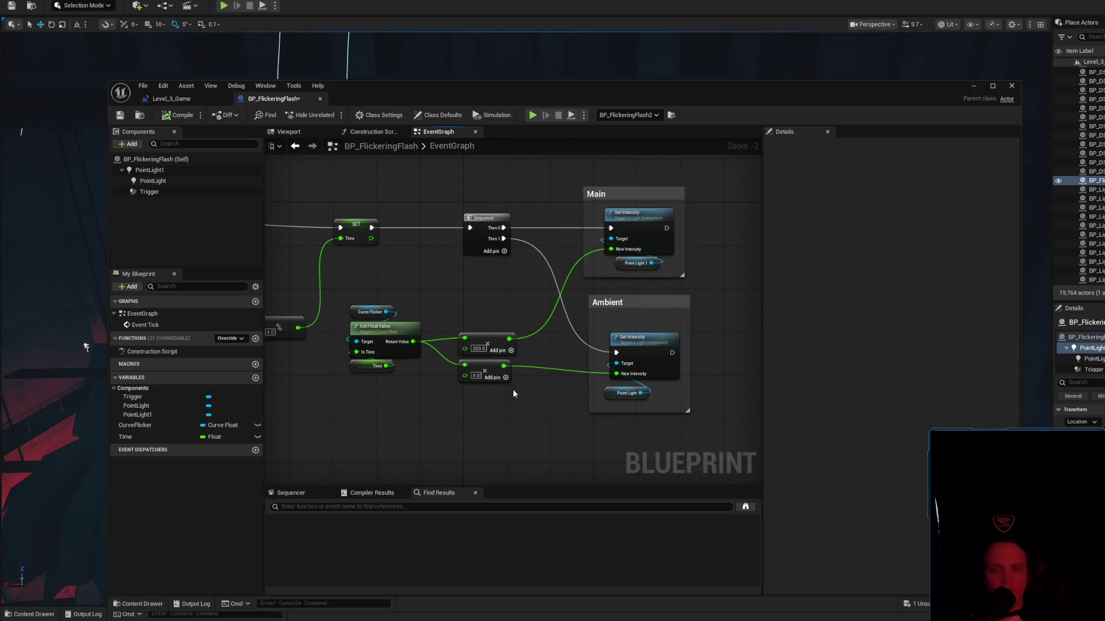
click(487, 365)
mouse_move(449, 293)
mouse_down()
mouse_move(509, 409)
mouse_move(457, 298)
mouse_move(478, 375)
mouse_move(519, 394)
mouse_move(454, 302)
mouse_move(522, 381)
mouse_move(520, 411)
mouse_up()
click(440, 295)
click(521, 411)
Nudge Point Light up and Point Light 1 left, save, then reposition and resize the Ambient box.
click(576, 392)
drag(575, 393, 577, 359)
drag(582, 264, 570, 265)
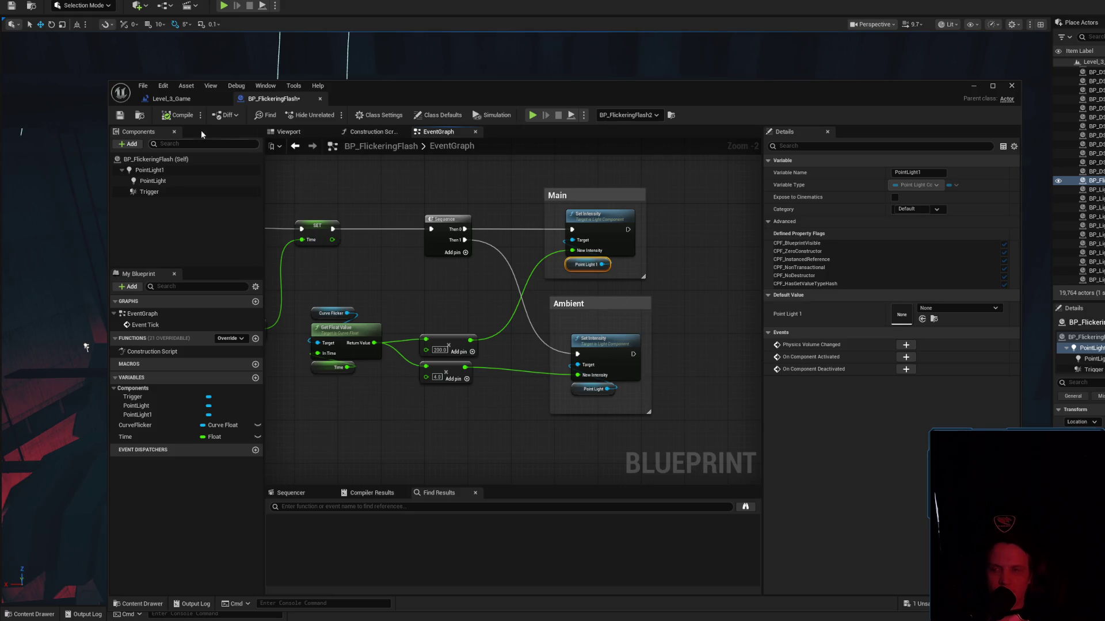
click(121, 115)
drag(604, 306, 595, 299)
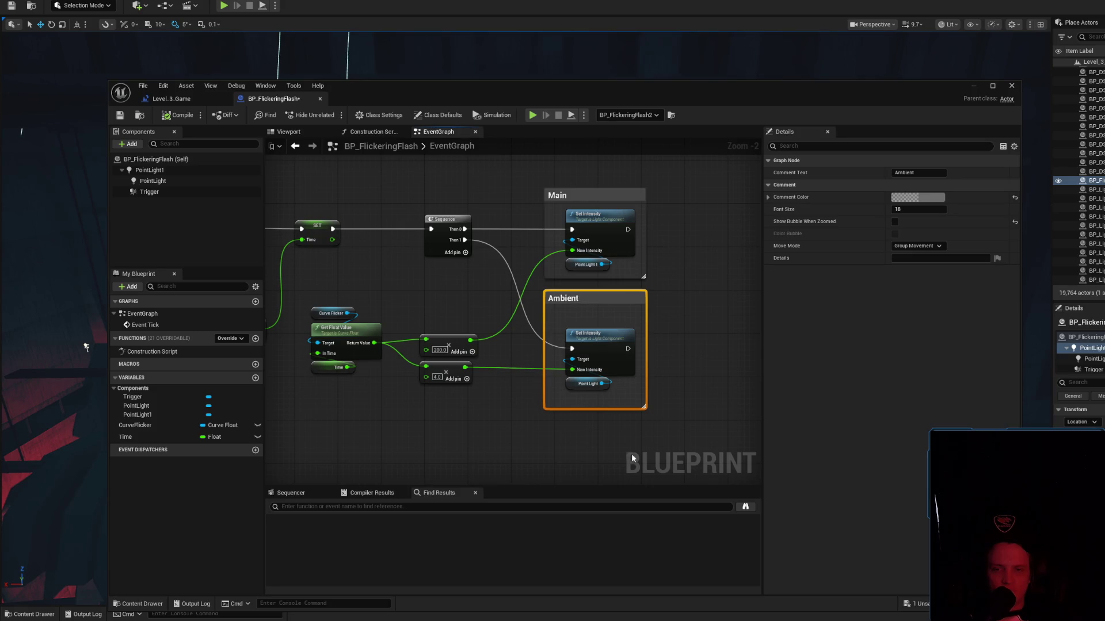
mouse_move(644, 406)
mouse_down()
mouse_move(700, 399)
mouse_move(735, 378)
mouse_move(751, 397)
mouse_move(518, 380)
mouse_up()
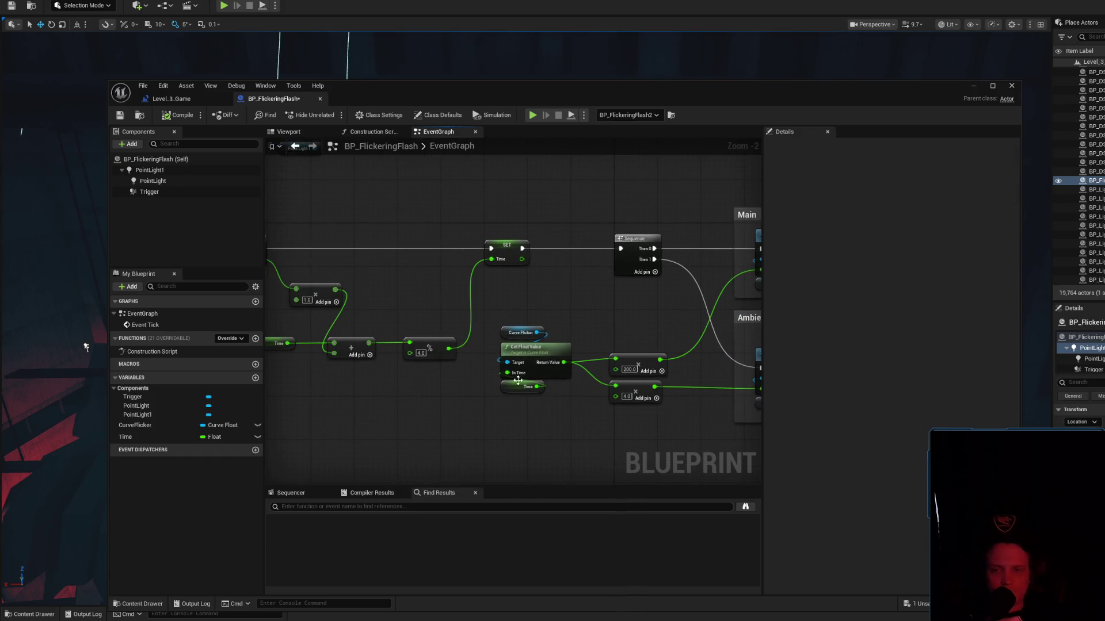
Line up the multiply, add and Time nodes after Event Tick, then compile and save.
click(506, 333)
click(517, 309)
mouse_move(517, 309)
mouse_down()
mouse_move(681, 298)
mouse_move(555, 282)
mouse_up()
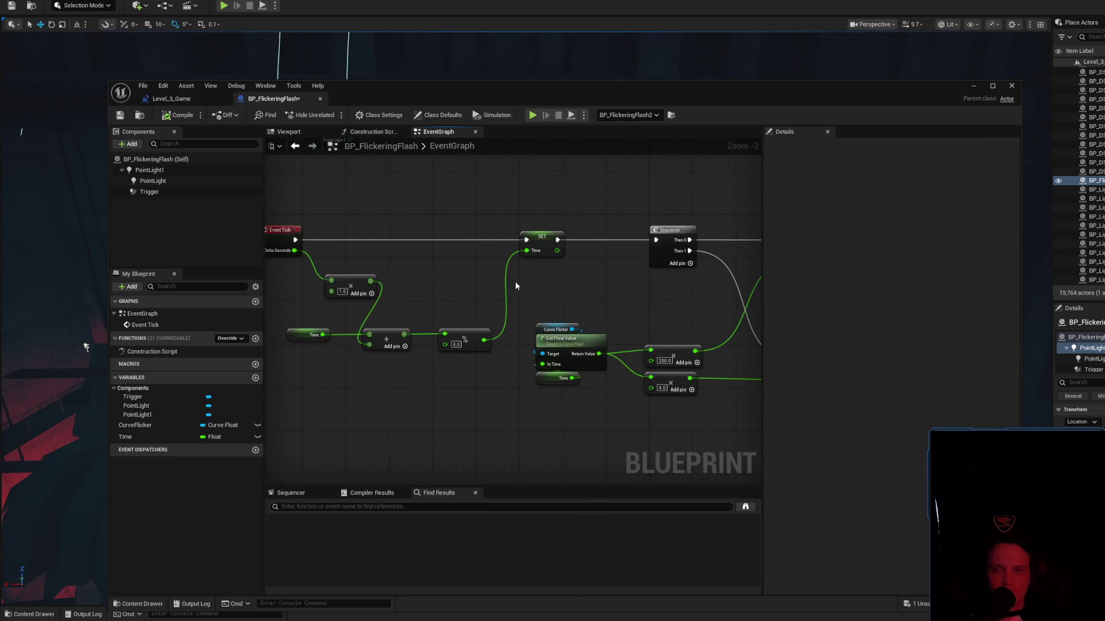
click(339, 274)
mouse_move(339, 275)
mouse_down()
mouse_move(324, 281)
mouse_move(334, 287)
mouse_up()
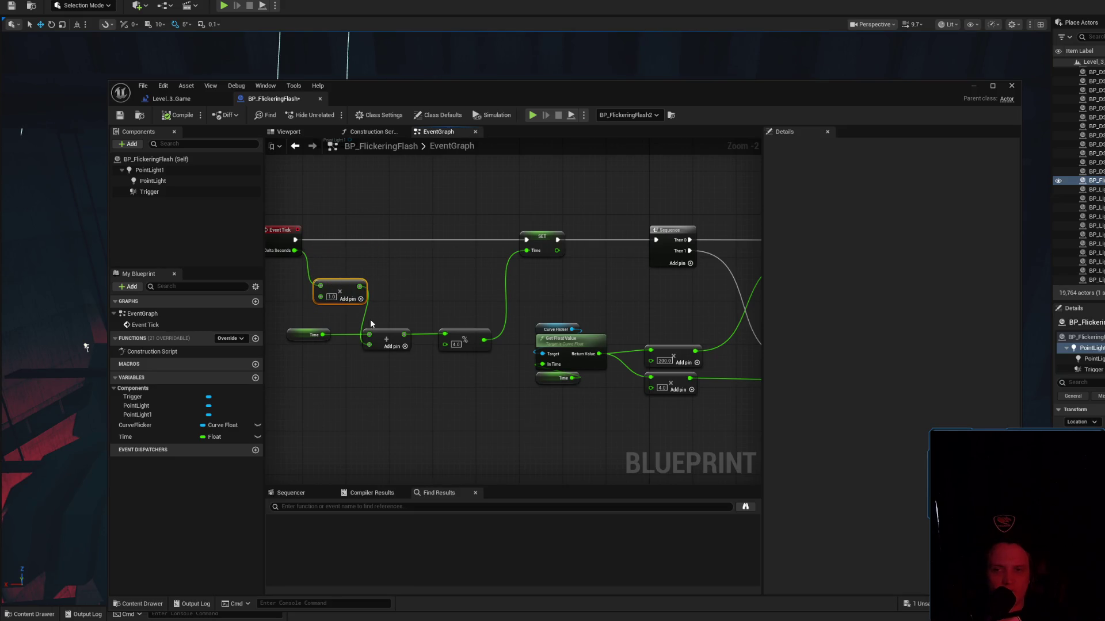
click(389, 332)
drag(389, 332, 398, 333)
drag(296, 336, 322, 336)
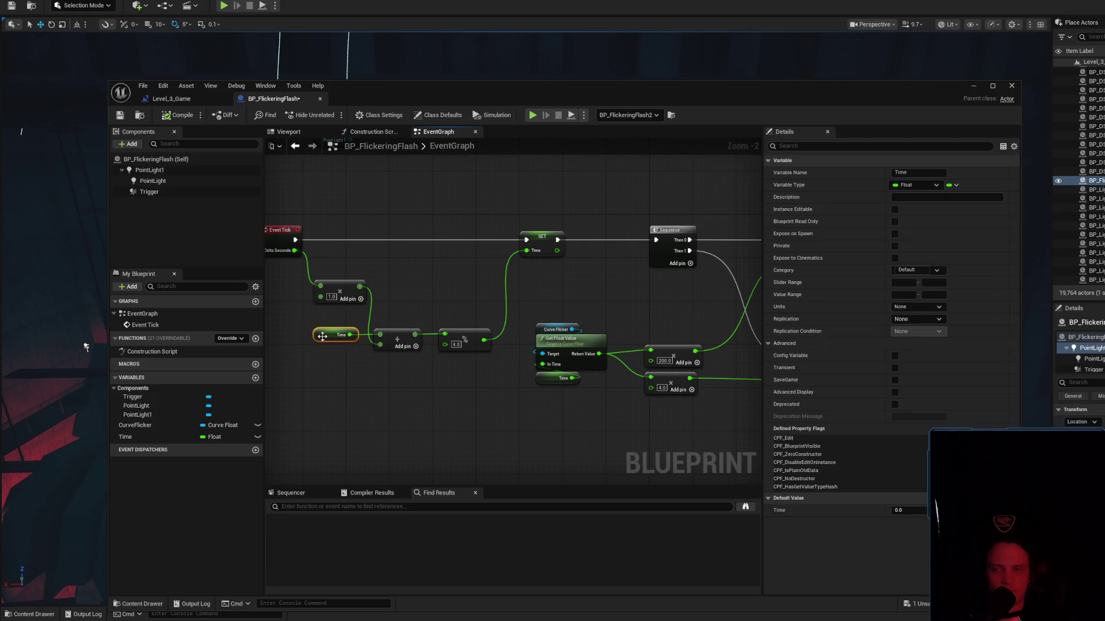
click(179, 115)
click(120, 115)
Pan across the graph to review the curve nodes and the Main and Ambient boxes.
drag(537, 272, 332, 274)
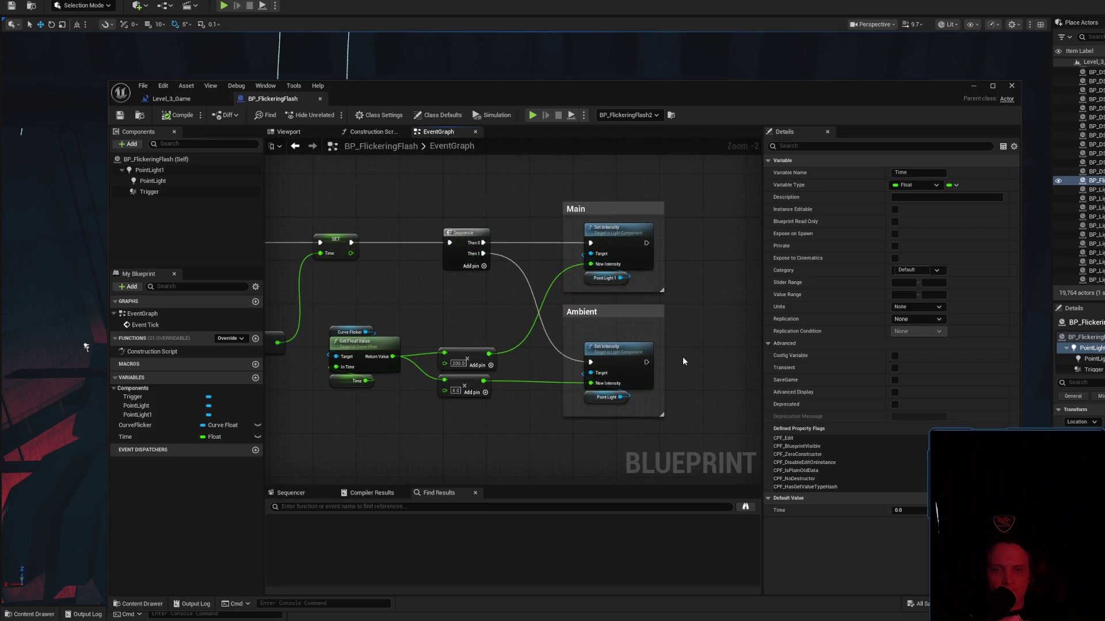
click(685, 345)
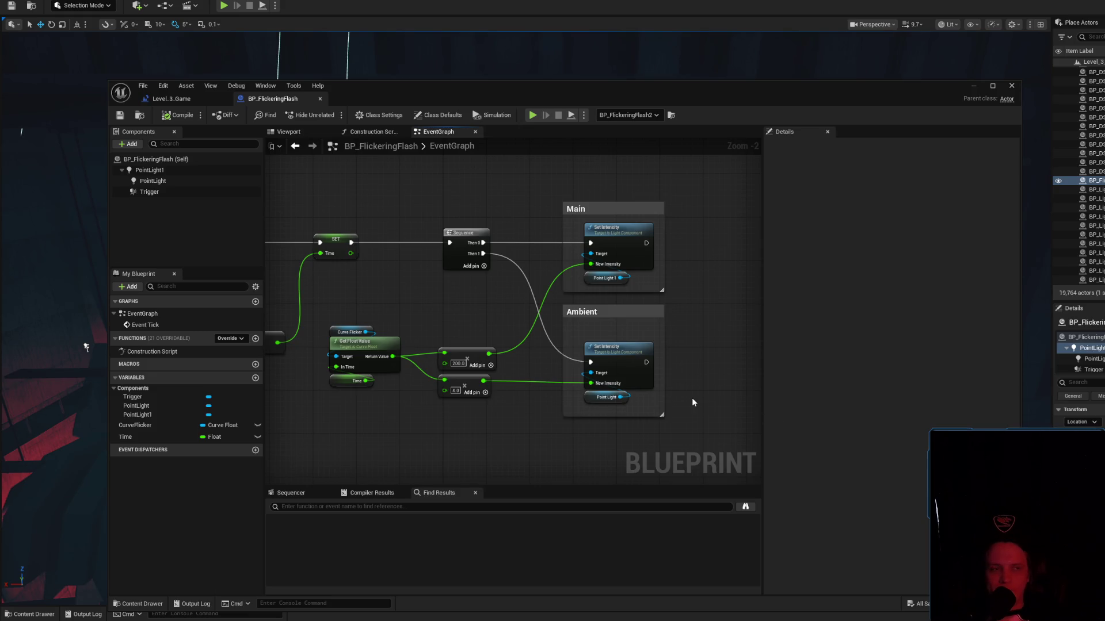
drag(478, 430, 607, 405)
mouse_move(459, 259)
mouse_down()
mouse_move(506, 398)
mouse_move(526, 389)
mouse_move(500, 420)
mouse_move(467, 272)
mouse_move(511, 443)
mouse_move(481, 261)
mouse_move(489, 368)
mouse_move(530, 446)
mouse_move(498, 371)
mouse_move(468, 419)
mouse_move(440, 433)
mouse_move(216, 390)
mouse_move(649, 411)
mouse_move(319, 370)
mouse_move(549, 384)
mouse_move(623, 403)
mouse_up()
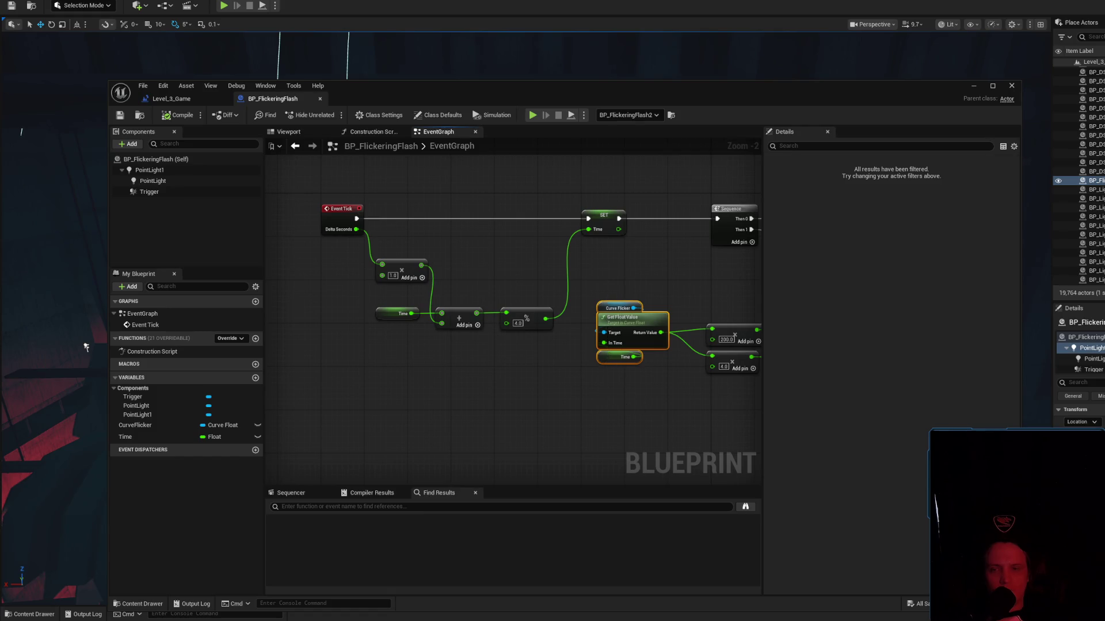
drag(691, 415, 436, 383)
click(527, 397)
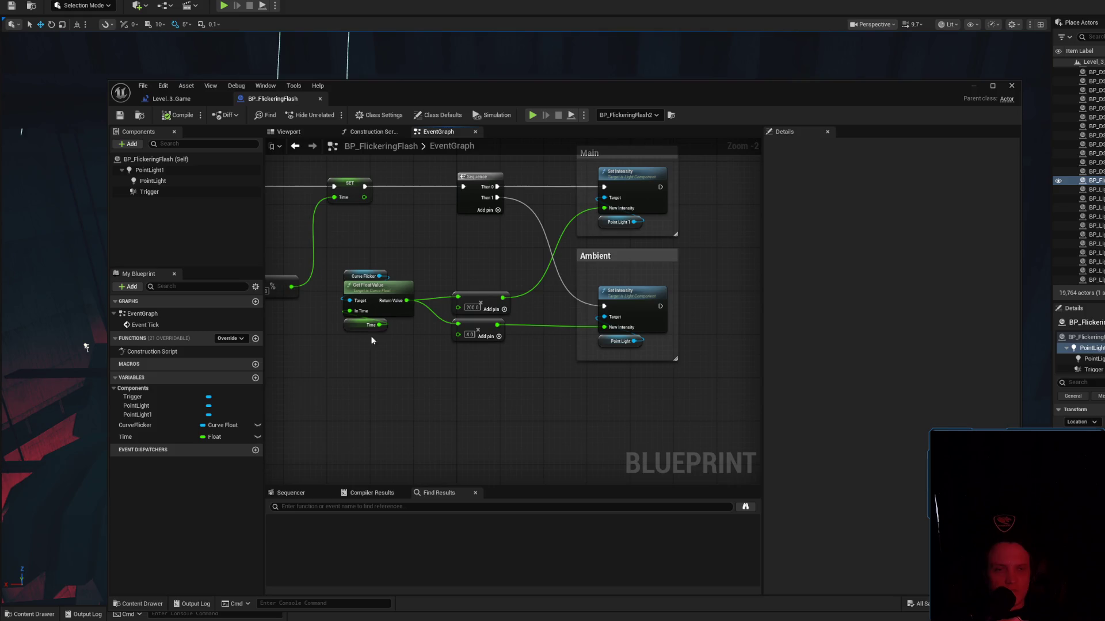
scroll(677, 401, down, 3)
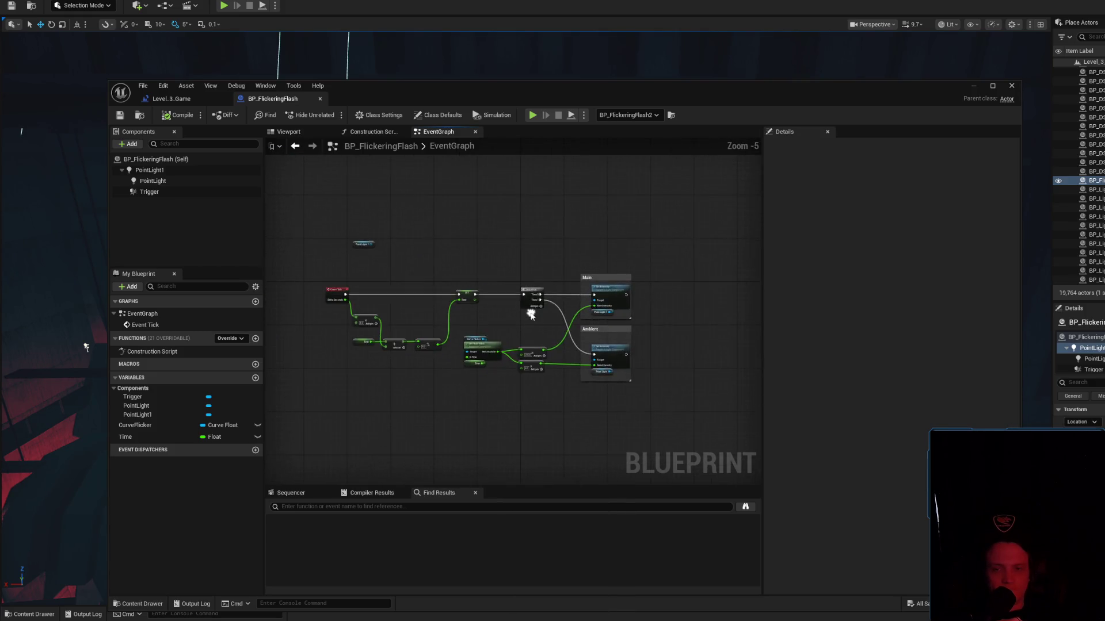
Raise the 200.0 and 4.0 nodes slightly.
scroll(525, 313, up, 4)
drag(403, 346, 541, 429)
click(554, 340)
mouse_move(553, 339)
mouse_down()
mouse_move(475, 361)
mouse_move(506, 446)
mouse_up()
drag(496, 395, 496, 388)
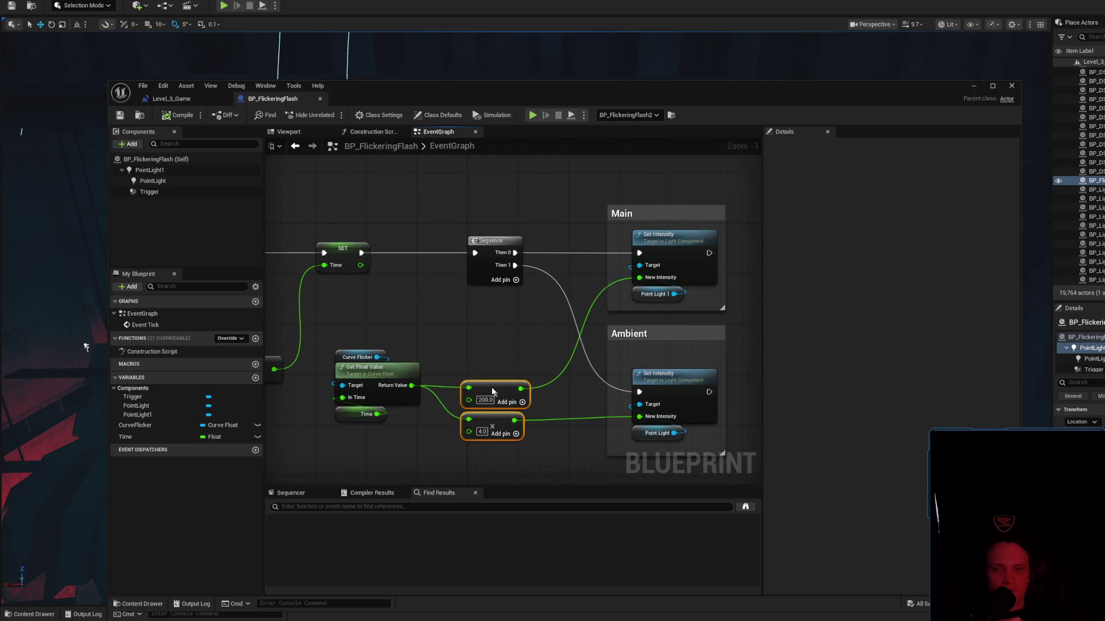
click(491, 364)
click(485, 423)
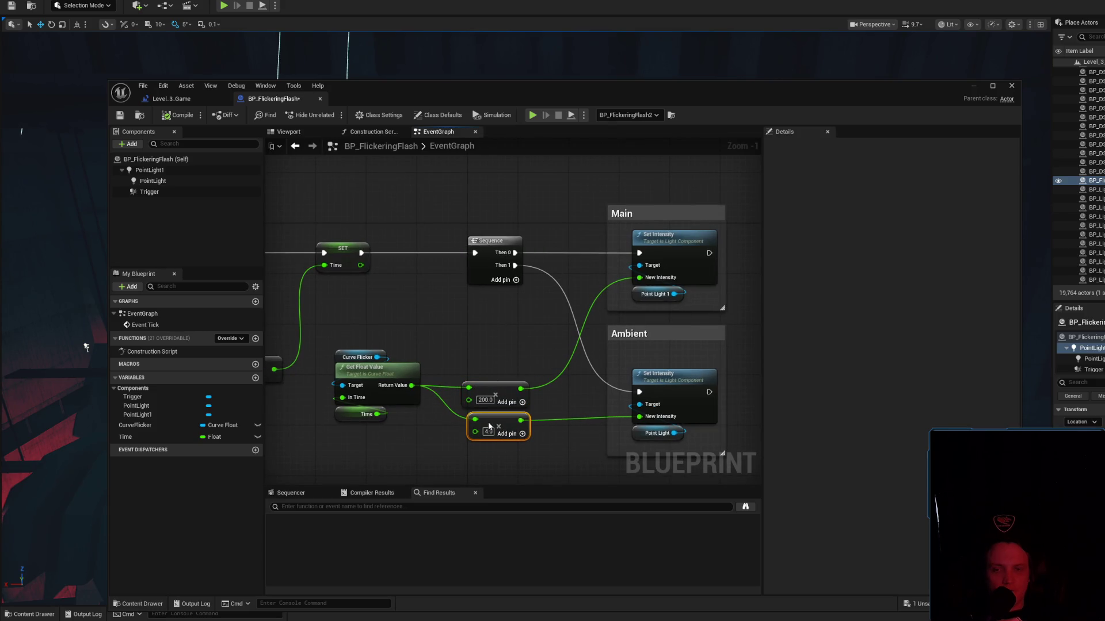
Move the Point Light 1 reference just above Event Tick and compile the blueprint.
mouse_move(540, 340)
mouse_down()
mouse_move(592, 325)
mouse_move(670, 327)
mouse_up()
scroll(592, 320, down, 2)
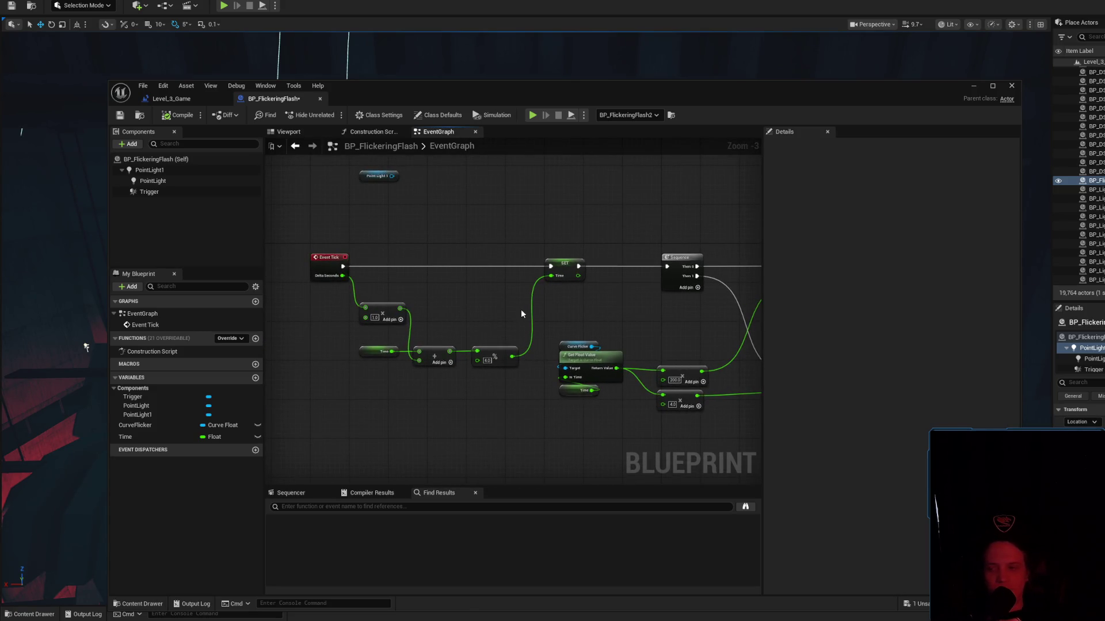
drag(521, 313, 512, 374)
drag(343, 219, 403, 257)
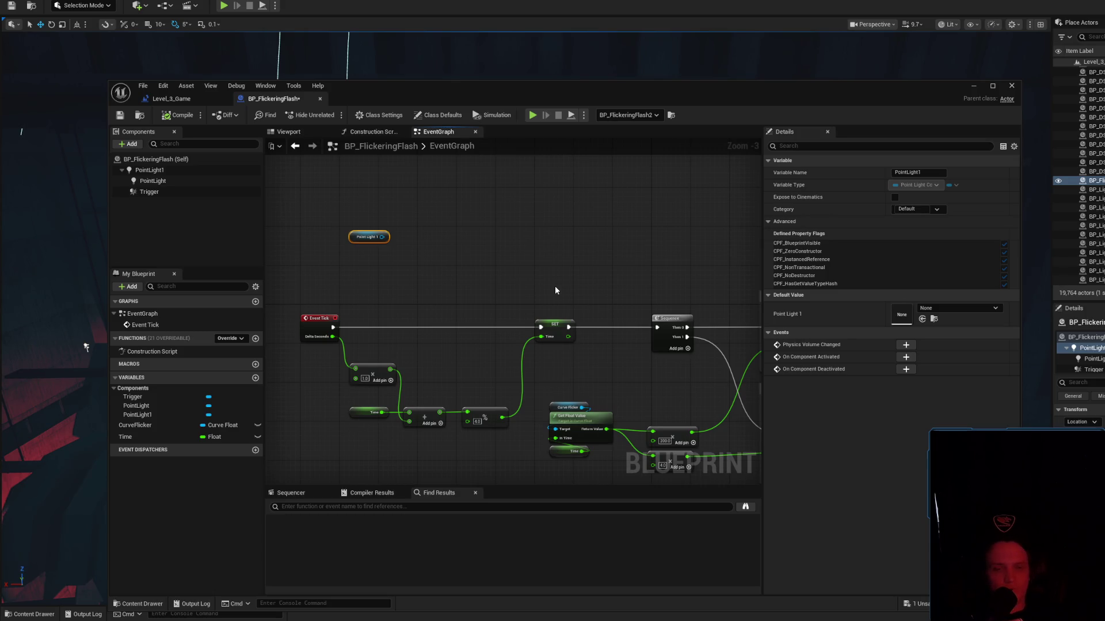
mouse_move(359, 241)
mouse_down()
mouse_move(372, 255)
mouse_move(309, 305)
mouse_move(335, 306)
mouse_up()
mouse_move(523, 269)
mouse_down()
mouse_move(352, 209)
mouse_move(592, 267)
mouse_up()
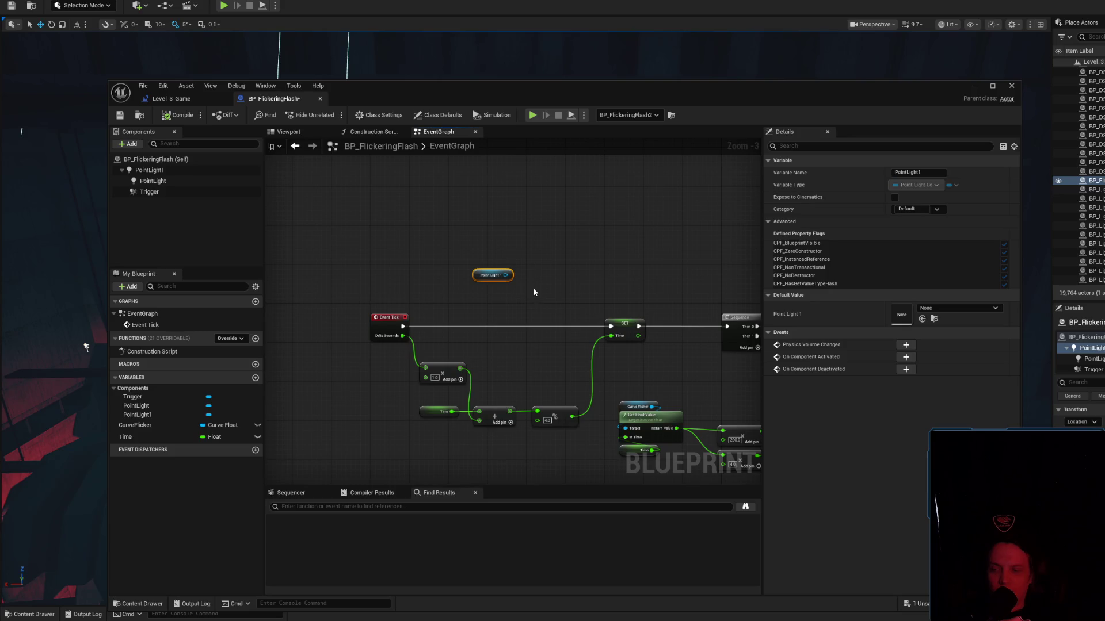
click(177, 119)
Drag a wire from Point Light 1 to list actions that accept the light reference.
mouse_move(548, 295)
mouse_down()
mouse_move(418, 360)
mouse_move(426, 316)
mouse_move(461, 305)
mouse_move(452, 299)
mouse_up()
click(452, 298)
drag(374, 340, 467, 342)
click(471, 311)
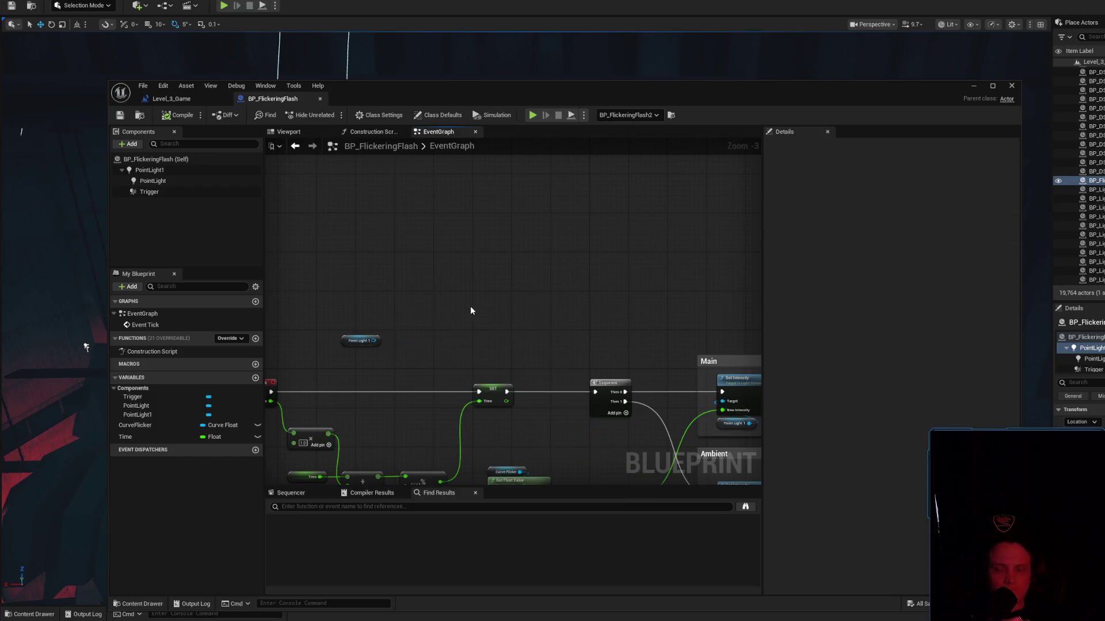
mouse_move(374, 340)
mouse_down()
mouse_move(496, 291)
mouse_move(467, 298)
mouse_up()
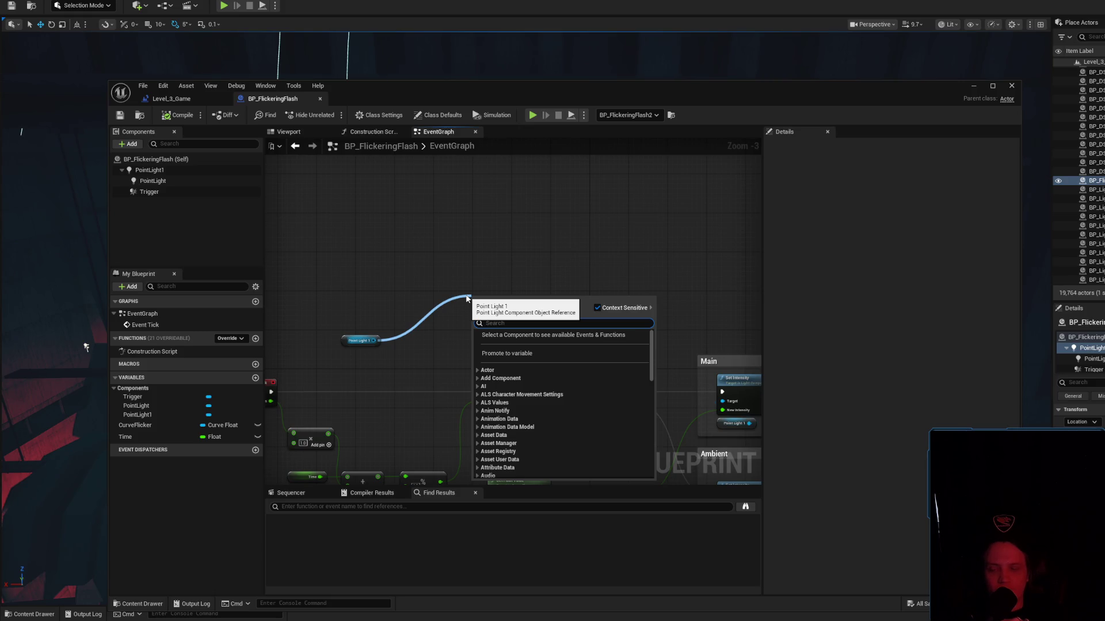
Add a 'set intensity' node with Point Light 1 wired to its Target, then tidy the view.
click(419, 300)
drag(378, 339, 478, 295)
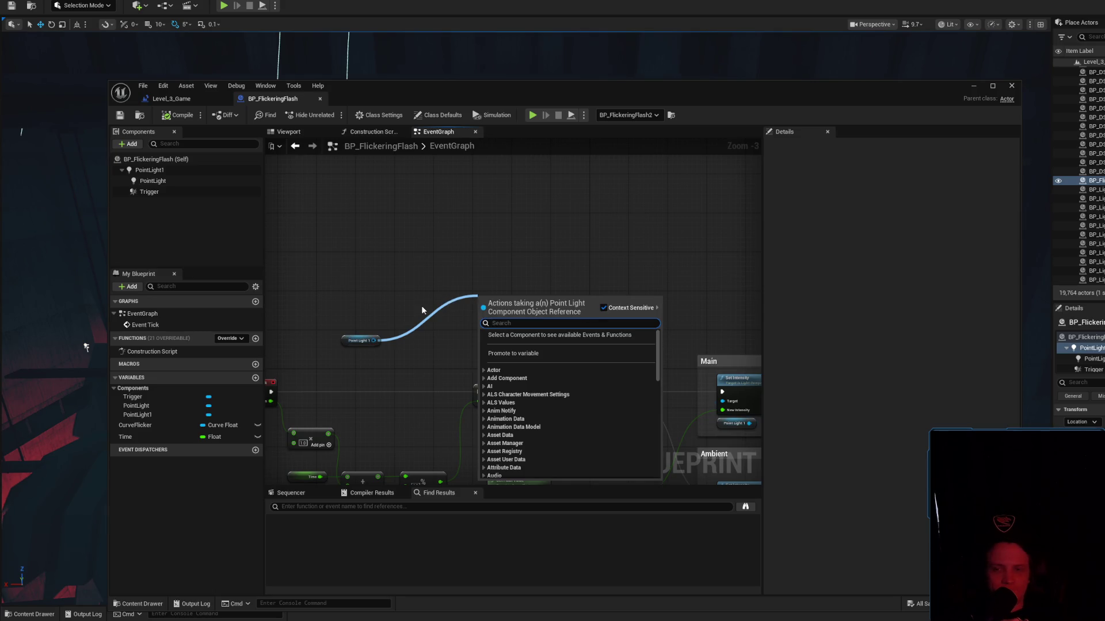
text(set intensity)
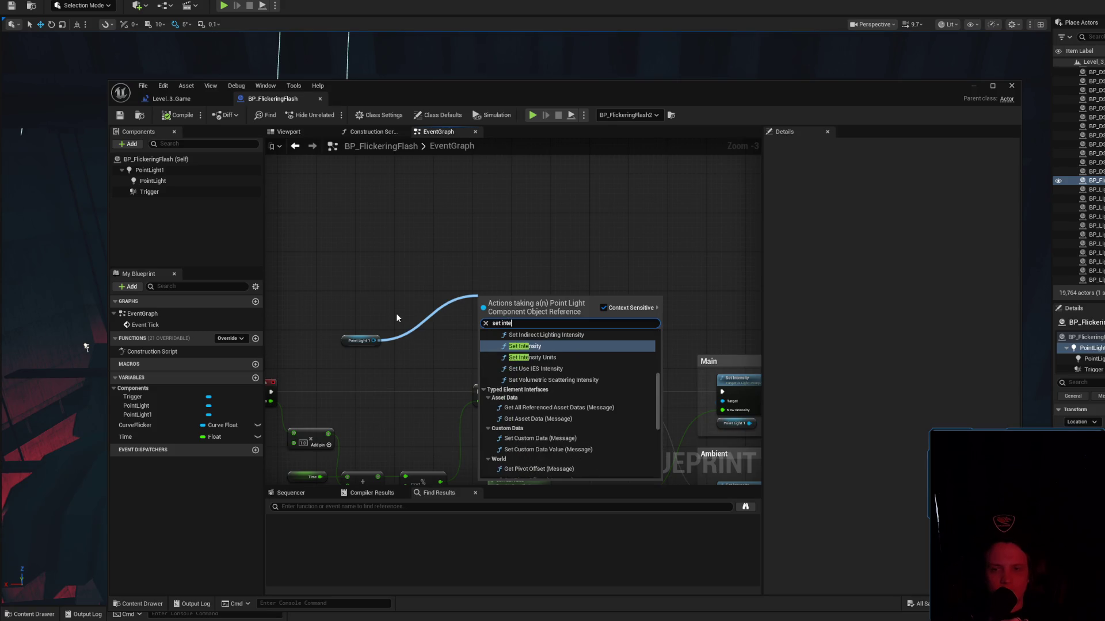
key(Return)
drag(511, 367, 573, 368)
drag(405, 345, 388, 326)
drag(590, 375, 473, 283)
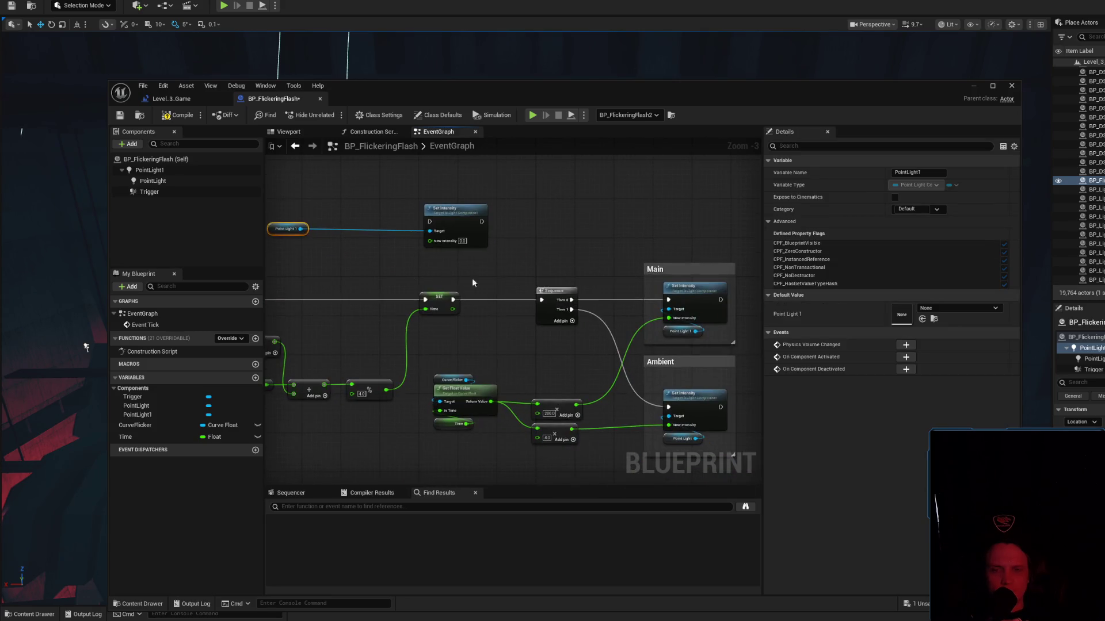
mouse_move(567, 273)
mouse_down()
mouse_move(426, 242)
mouse_move(618, 226)
mouse_move(578, 259)
mouse_up()
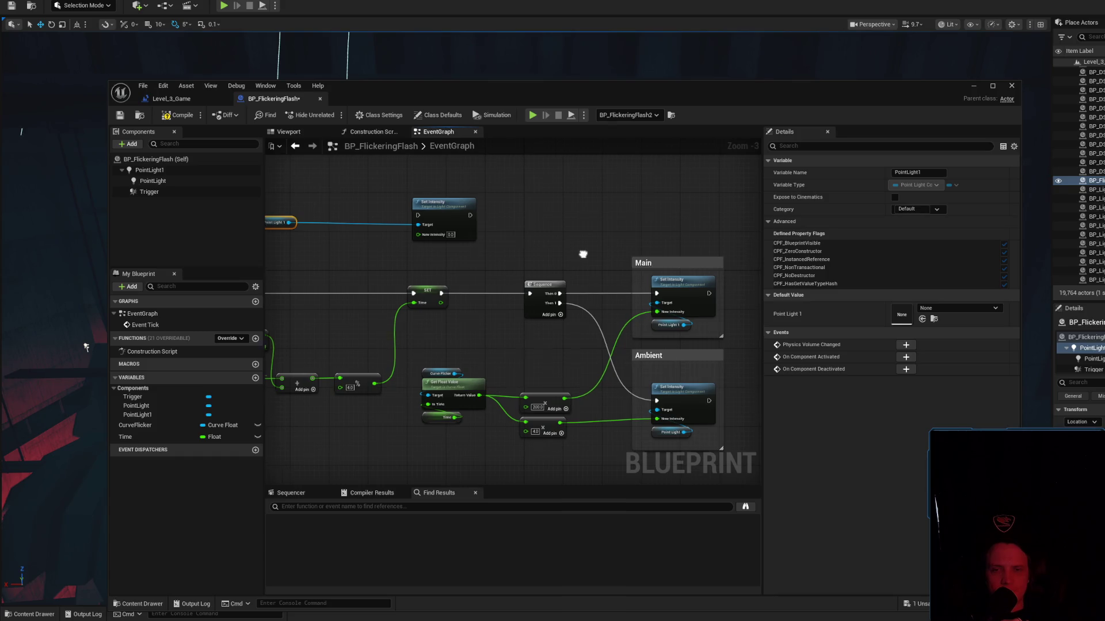
Add a Branch node to the event graph next to the Sequence.
drag(584, 249, 536, 238)
right_click(554, 229)
text(v)
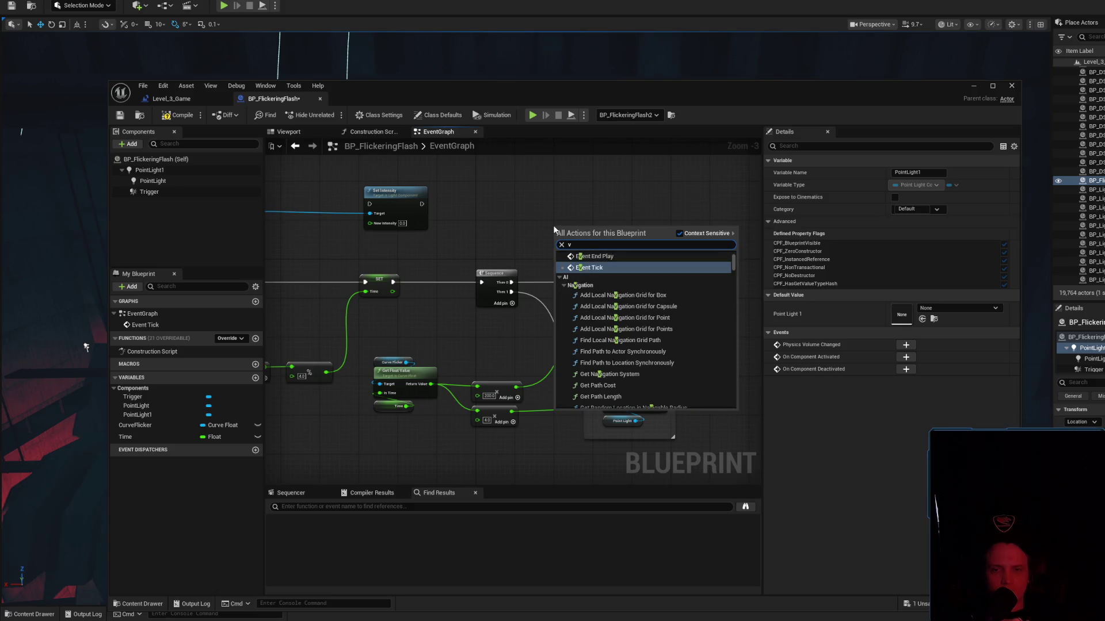
key(BackSpace)
text(branch)
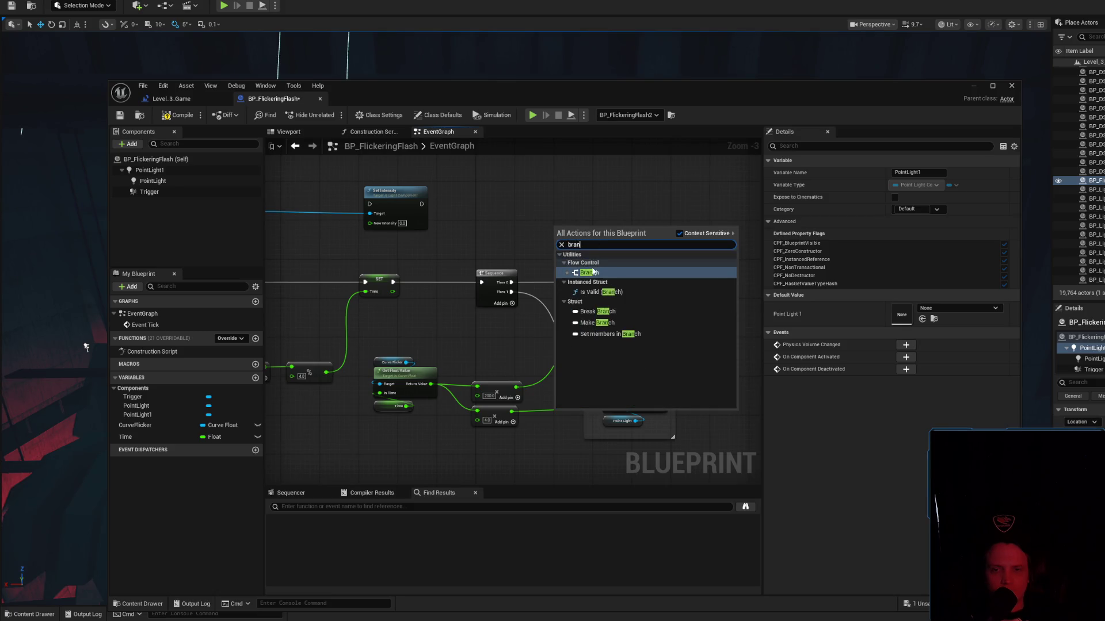
key(Return)
Shift the Main and Ambient groups right and wire Sequence Then 0 into the Branch.
drag(738, 280, 695, 212)
mouse_move(665, 364)
mouse_down()
mouse_move(578, 164)
mouse_move(660, 182)
mouse_up()
mouse_move(576, 222)
mouse_down()
mouse_move(581, 246)
mouse_move(552, 263)
mouse_up()
scroll(551, 264, up, 3)
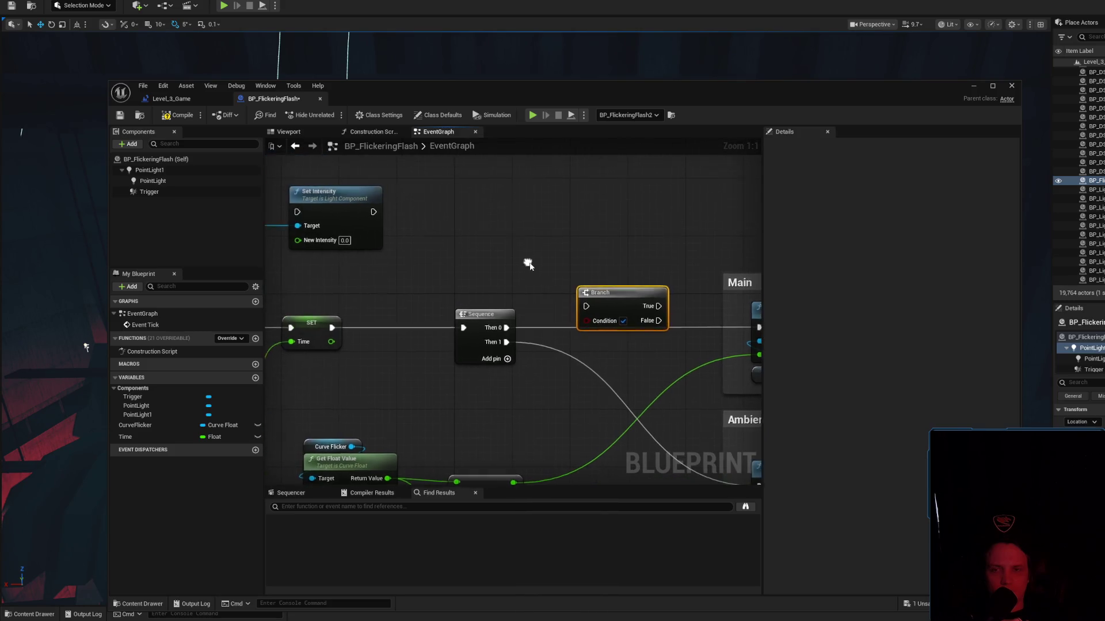
scroll(518, 268, down, 1)
drag(587, 289, 580, 269)
mouse_move(511, 319)
mouse_down()
mouse_move(572, 281)
mouse_move(598, 312)
mouse_up()
Promote the Branch condition to a new Boolean variable named Condition, placed below the Sequence.
drag(604, 262, 559, 263)
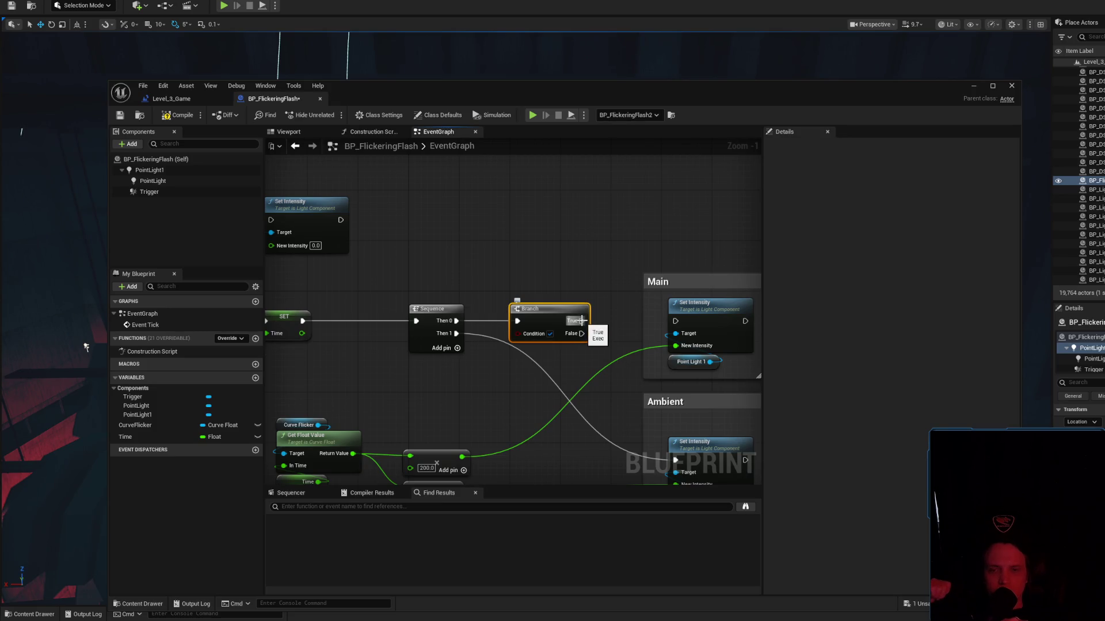
mouse_move(518, 333)
mouse_down()
mouse_move(465, 415)
mouse_move(467, 406)
mouse_up()
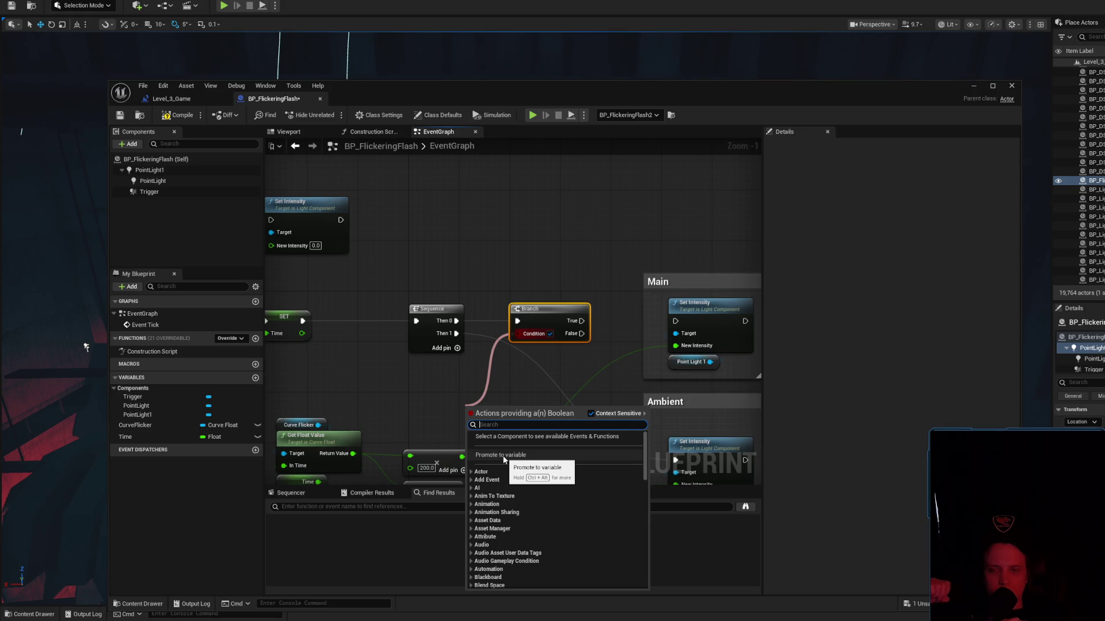
click(504, 456)
drag(481, 407, 441, 394)
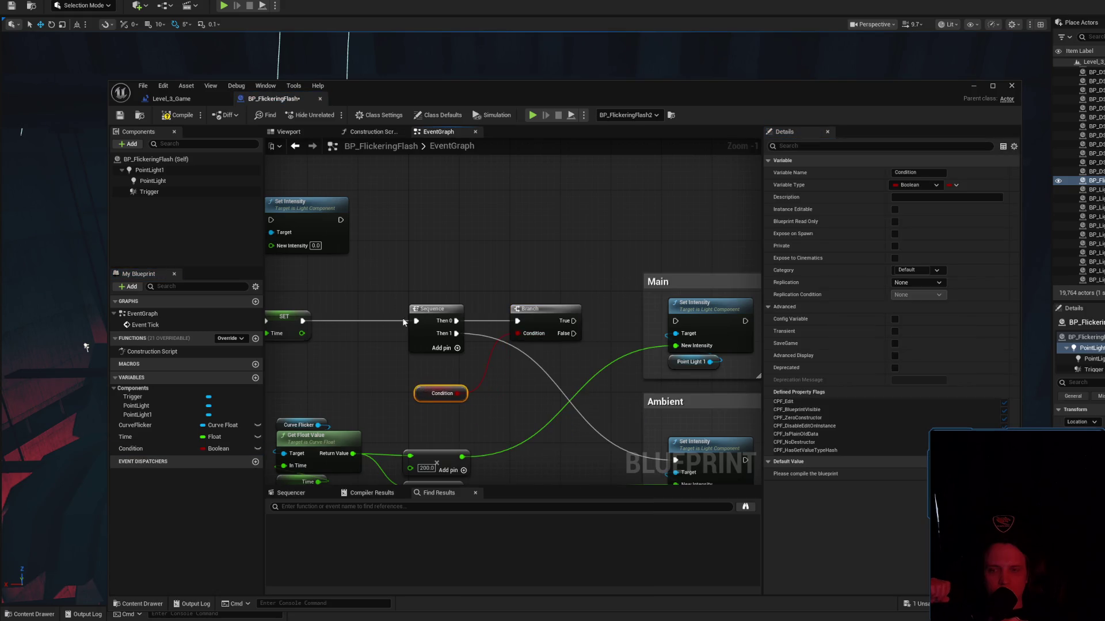
Select the Trigger component and bring up its event list in the graph.
drag(403, 323, 573, 305)
click(190, 190)
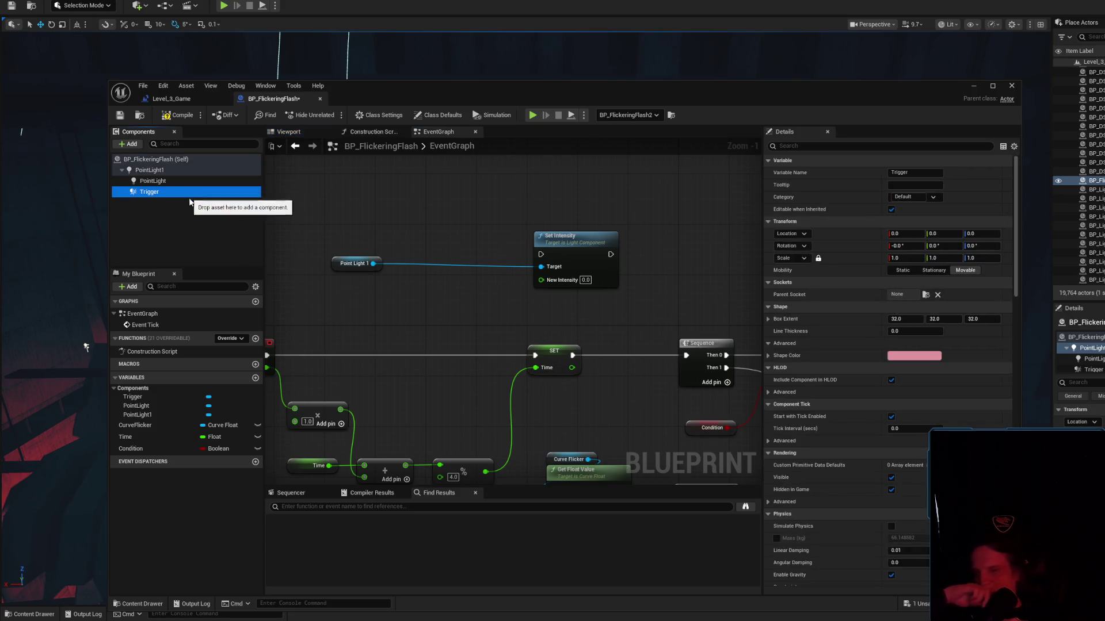
right_click(361, 343)
key(Down)
key(Right)
Add an On Component Begin Overlap event for Trigger at the top of the graph.
key(Down)
key(Right)
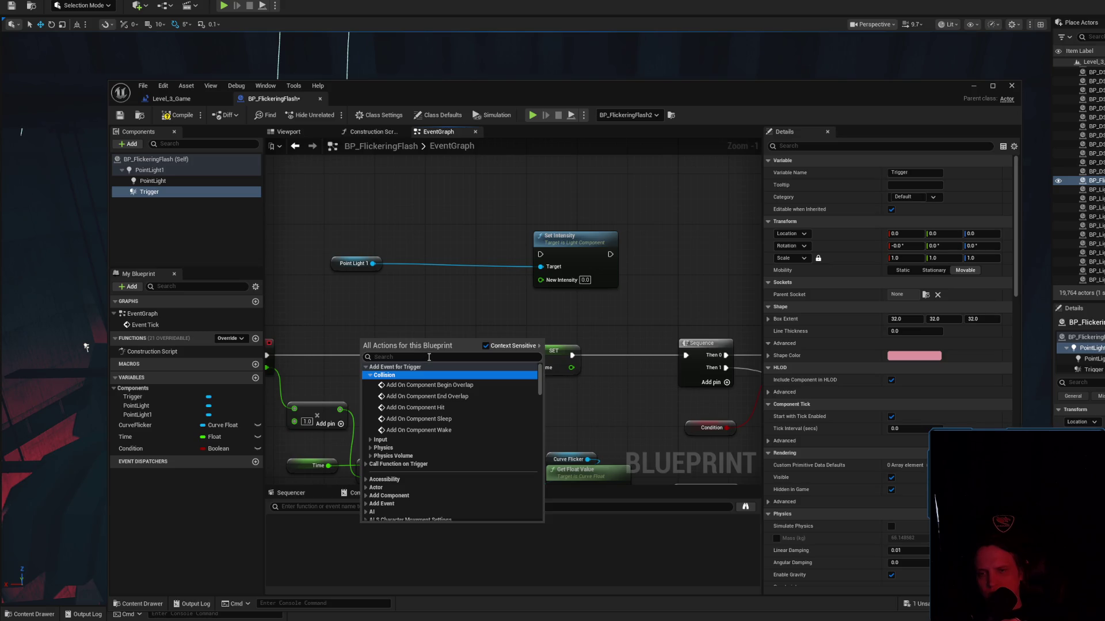
click(430, 385)
mouse_move(403, 345)
mouse_down()
mouse_move(379, 233)
mouse_move(454, 358)
mouse_move(357, 220)
mouse_move(323, 214)
mouse_up()
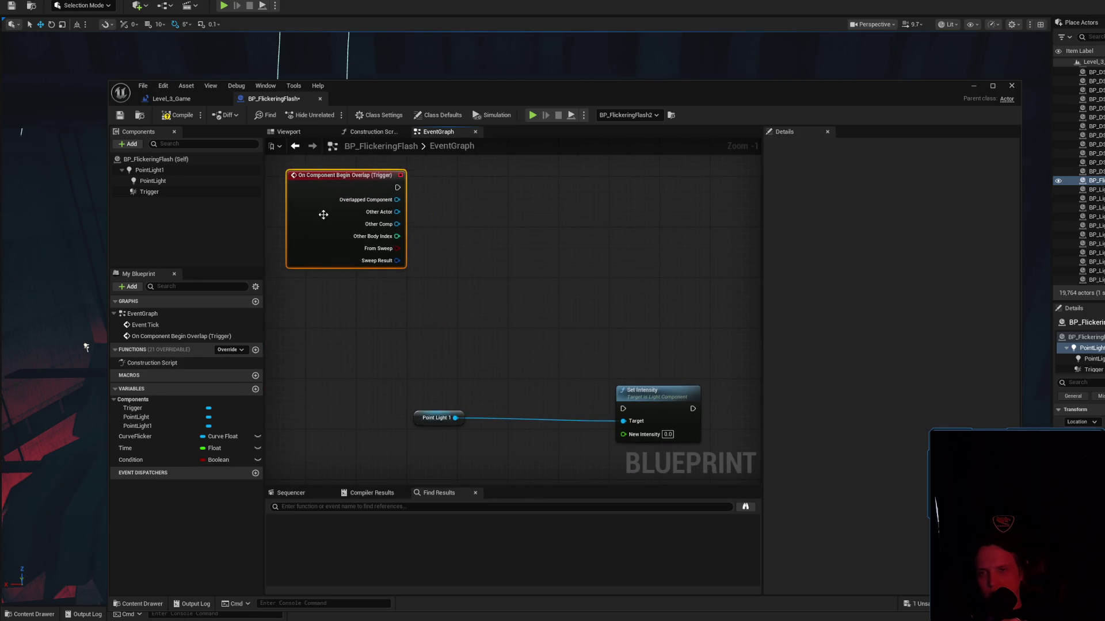
Add an On Component End Overlap event for Trigger below Begin Overlap.
click(182, 191)
right_click(324, 317)
click(375, 348)
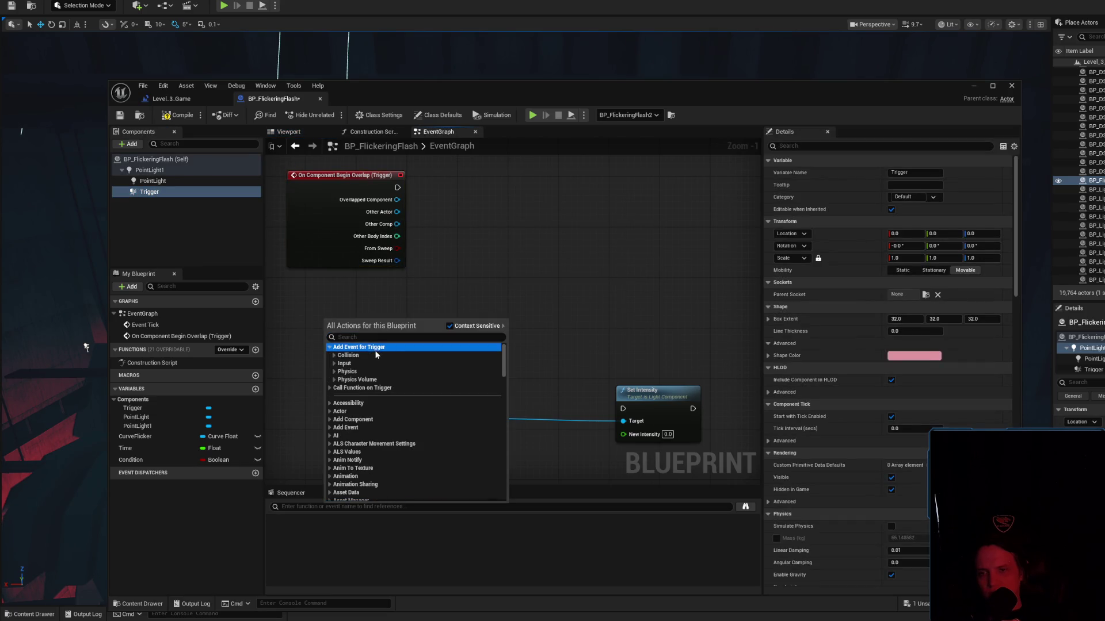
click(399, 355)
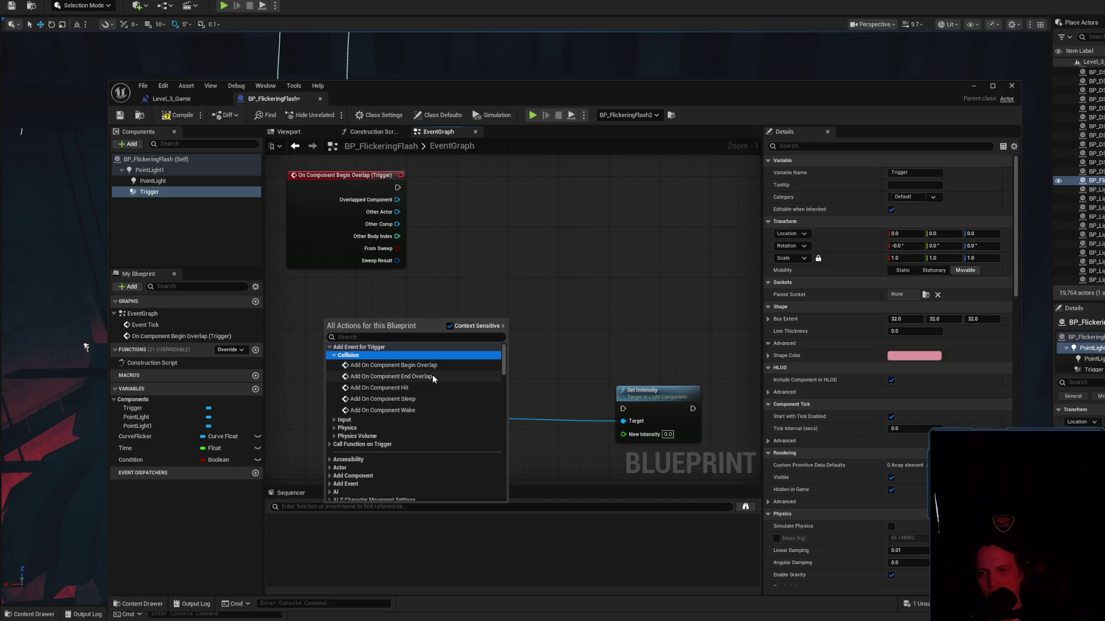
click(432, 374)
drag(384, 331, 362, 300)
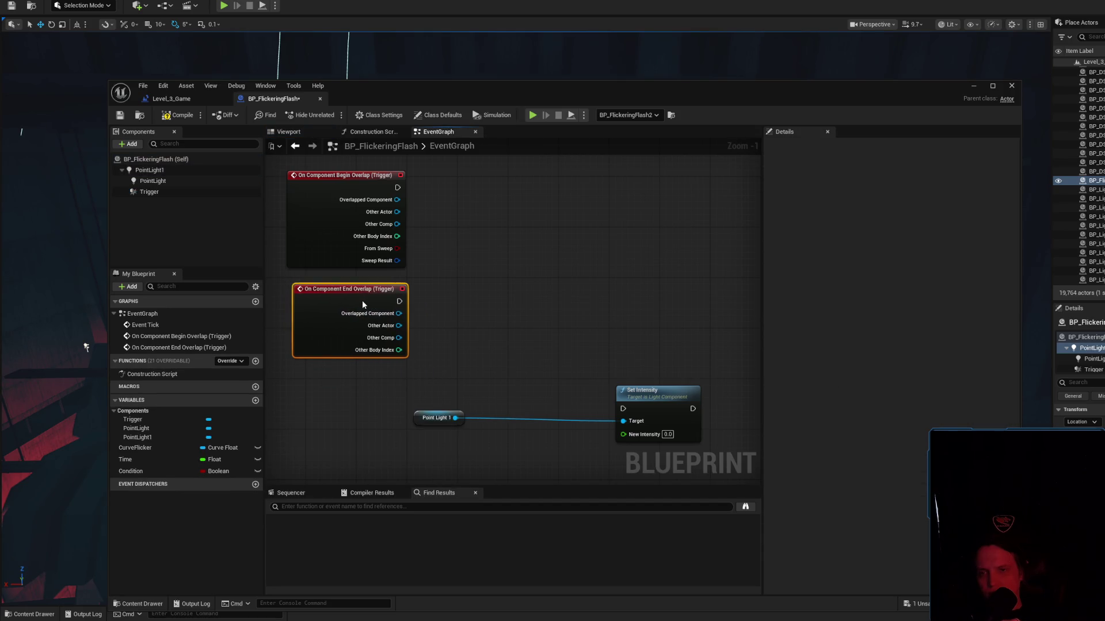
click(496, 313)
scroll(530, 323, down, 1)
mouse_move(536, 331)
mouse_down()
mouse_move(510, 201)
mouse_move(492, 234)
mouse_move(512, 261)
mouse_move(491, 326)
mouse_up()
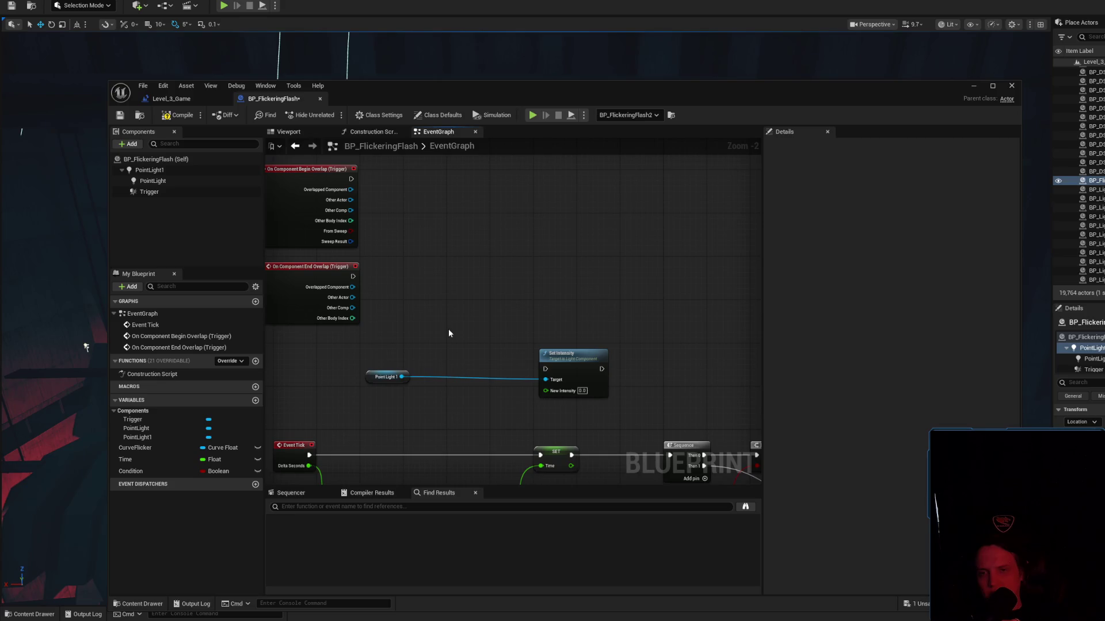
drag(448, 329, 365, 304)
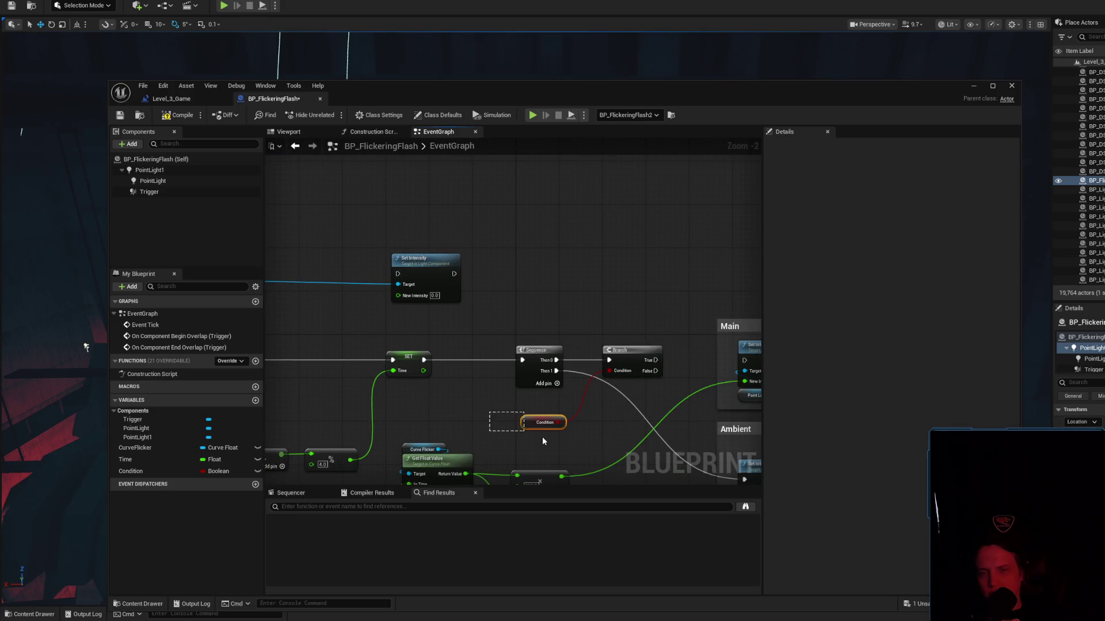
Rename the Condition variable to Player Inside.
drag(542, 437, 541, 434)
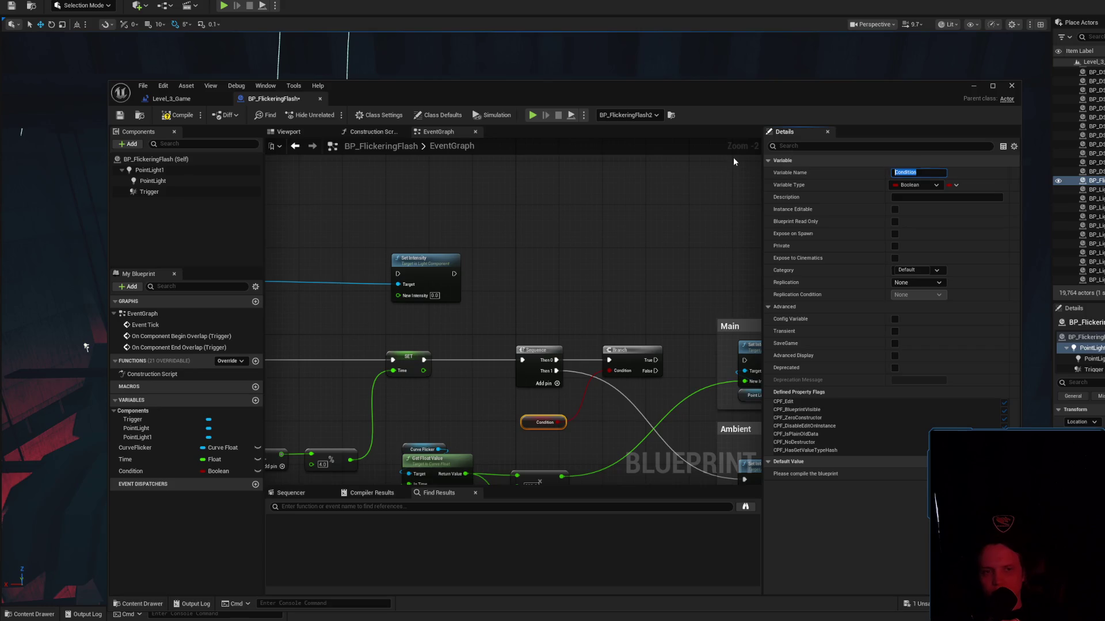
text(F)
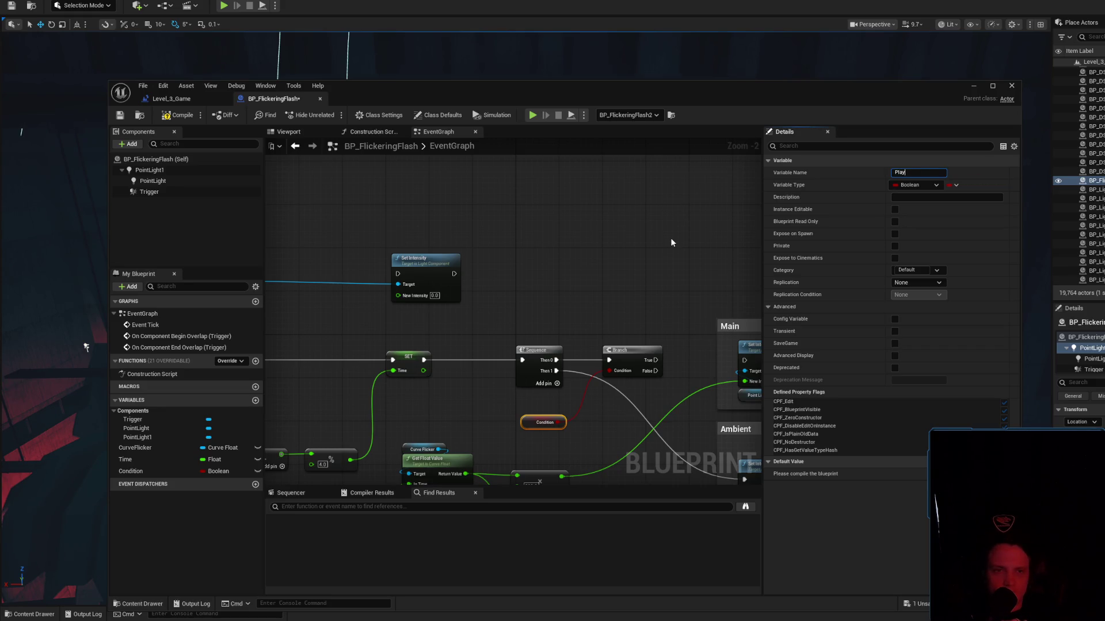
text(ide)
key(Return)
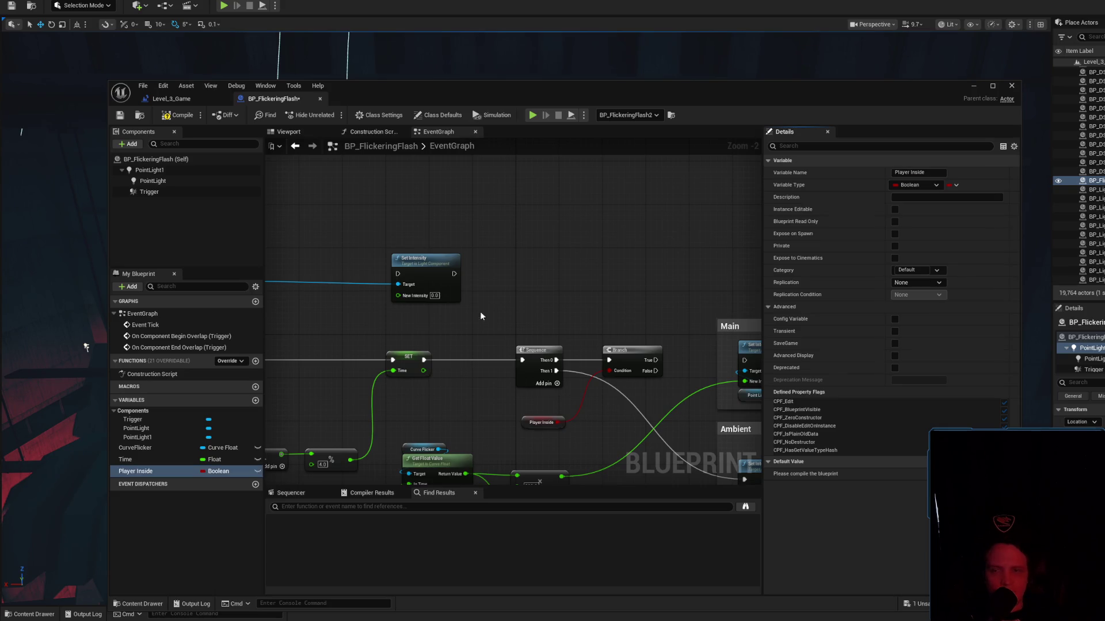
Place a SET Player Inside node beside the Begin Overlap event.
mouse_move(120, 476)
mouse_down()
mouse_move(359, 271)
mouse_move(340, 217)
mouse_up()
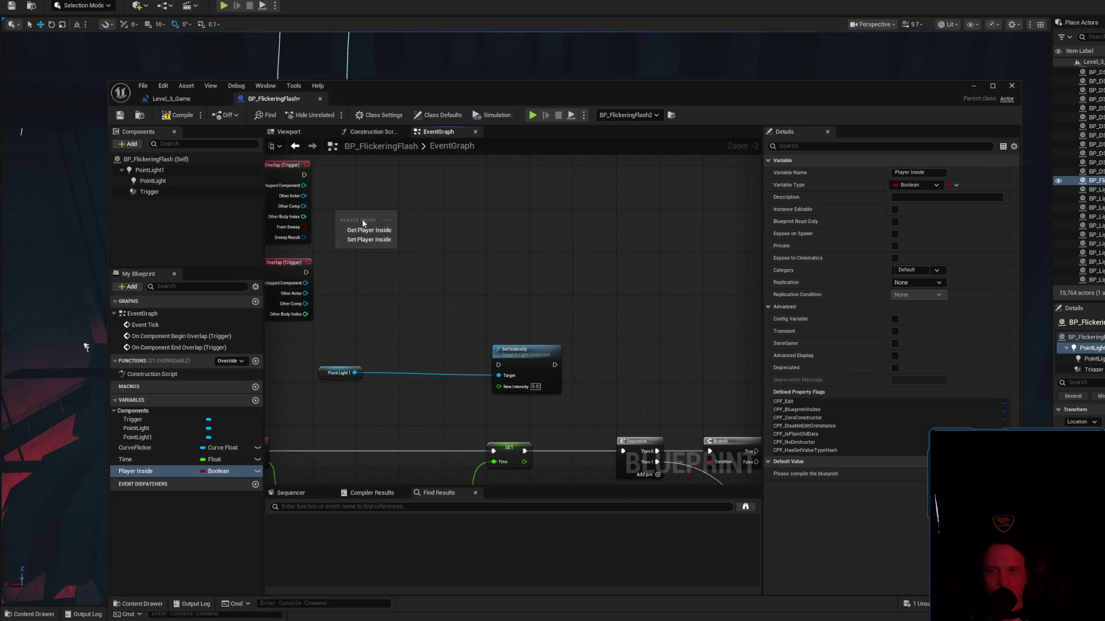
click(363, 238)
scroll(356, 223, up, 2)
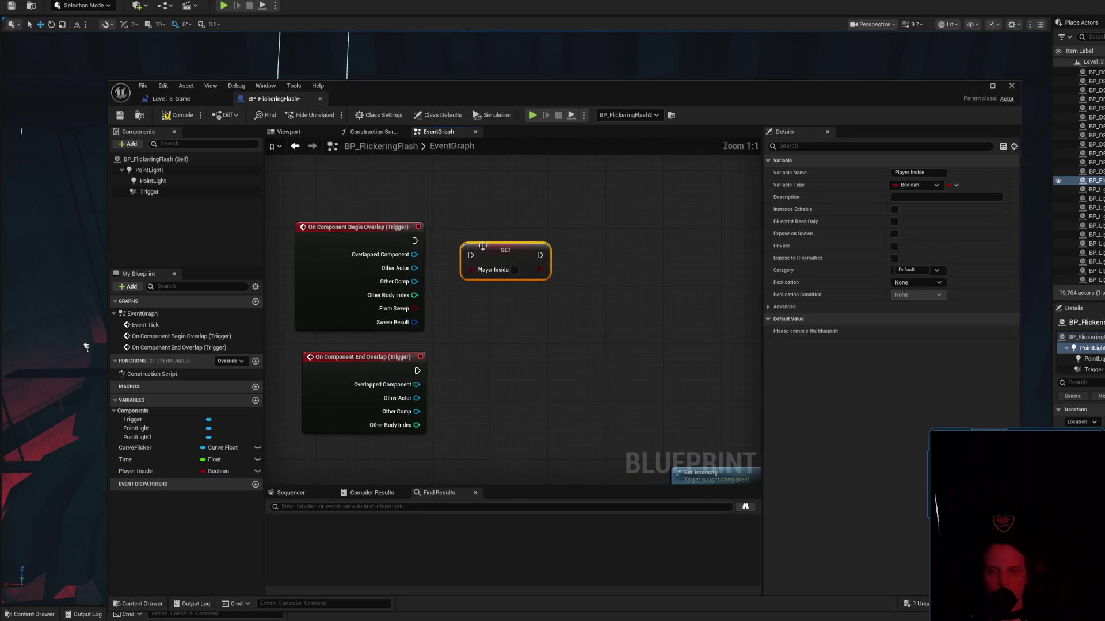
Wire Begin Overlap into SET Player Inside and add a second SET Player Inside for End Overlap.
drag(474, 259, 472, 257)
drag(505, 258, 526, 243)
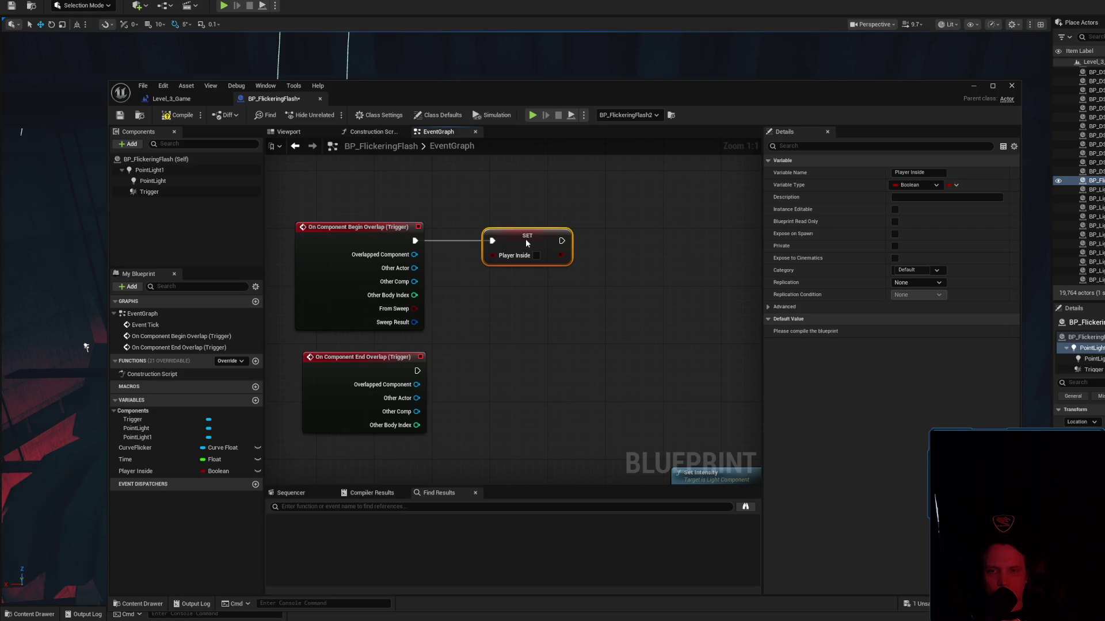
click(154, 193)
scroll(908, 374, down, 10)
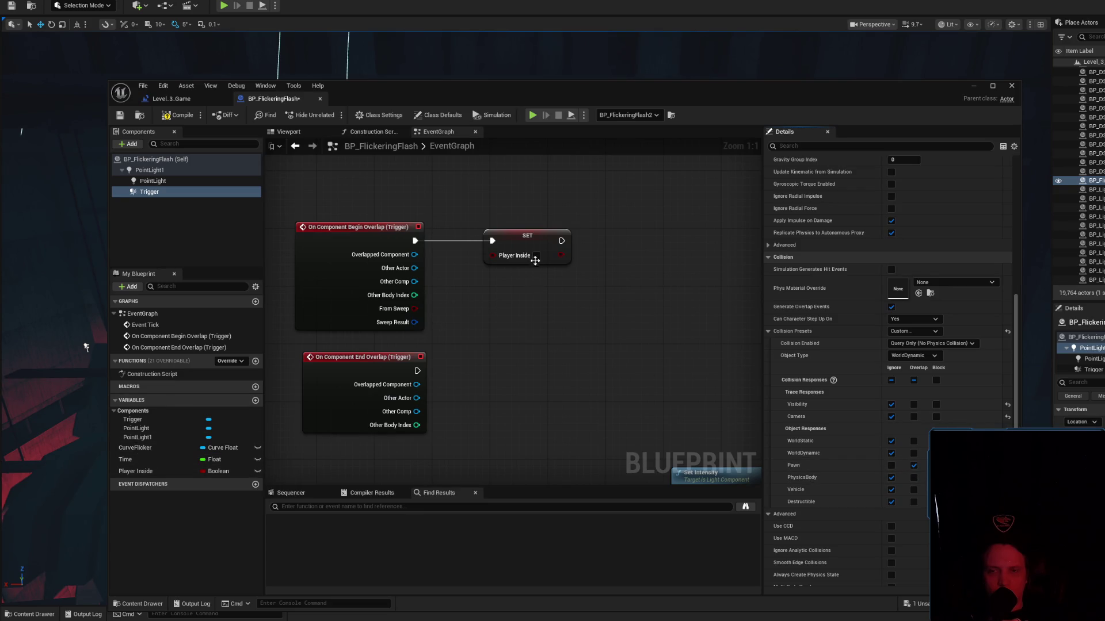
mouse_move(229, 470)
mouse_down()
mouse_move(473, 389)
mouse_move(494, 369)
mouse_up()
click(514, 389)
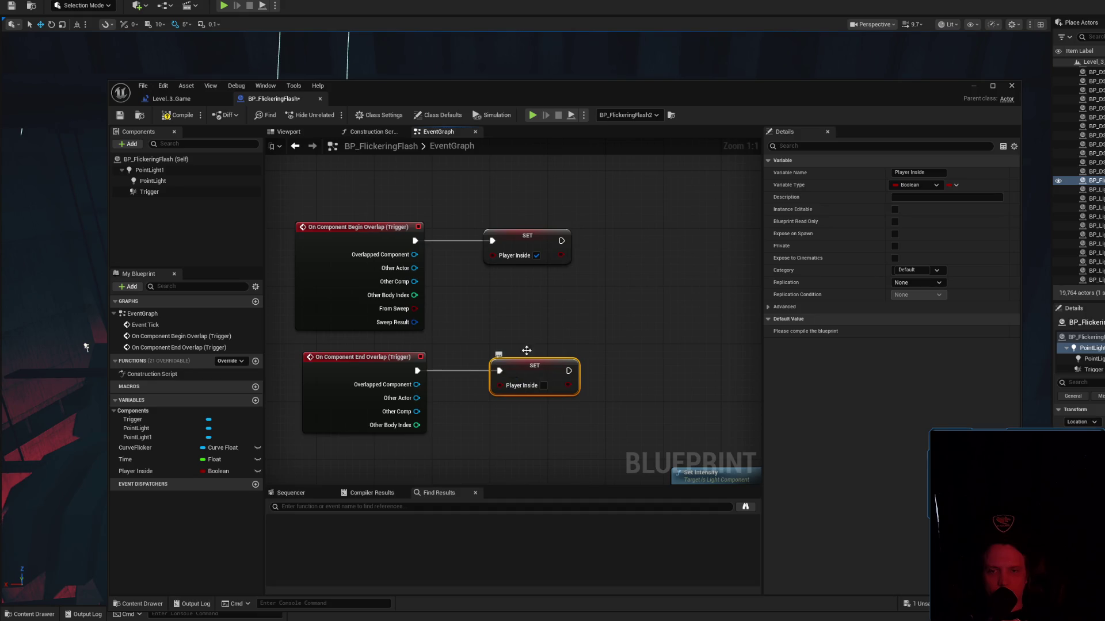
Compile and save BP_FlickeringFlash, nudging the End Overlap SET node into place.
click(178, 115)
click(119, 115)
drag(546, 363, 536, 365)
click(629, 374)
scroll(589, 285, down, 2)
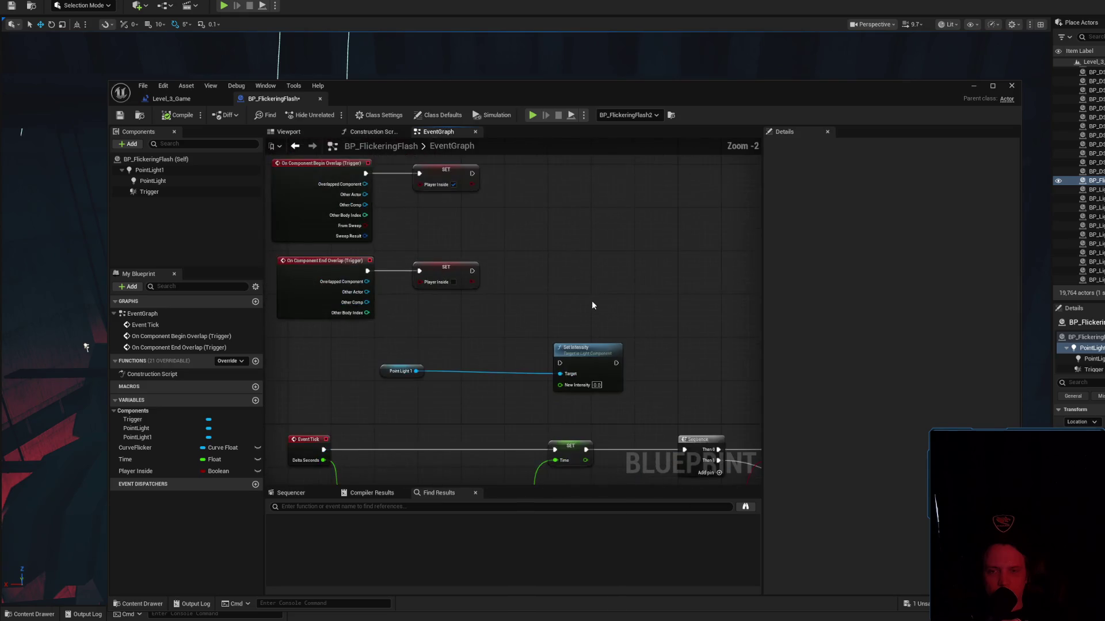
Connect the Branch True output to the 0.0 Set Intensity node.
scroll(651, 336, down, 1)
drag(651, 336, 462, 209)
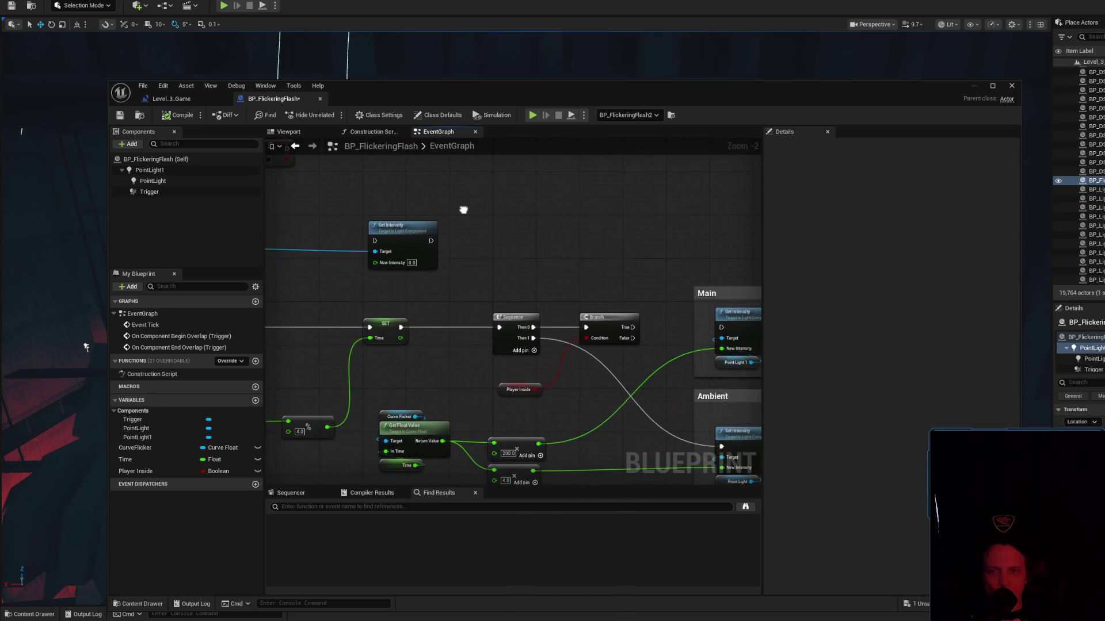
drag(578, 281, 400, 250)
scroll(430, 260, up, 1)
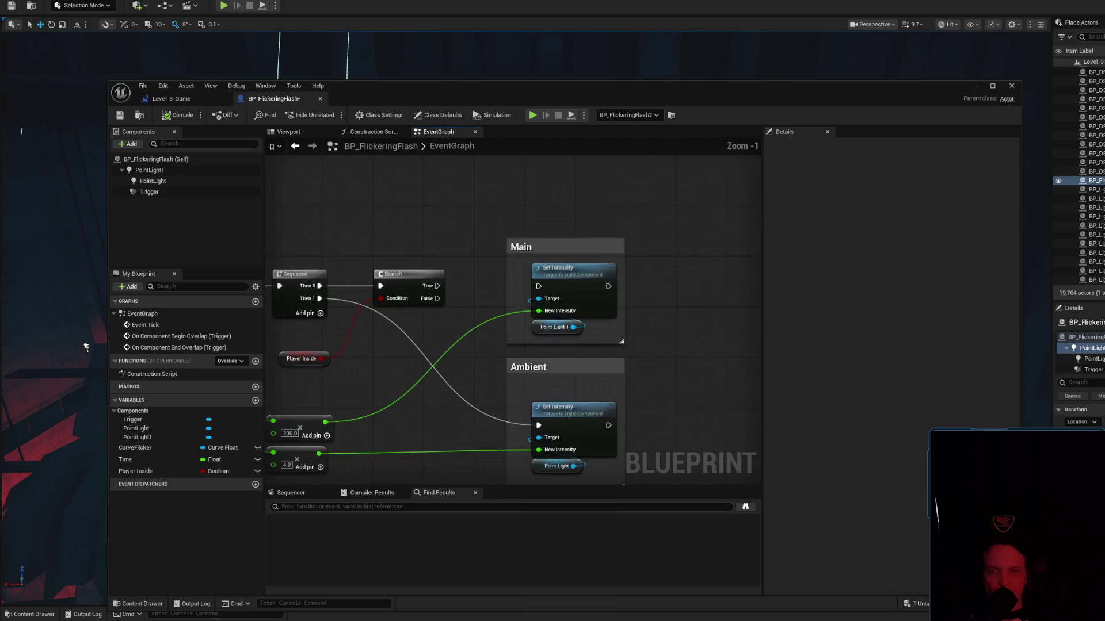
scroll(522, 271, up, 1)
mouse_move(630, 369)
mouse_down()
mouse_move(492, 311)
mouse_move(626, 330)
mouse_move(610, 327)
mouse_up()
drag(501, 254, 610, 294)
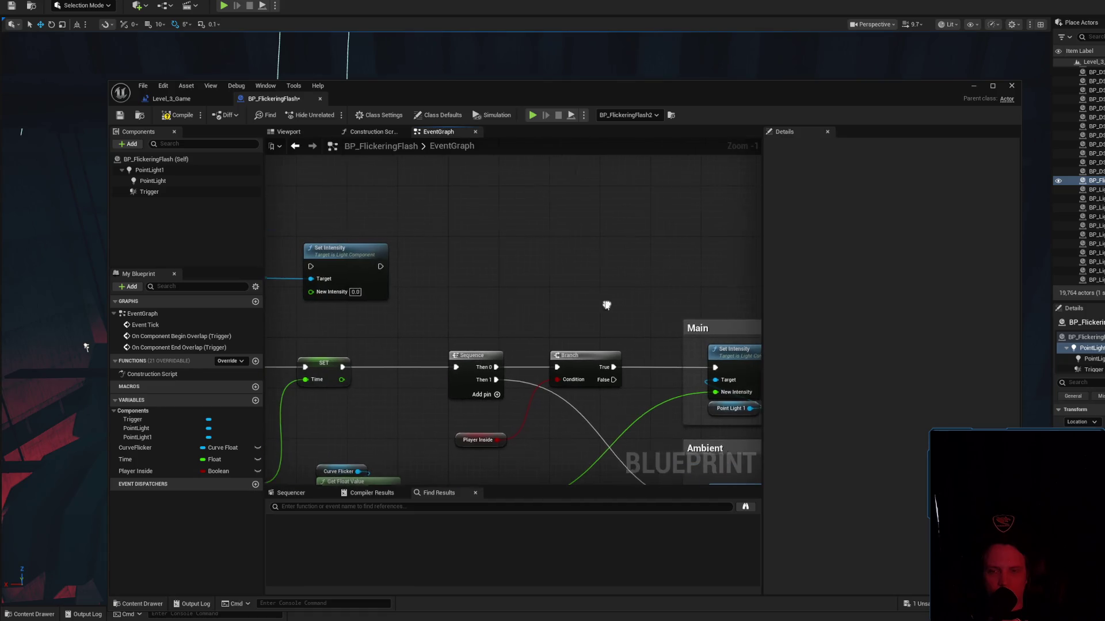
drag(349, 249, 732, 256)
Wire Branch False to the curve-driven Set Intensity, target Point Light 1, and enlarge the Main comment.
scroll(513, 271, down, 3)
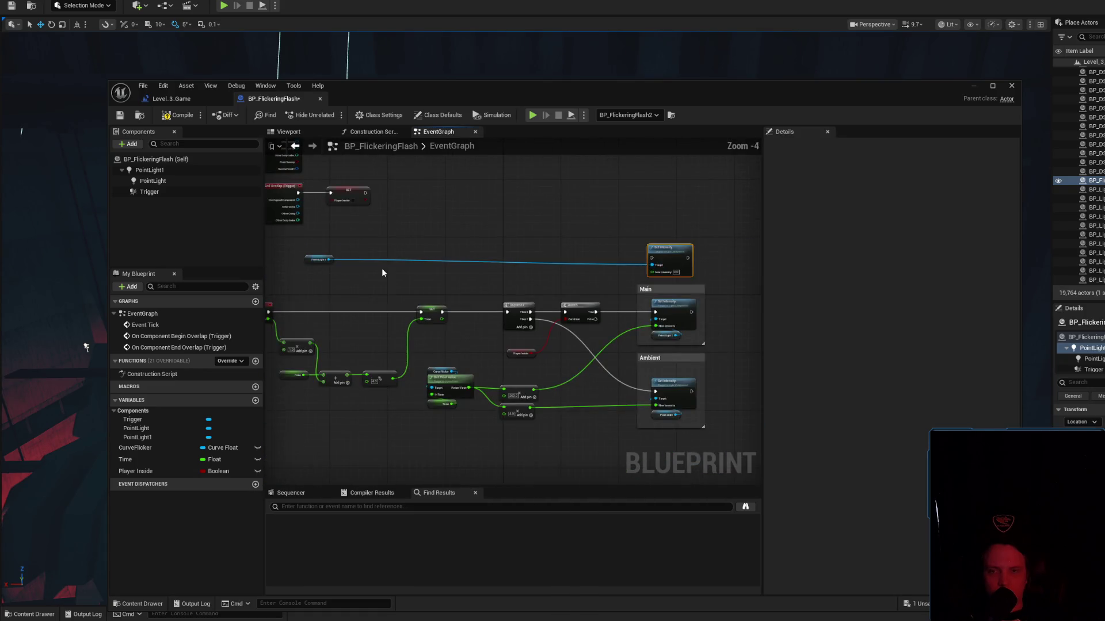
scroll(703, 293, up, 3)
mouse_move(376, 342)
mouse_down()
mouse_move(461, 342)
mouse_move(474, 236)
mouse_up()
mouse_move(513, 370)
mouse_down()
mouse_move(472, 246)
mouse_move(775, 255)
mouse_move(660, 223)
mouse_move(732, 253)
mouse_move(685, 204)
mouse_move(970, 170)
mouse_move(719, 168)
mouse_move(663, 246)
mouse_up()
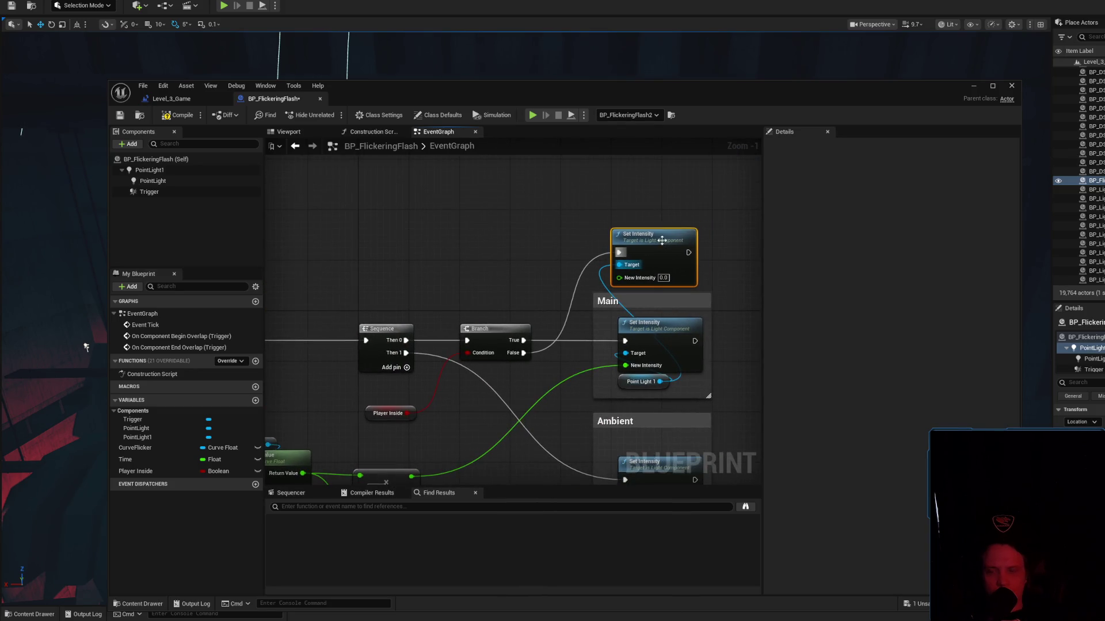
mouse_move(646, 293)
mouse_down()
mouse_move(654, 190)
mouse_move(664, 217)
mouse_move(653, 206)
mouse_up()
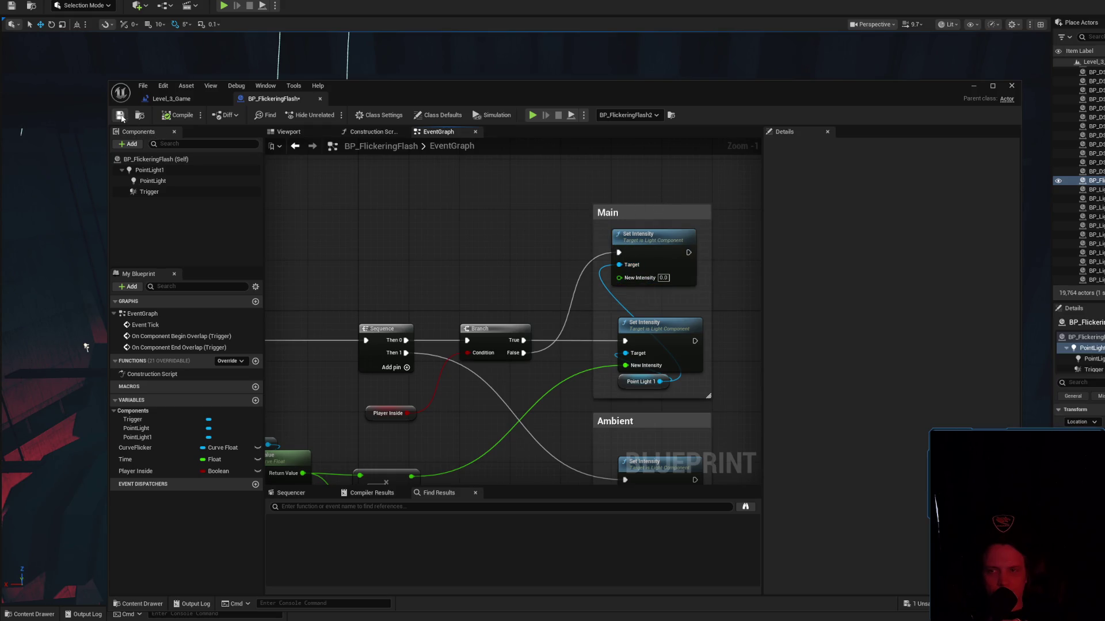
scroll(455, 250, down, 3)
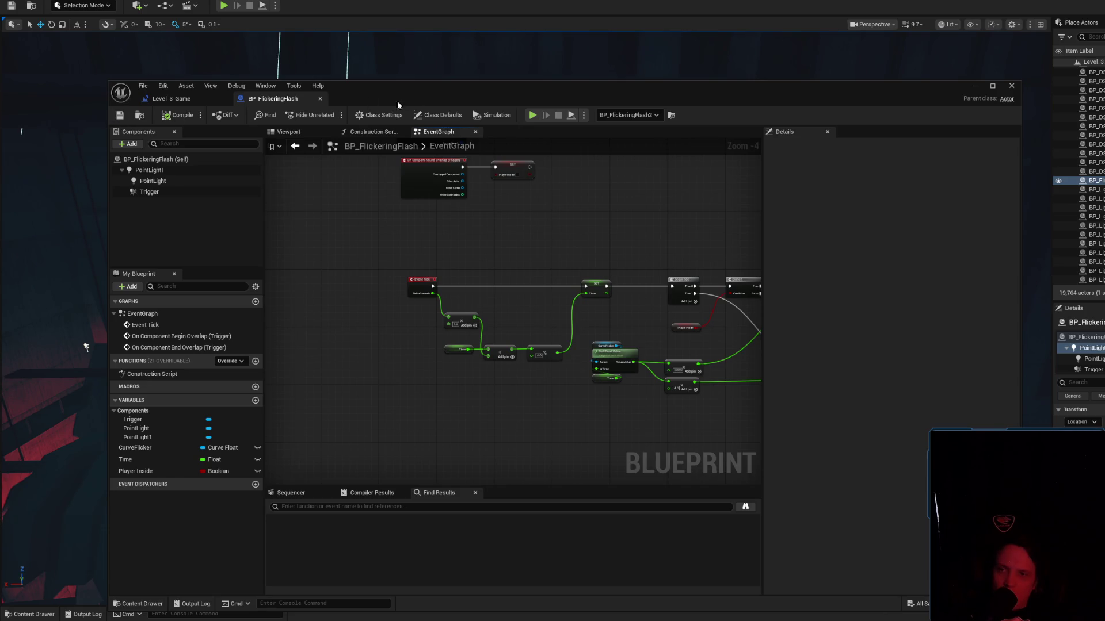
Minimize the Blueprint editor and focus the level viewport on the flickering PointLight above the machine.
click(973, 86)
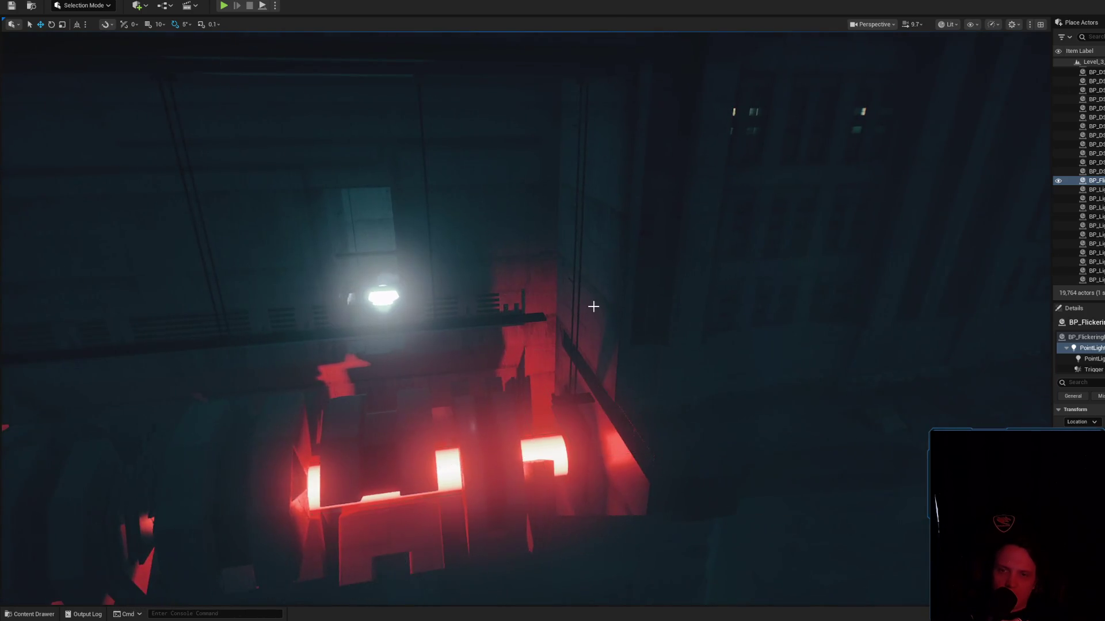
key(f)
click(1090, 359)
key(f)
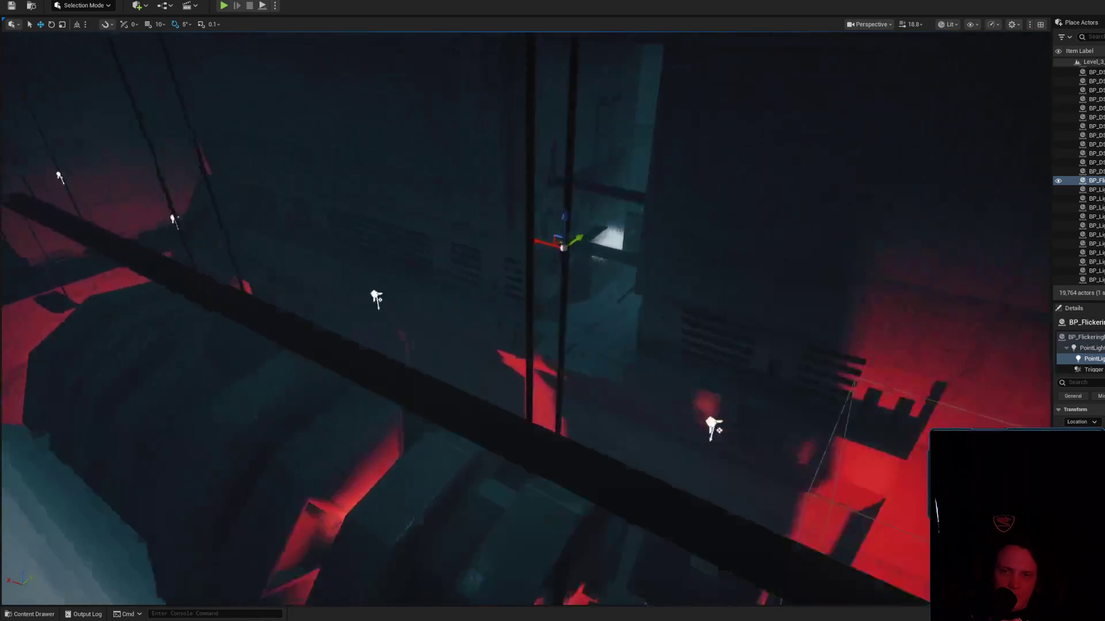
scroll(525, 319, down, 2)
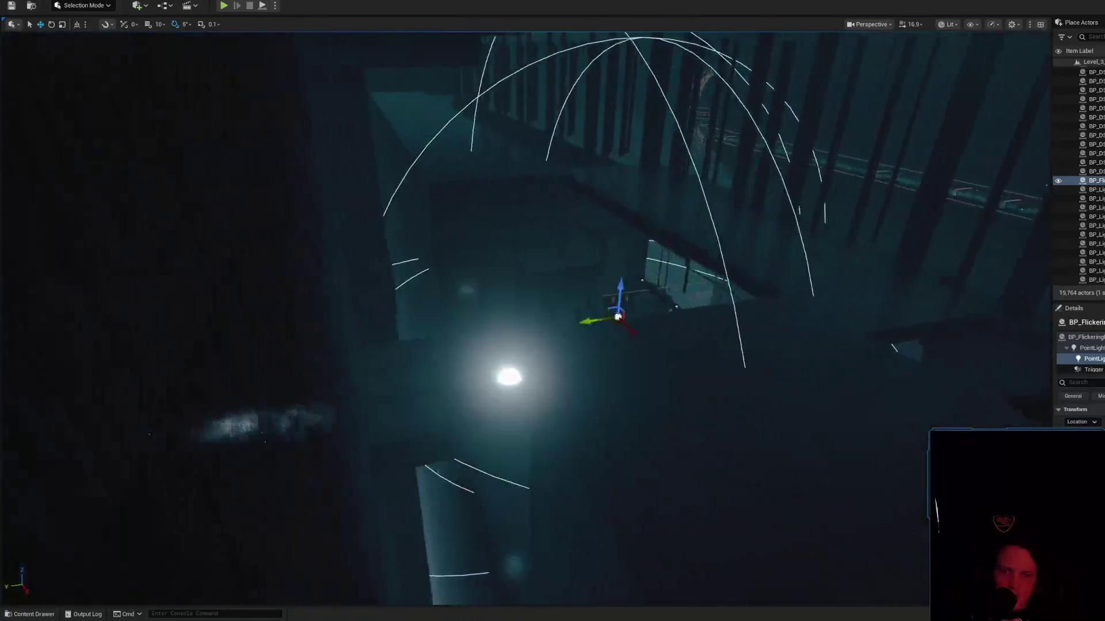
scroll(525, 320, down, 3)
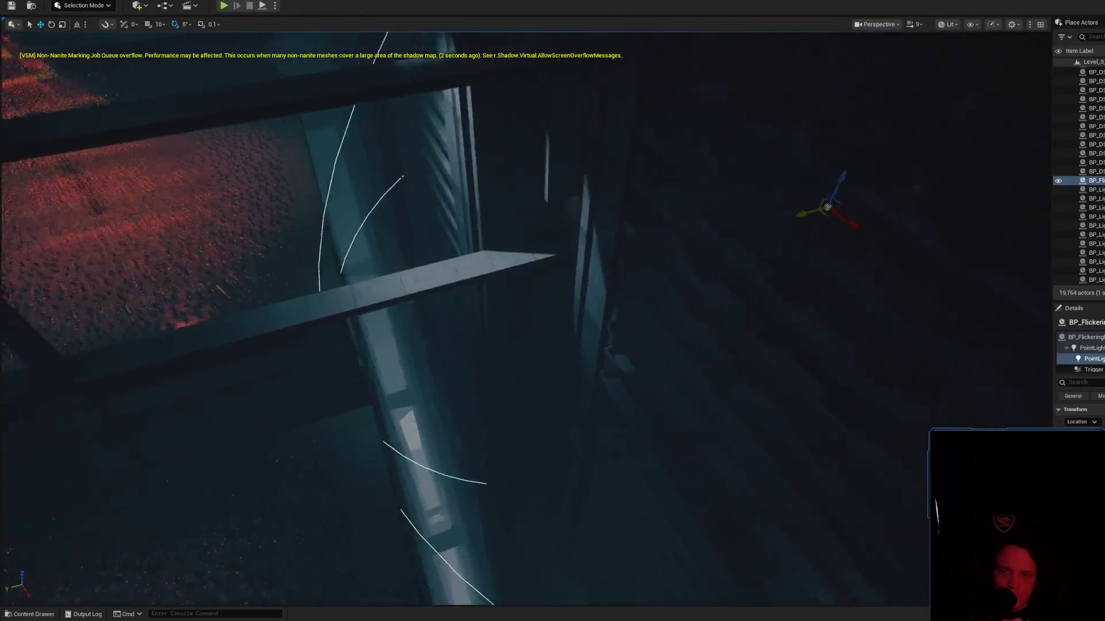
scroll(493, 316, up, 1)
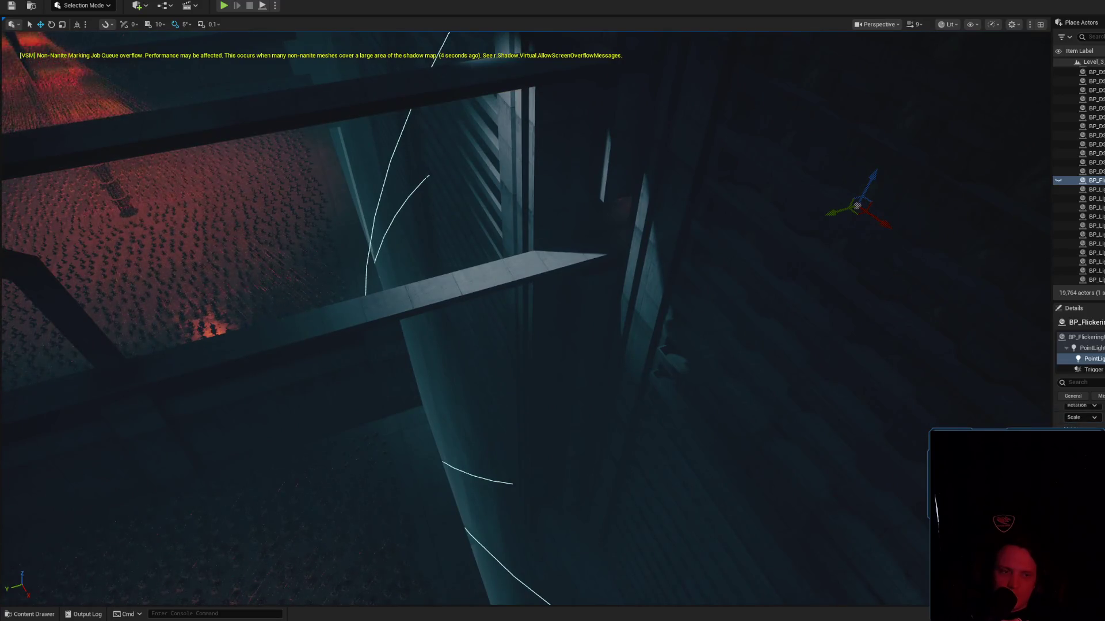
scroll(526, 319, up, 2)
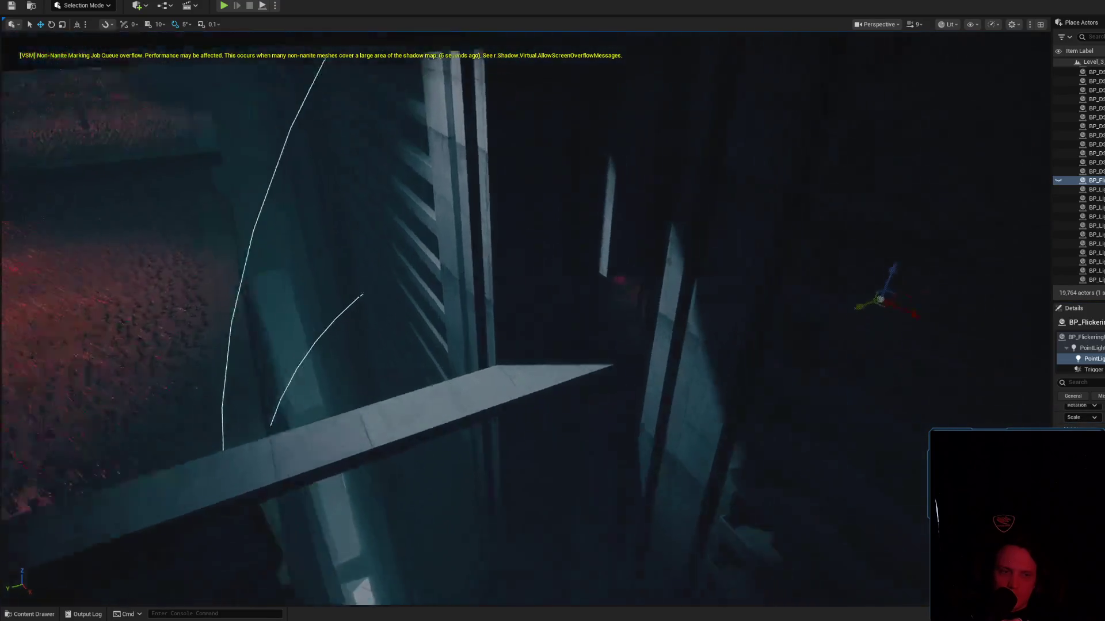
scroll(526, 320, down, 2)
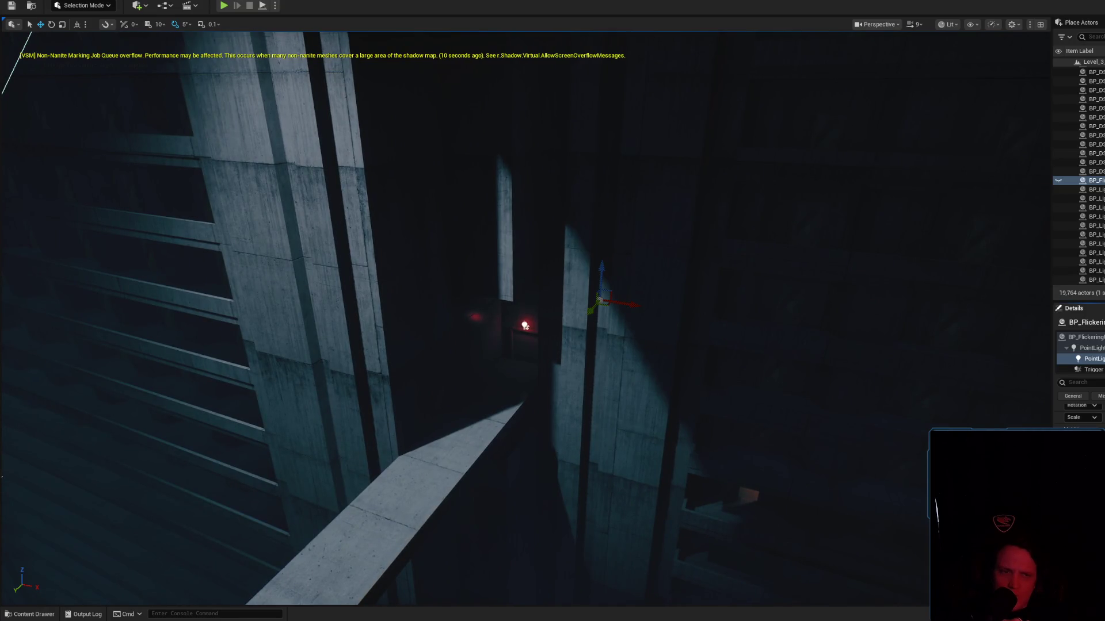
scroll(525, 319, up, 3)
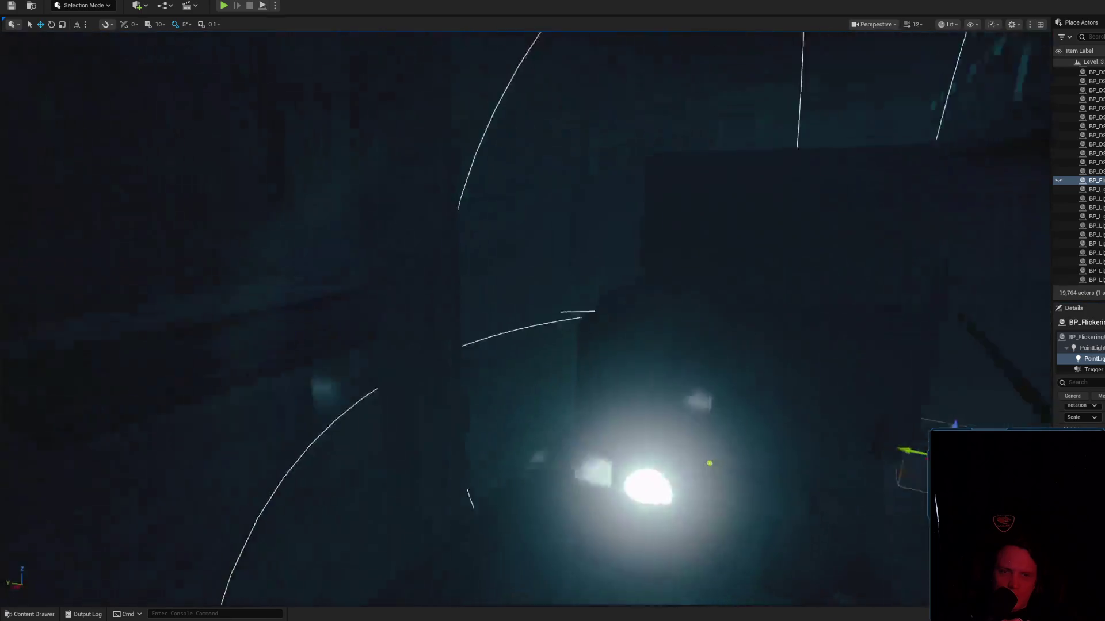
key(f)
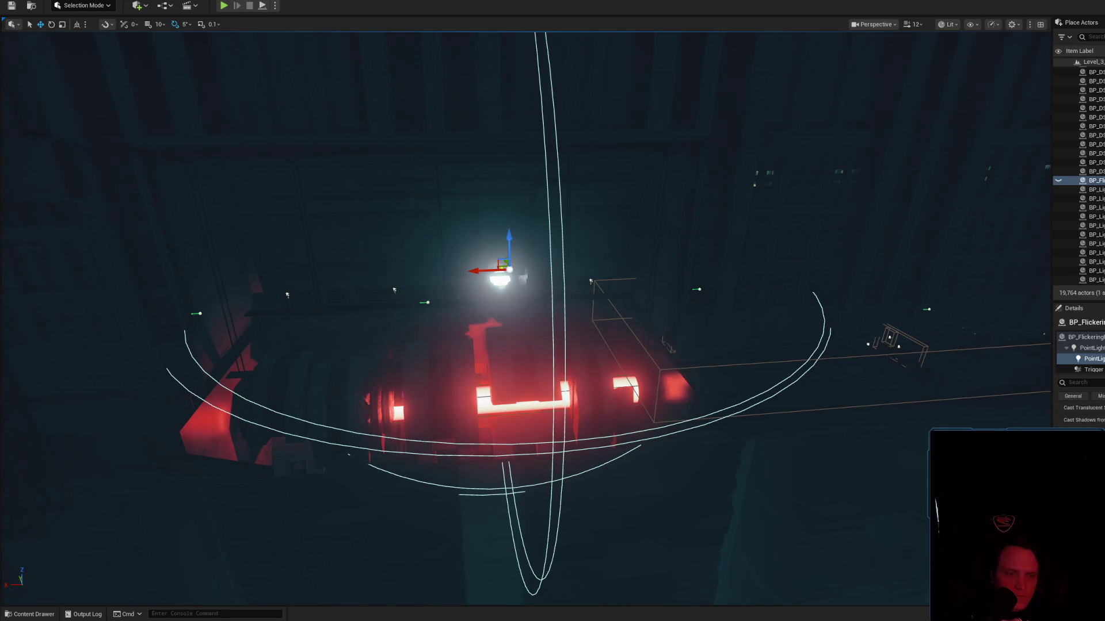
scroll(809, 416, up, 3)
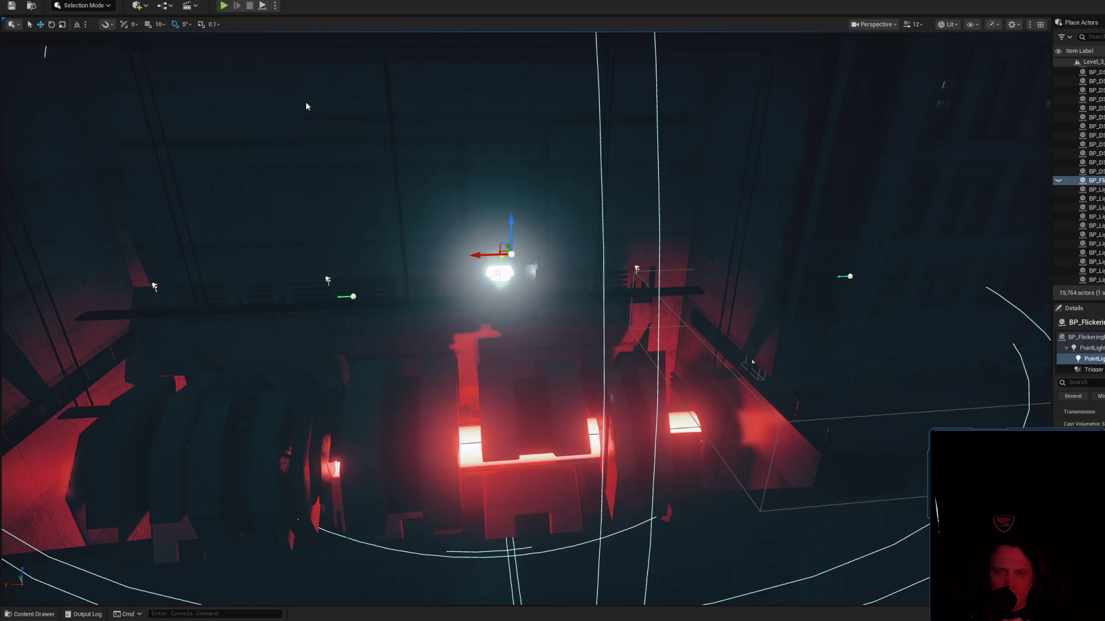
key(alt+s)
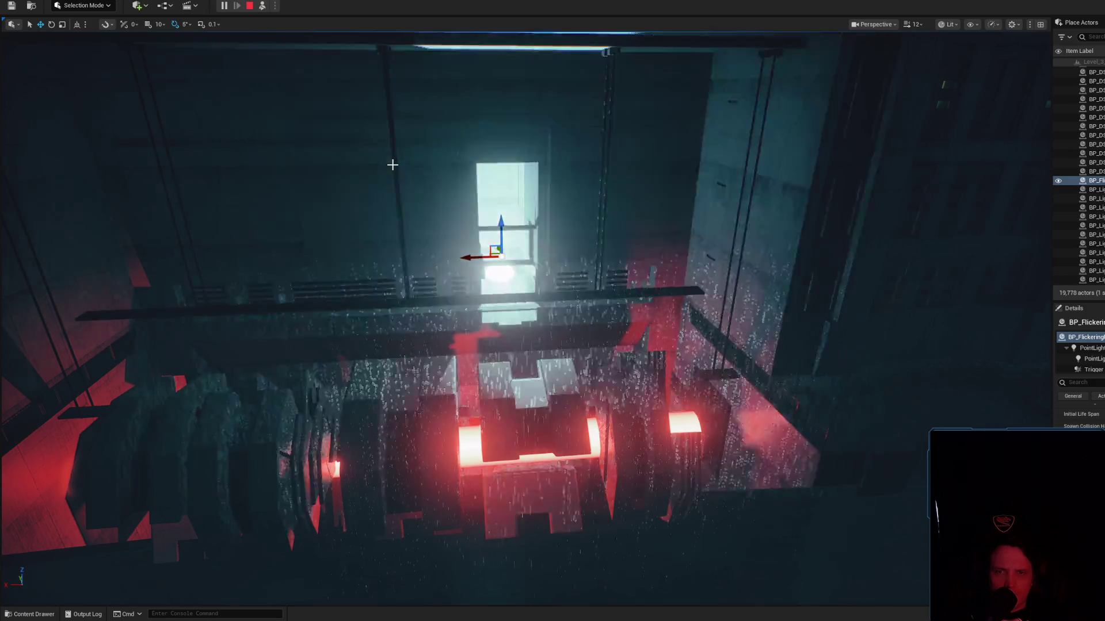
scroll(553, 311, down, 2)
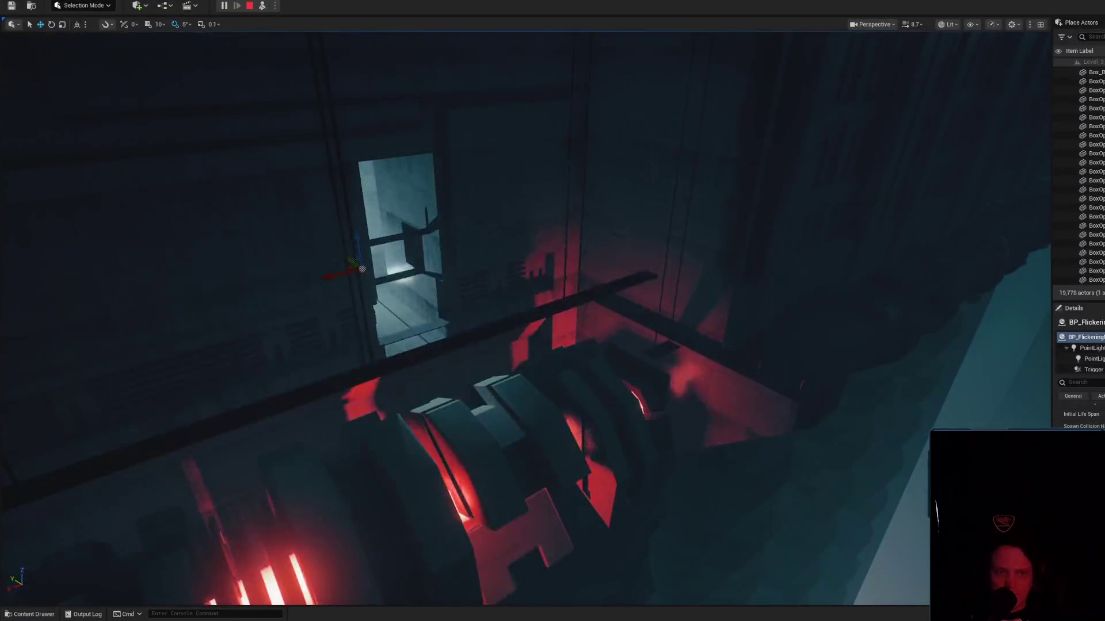
click(1094, 359)
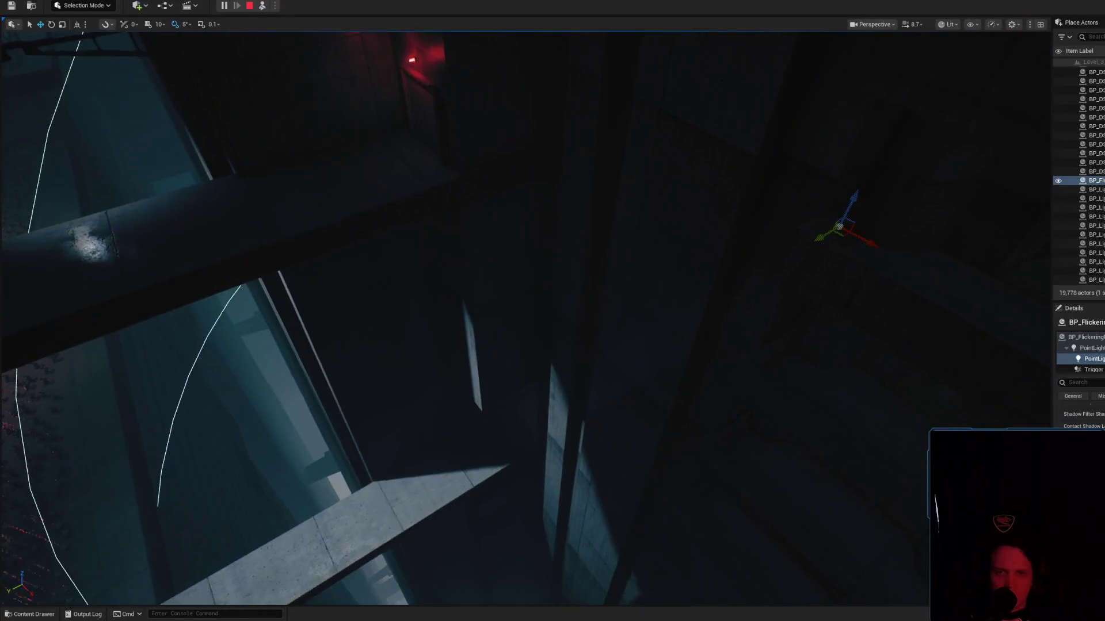
mouse_move(409, 412)
mouse_down()
mouse_move(448, 401)
mouse_move(477, 423)
mouse_move(470, 195)
mouse_up()
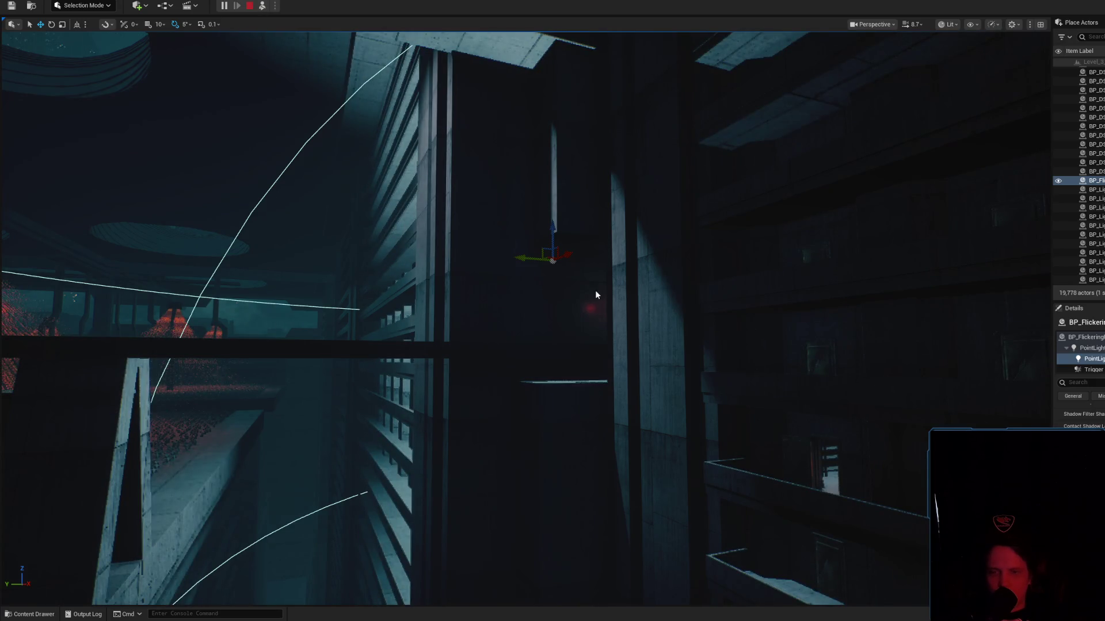
key(Escape)
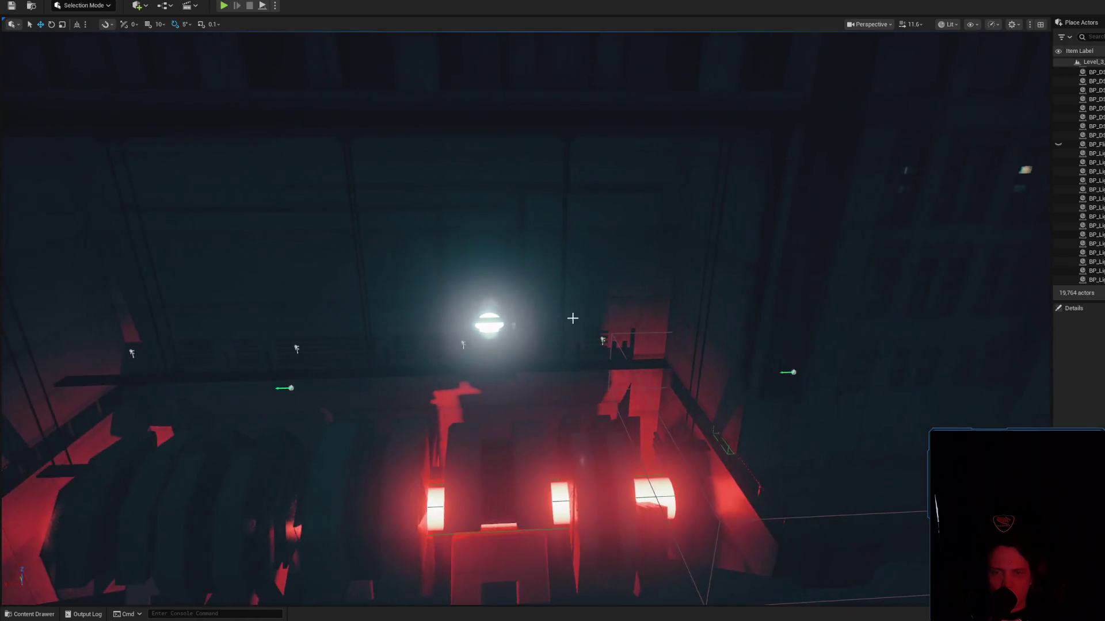
click(486, 316)
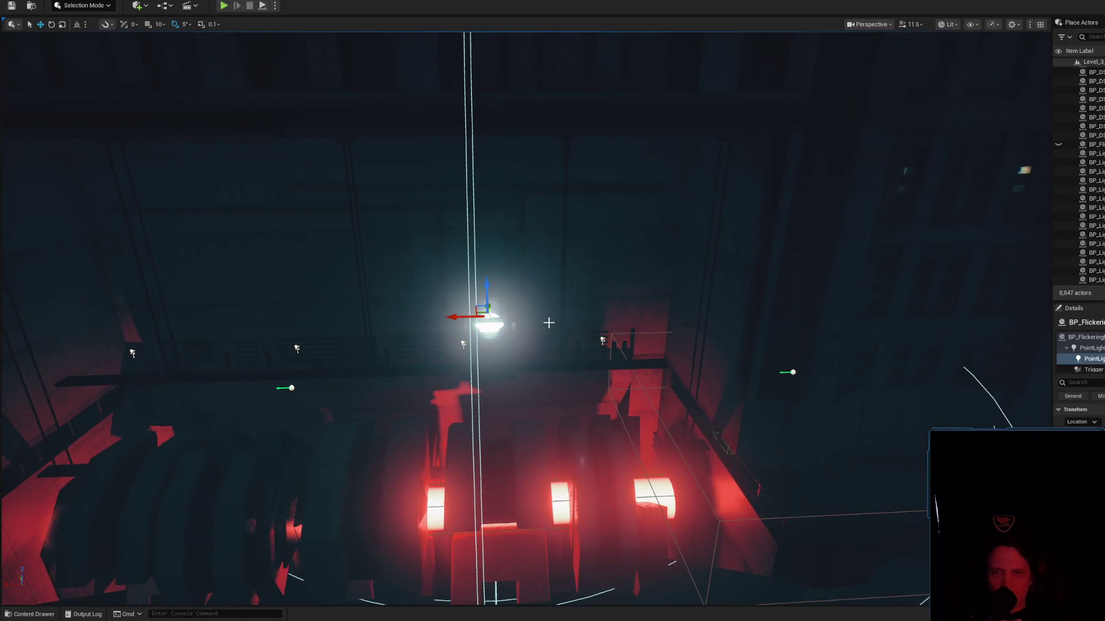